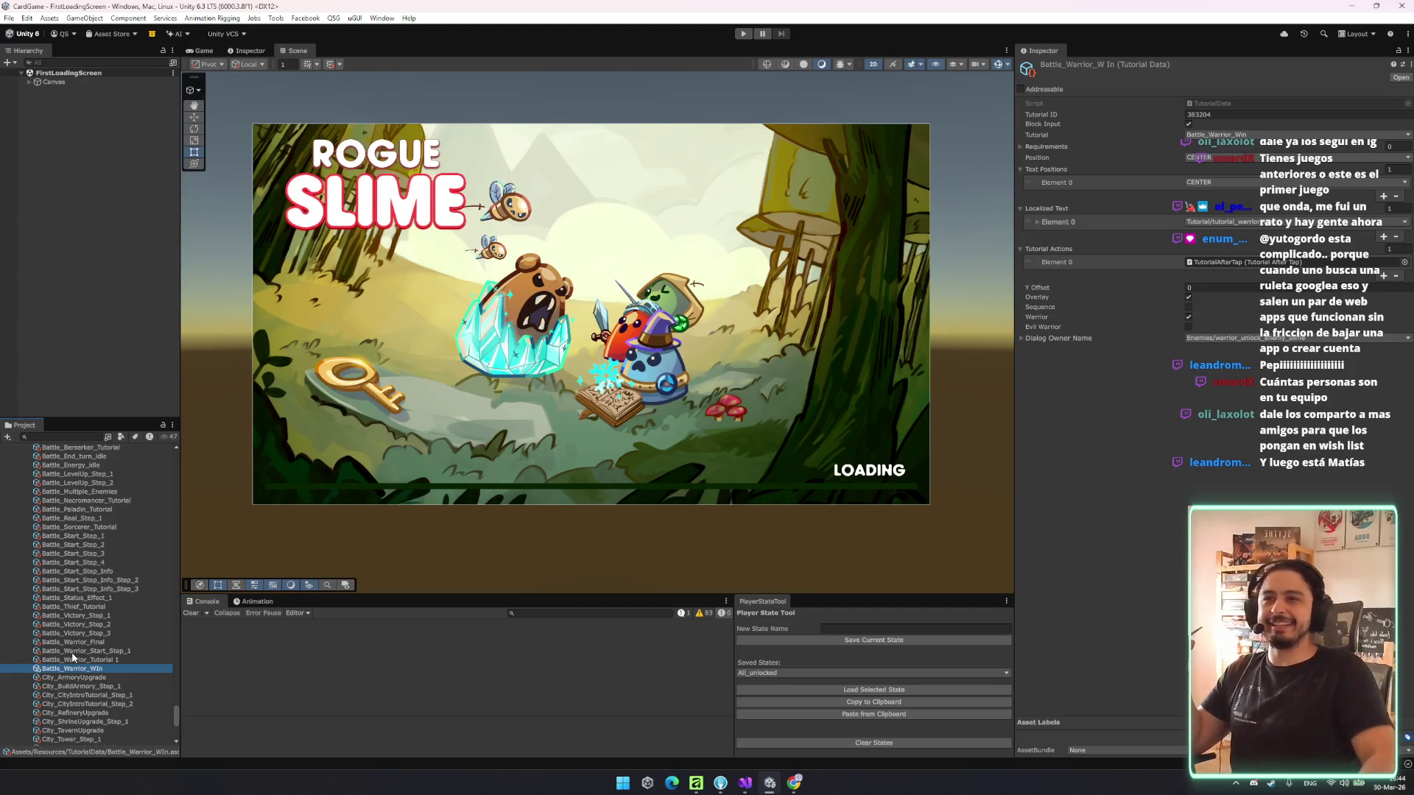
- Browse the City and Map tutorial data, from City_CityIntroTutorial_Step_1 to Map_No_Space_Step_1
key("Down")
key("Down")
key("Down")
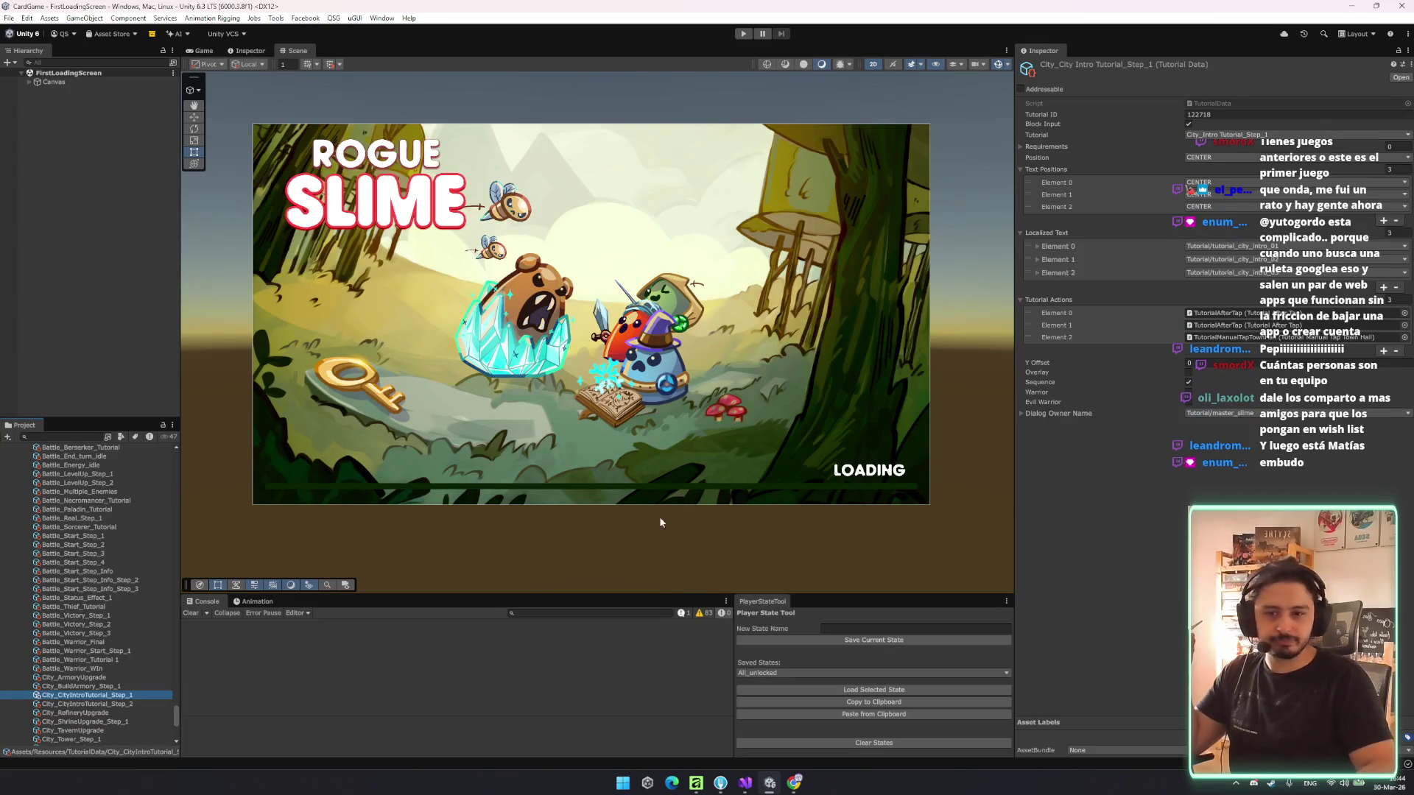
scroll(125, 621, "down", 3)
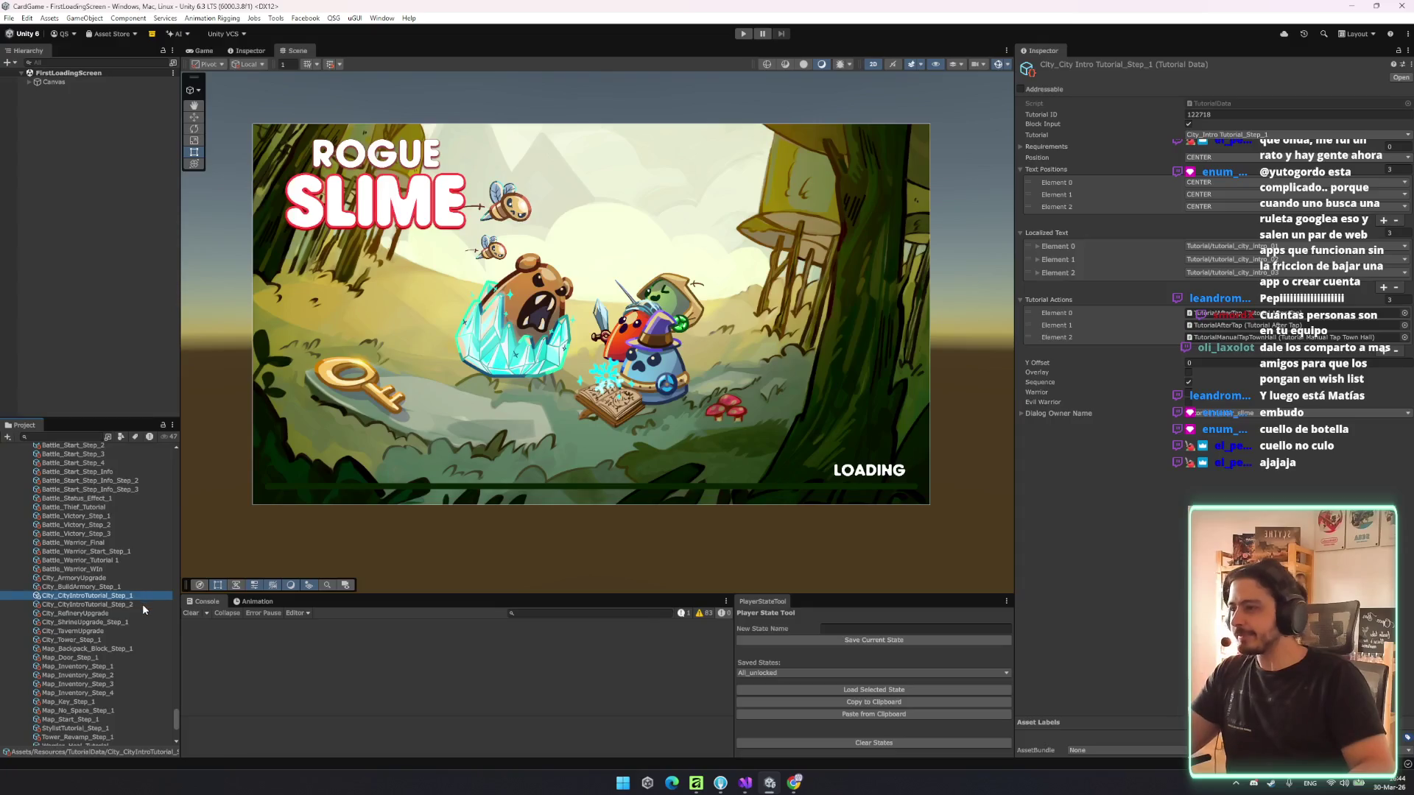
left_click(92, 719)
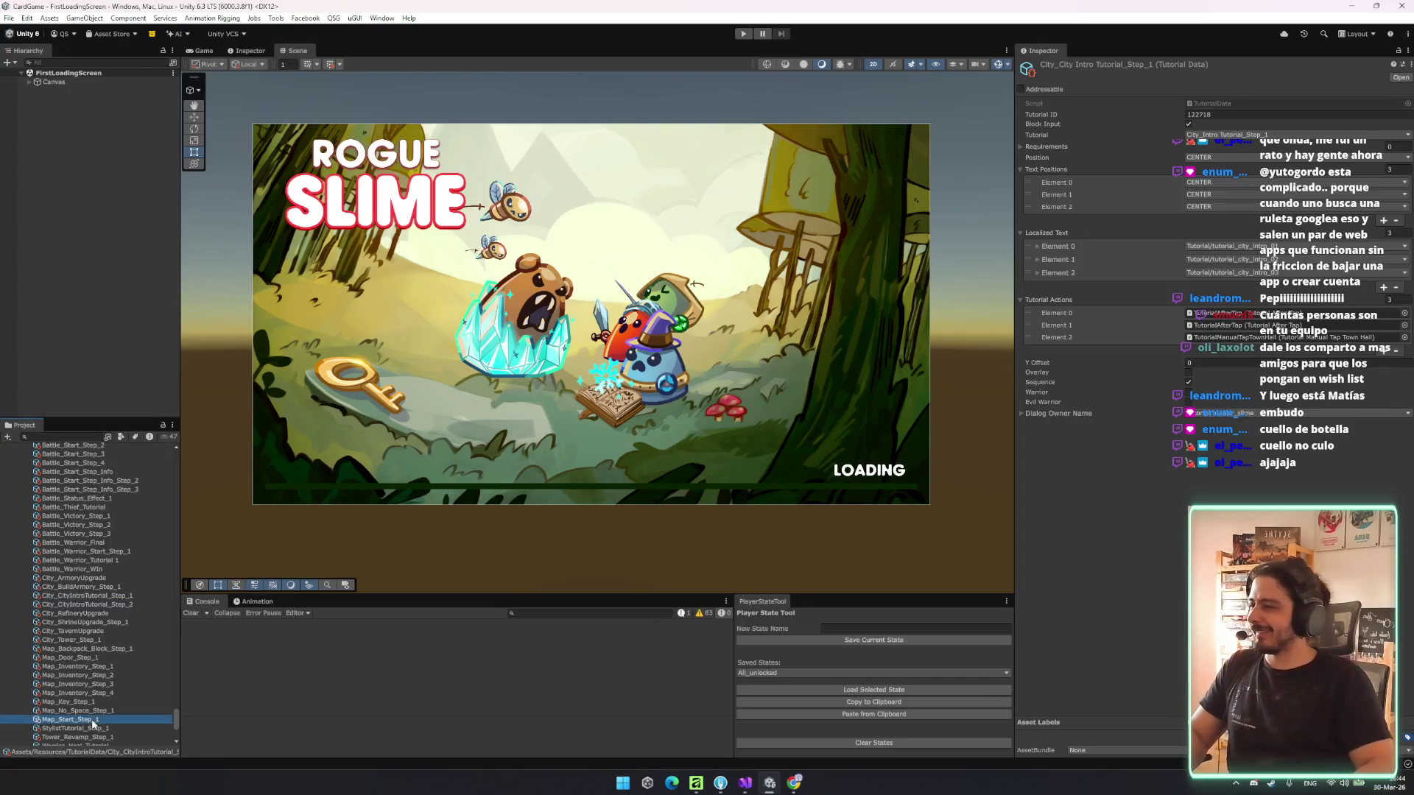
key("Up")
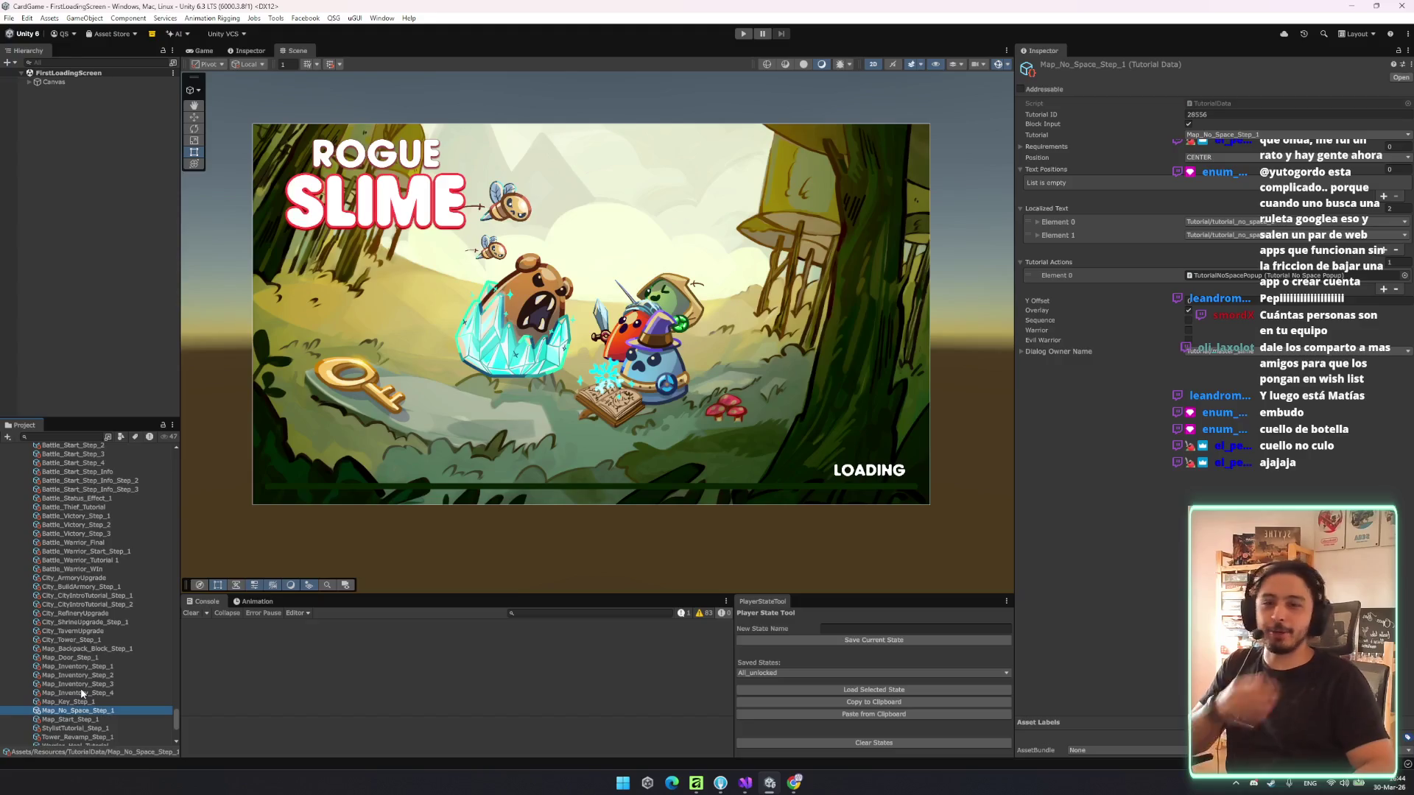
scroll(81, 688, "down", 3)
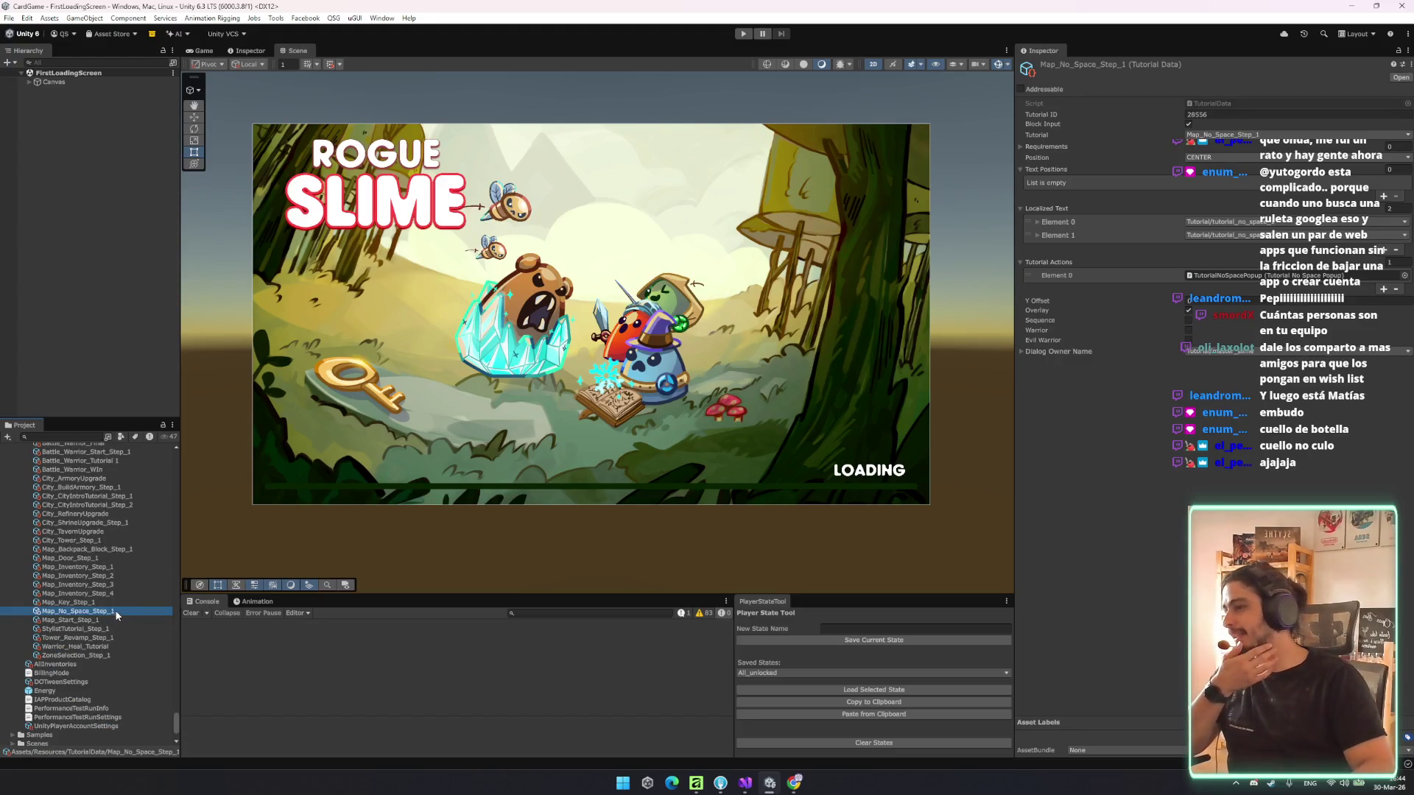
scroll(115, 610, "up", 5)
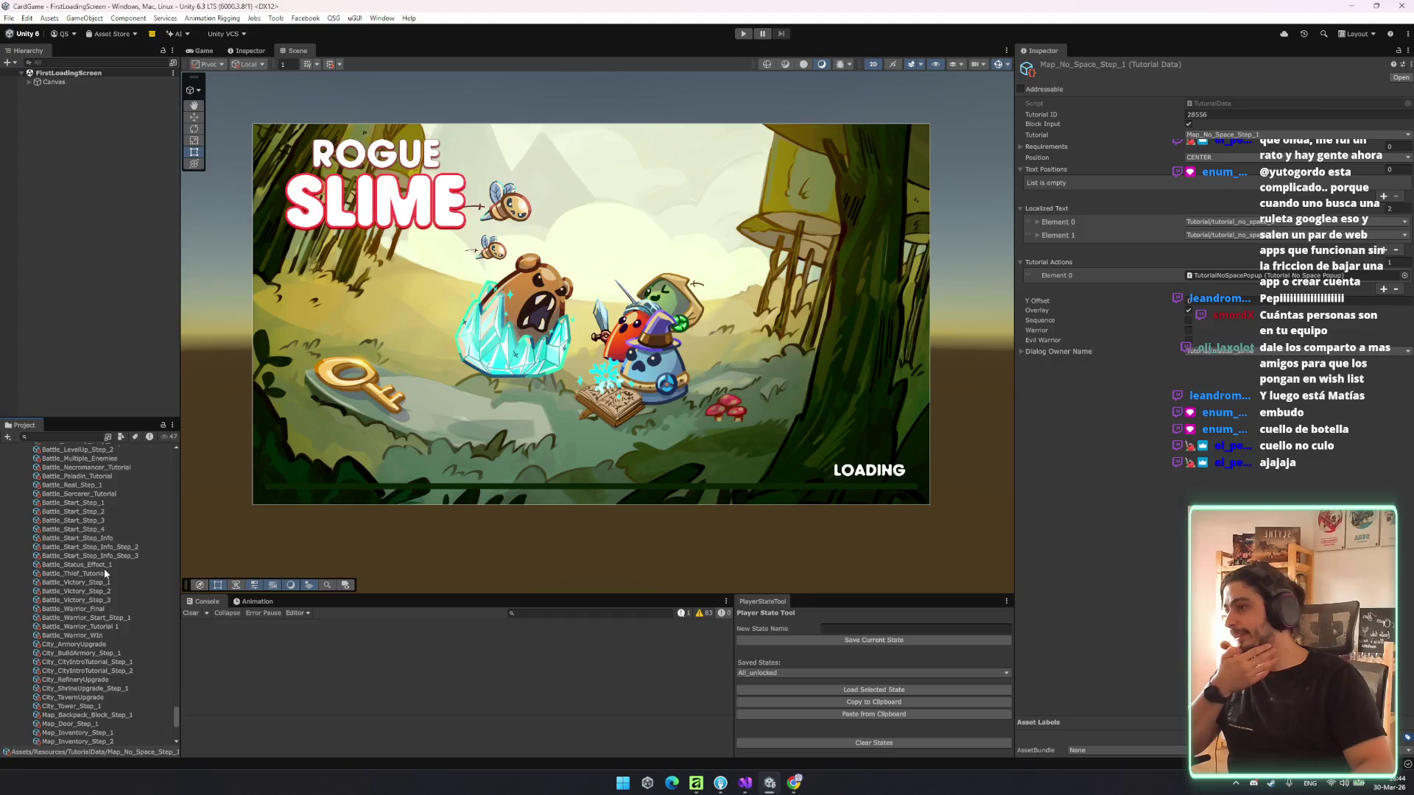
scroll(104, 569, "up", 4)
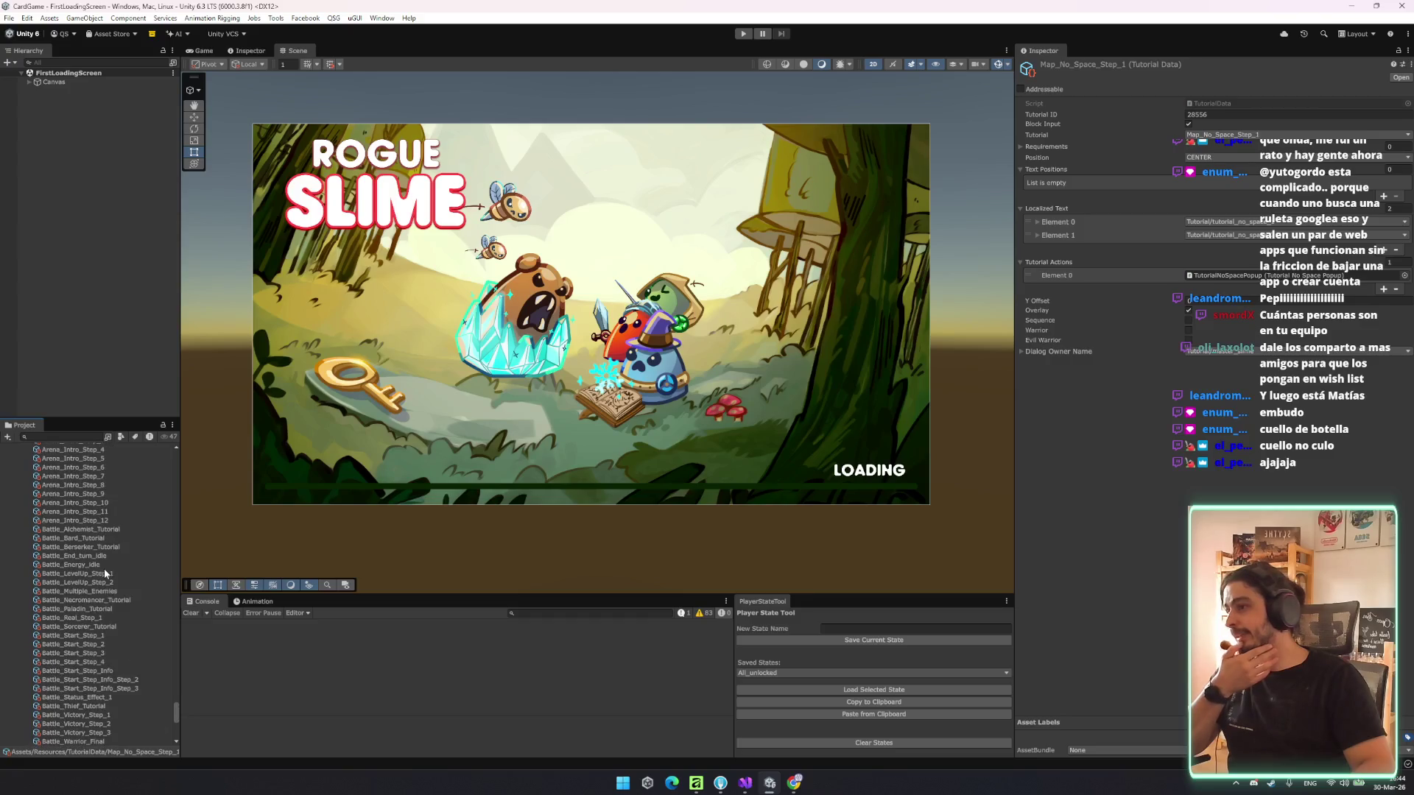
- Check Battle_Alchemist_Tutorial and Battle_Bard_Tutorial, ending on Battle_Energy_idle
left_click(108, 528)
key("Down")
key("Down")
key("Down")
key("Down")
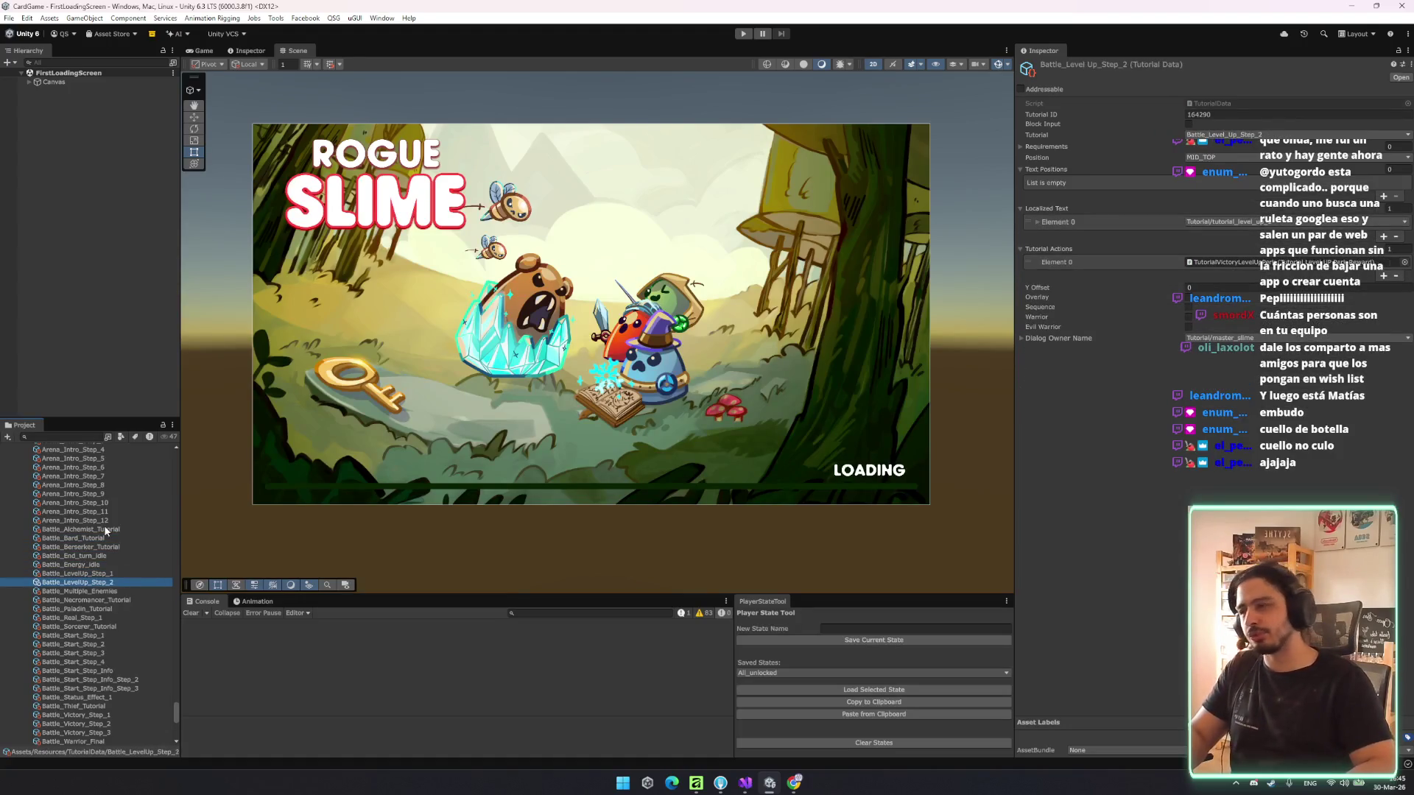
key("Up")
key("Up")
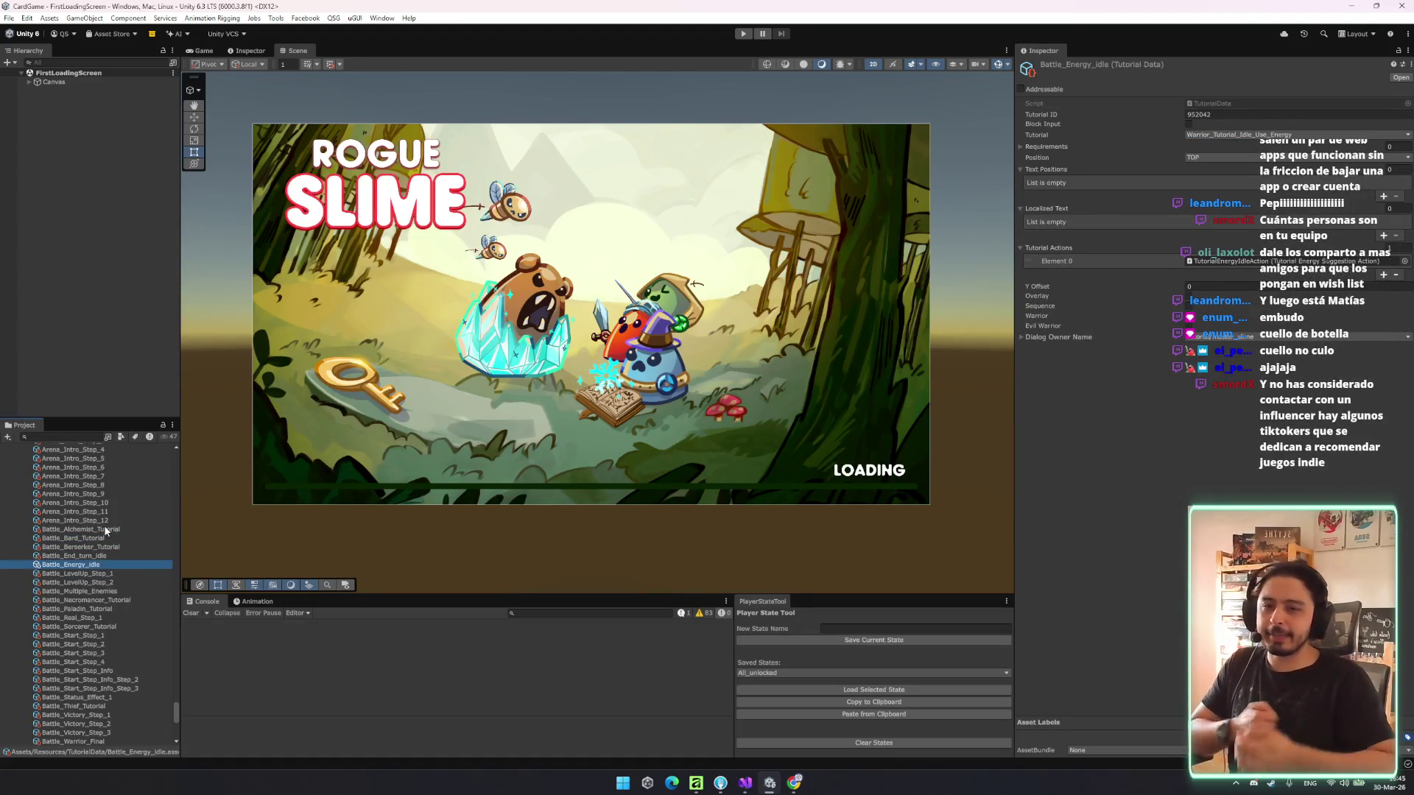
- Select Battle_Berserker_Tutorial and review its text positions, localized text and tutorial actions
key("Up")
key("Up")
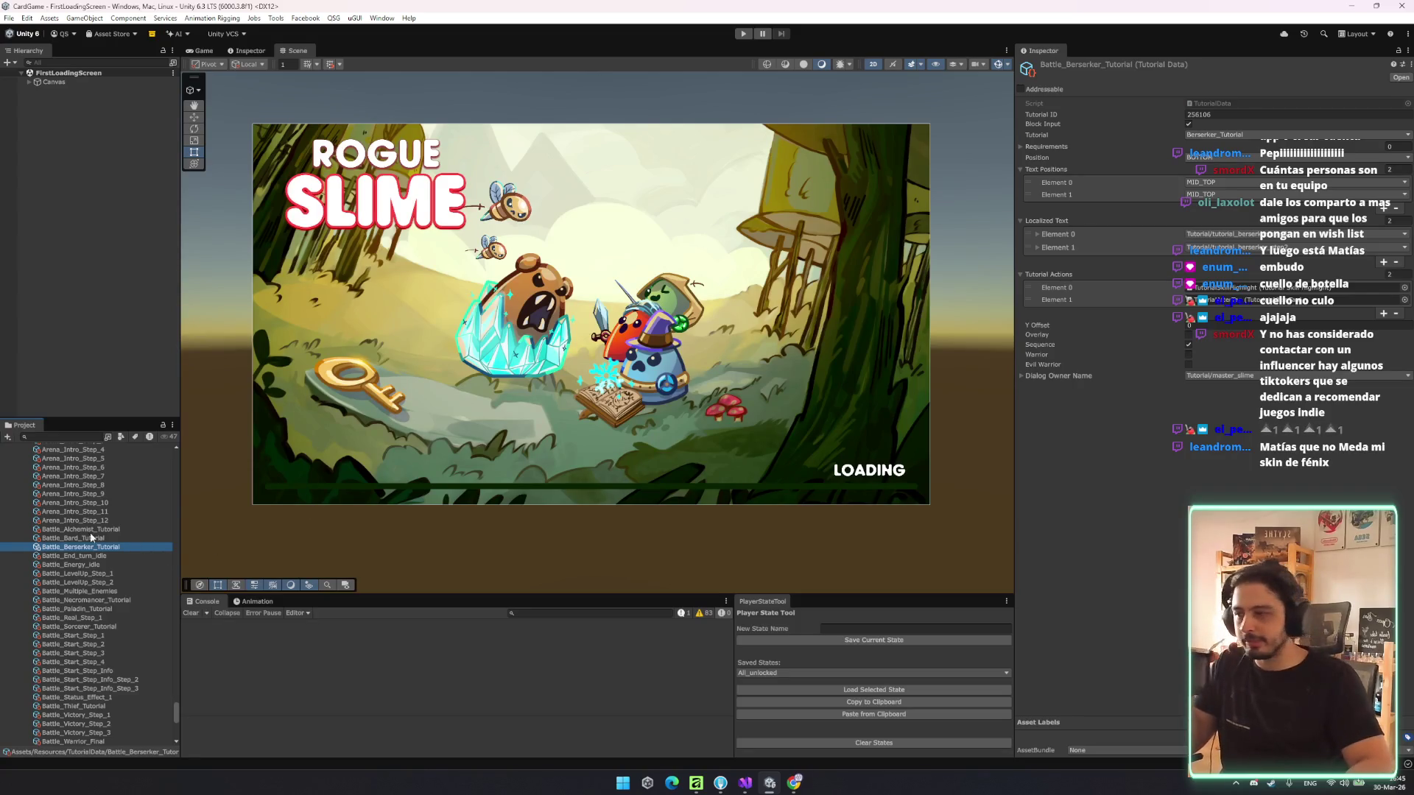
scroll(120, 600, "up", 5)
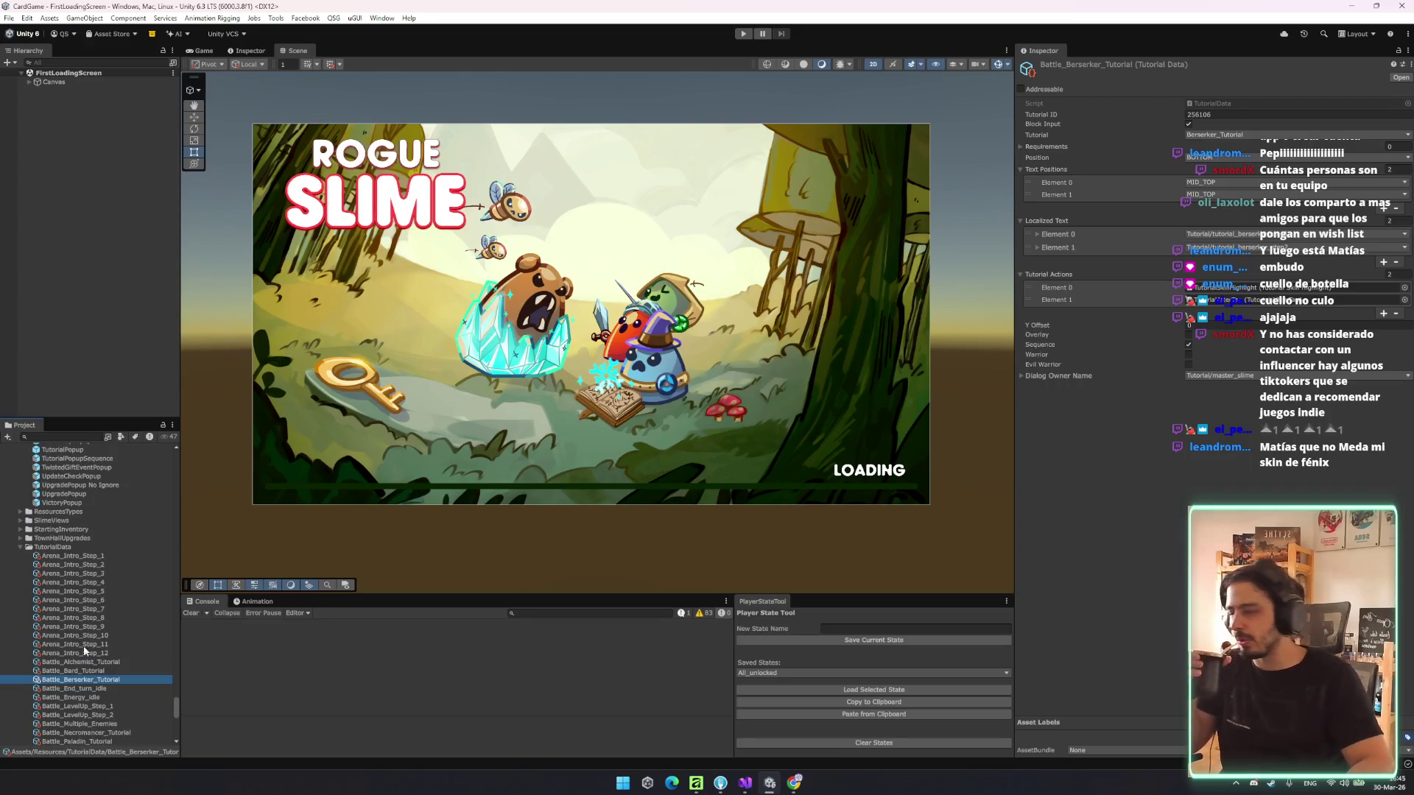
- Look over the City tutorial data, including the city intro and City_BuildArmory_Step_1
scroll(112, 622, "down", 4)
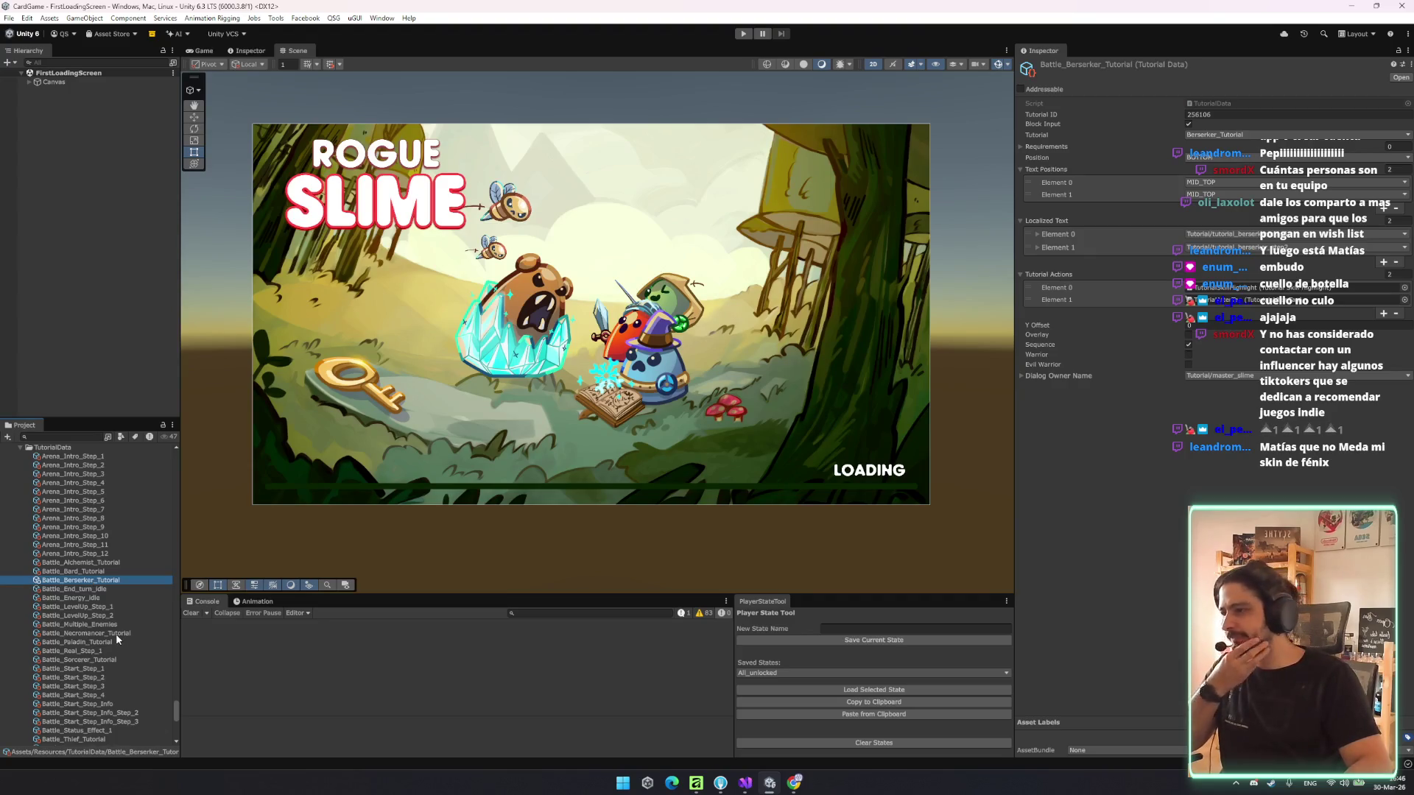
scroll(115, 632, "down", 2)
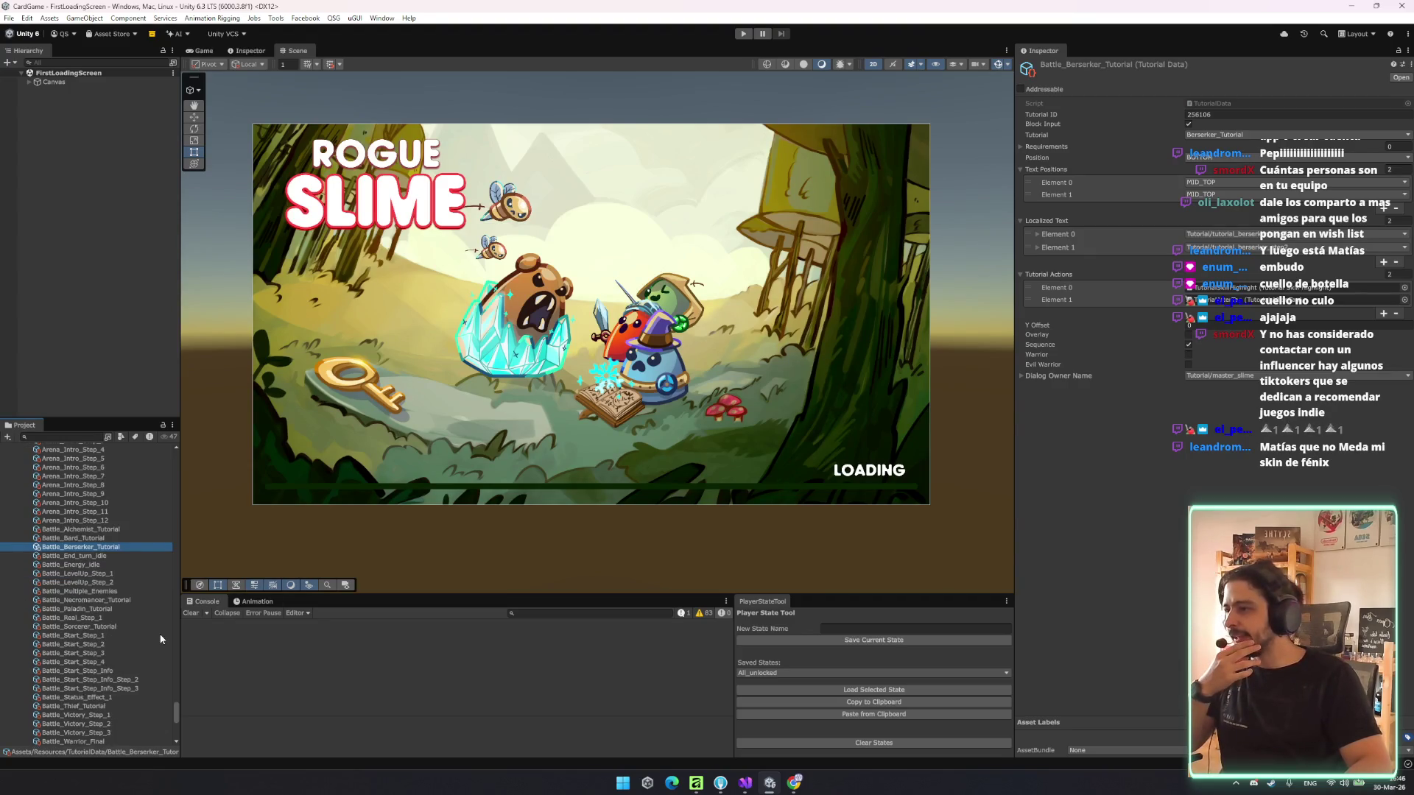
scroll(133, 622, "down", 8)
scroll(117, 610, "down", 3)
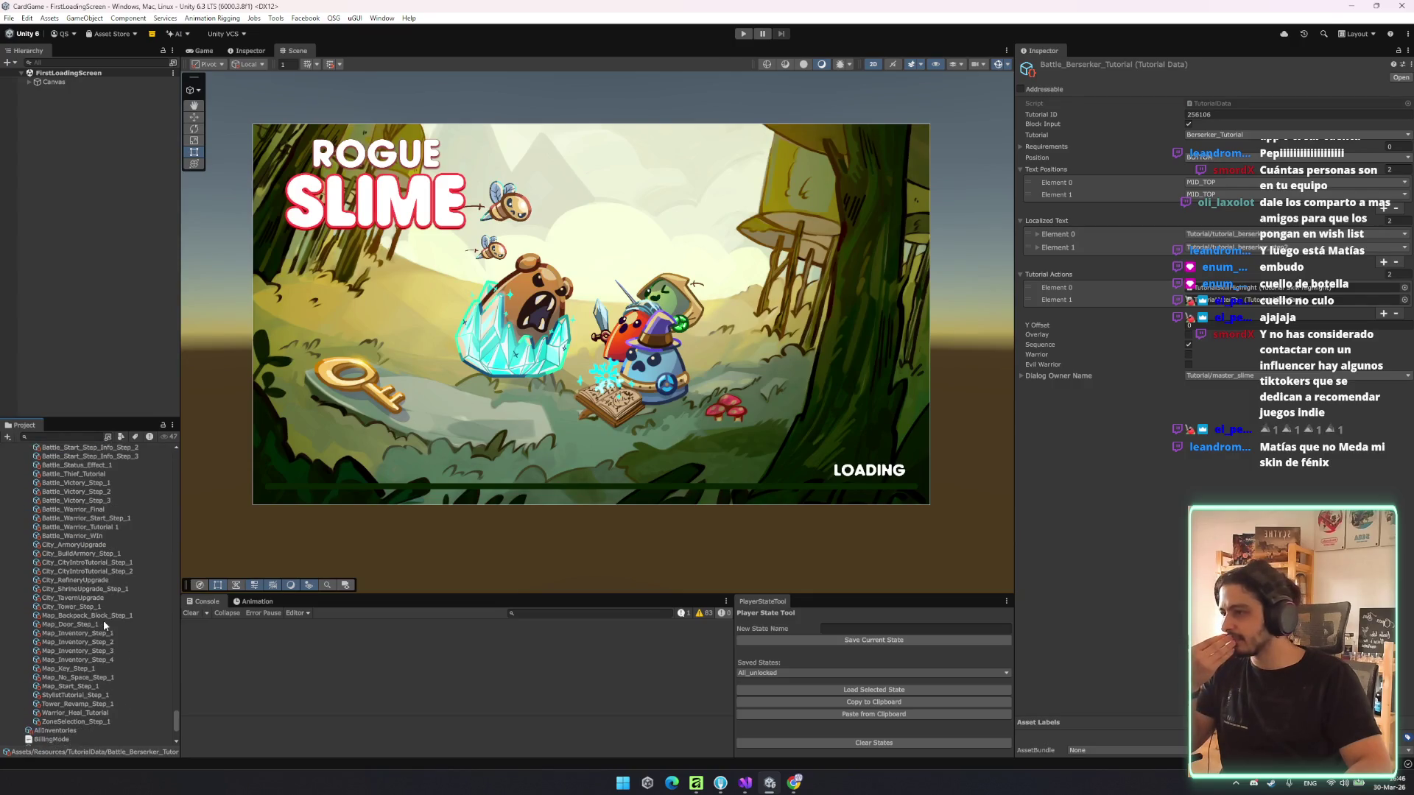
left_click(126, 568)
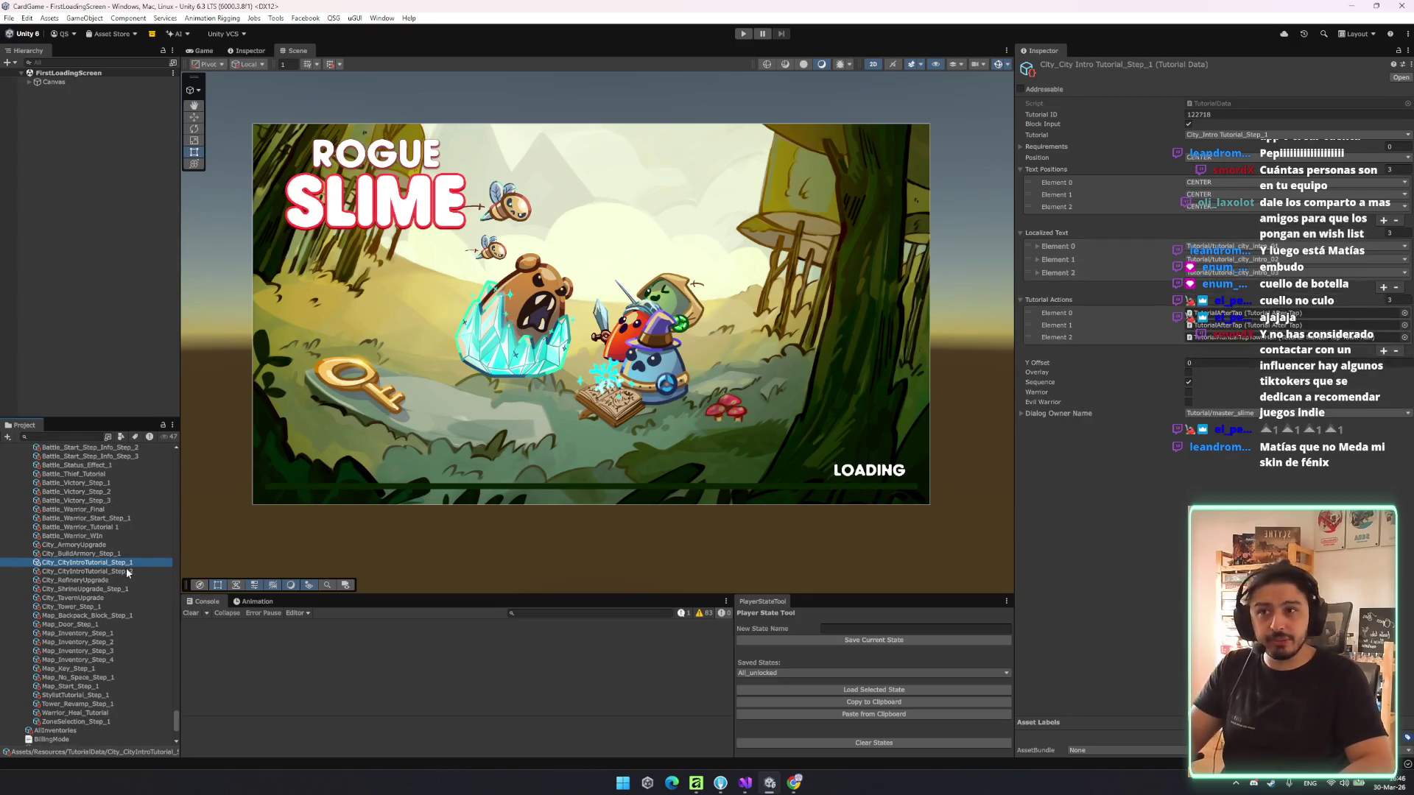
key("Up")
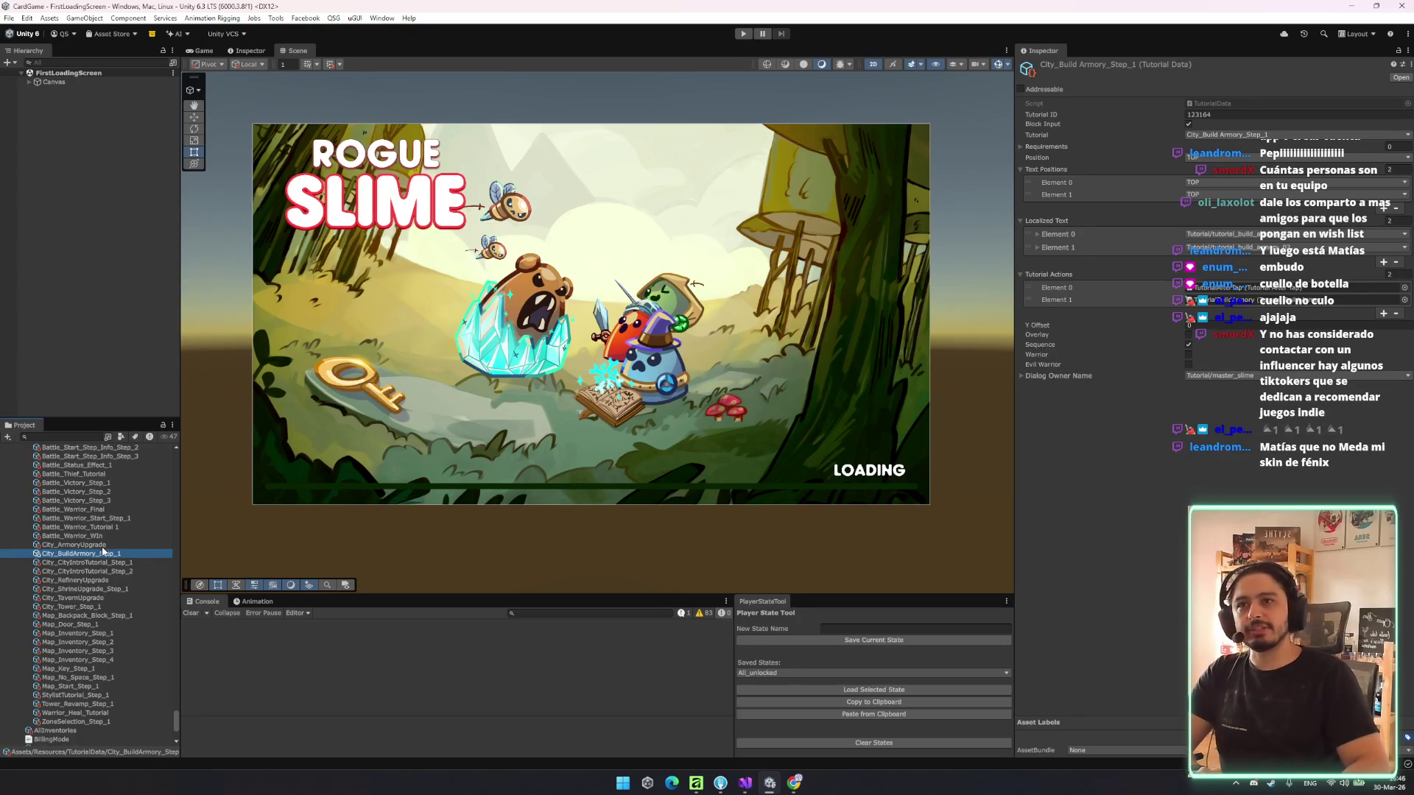
key("Down")
key("Down")
key("Down")
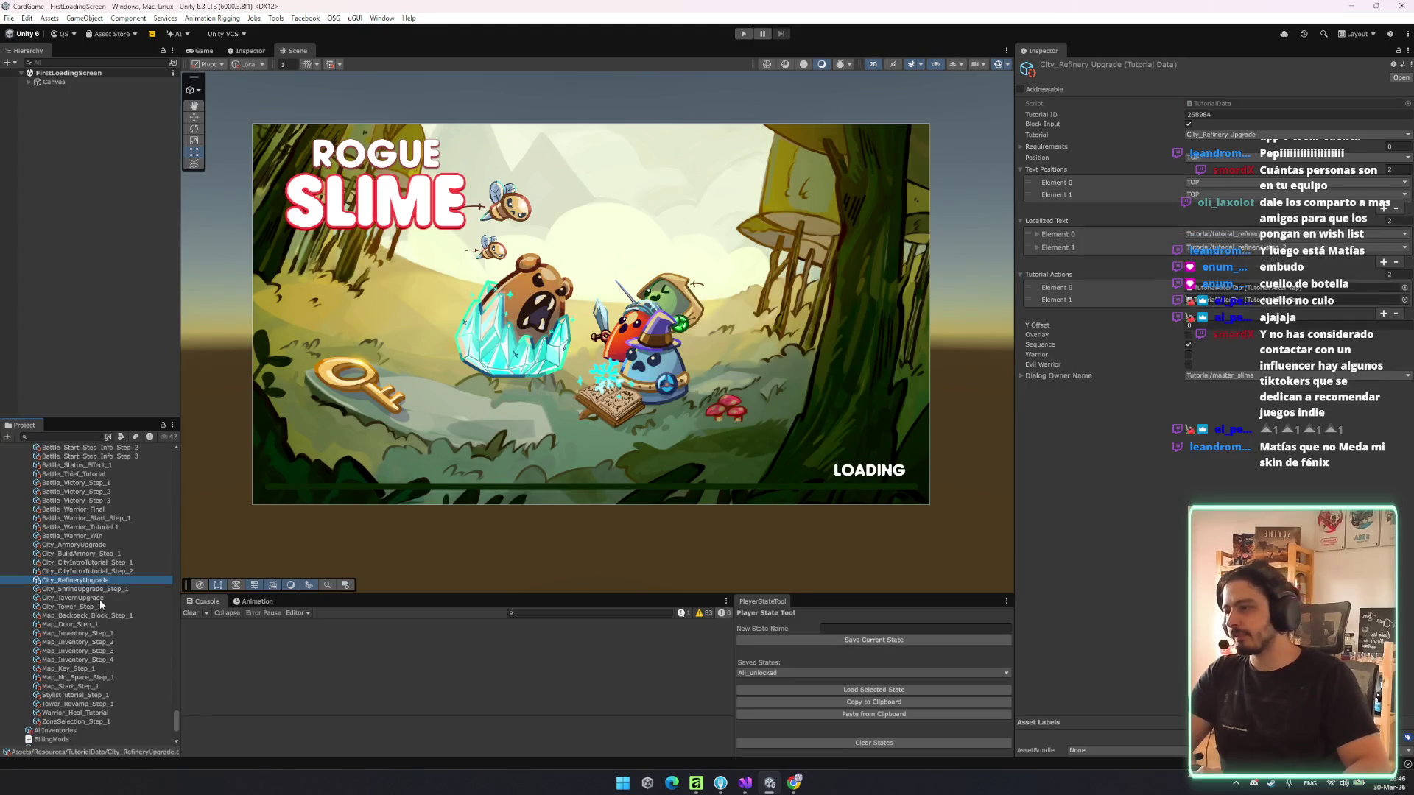
- Compare Map_Inventory, Map_No_Space, Map_Key and StylistTutorial_Step_1 tutorial data
left_click(96, 659)
left_click(92, 677)
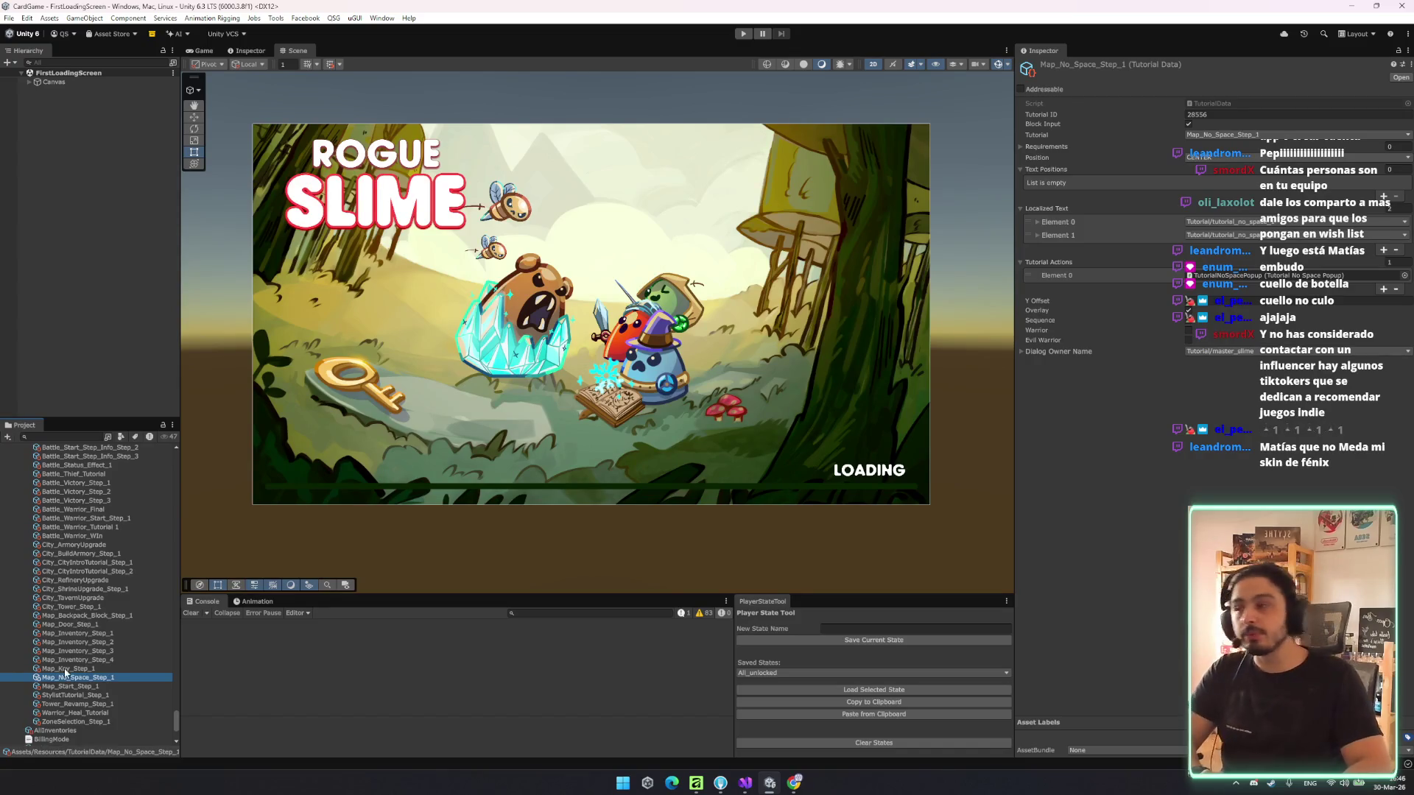
left_click(92, 696)
left_click(85, 677)
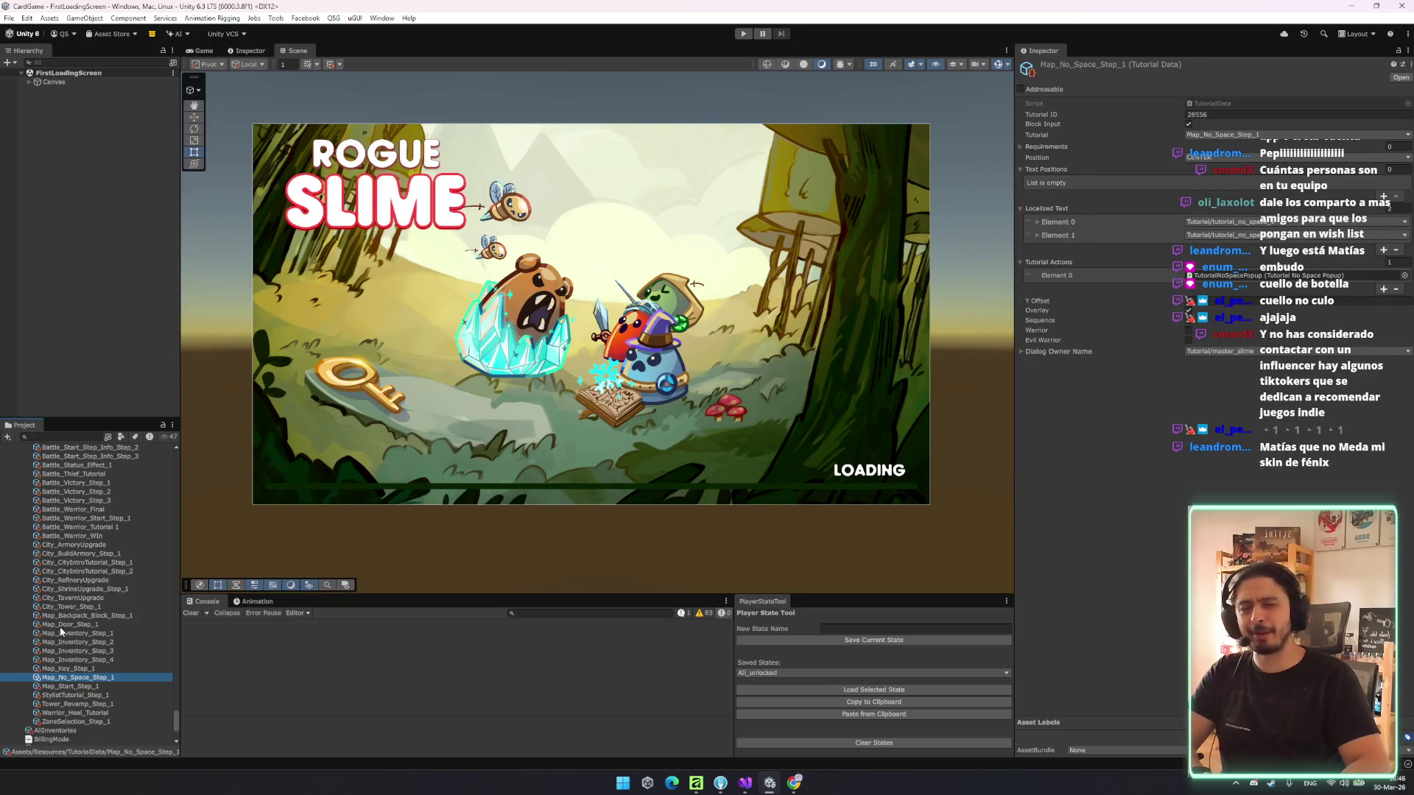
key("Up")
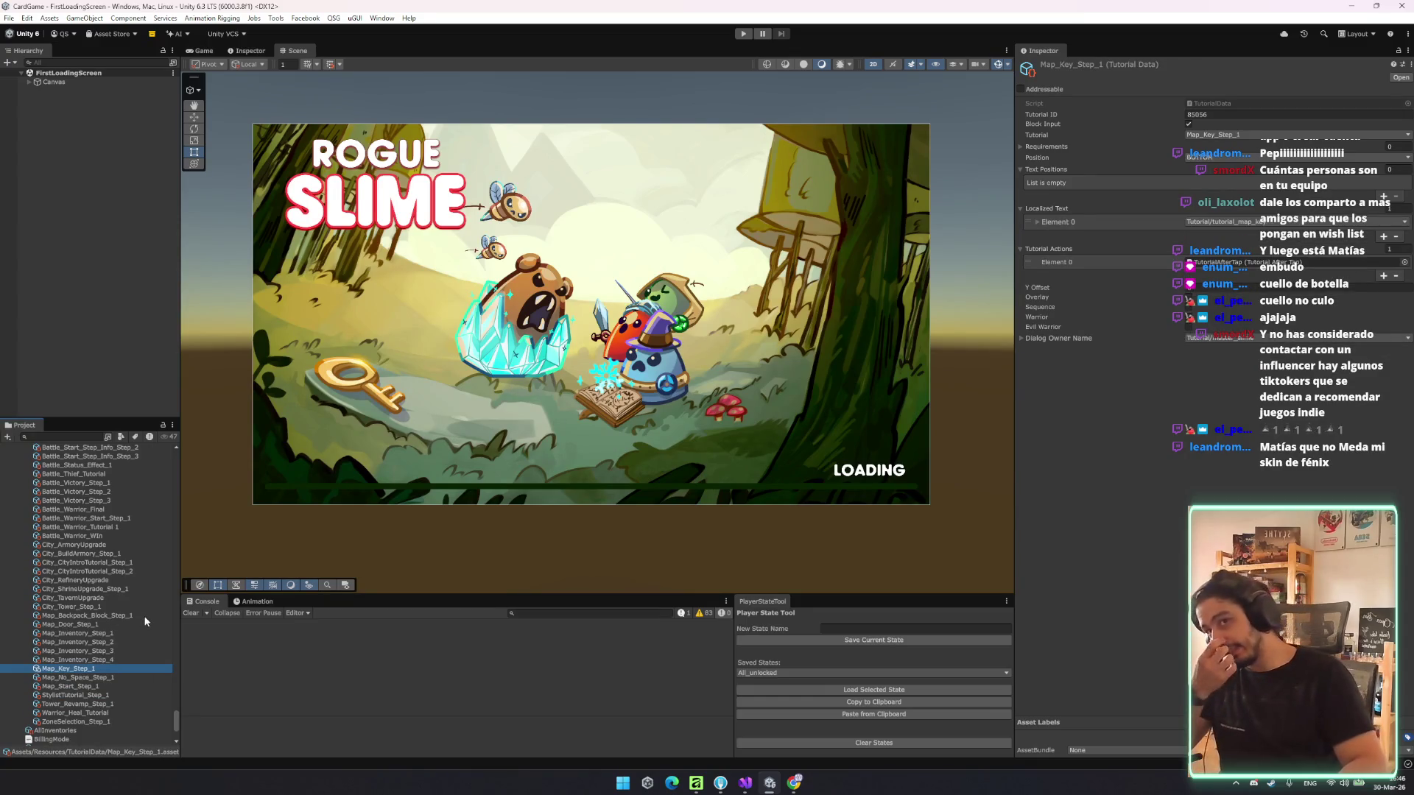
left_click(107, 635)
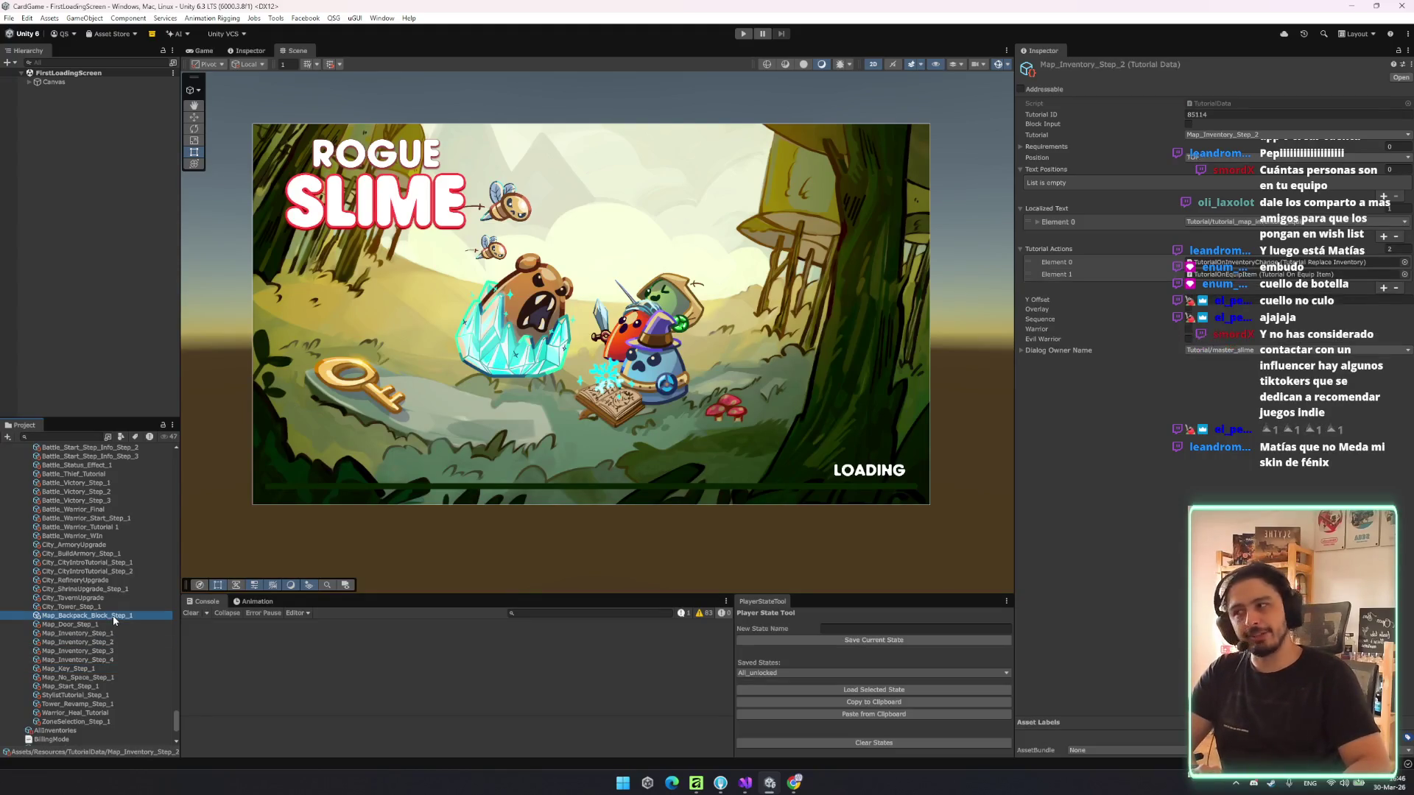
- Back in TutorialData, inspect Battle_LevelUp_Step_2 and then Battle_Energy_idle
key("Left")
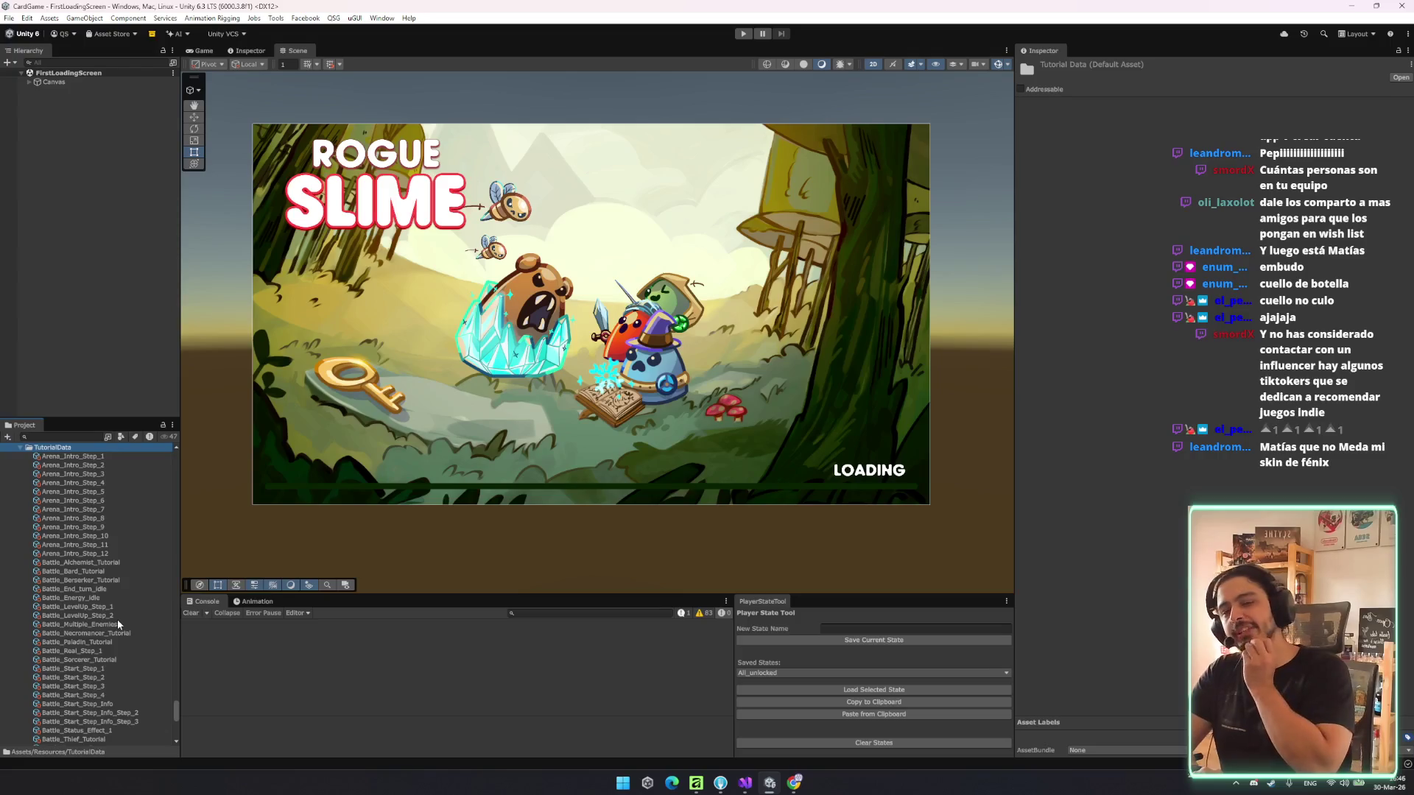
left_click(80, 616)
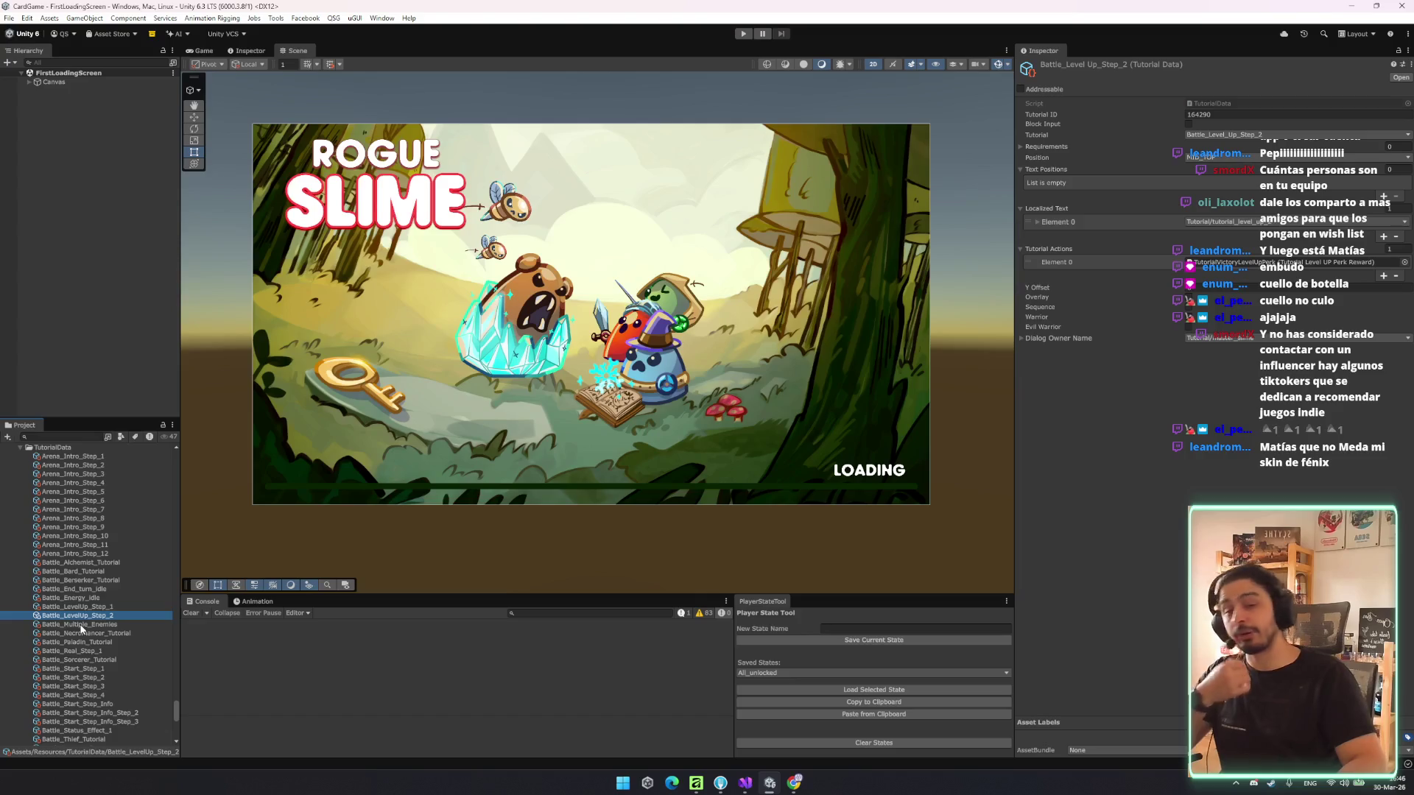
left_click(90, 598)
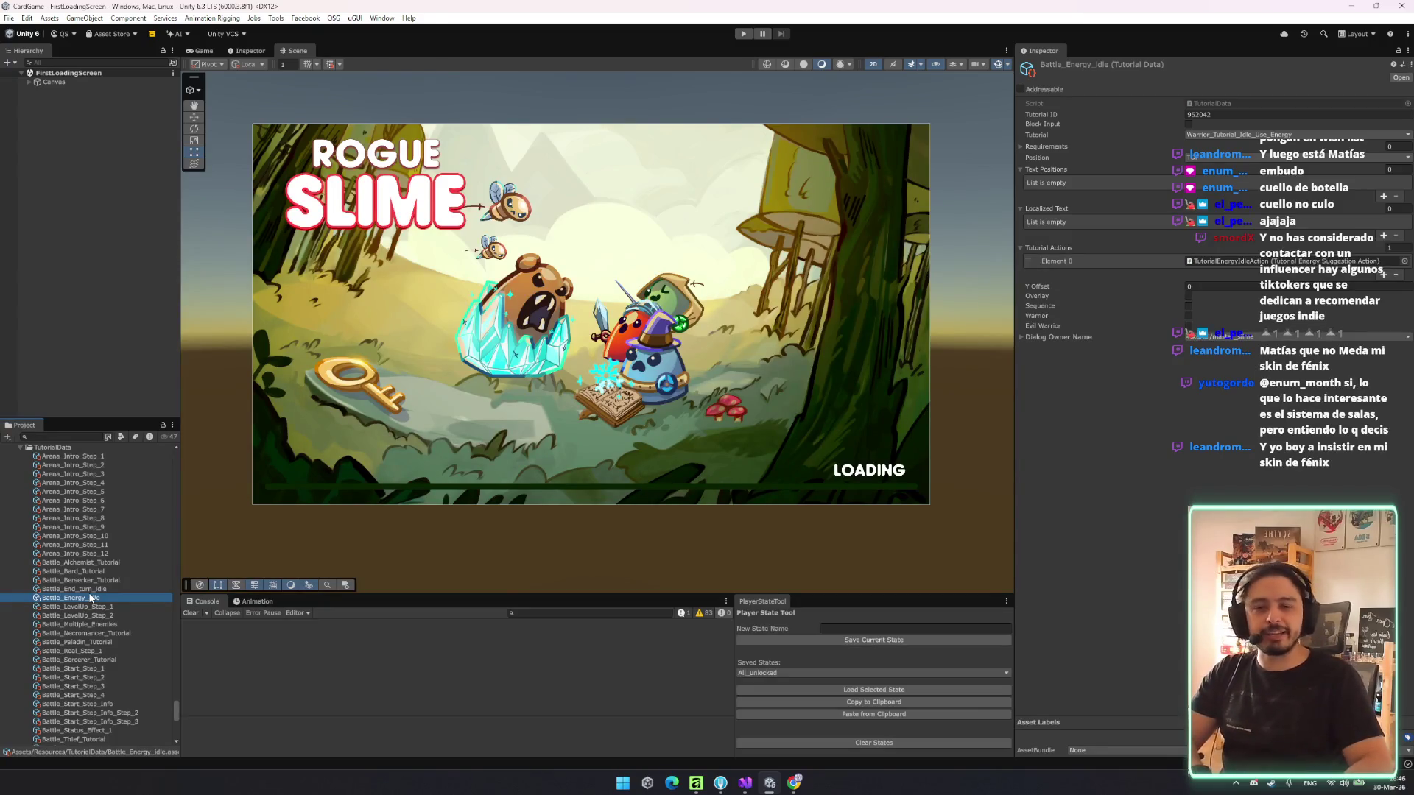
- Compare Bard, Berserker, Energy_idle and Multiple_Enemies battle tutorials, then switch to Visual Studio
left_click(56, 571)
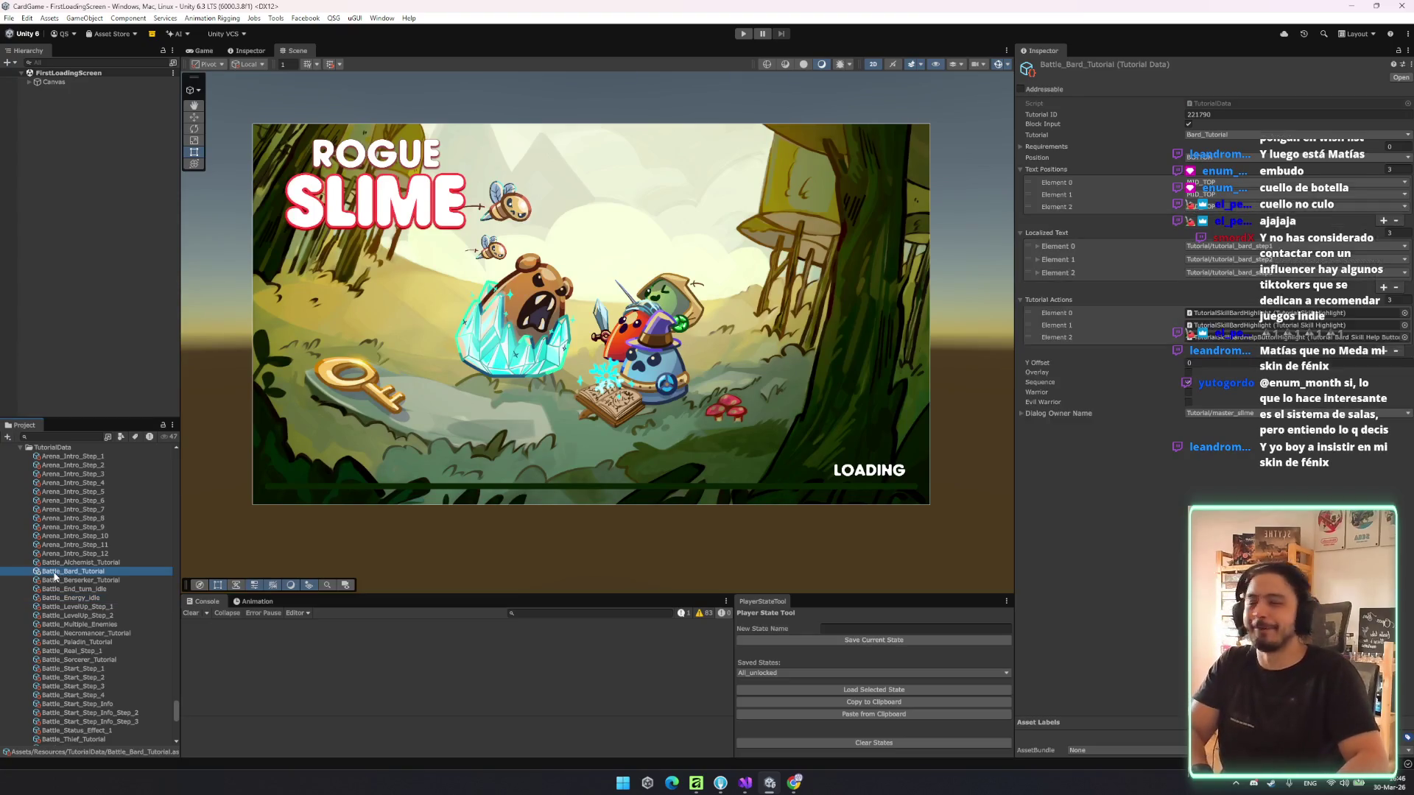
key("Down")
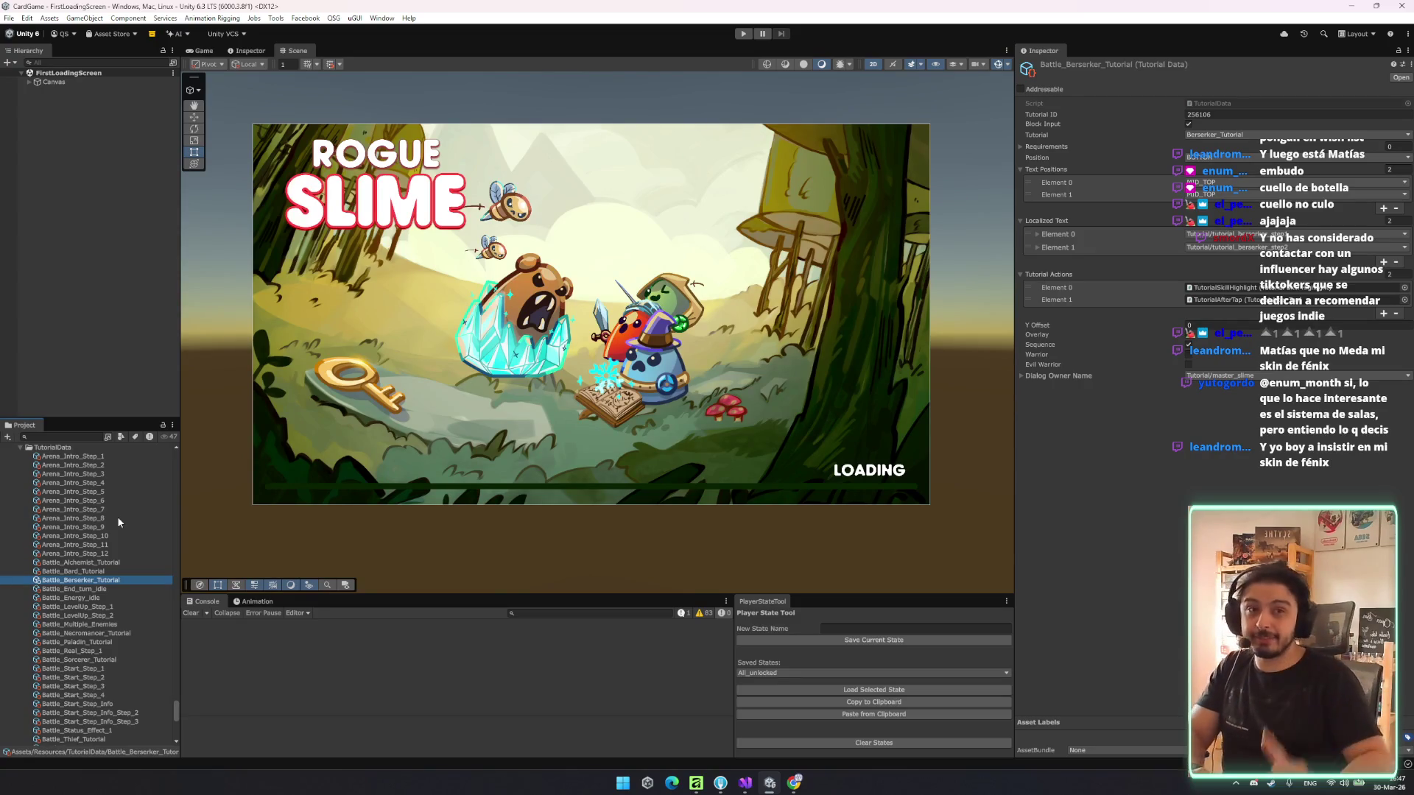
left_click(92, 598)
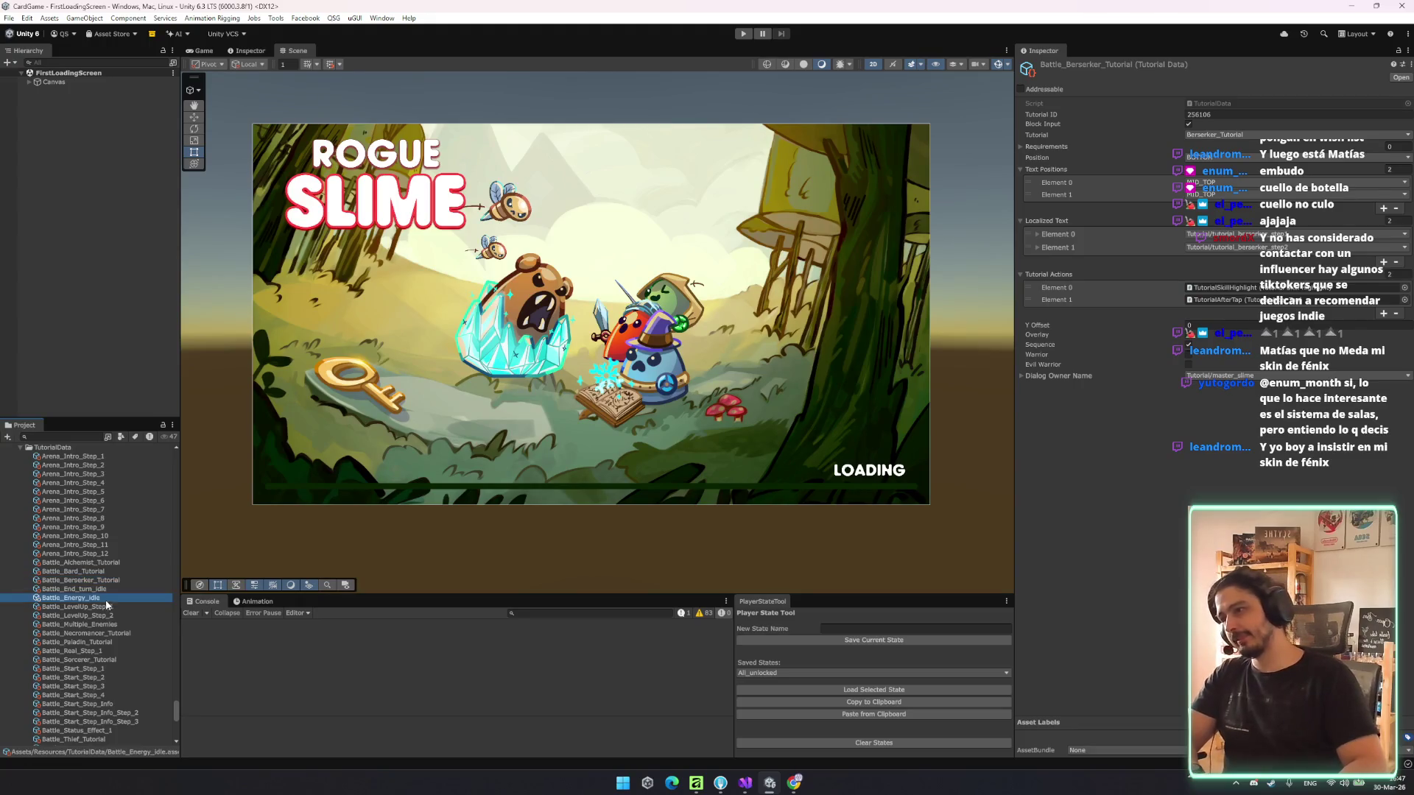
key("Up")
key("Down")
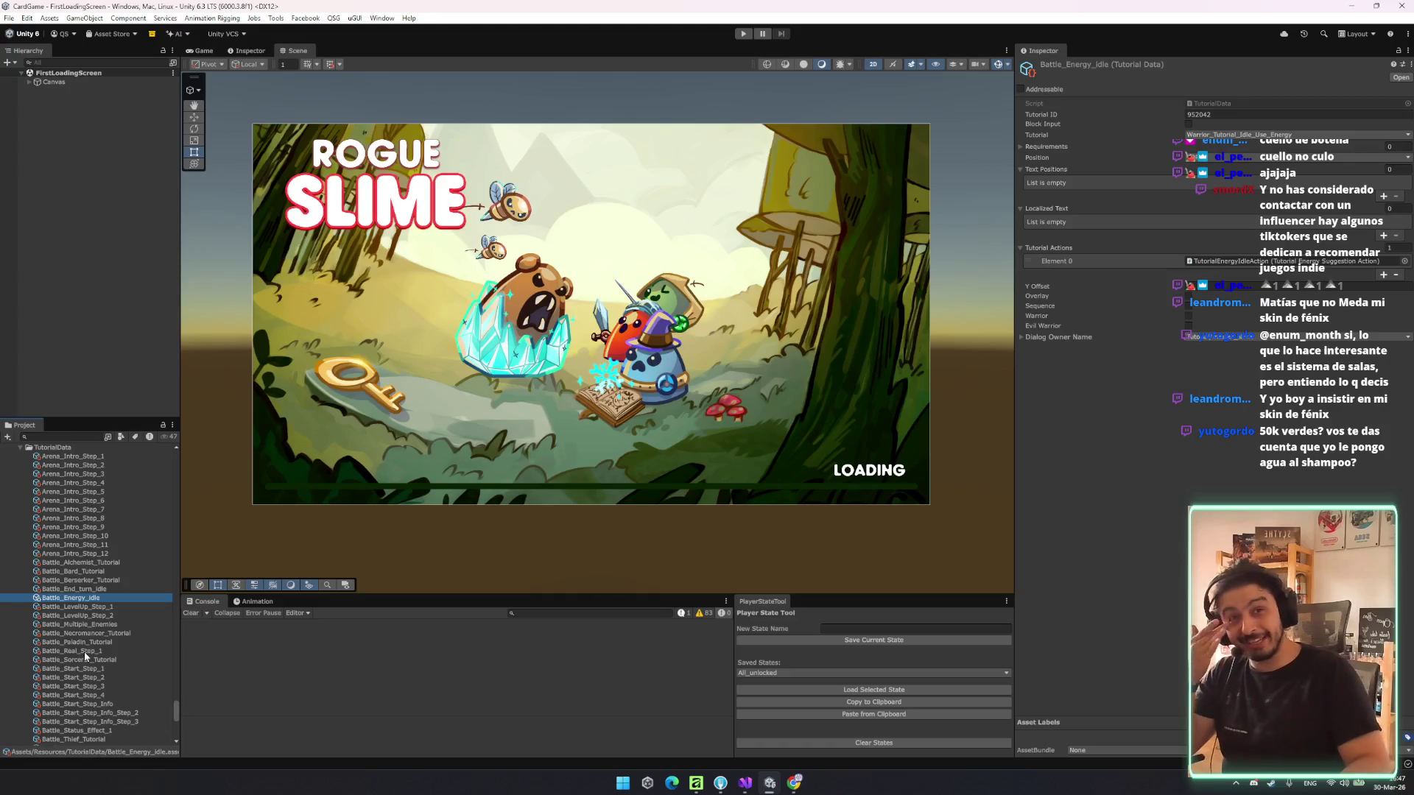
left_click(75, 625)
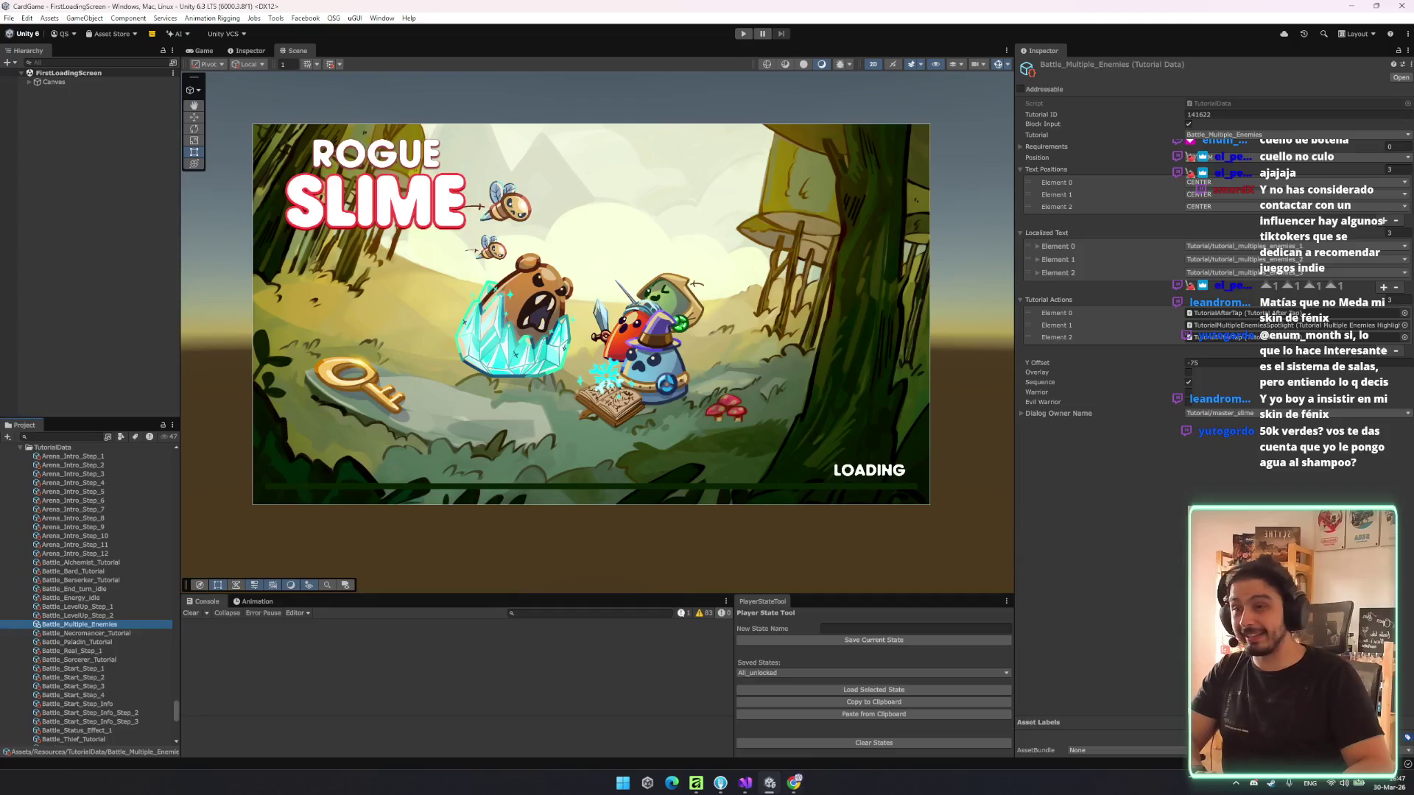
left_click(745, 783)
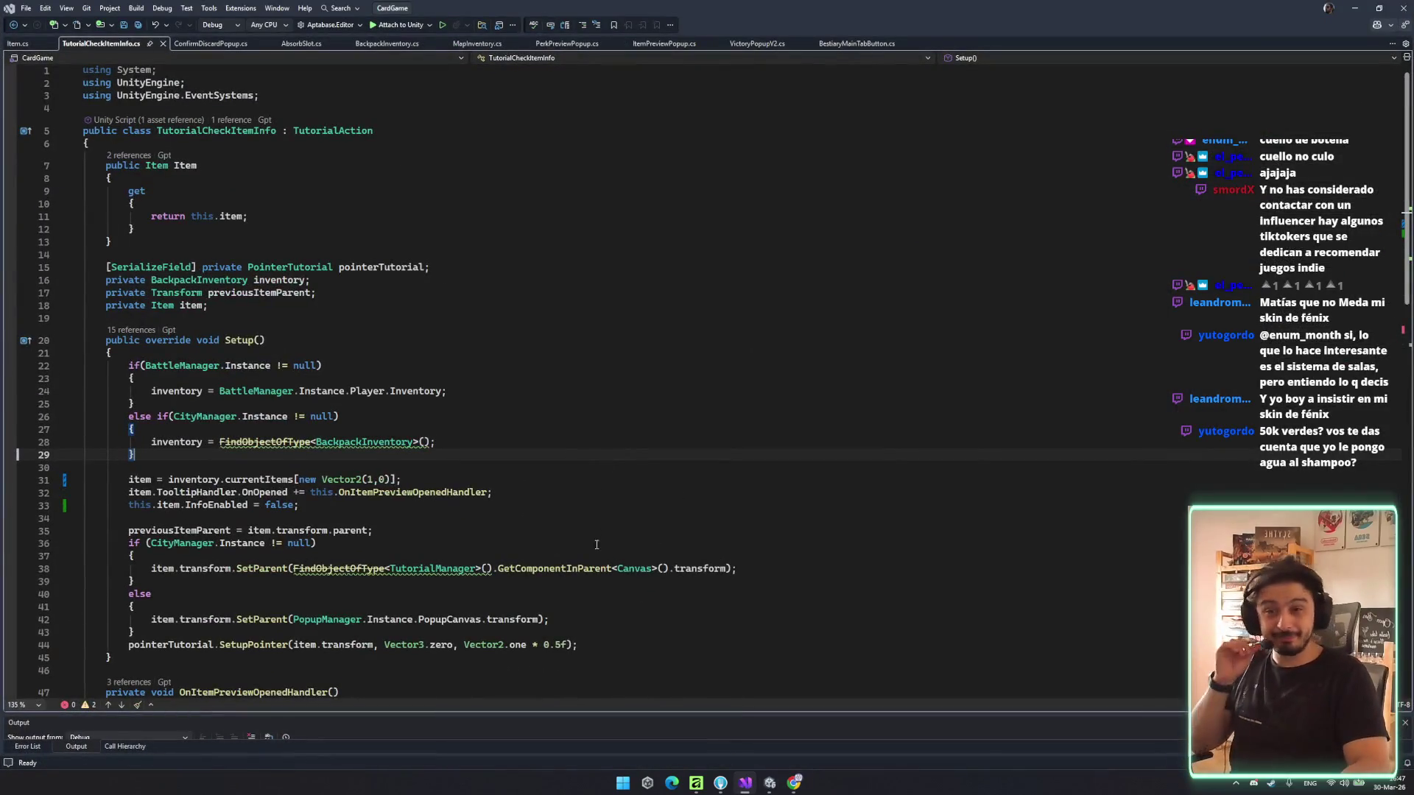
- Bring Unity back to the front, showing Battle_Multiple_Enemies with its three tutorial actions
left_click(770, 783)
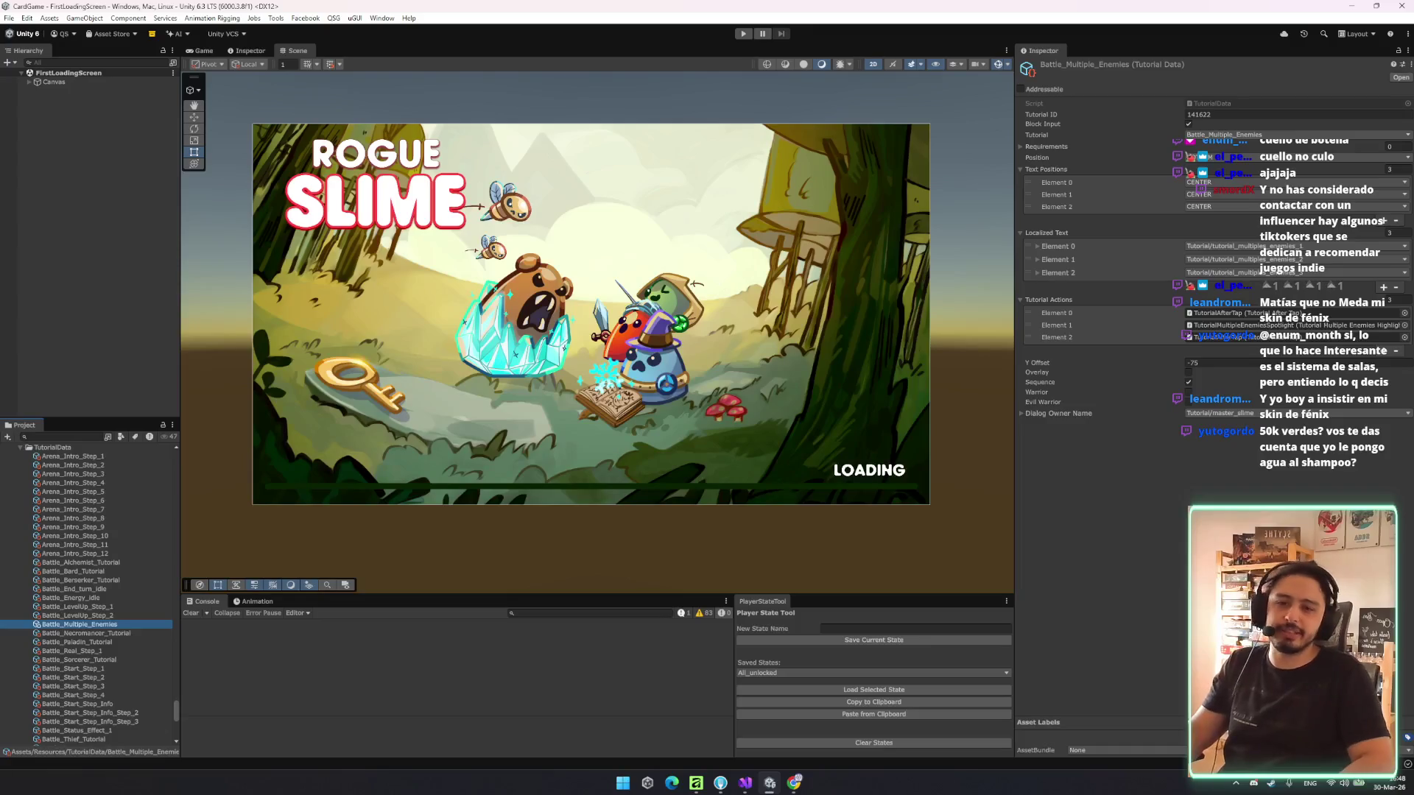
- Select Arena_Intro_Step_11 to view its two text positions and two tutorial actions
left_click(108, 544)
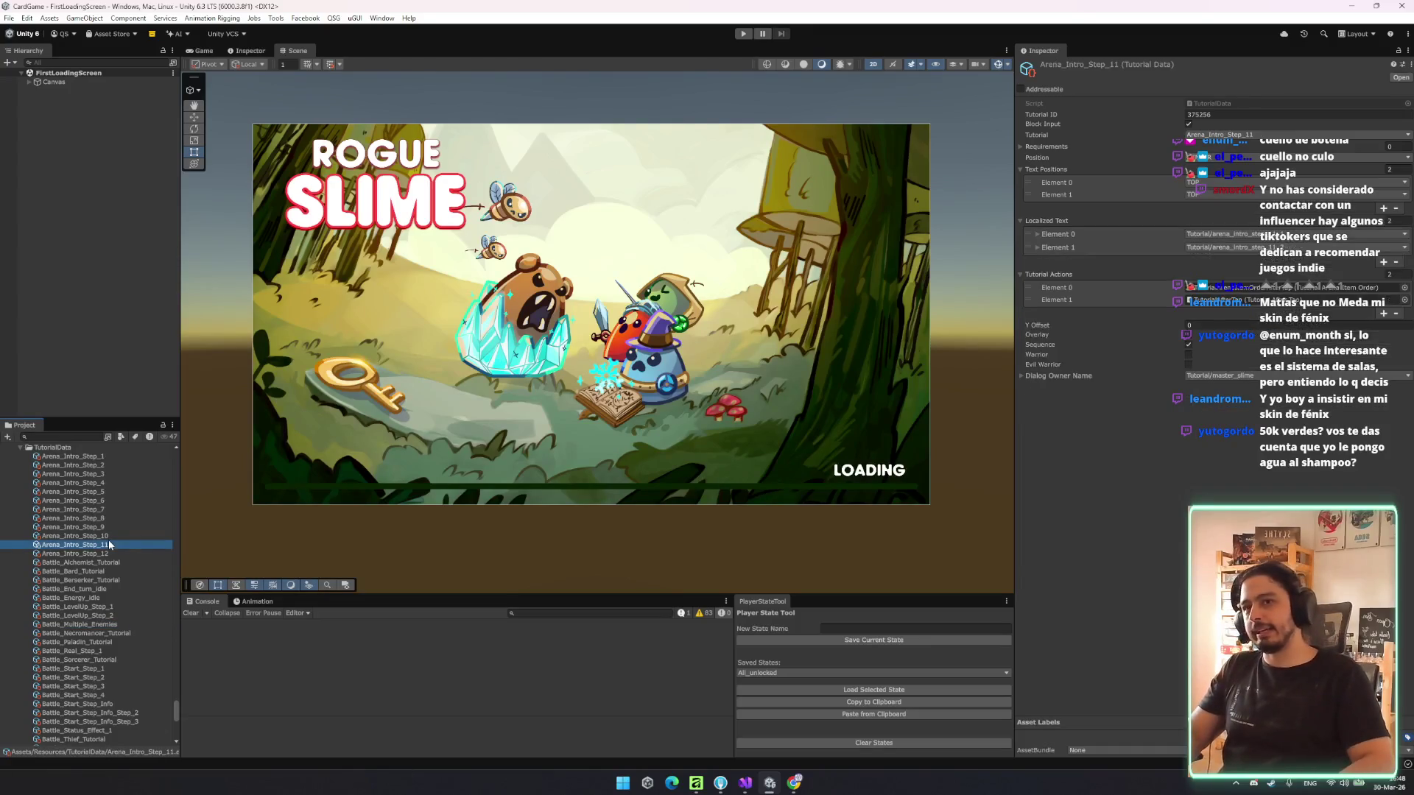
scroll(49, 578, "down", 2)
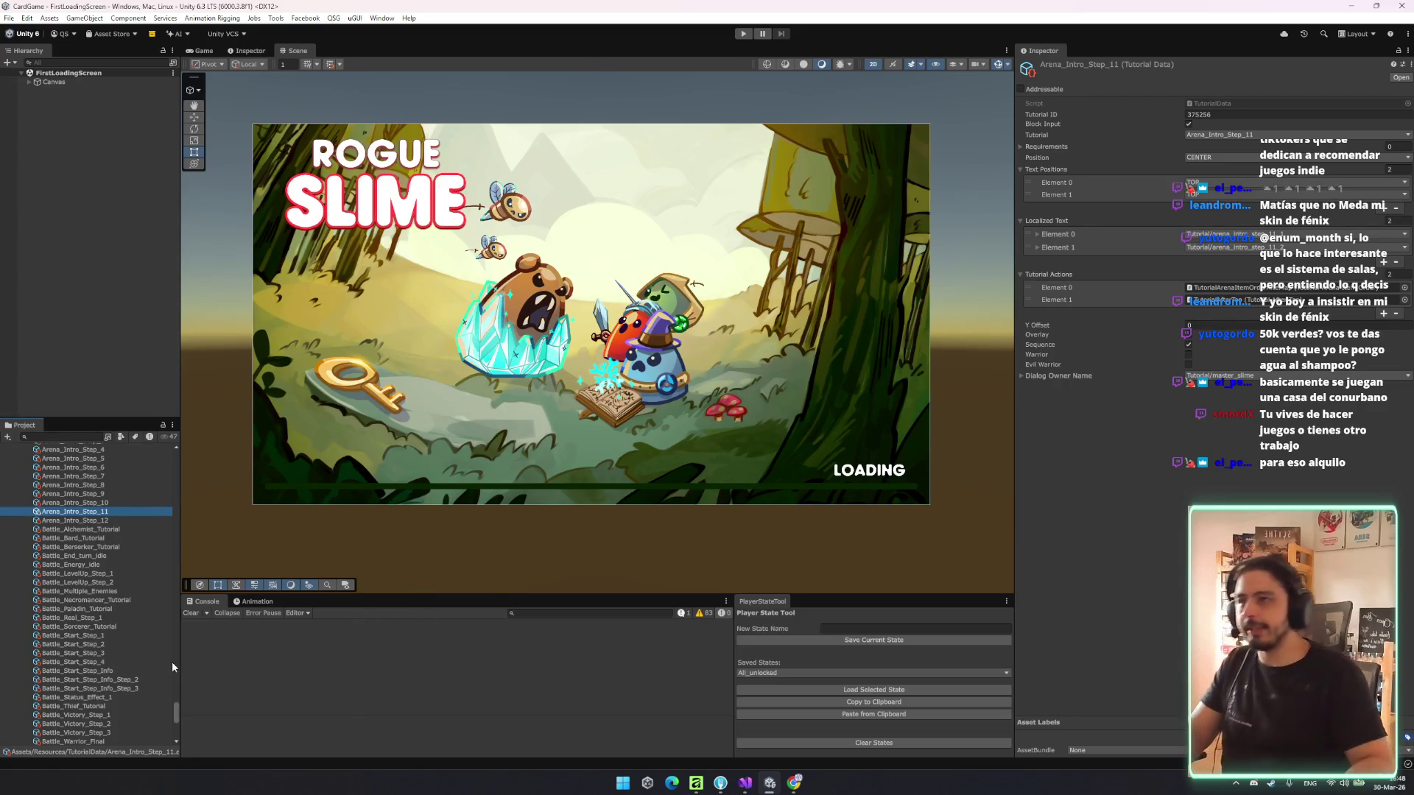
left_click_drag(521, 307, 568, 312)
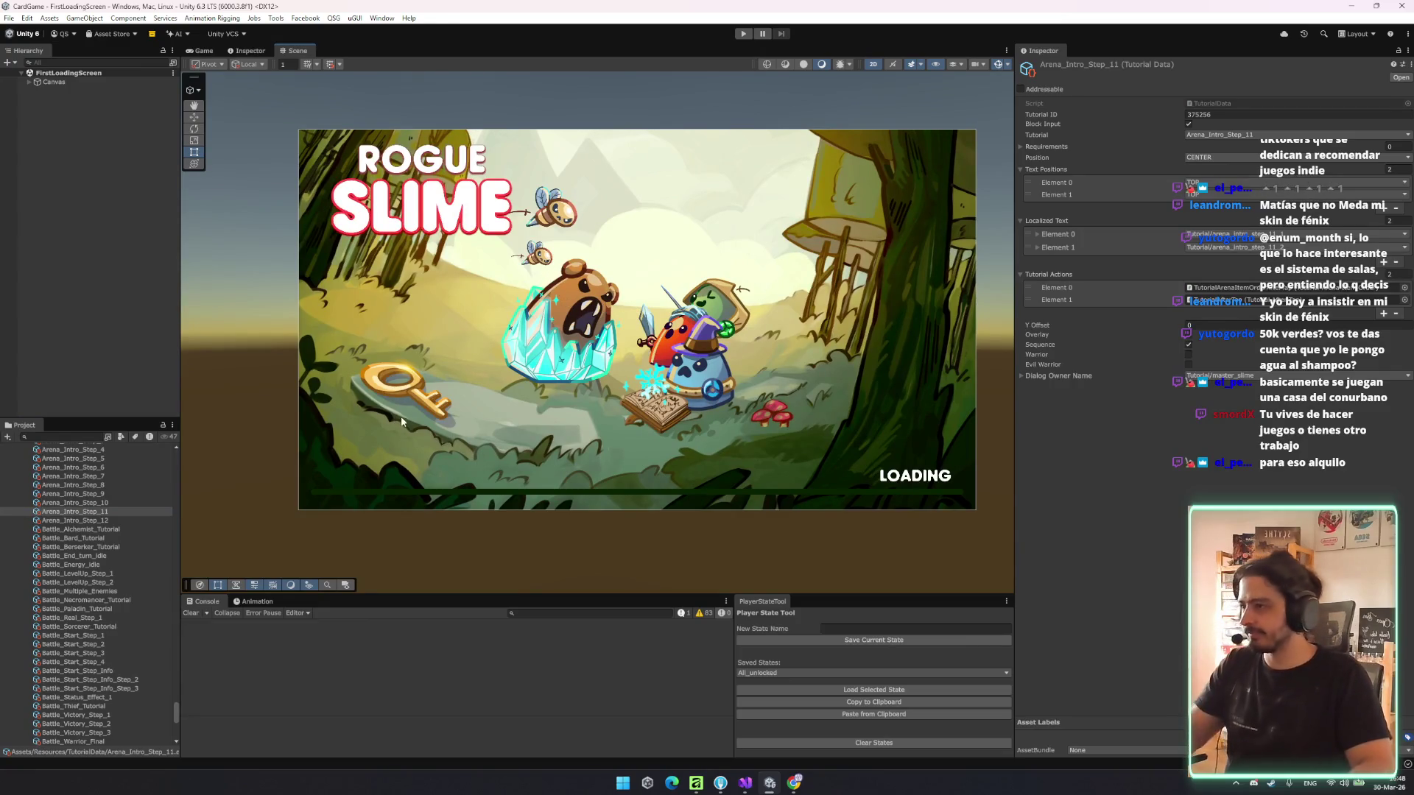
- Inspect Battle_Paladin_Tutorial, Battle_LevelUp_Step_1 and Battle_Alchemist_Tutorial in turn
left_click(109, 576)
key("Down")
key("Down")
key("Down")
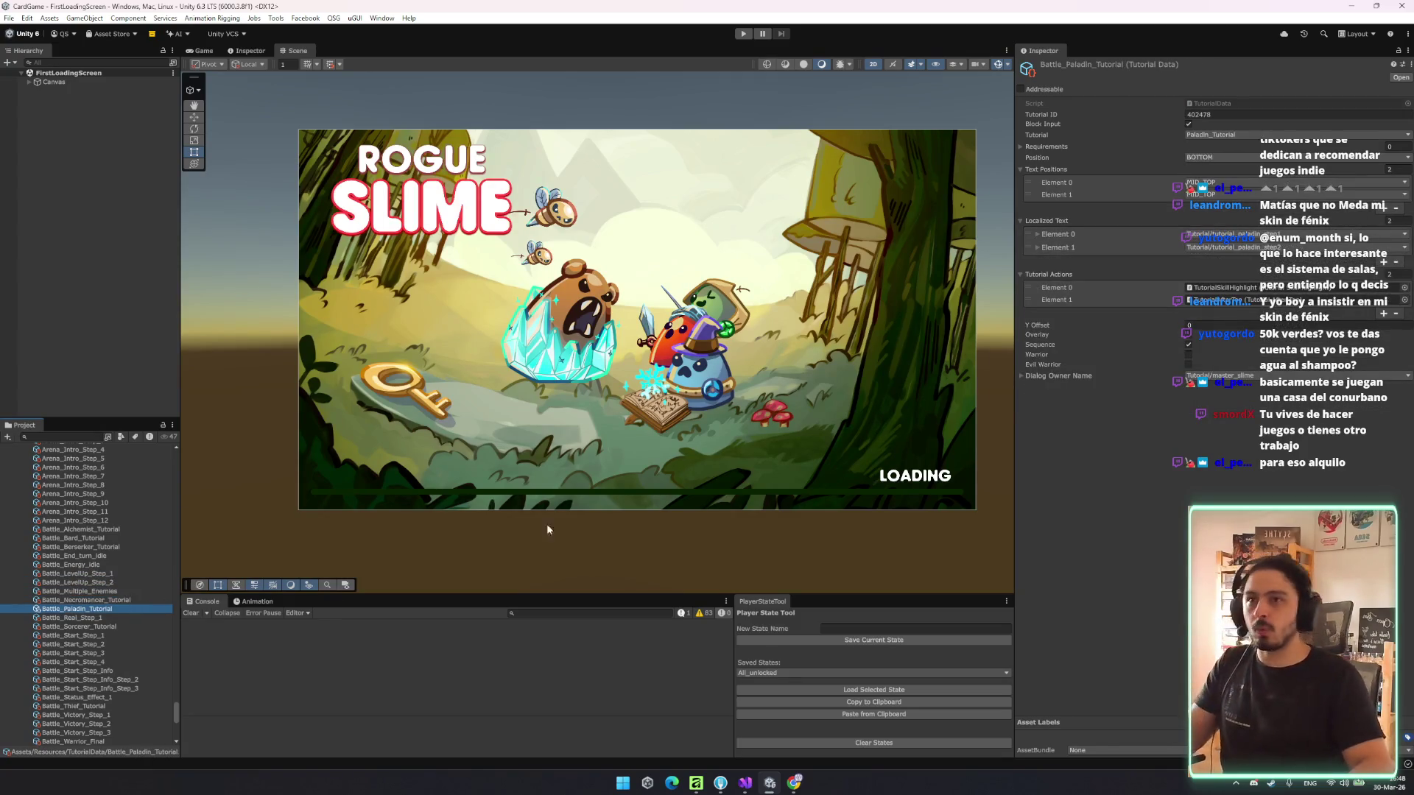
left_click_drag(519, 542, 516, 446)
scroll(514, 444, "down", 1)
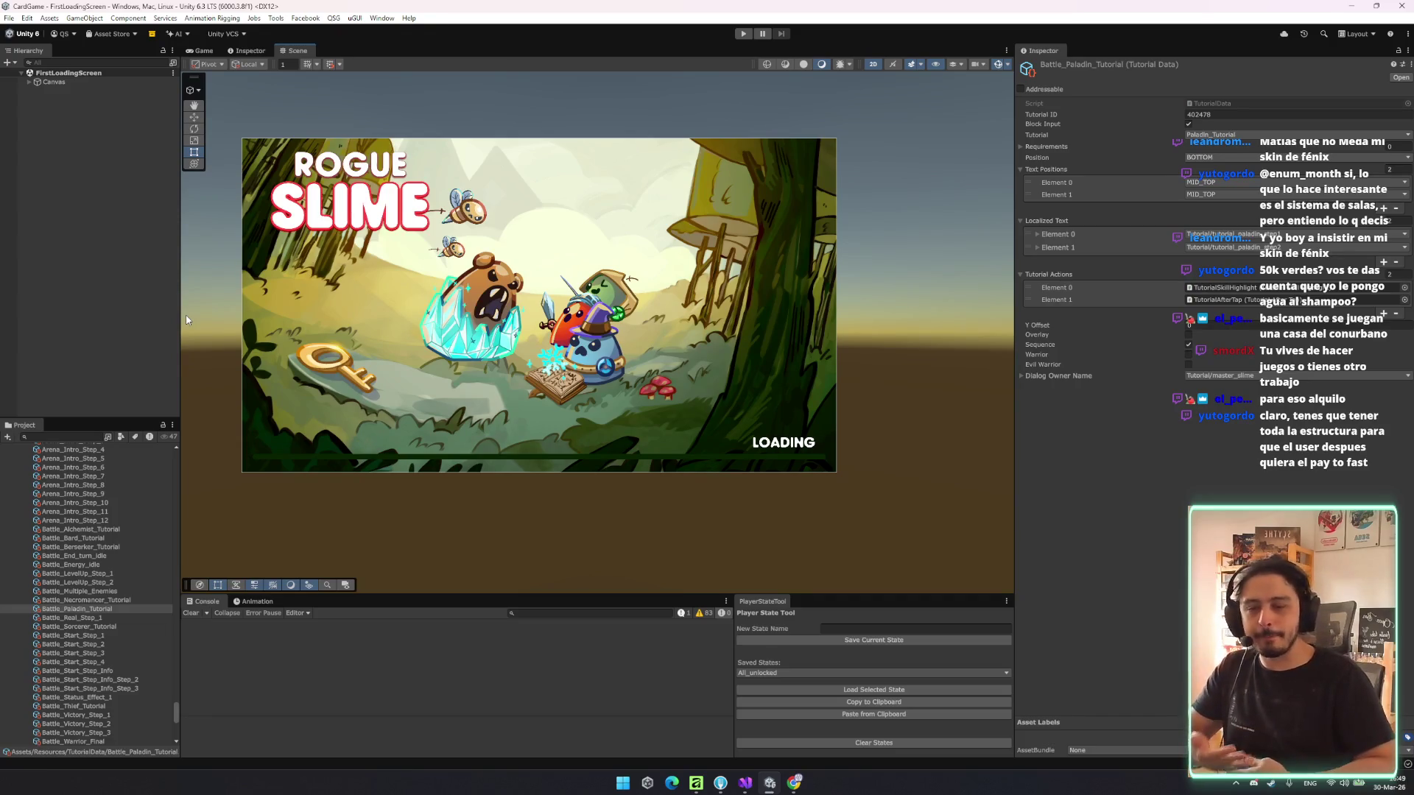
left_click(140, 617)
key("Up")
key("Up")
key("Up")
key("Up")
key("Up")
key("Up")
scroll(126, 591, "up", 3)
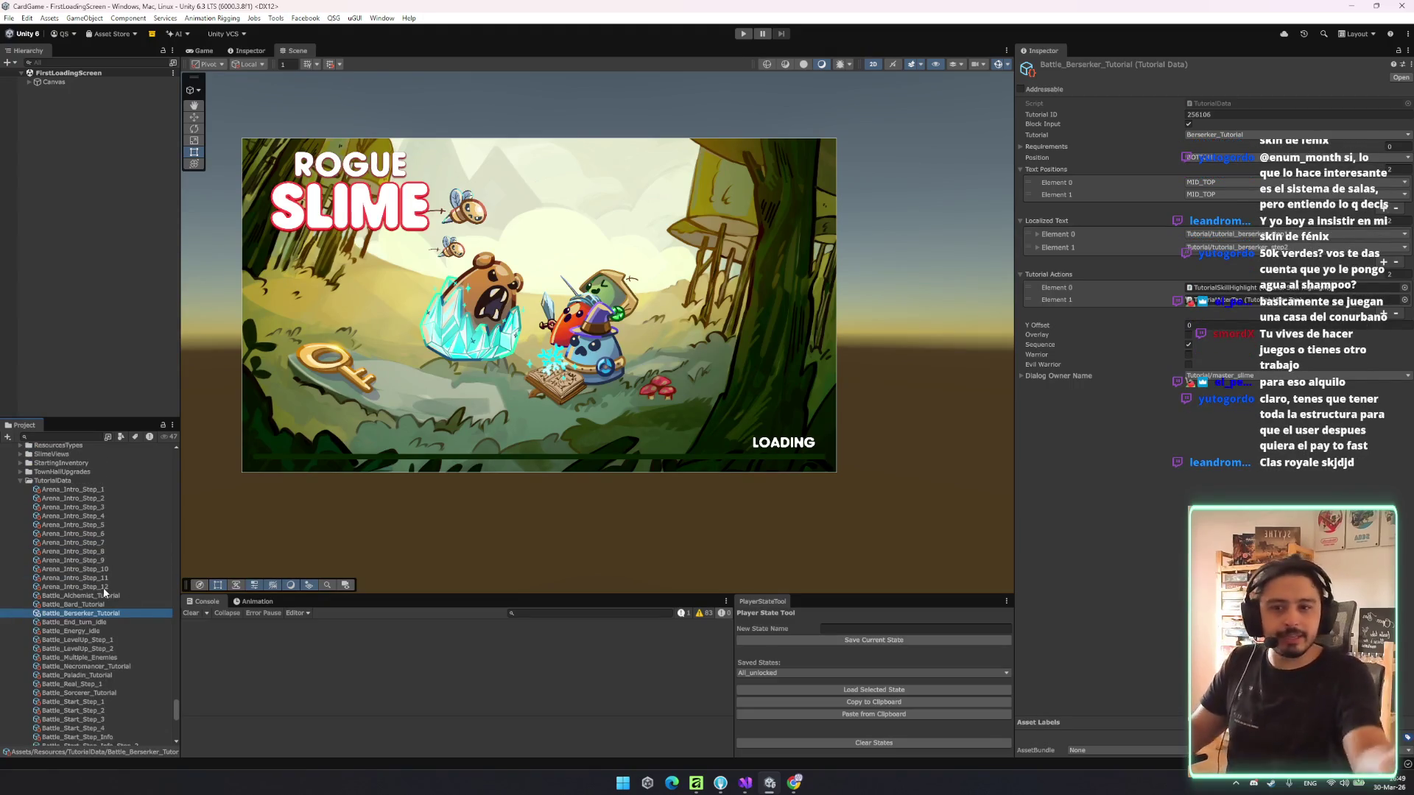
left_click(96, 595)
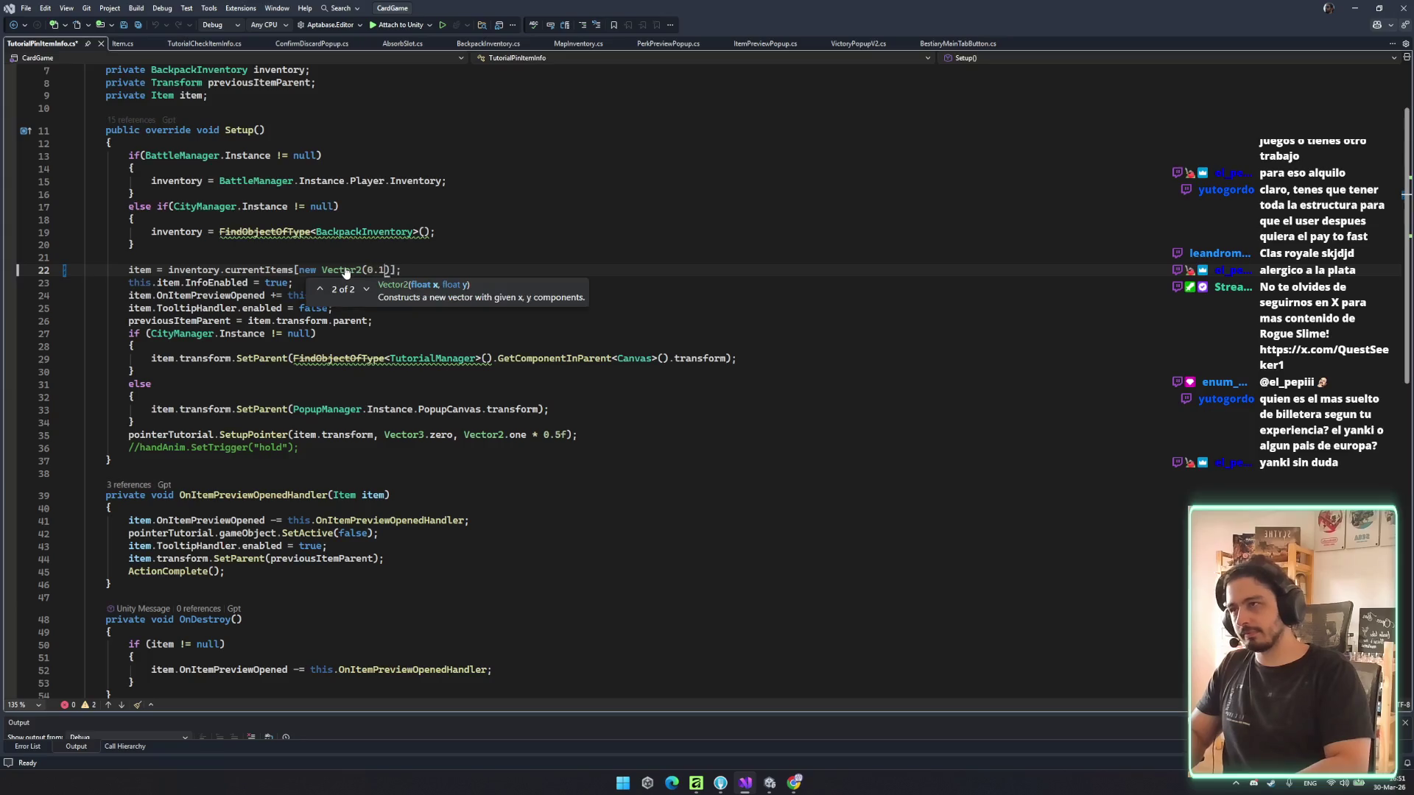
- Change line 22's item index to new Vector2(1,0) and save TutorialPinItemInfo.cs
key("BackSpace")
key("BackSpace")
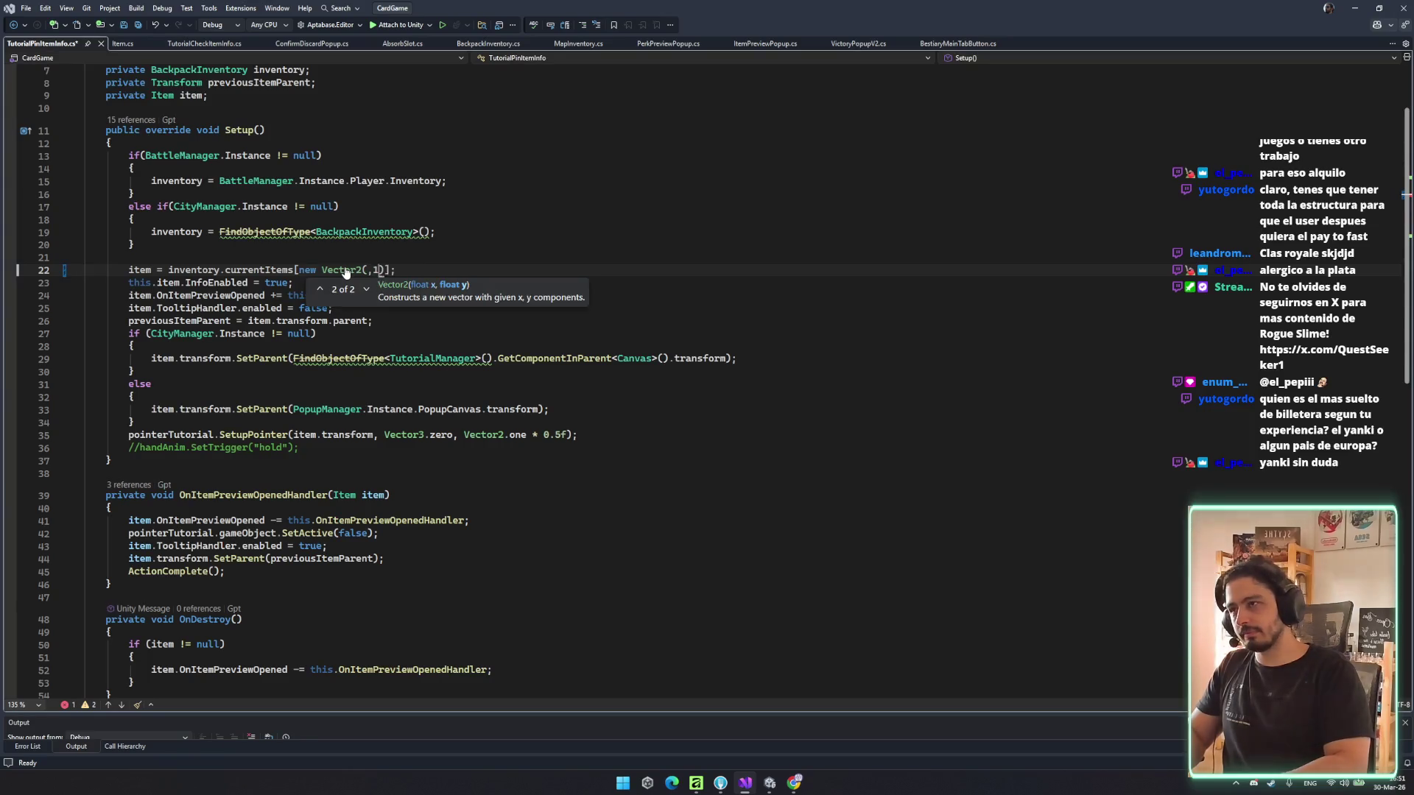
type("01,0)")
key("ctrl+s")
- Review the preview subscription, popup-canvas reparenting, previousItemParent and commented hand animation lines
left_click(405, 257)
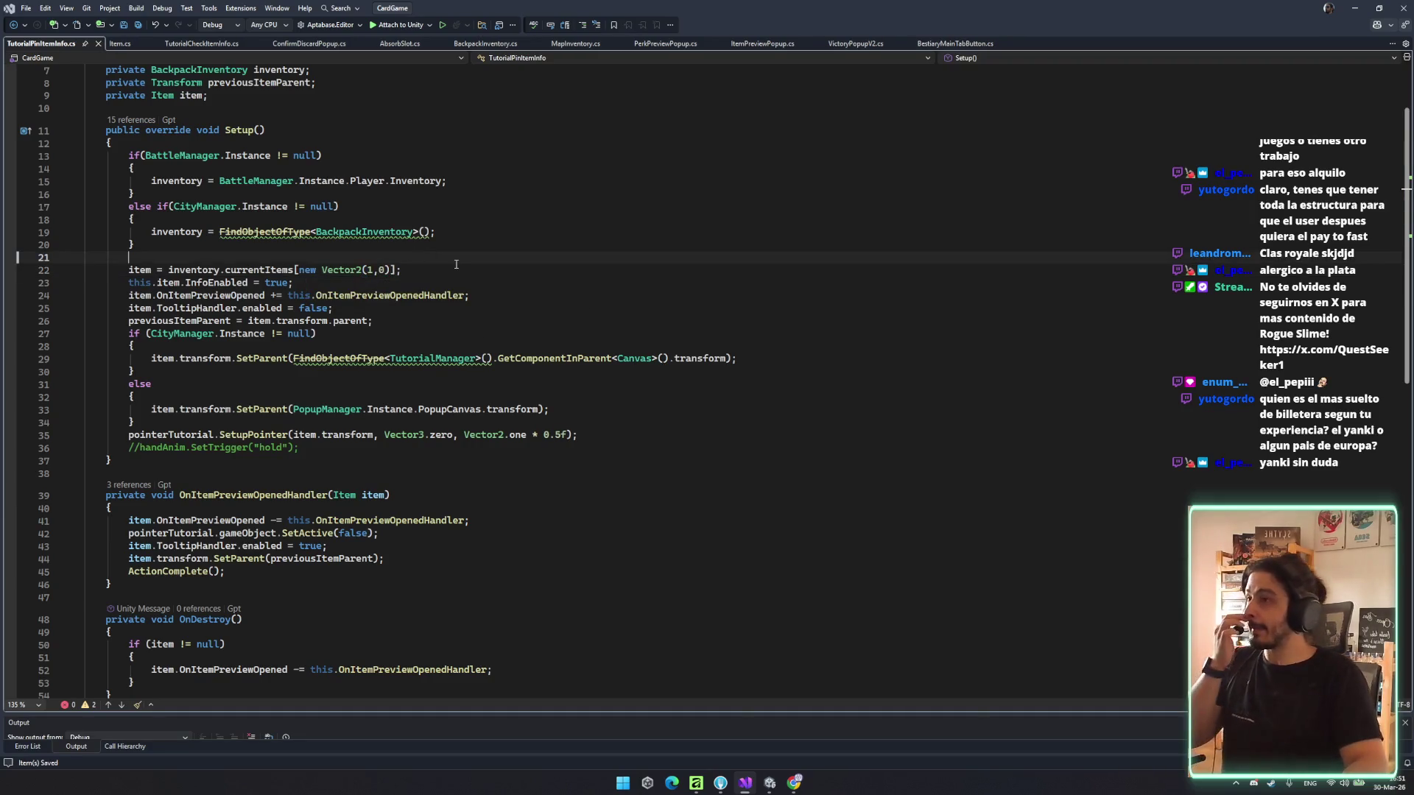
left_click(470, 320)
left_click(151, 295)
left_click(471, 257)
left_click(560, 347)
left_click(648, 409)
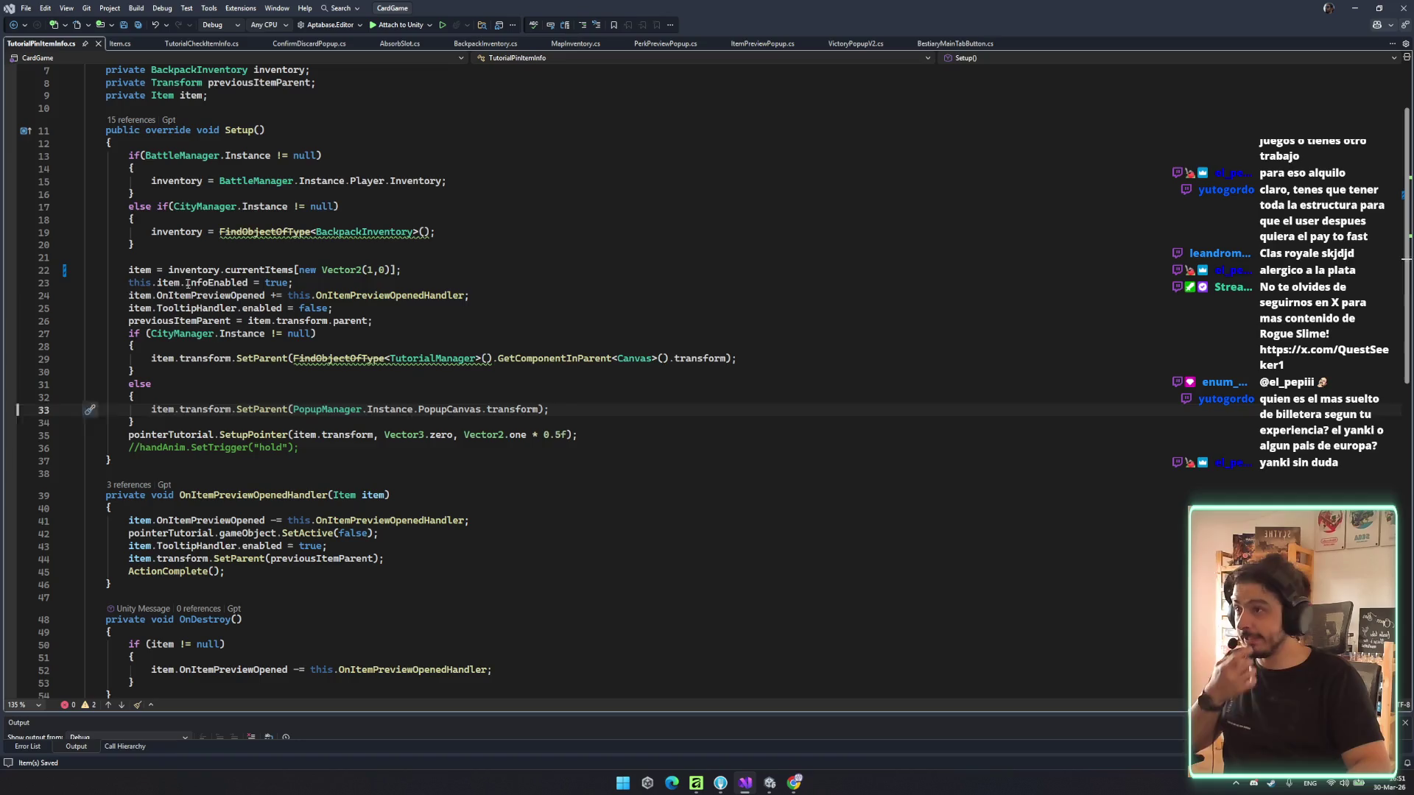
left_click(403, 322)
left_click(479, 384)
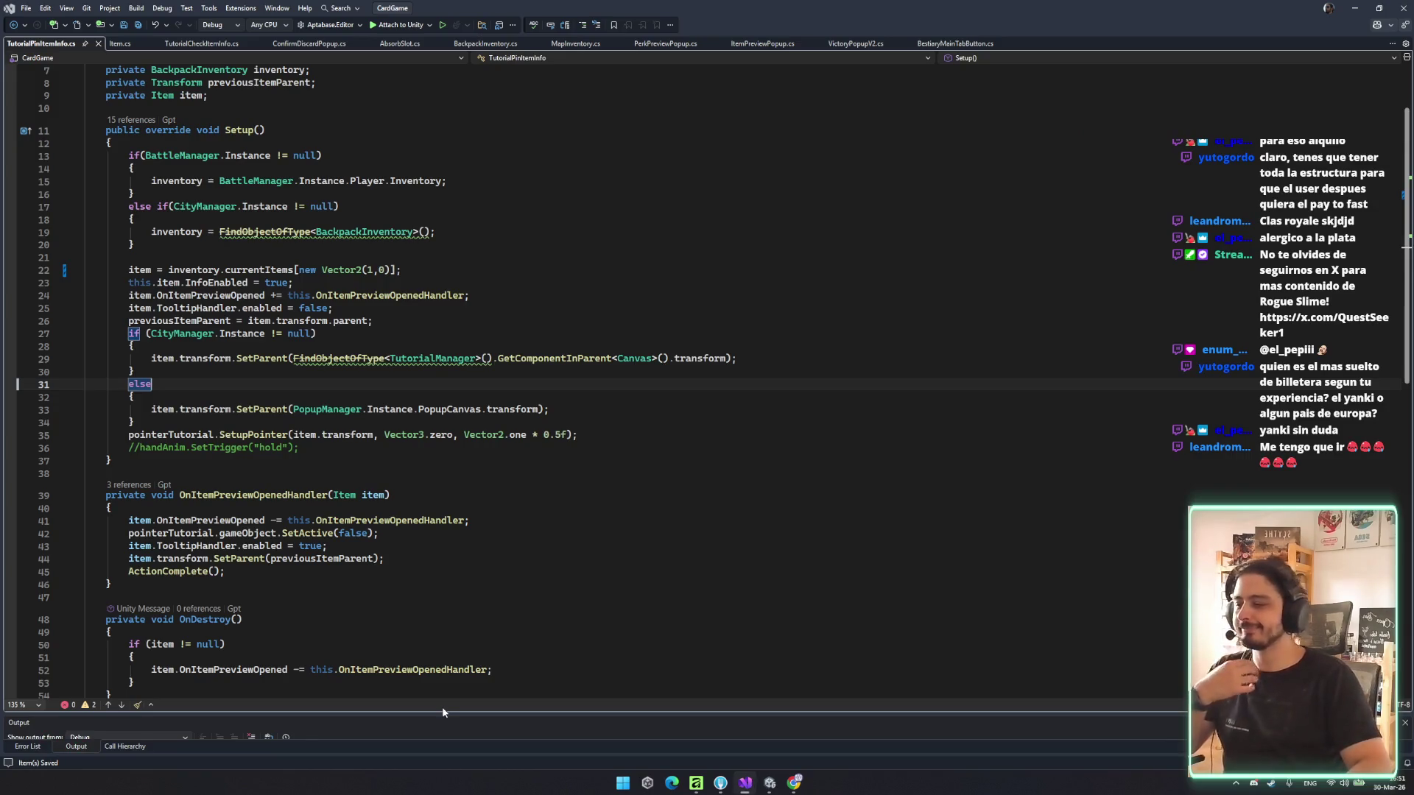
left_click(225, 644)
left_click(369, 444)
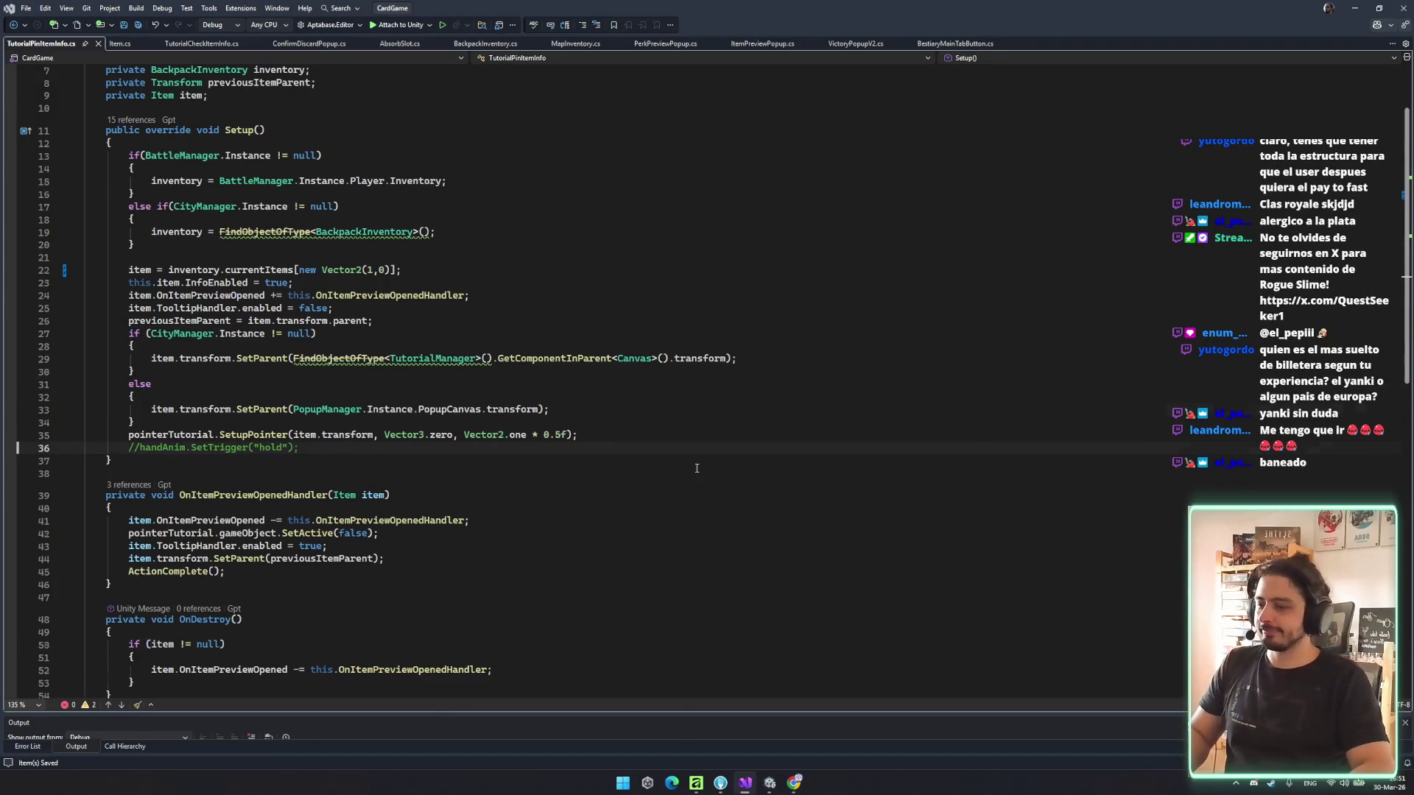
scroll(691, 484, "down", 2)
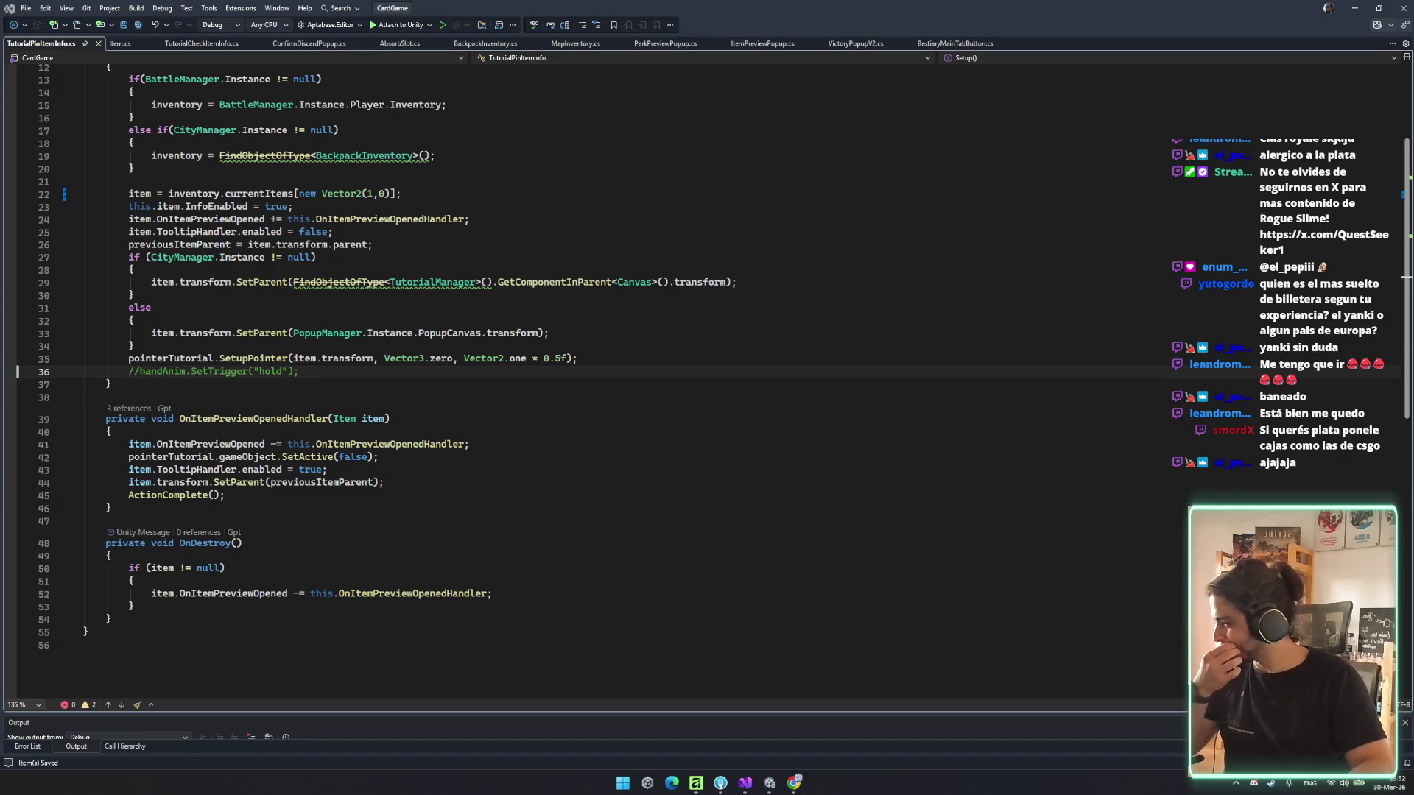
- Check OnDestroy cleanup and transform and FindObjectOfType uses, then return to Unity
left_click(691, 616)
scroll(718, 663, "up", 4)
left_click(346, 521)
left_click(346, 444)
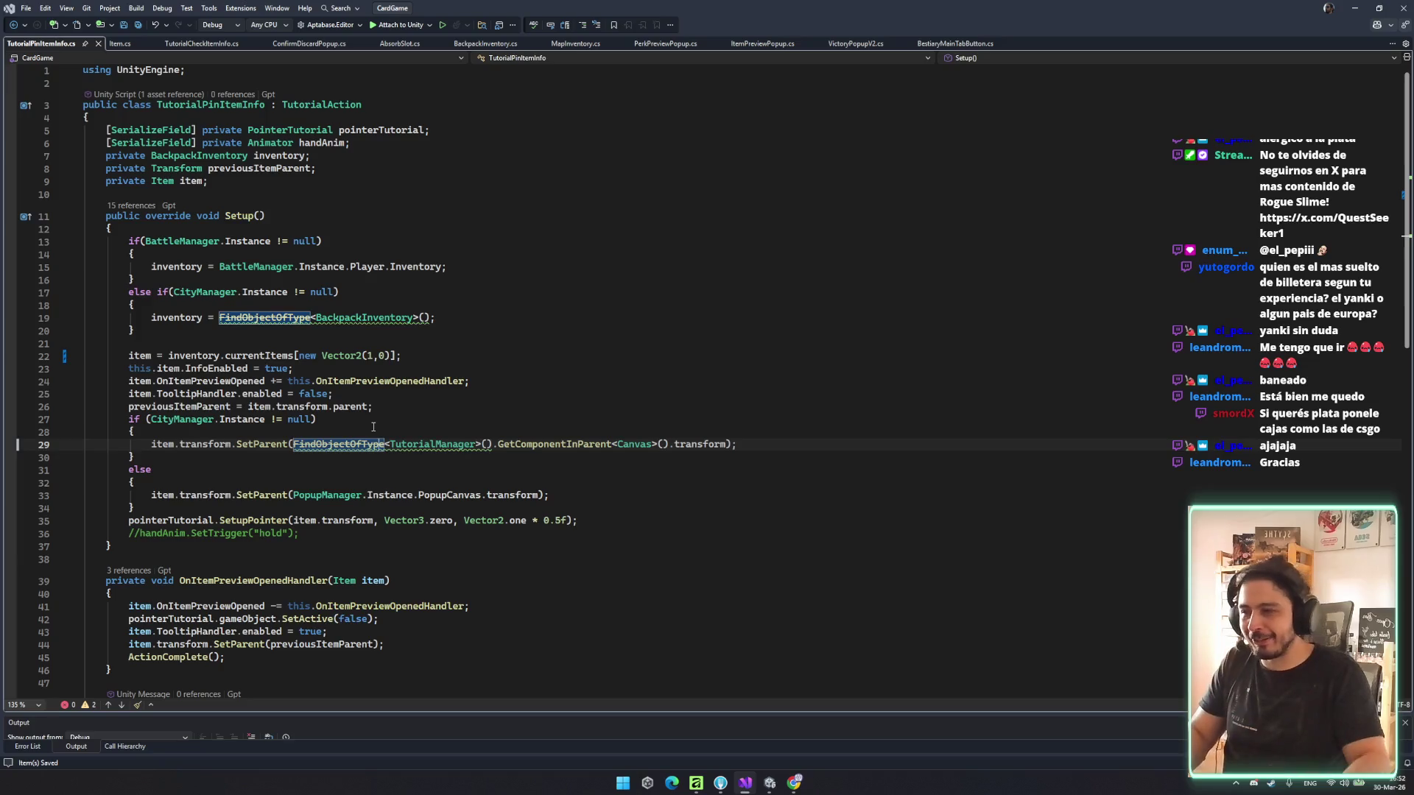
left_click(419, 531)
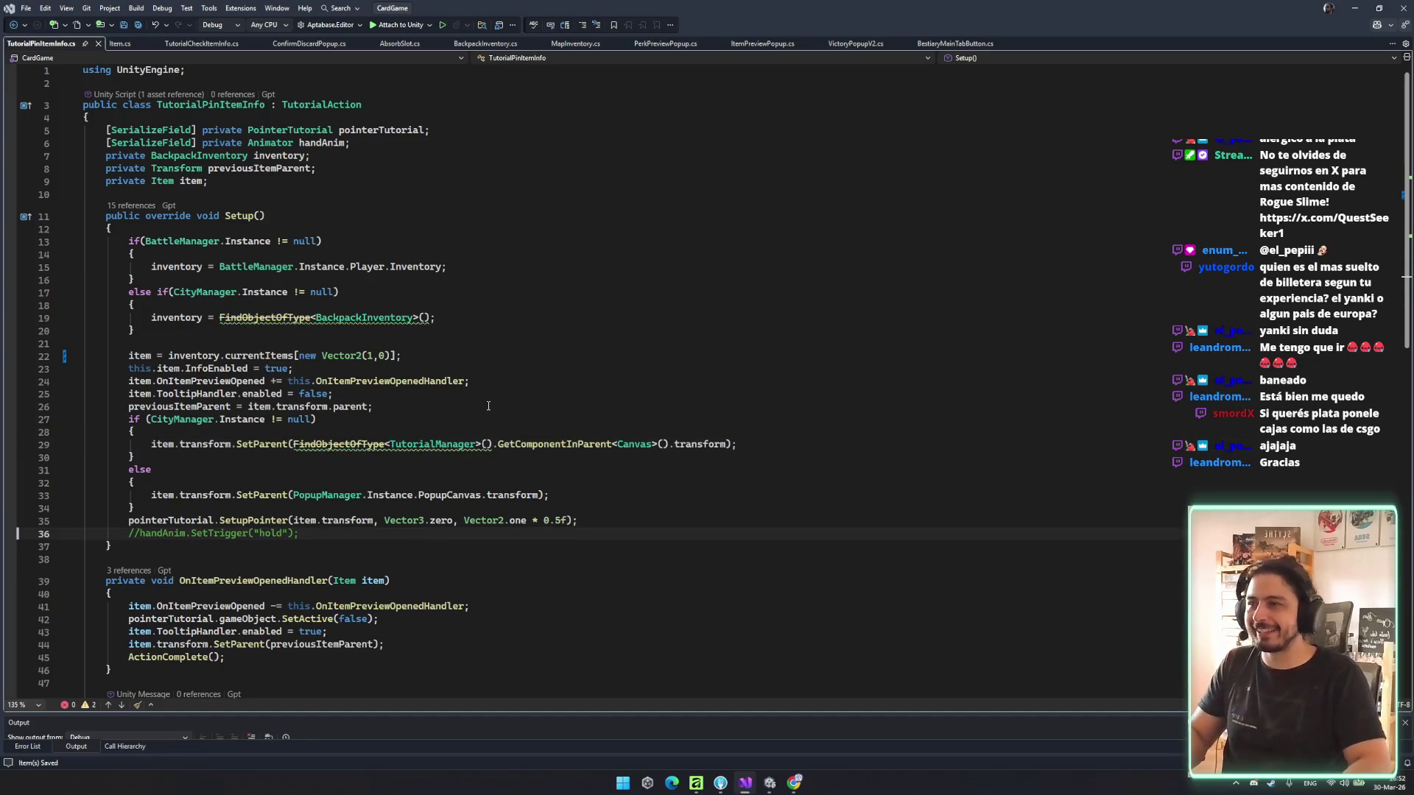
left_click(583, 404)
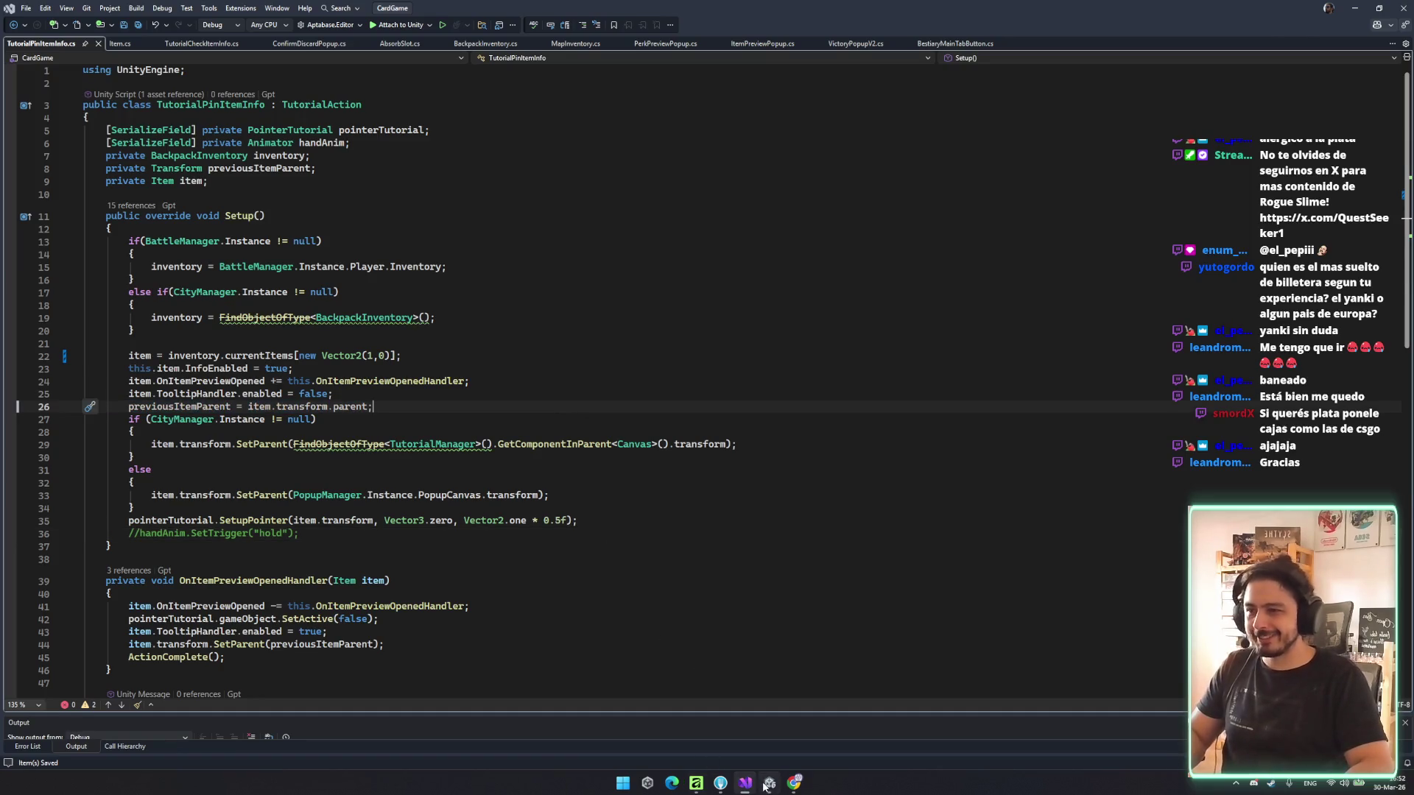
left_click(766, 785)
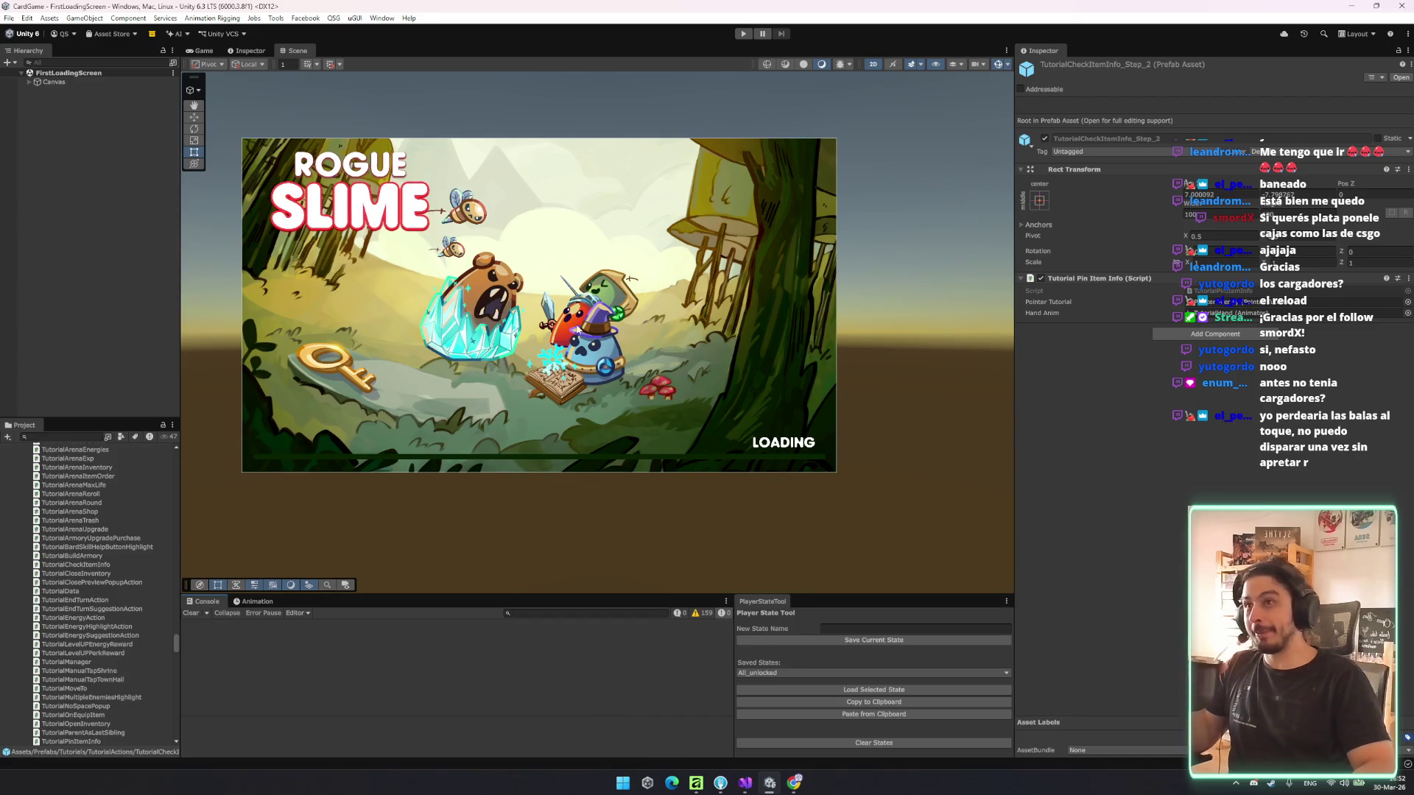
scroll(96, 548, "up", 10)
- Enter Play mode, start a game from the main menu and enter a battle
left_click(743, 33)
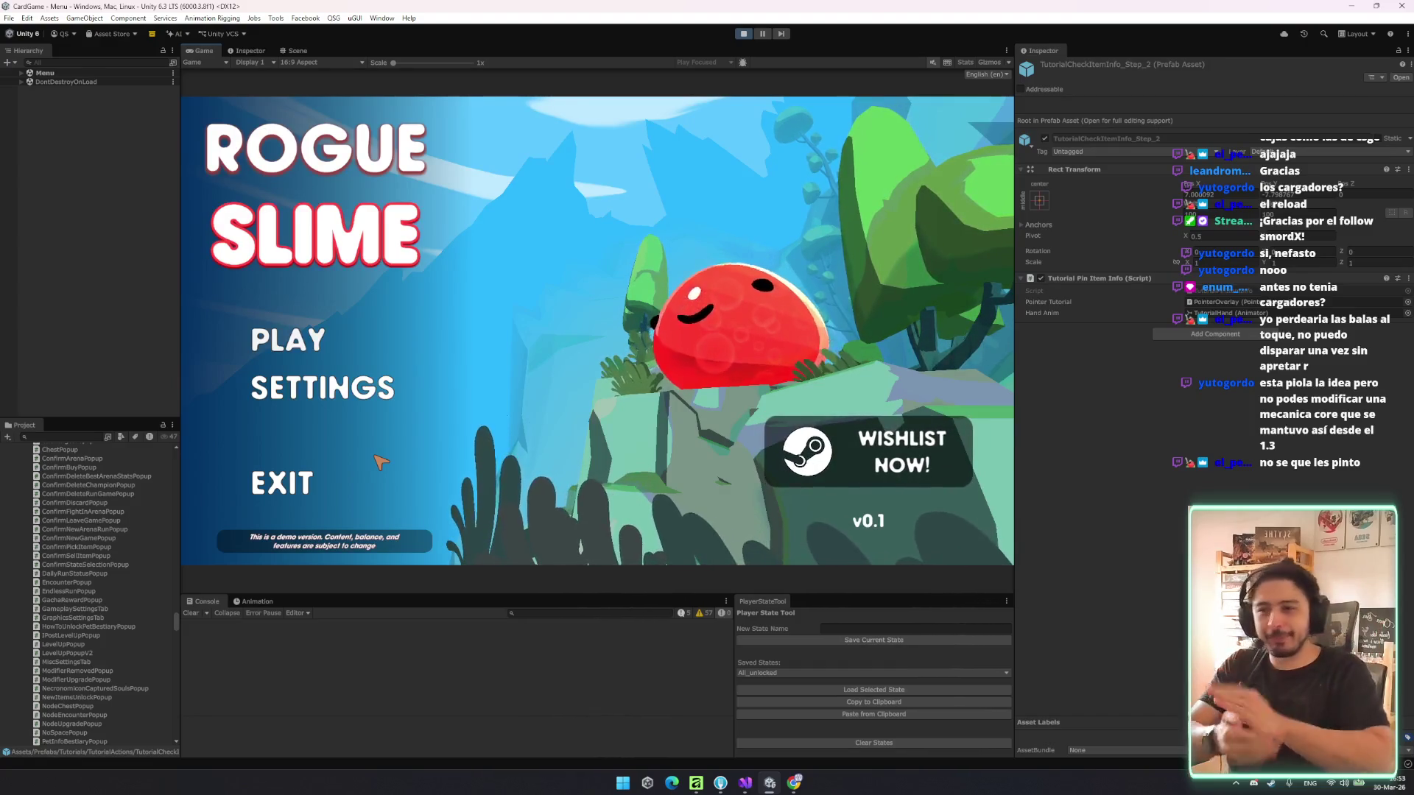
left_click(310, 346)
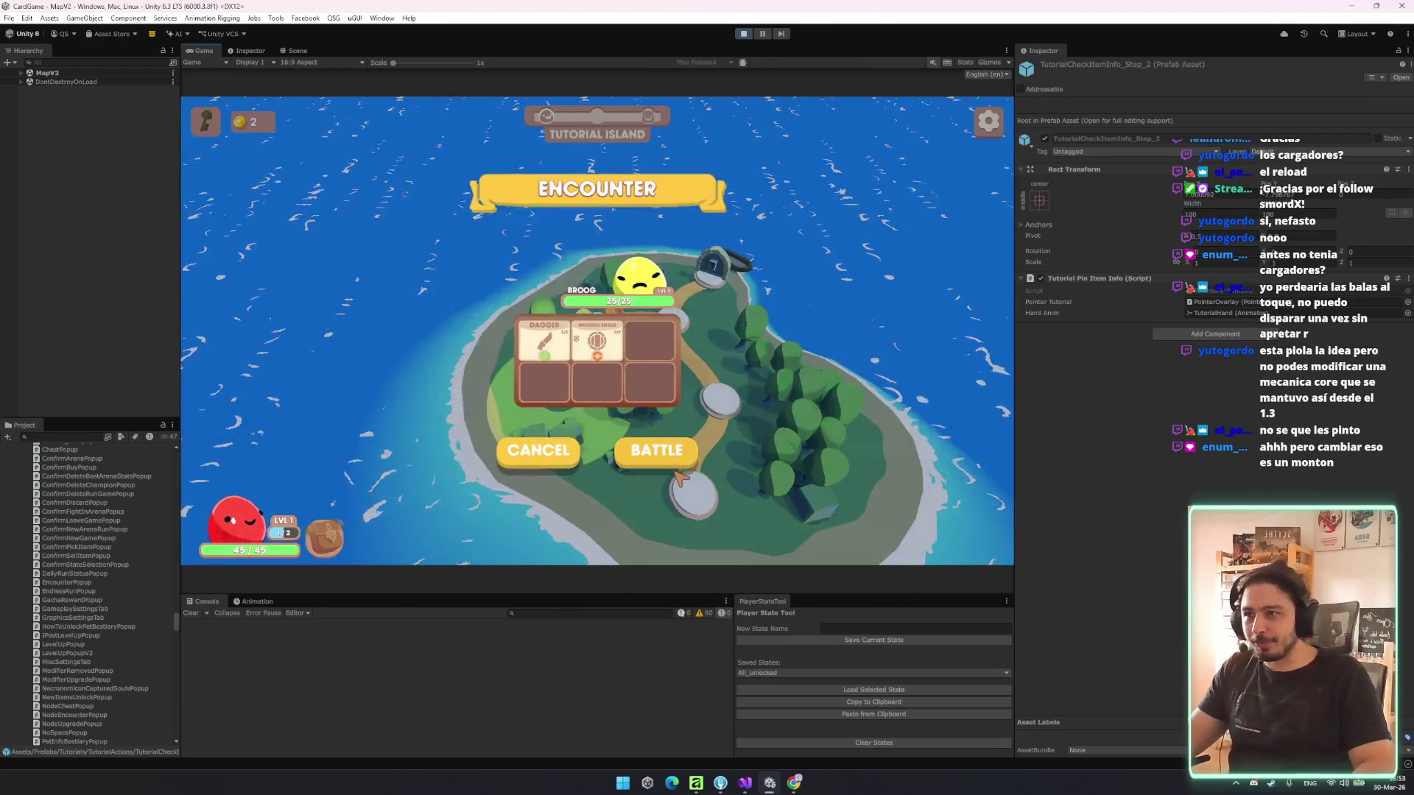
left_click(674, 447)
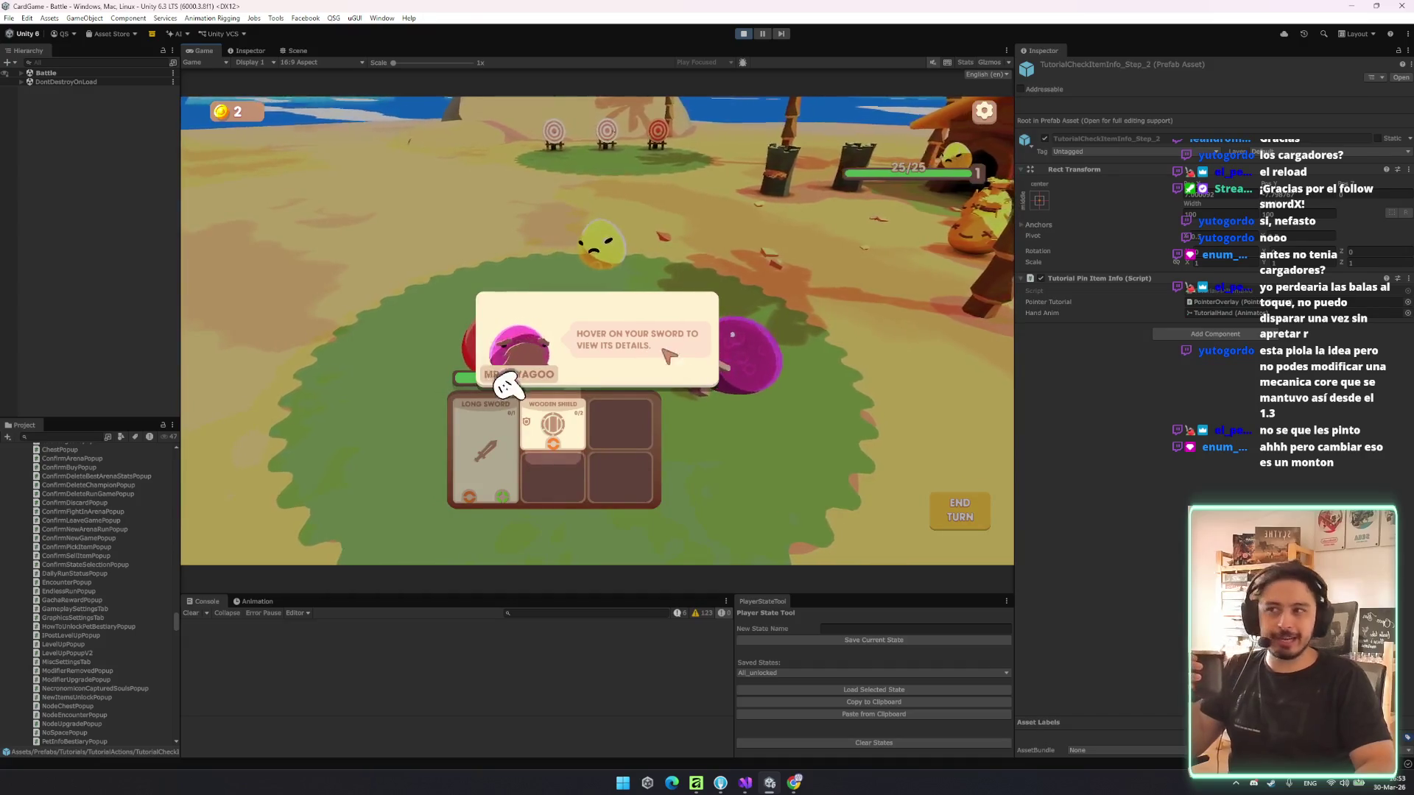
- Pin the Wooden Shield details, swap to Long Sword and back, close them, and stop playing
mouse_move(558, 429)
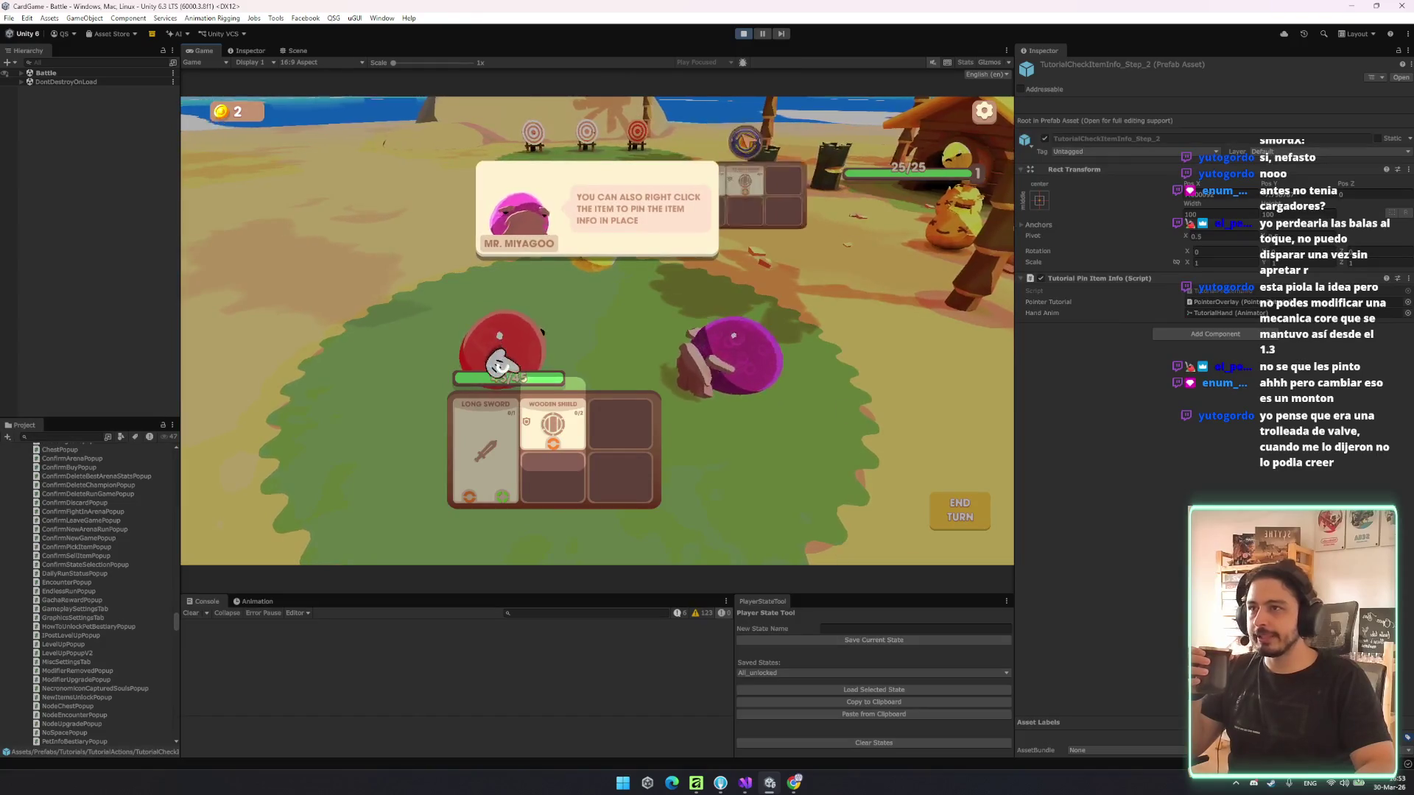
right_click(553, 426)
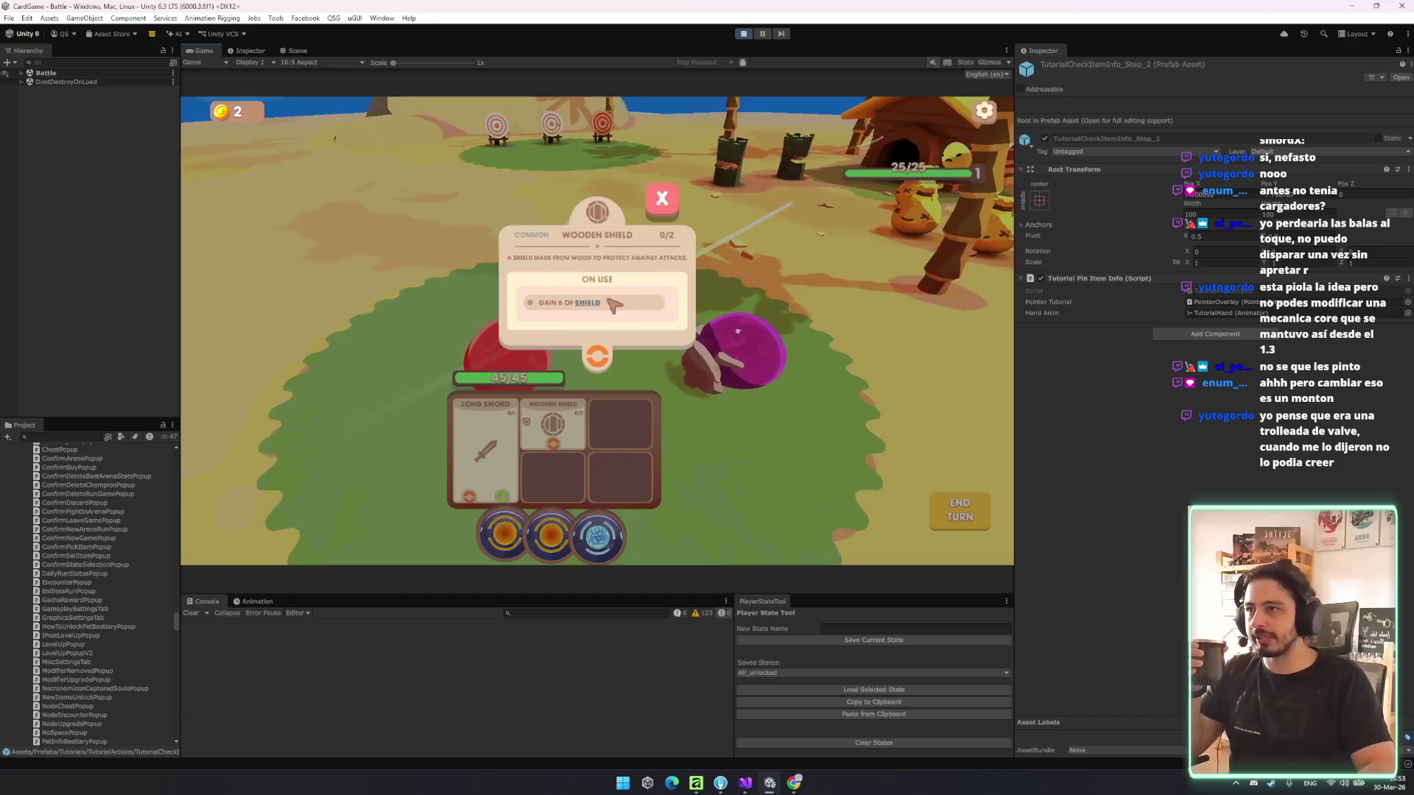
mouse_move(588, 304)
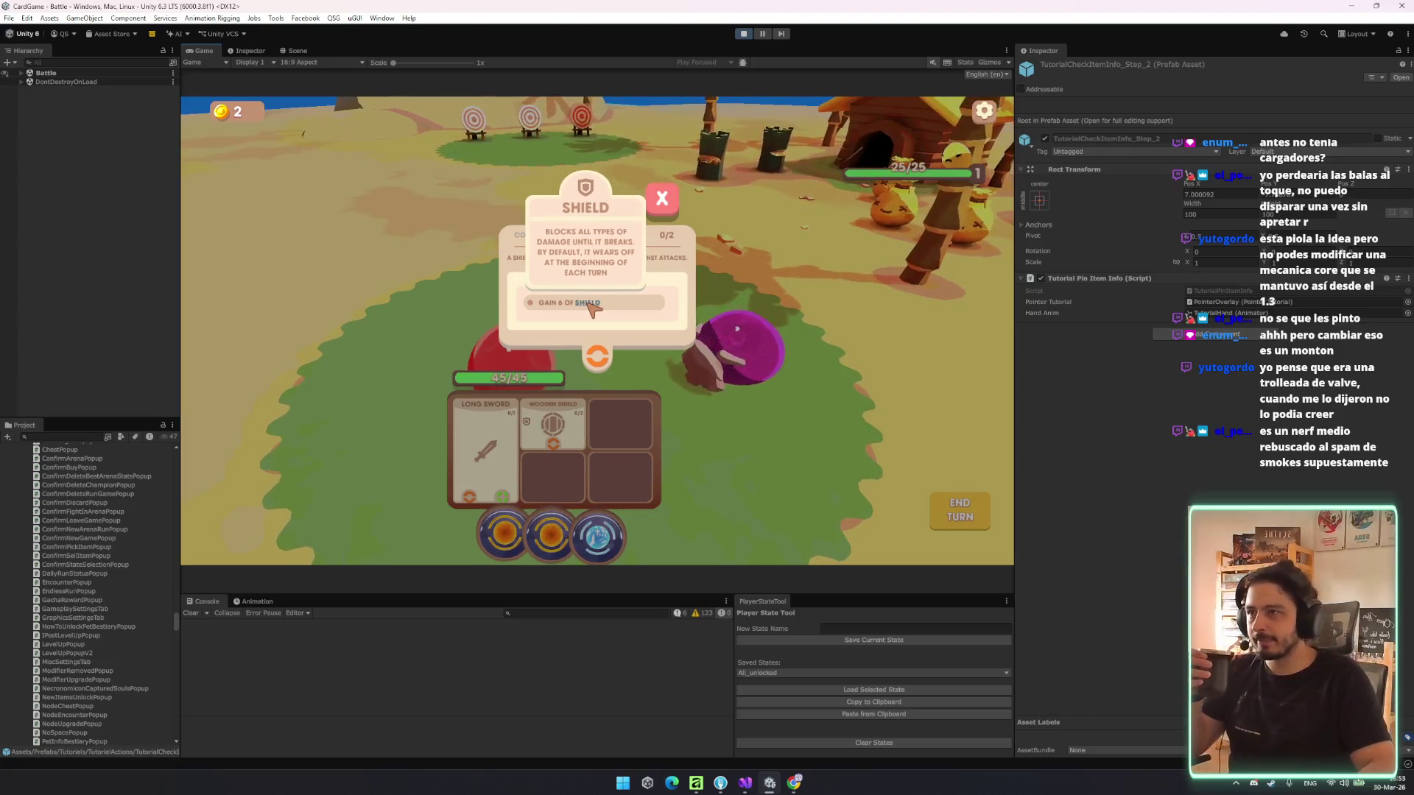
left_click(665, 243)
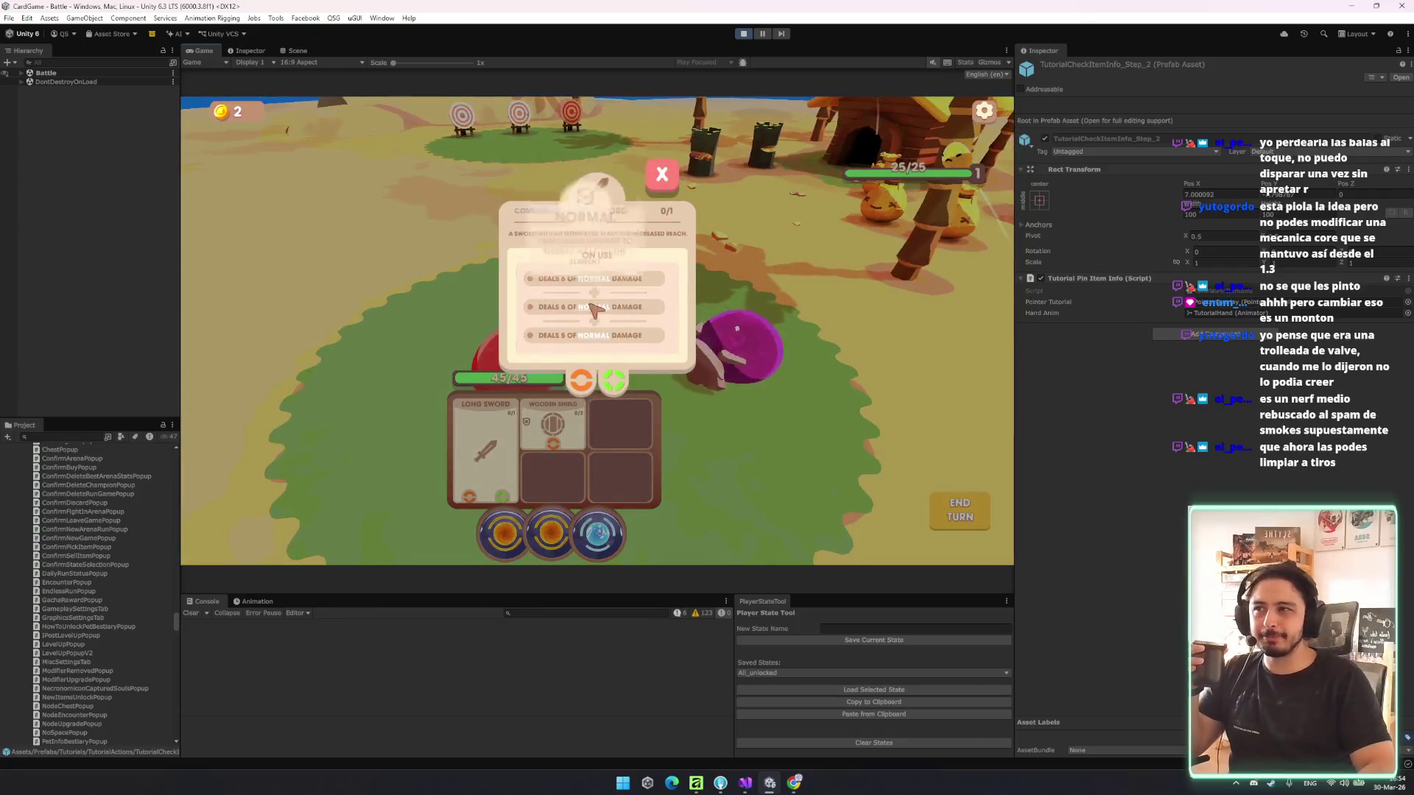
left_click(646, 192)
left_click(553, 425)
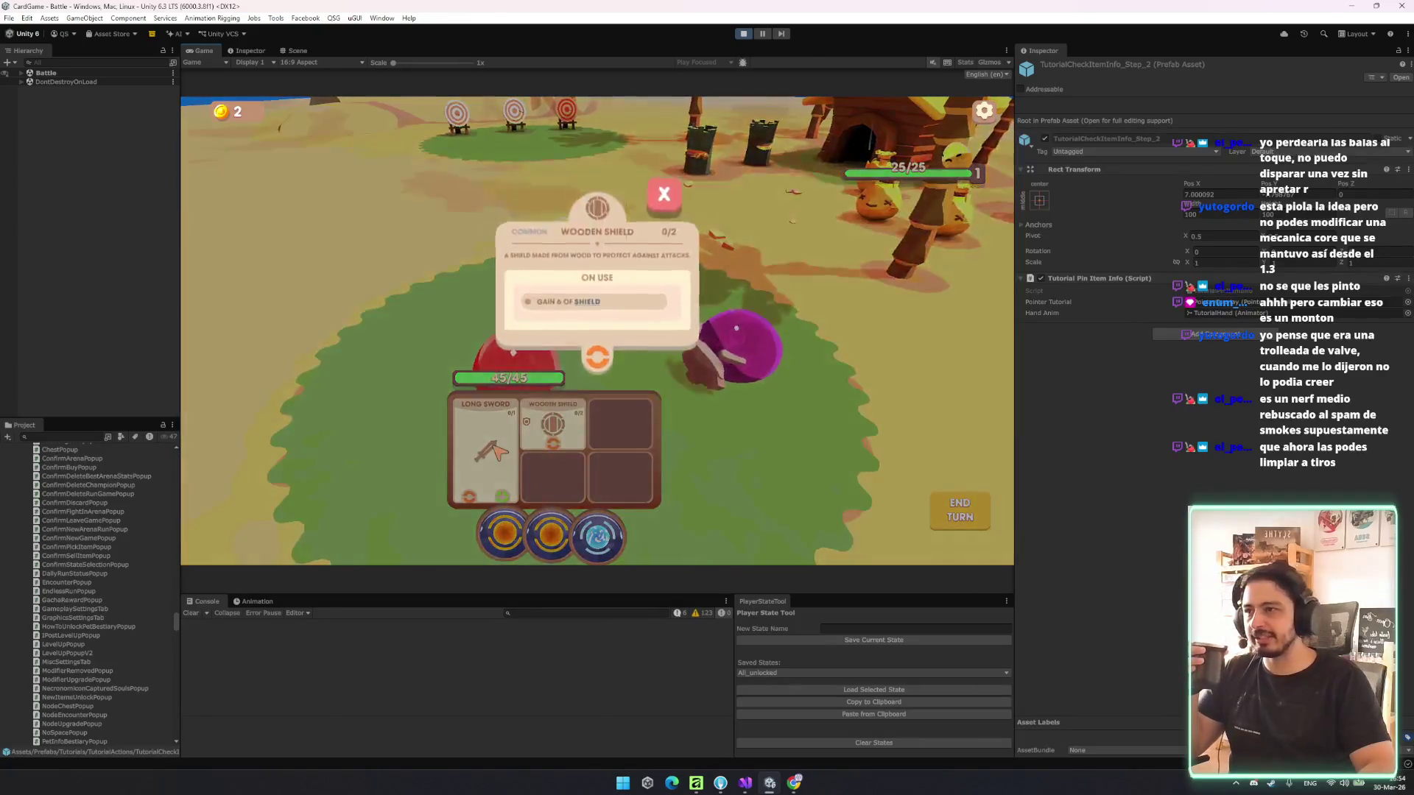
left_click(668, 208)
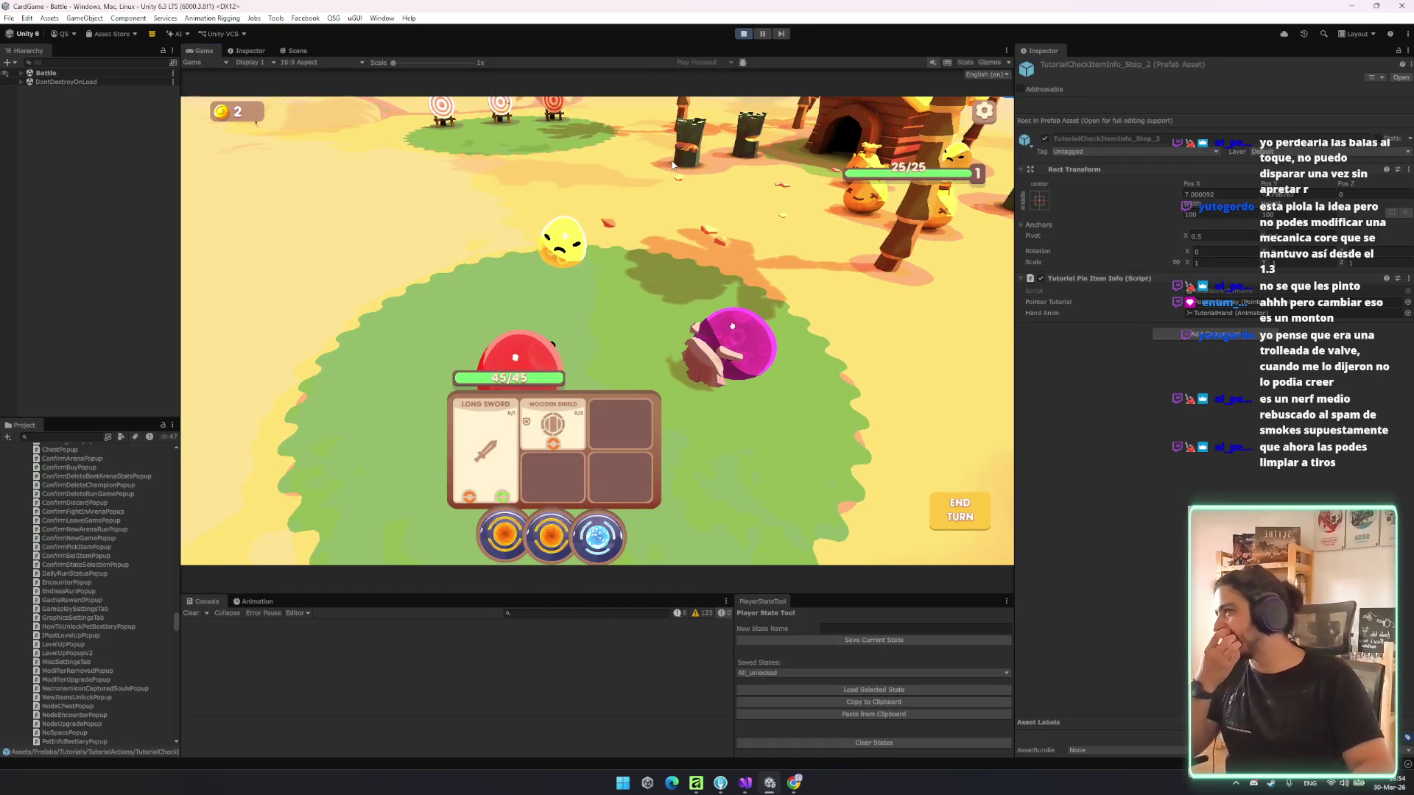
key("ctrl+p")
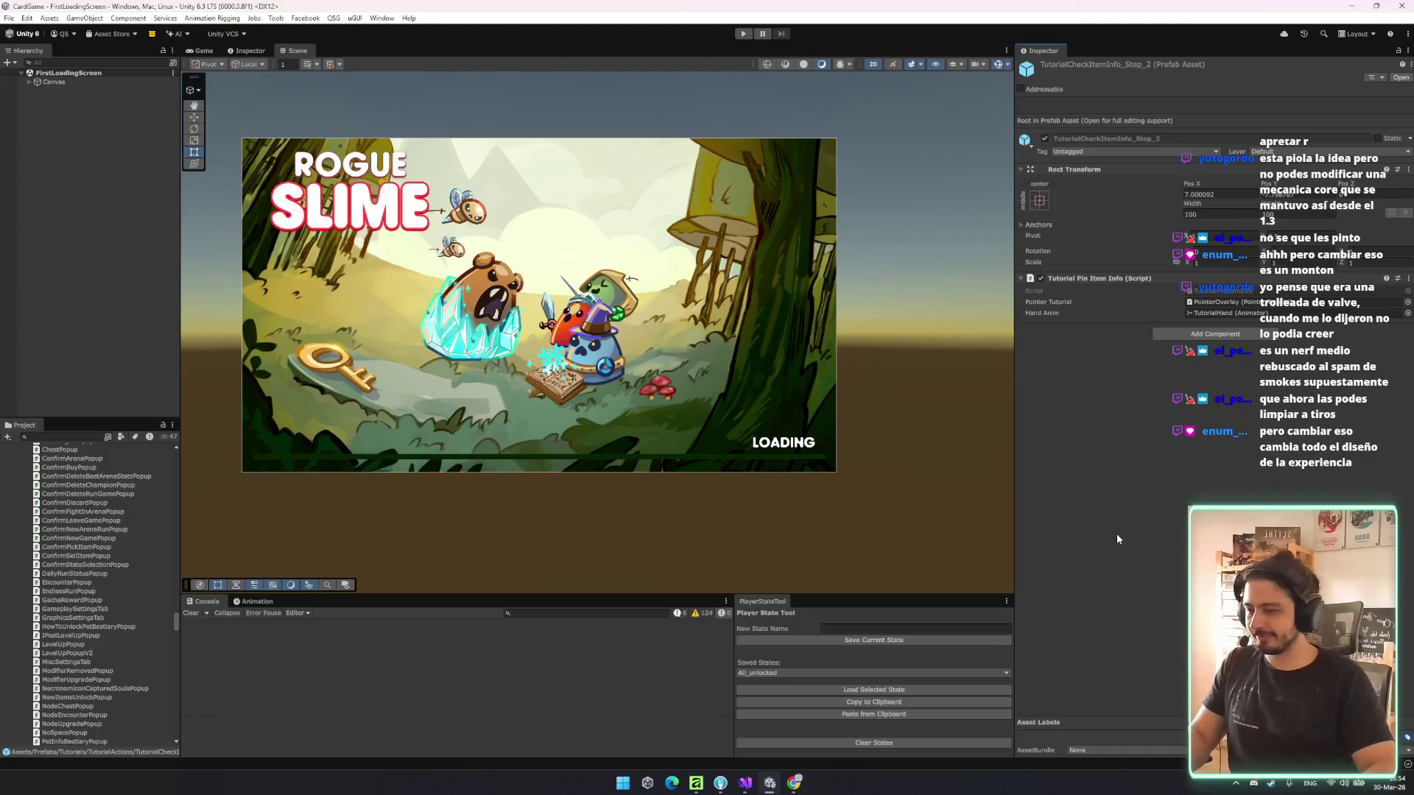
left_click_drag(680, 382, 706, 391)
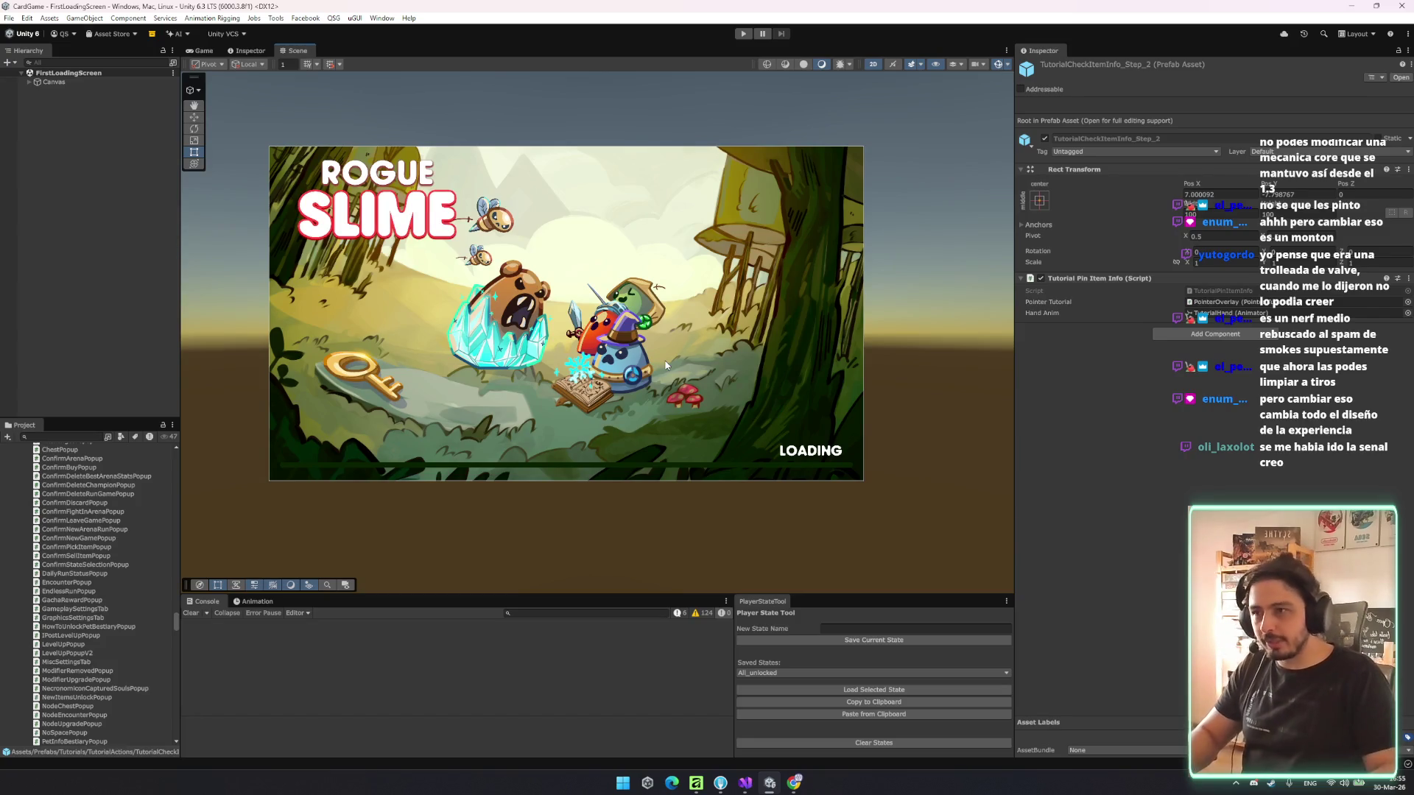
scroll(492, 426, "up", 5)
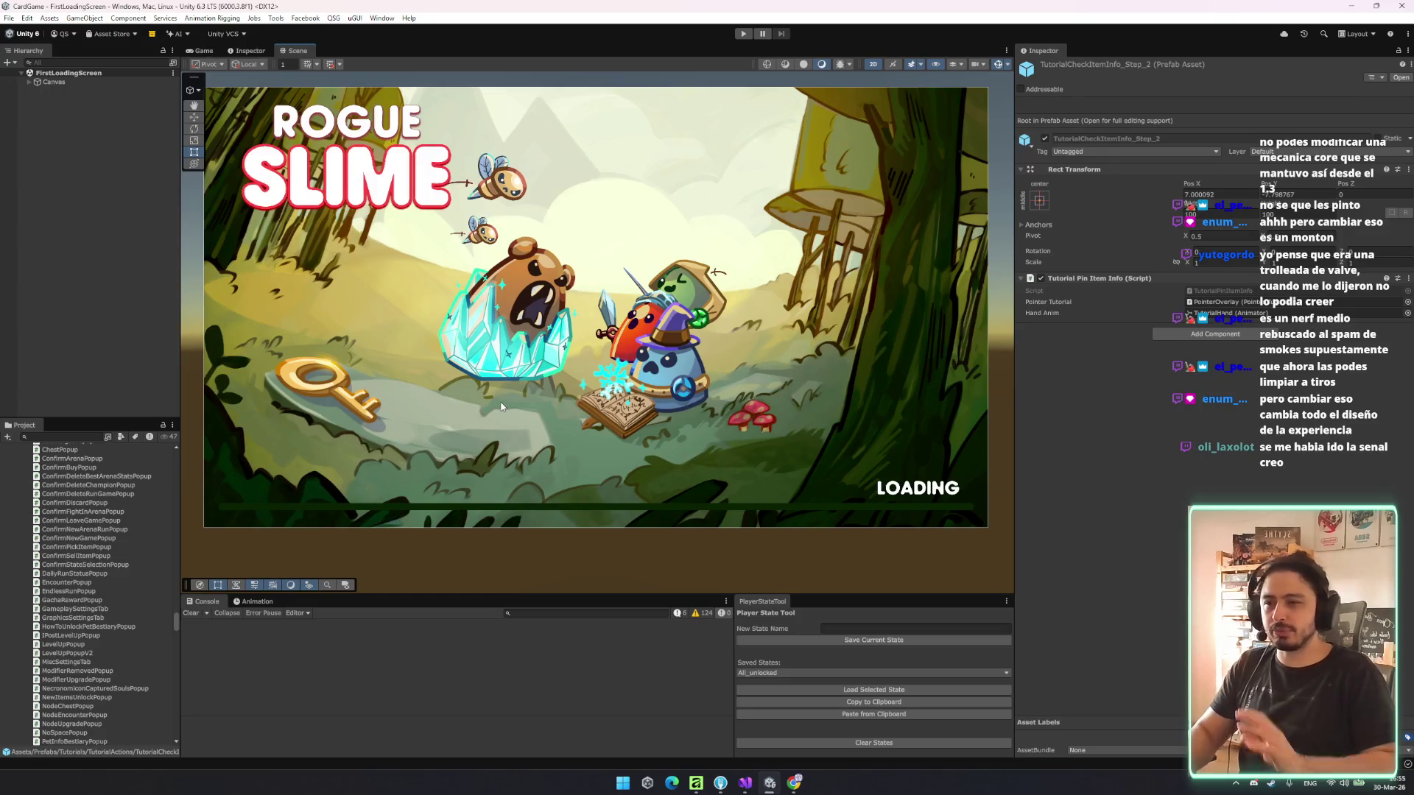
scroll(508, 446, "down", 2)
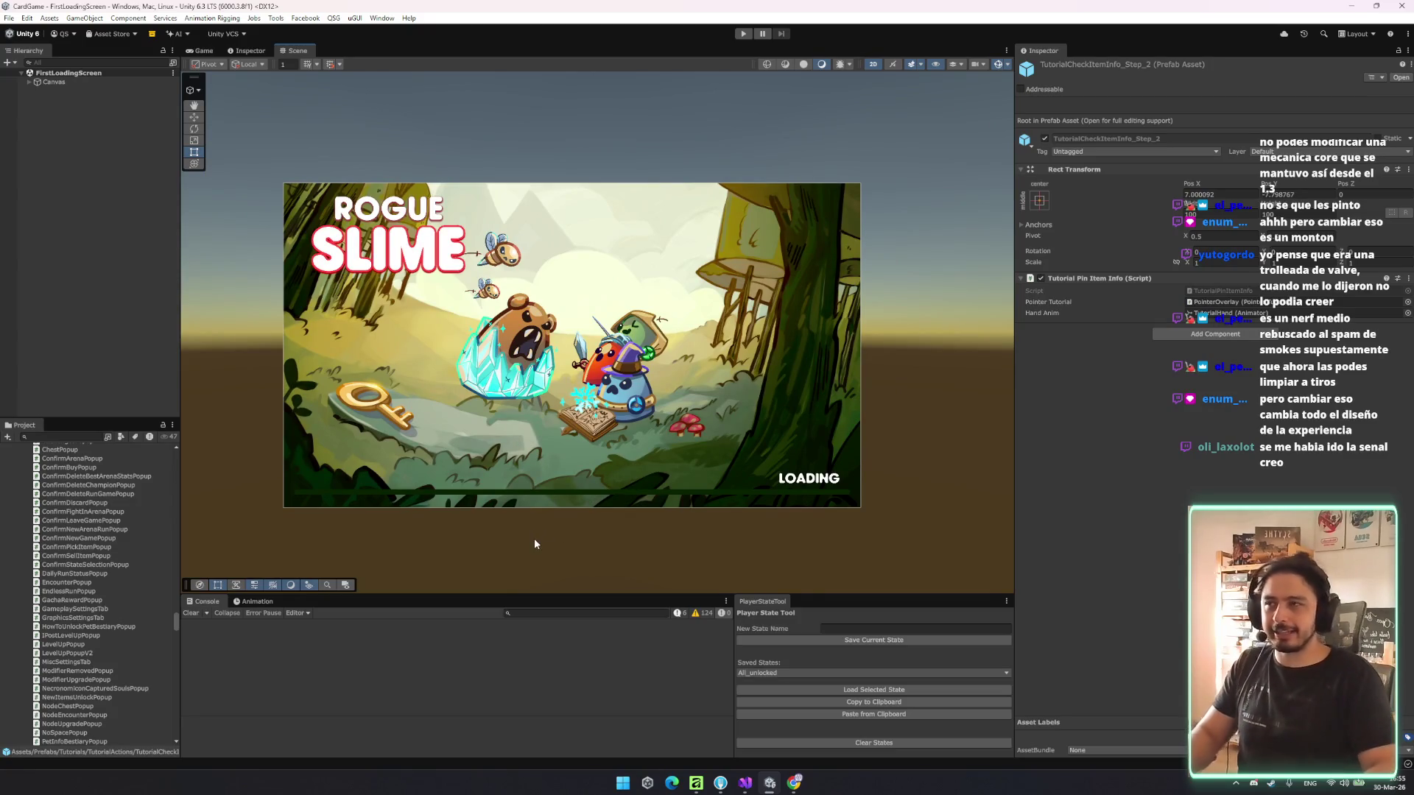
left_click_drag(536, 543, 562, 546)
scroll(104, 458, "up", 15)
scroll(88, 472, "up", 10)
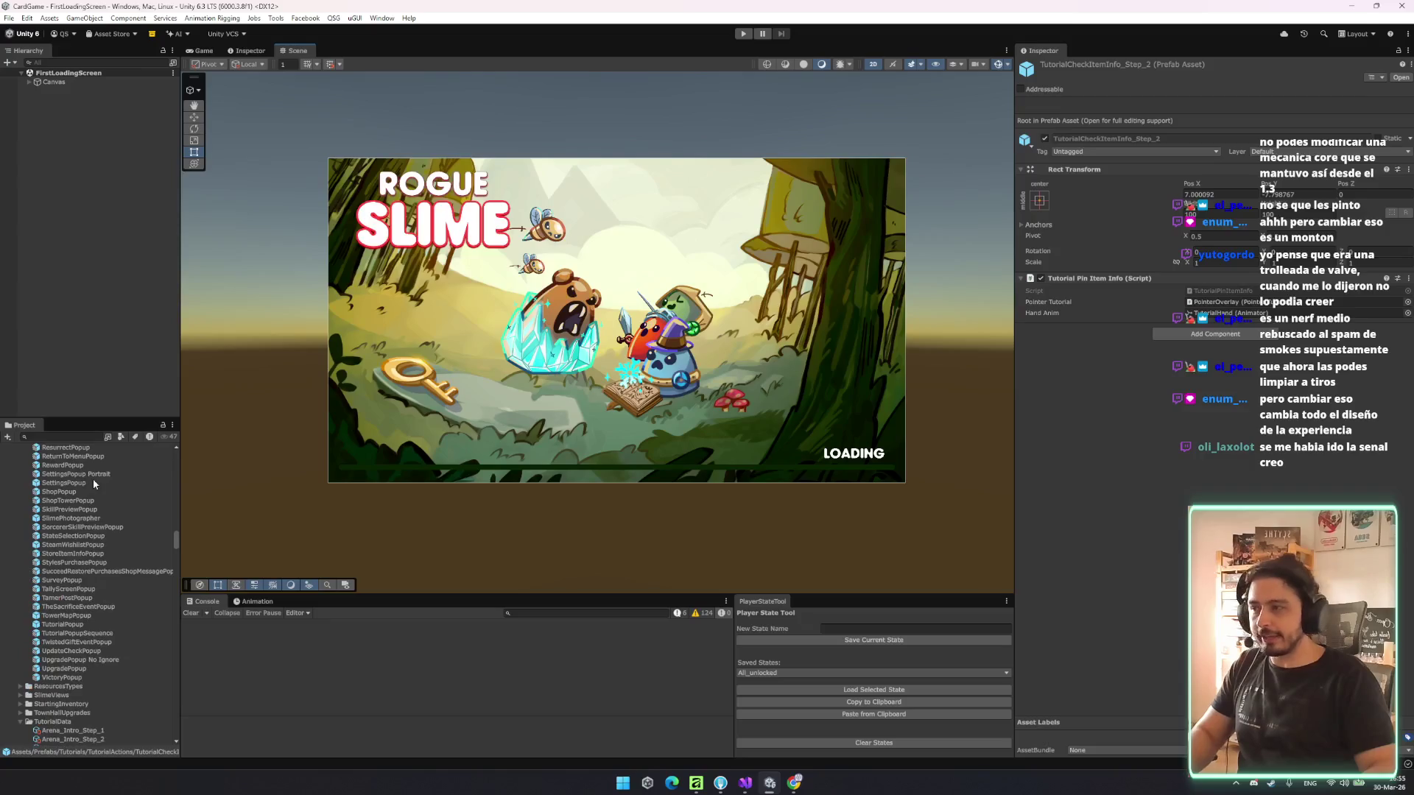
scroll(100, 576, "up", 10)
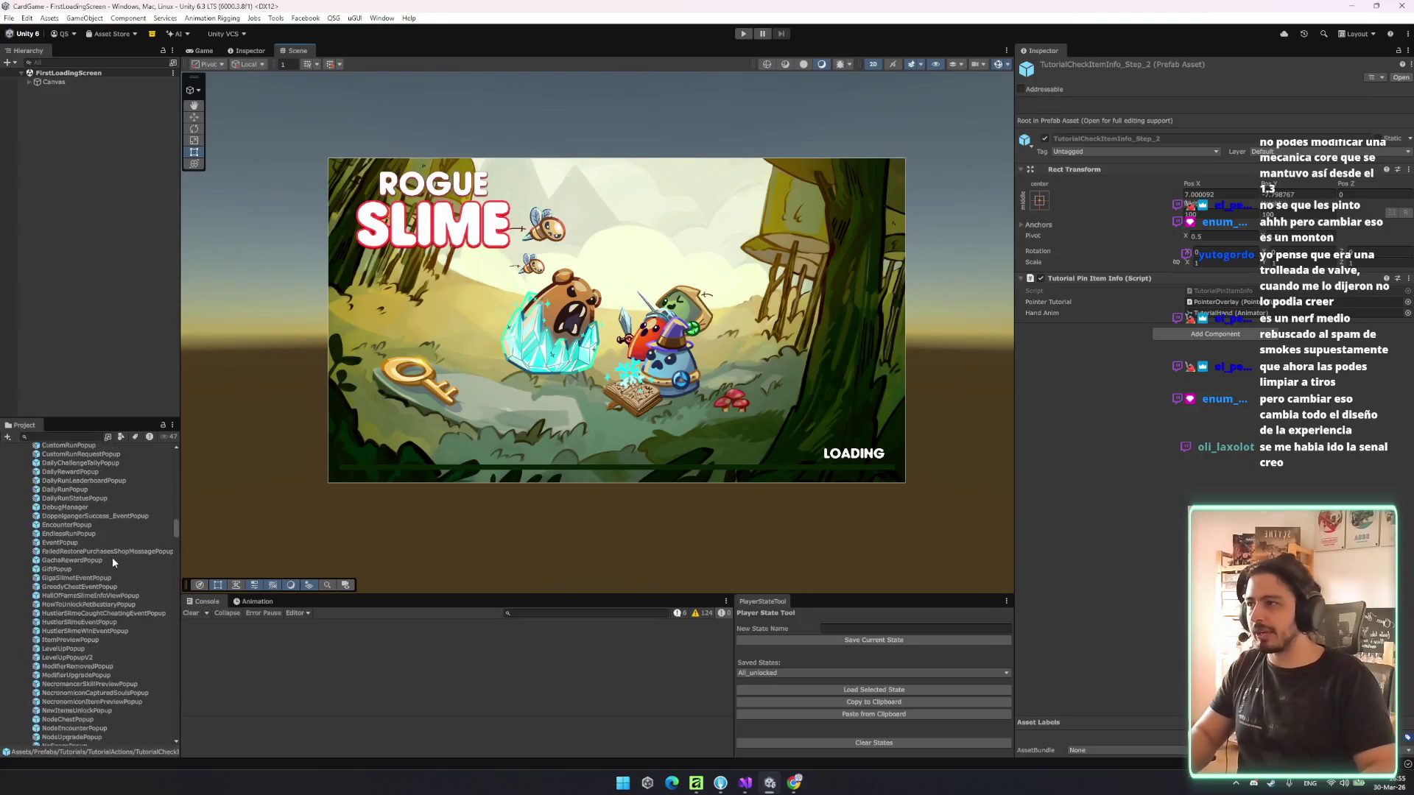
scroll(113, 553, "up", 3)
scroll(113, 485, "up", 5)
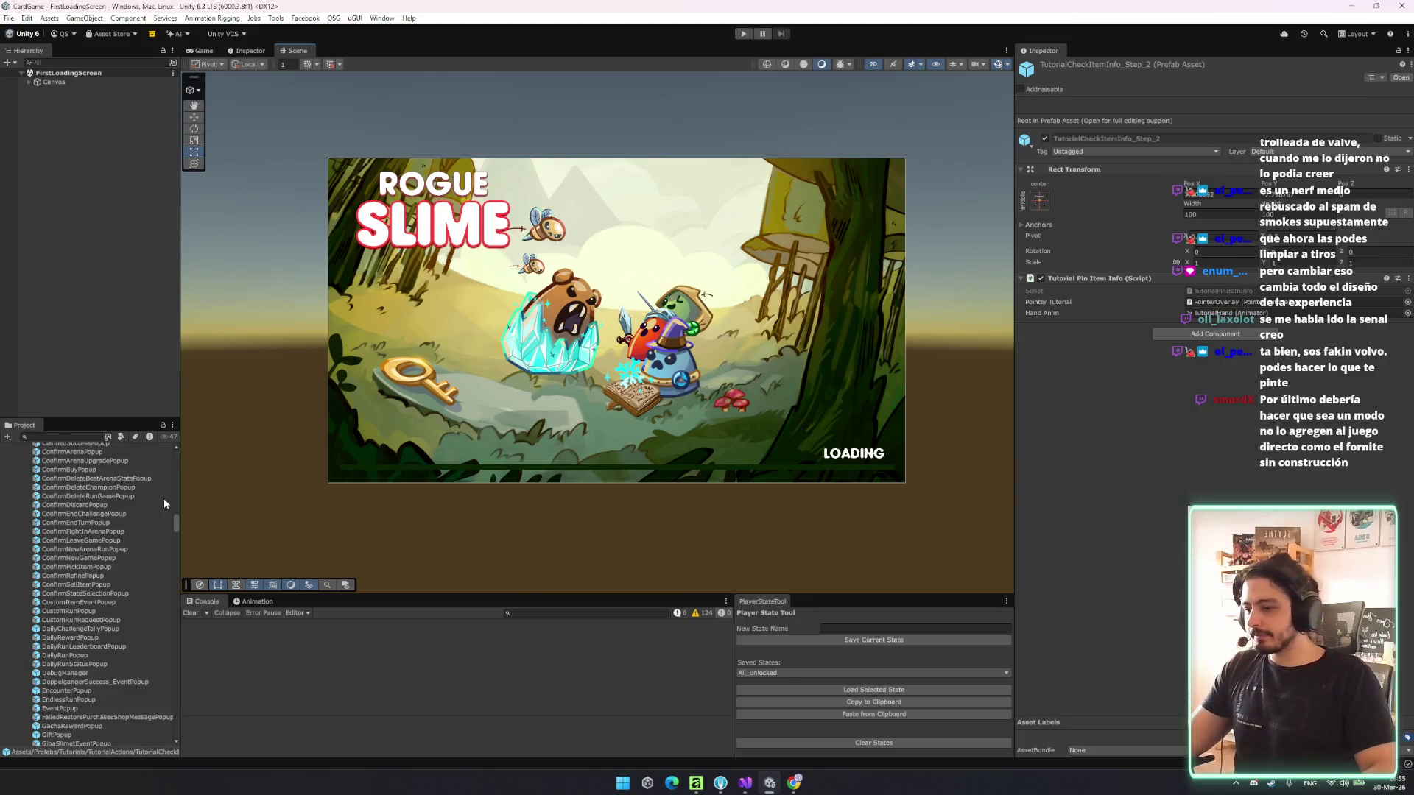
scroll(150, 532, "up", 10)
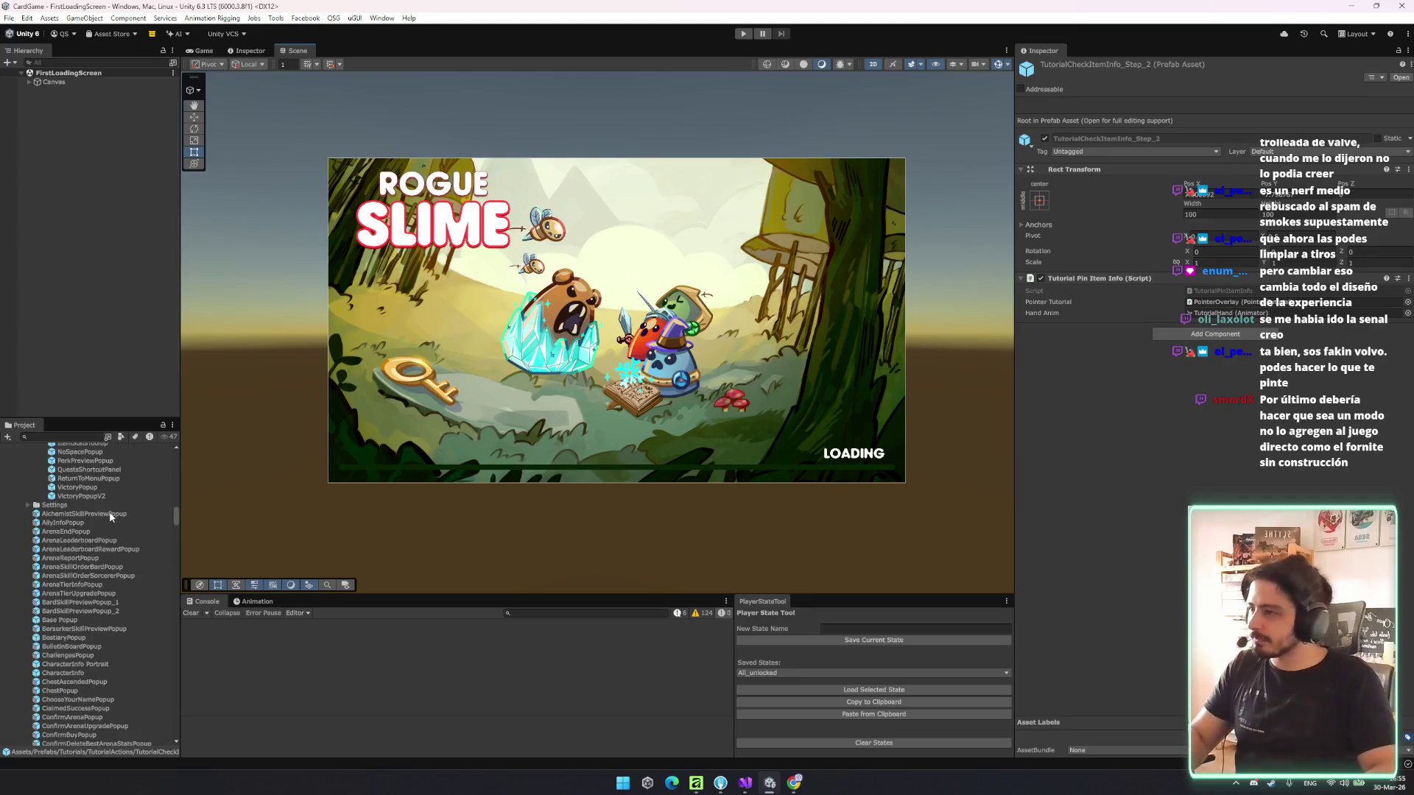
- Collapse the Popups folder and select Battle_Start_Step_Info_Step_2, which uses TutorialCheckItemInfo_Step_2
left_click(96, 611)
scroll(90, 536, "up", 7)
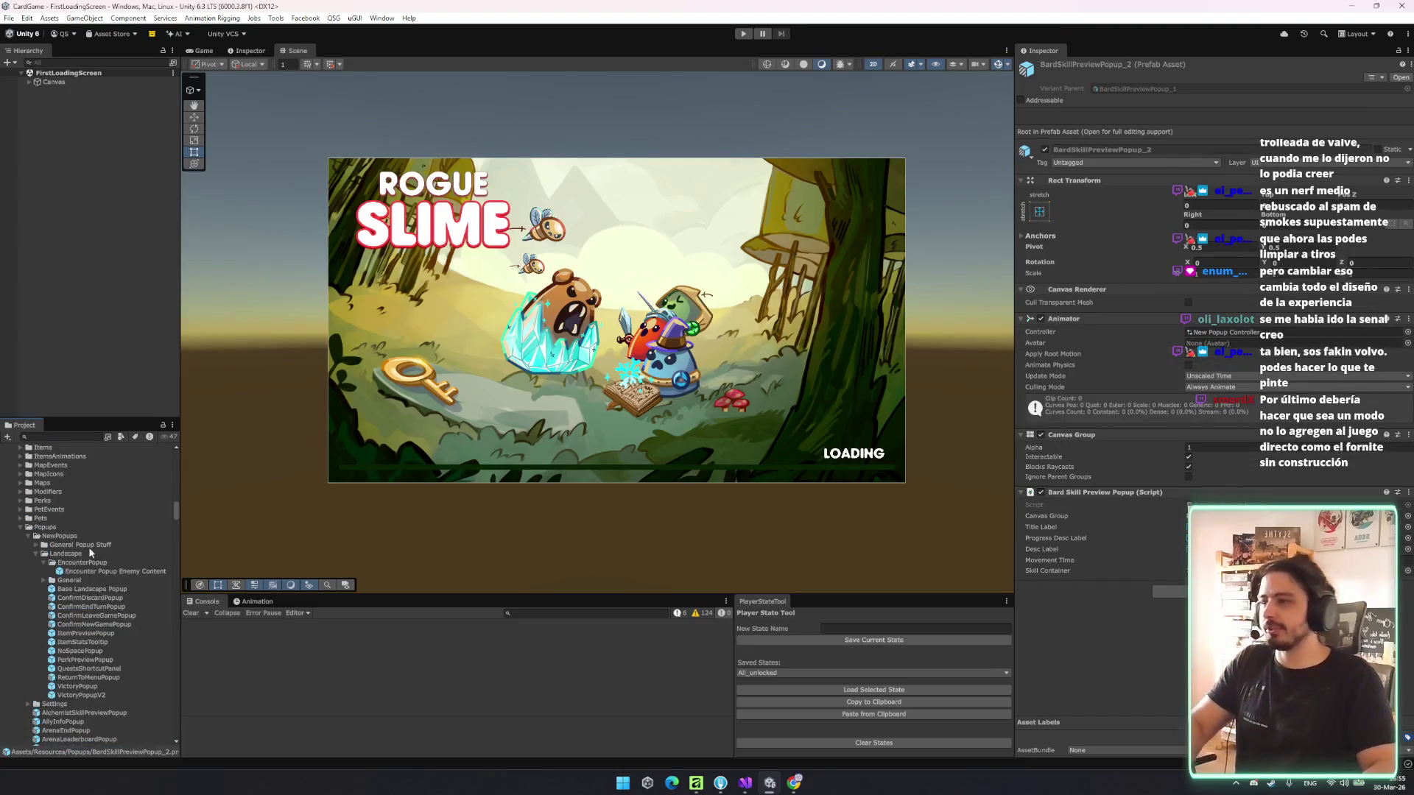
left_click(87, 562)
key("Left")
key("Left")
key("Left")
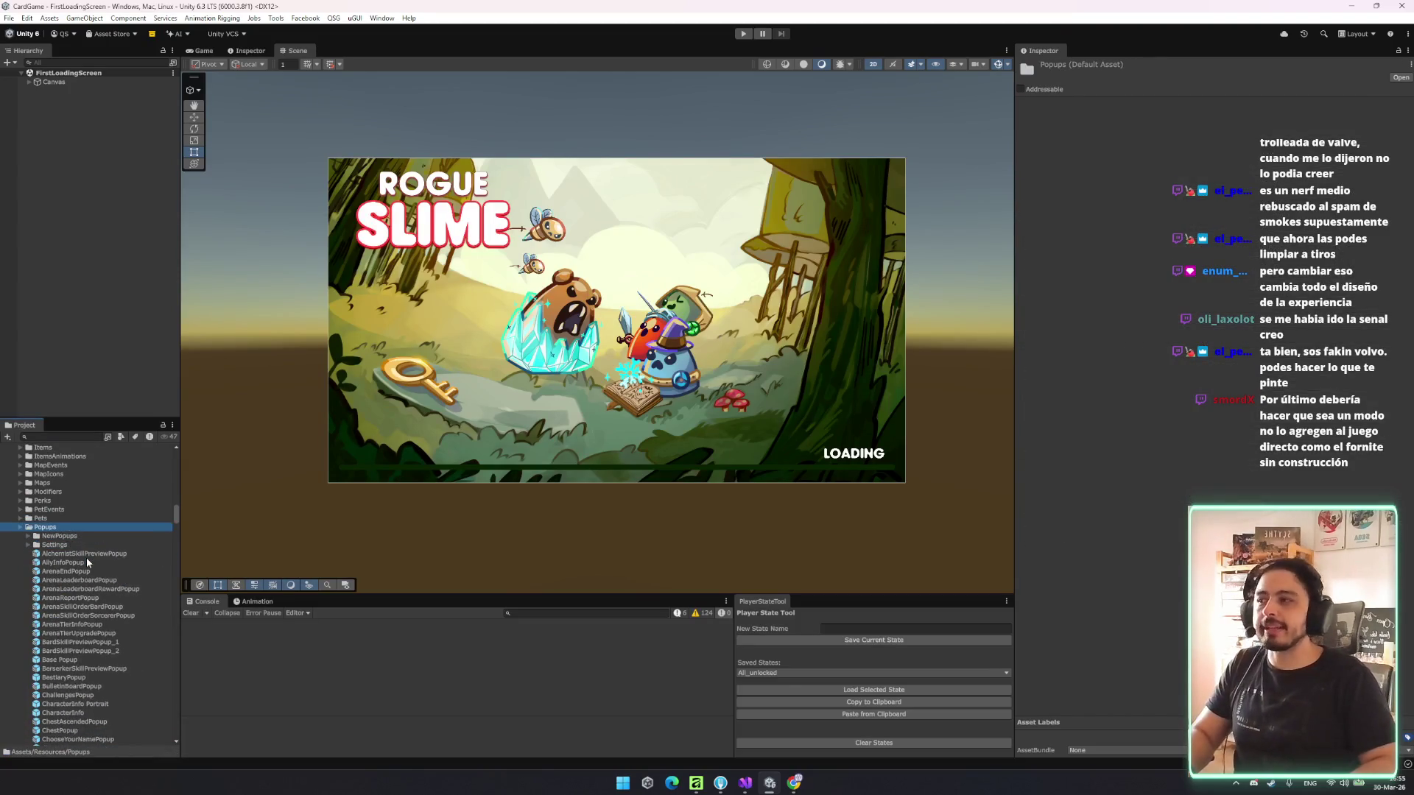
scroll(108, 595, "down", 5)
left_click(111, 583)
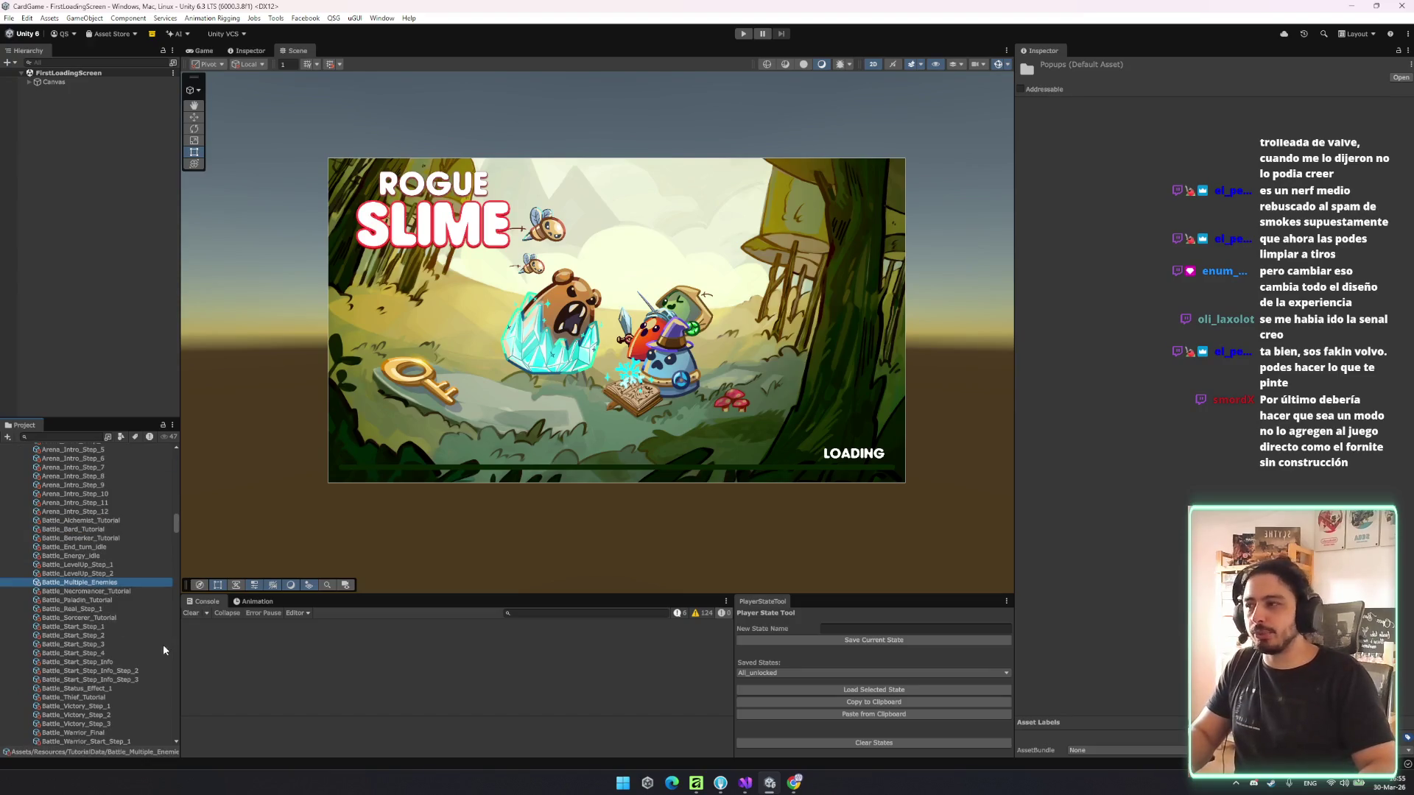
left_click(143, 663)
left_click(143, 672)
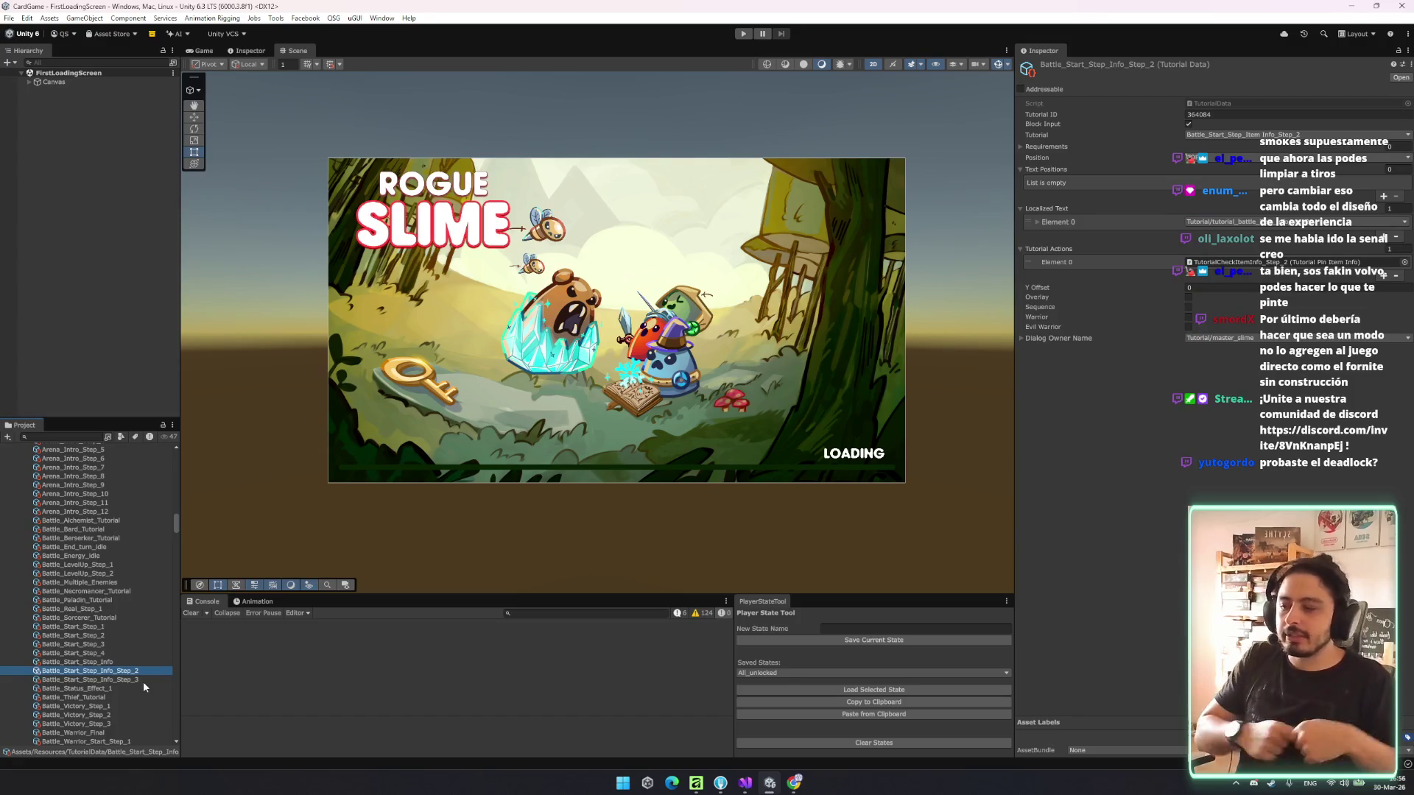
left_click(1254, 783)
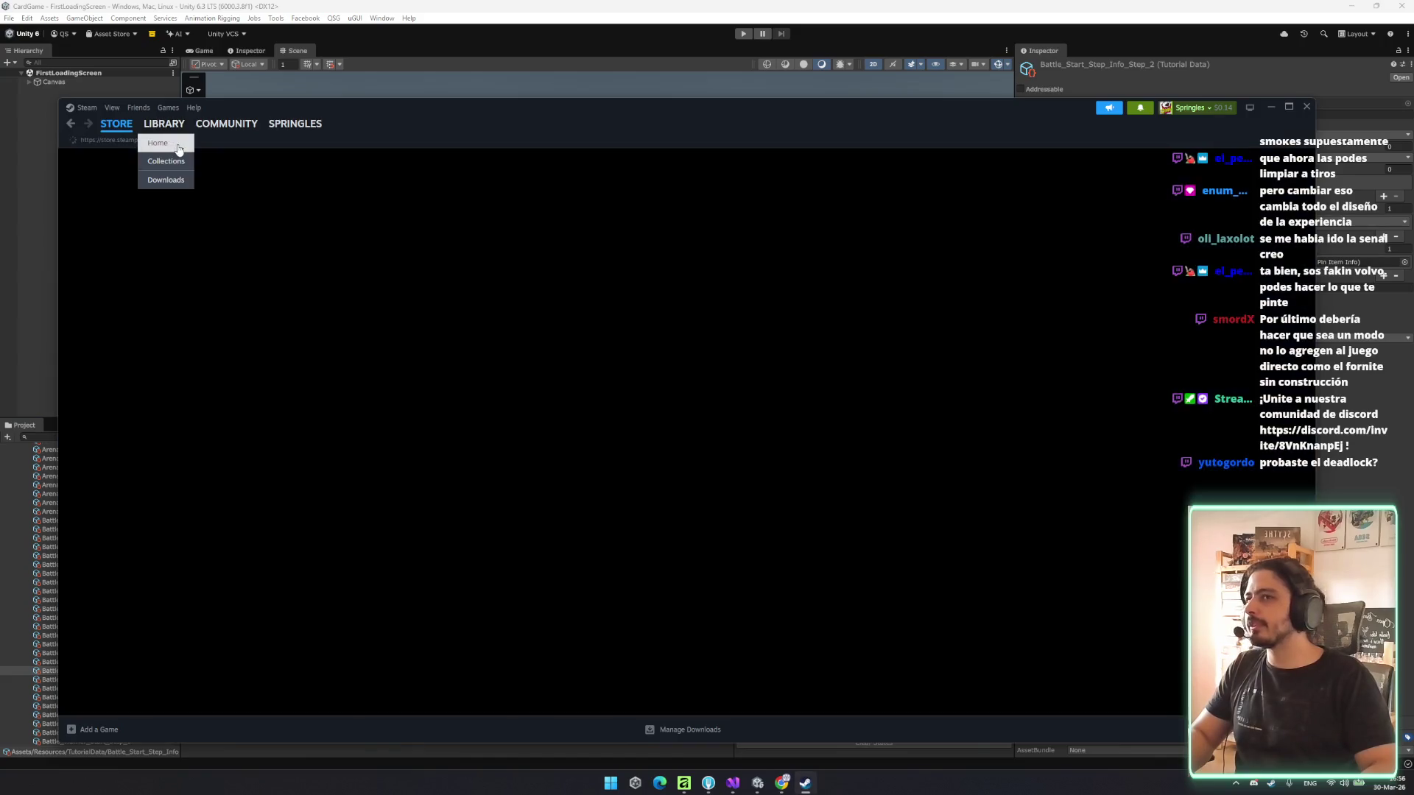
left_click(178, 150)
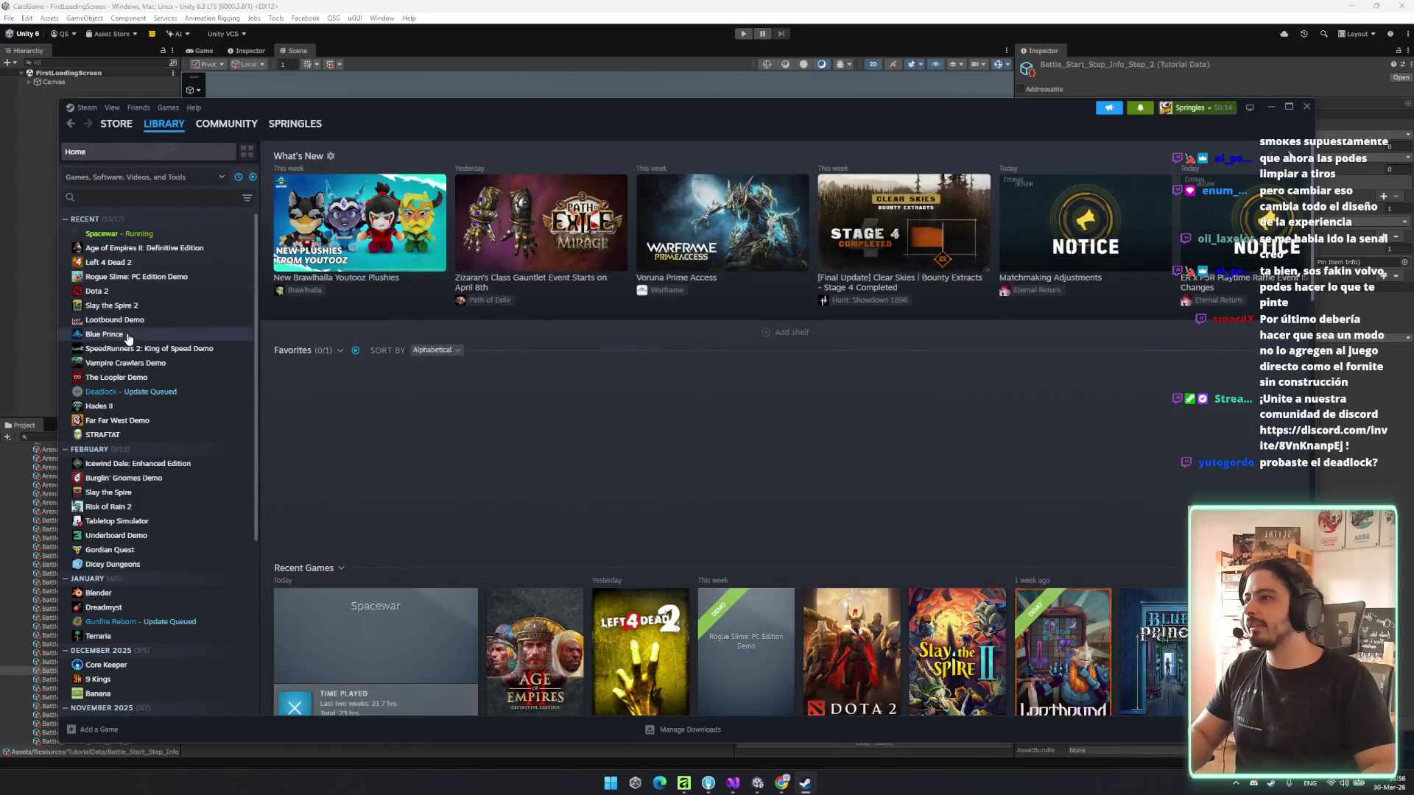
left_click(127, 392)
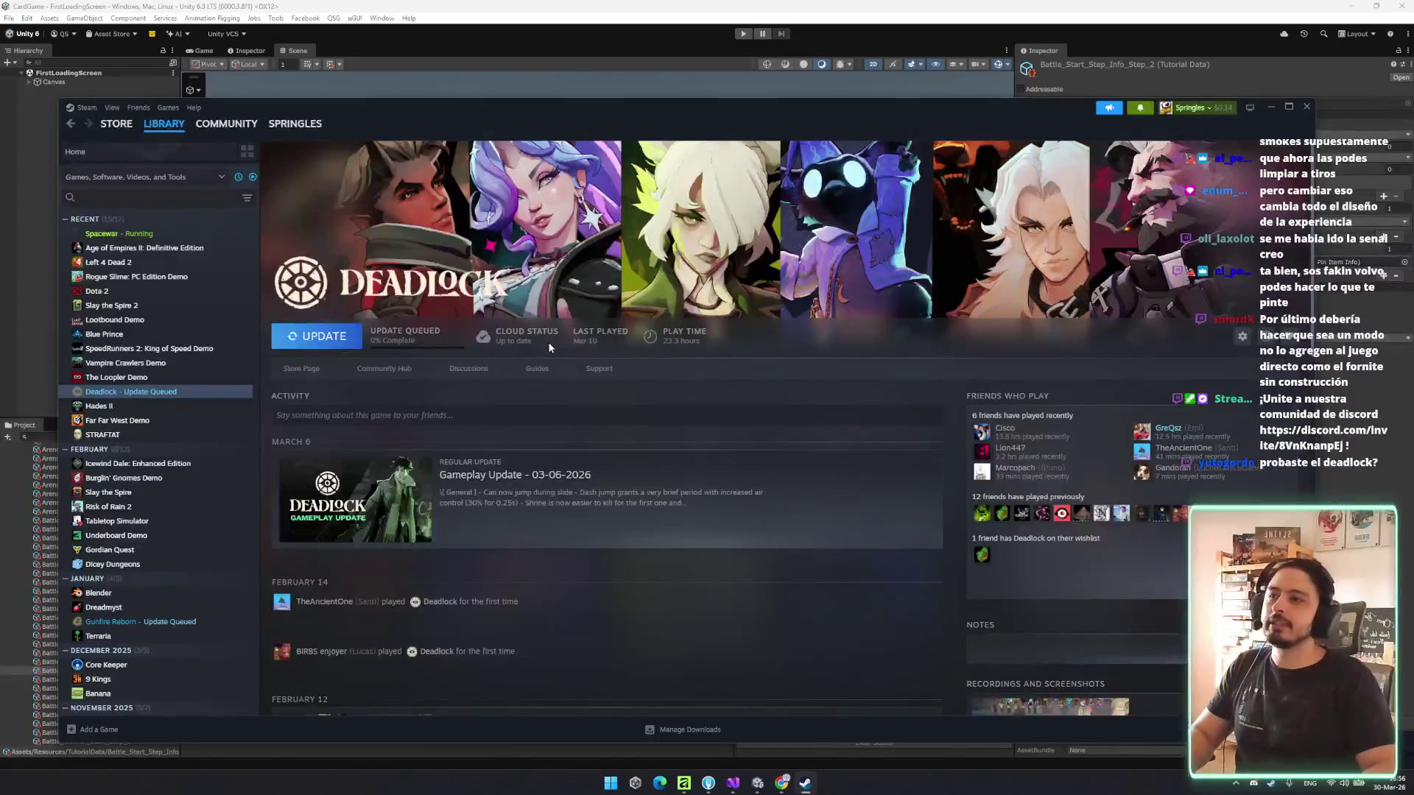
left_click(1306, 106)
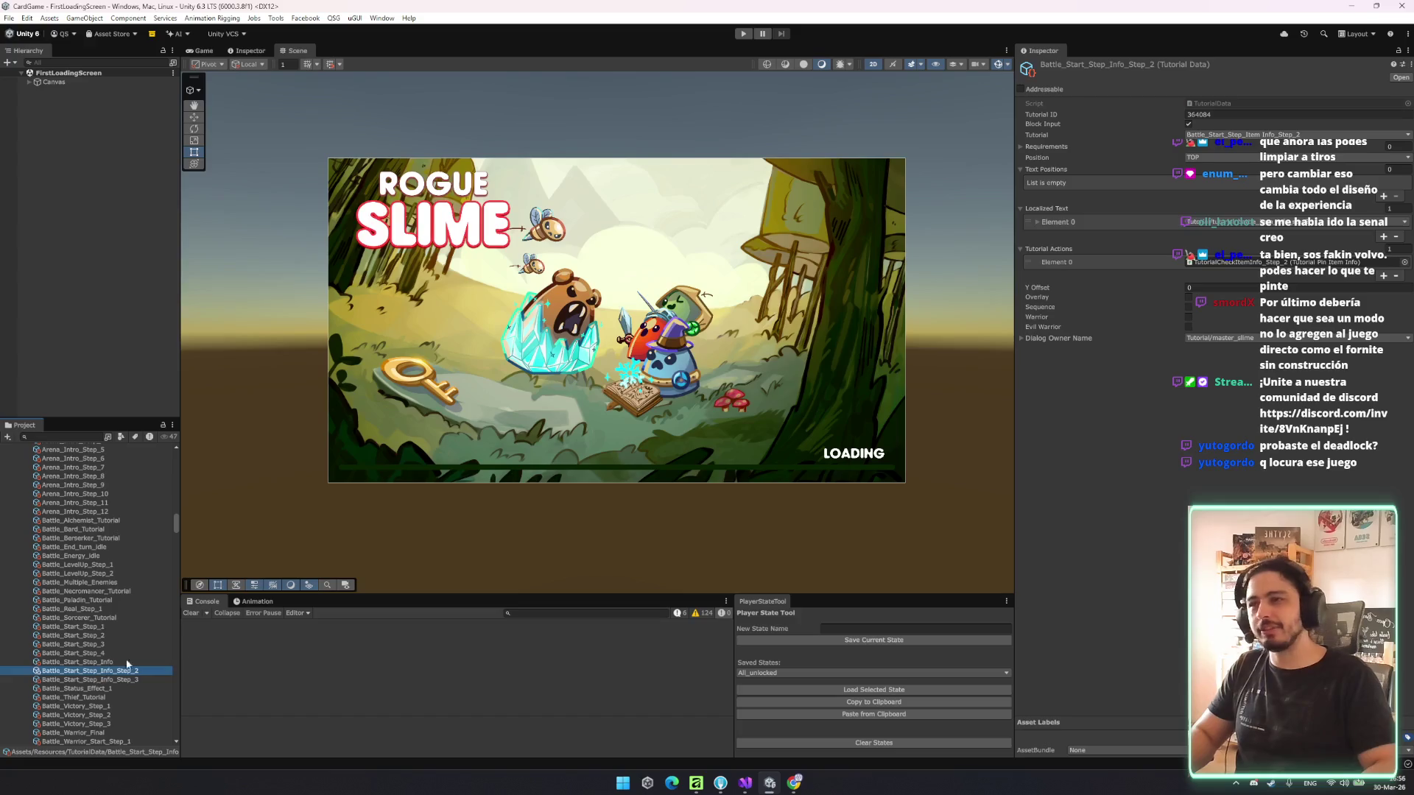
- In TutorialCheckItemInfo_Step_2, activate PointerOverlay, shorten the Pointer highlight's height, and save the prefab
left_click(1237, 262)
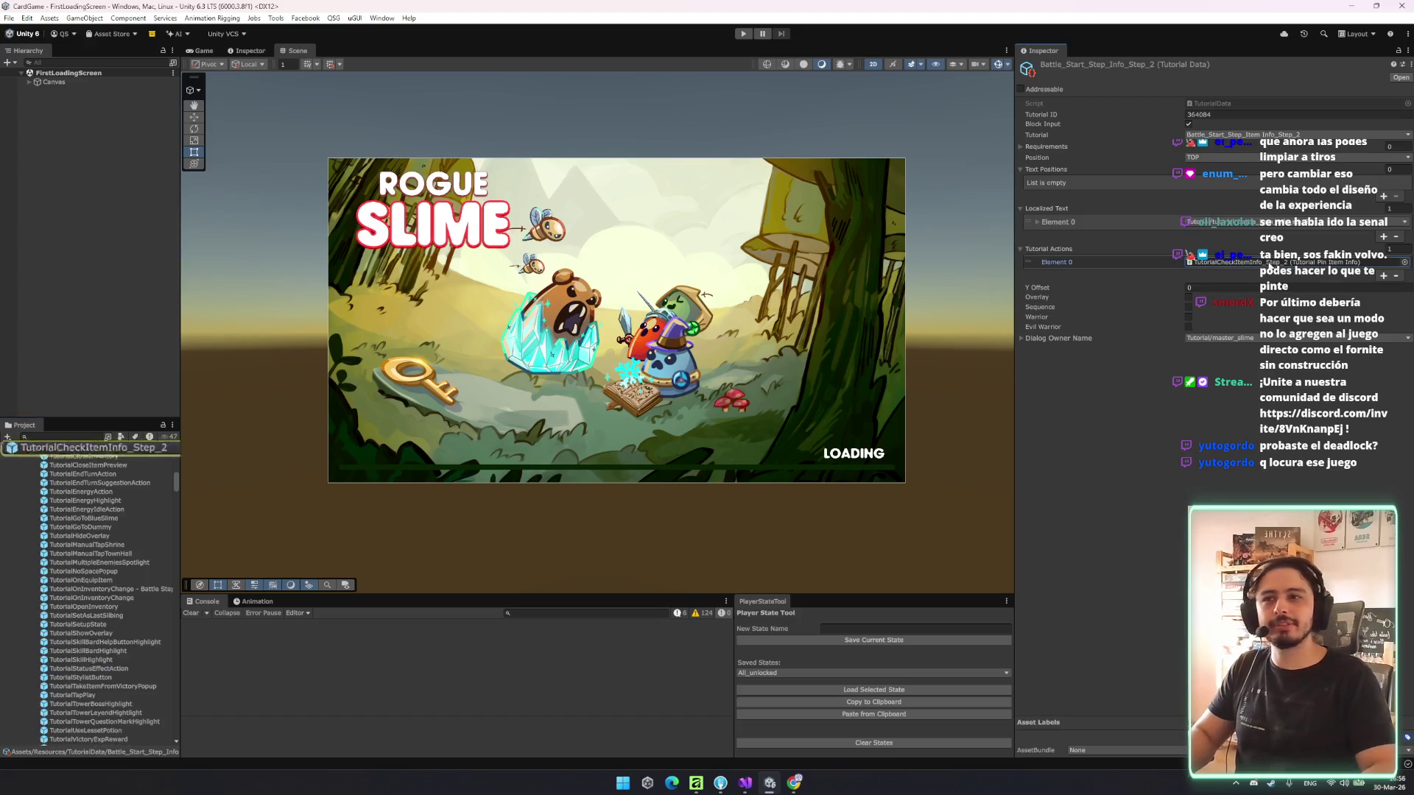
double_click(130, 449)
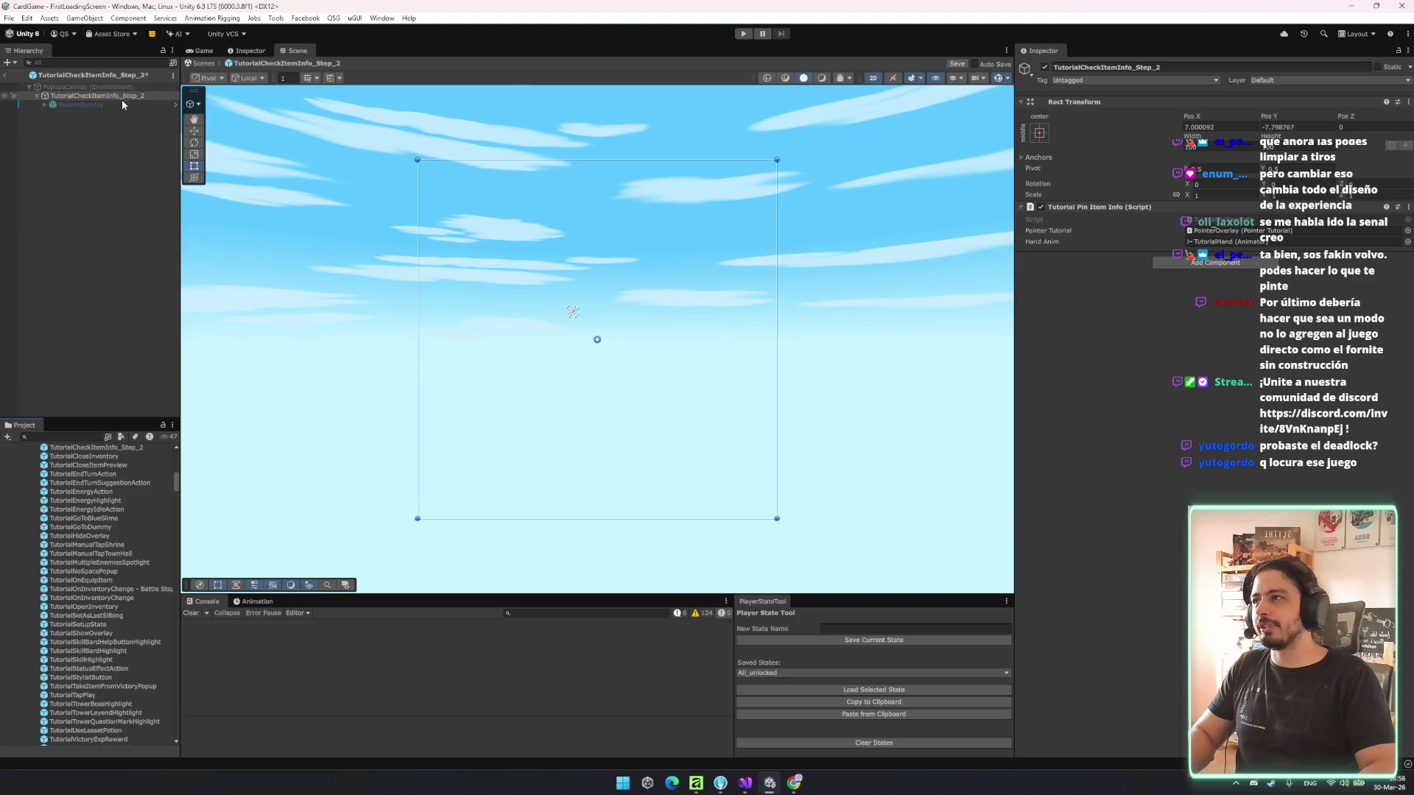
left_click(121, 104)
left_click(1044, 66)
key("Right")
key("Down")
key("Down")
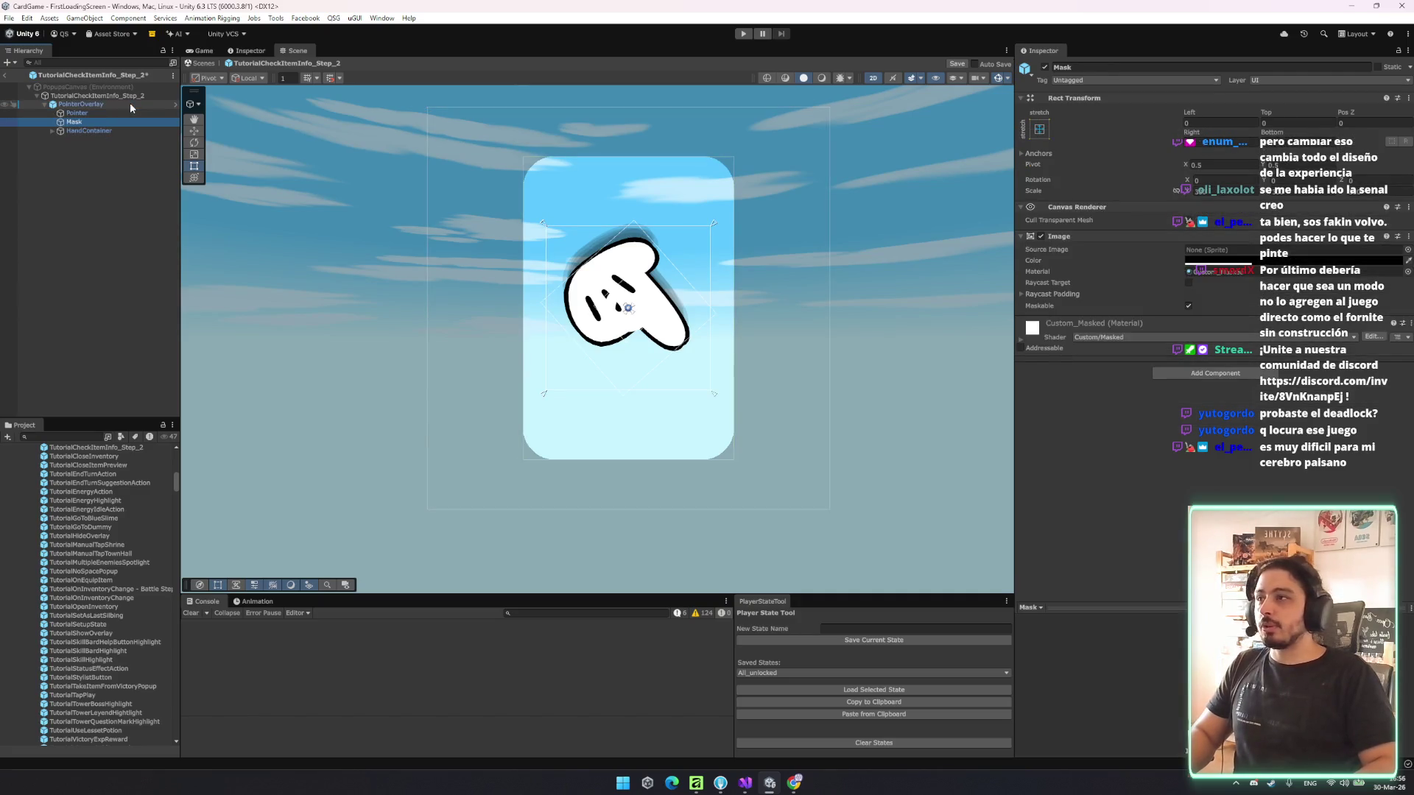
key("Up")
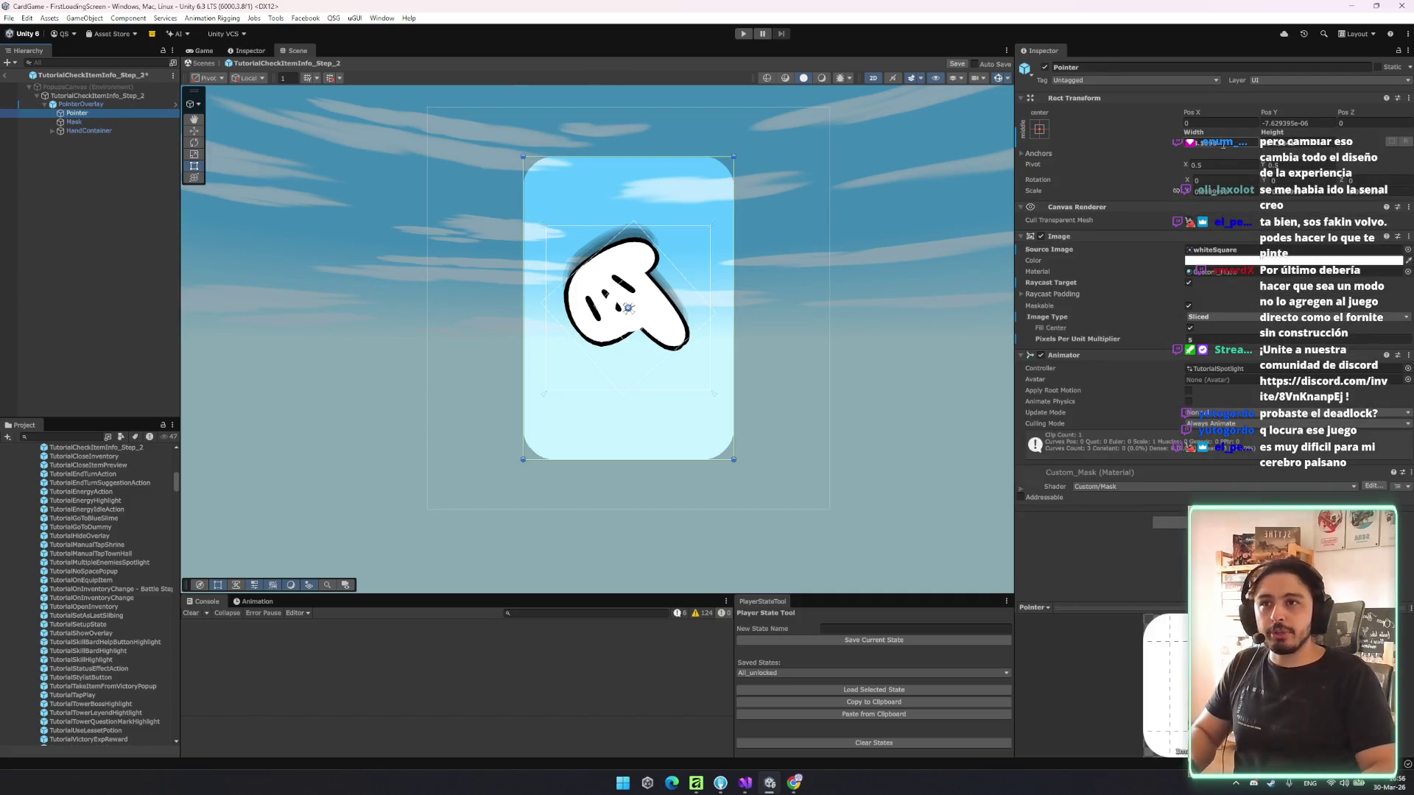
left_click_drag(1271, 133, 615, 121)
key("ctrl+s")
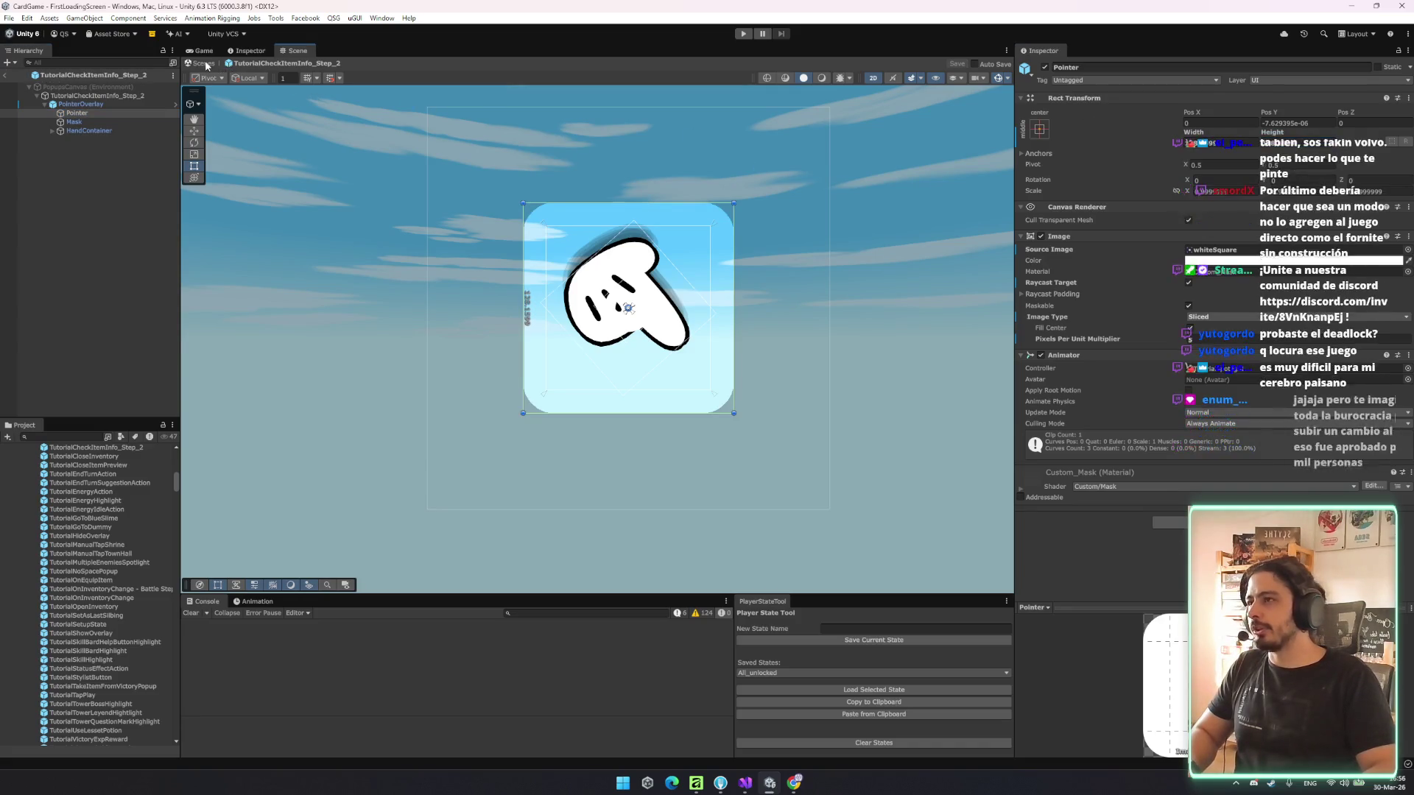
- Return to the scene and open the TutorialCloseInventory prefab for editing
left_click(212, 64)
double_click(140, 456)
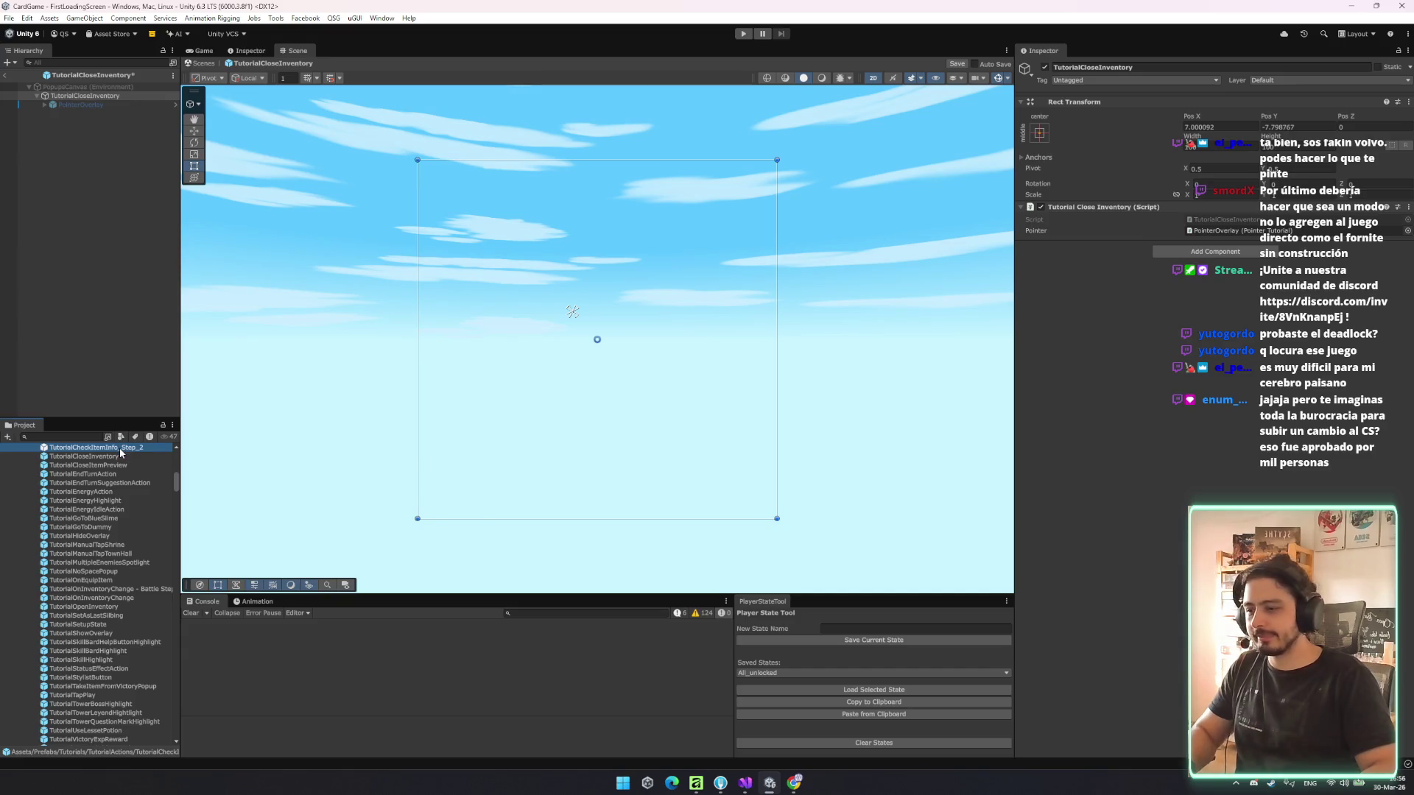
scroll(123, 516, "up", 3)
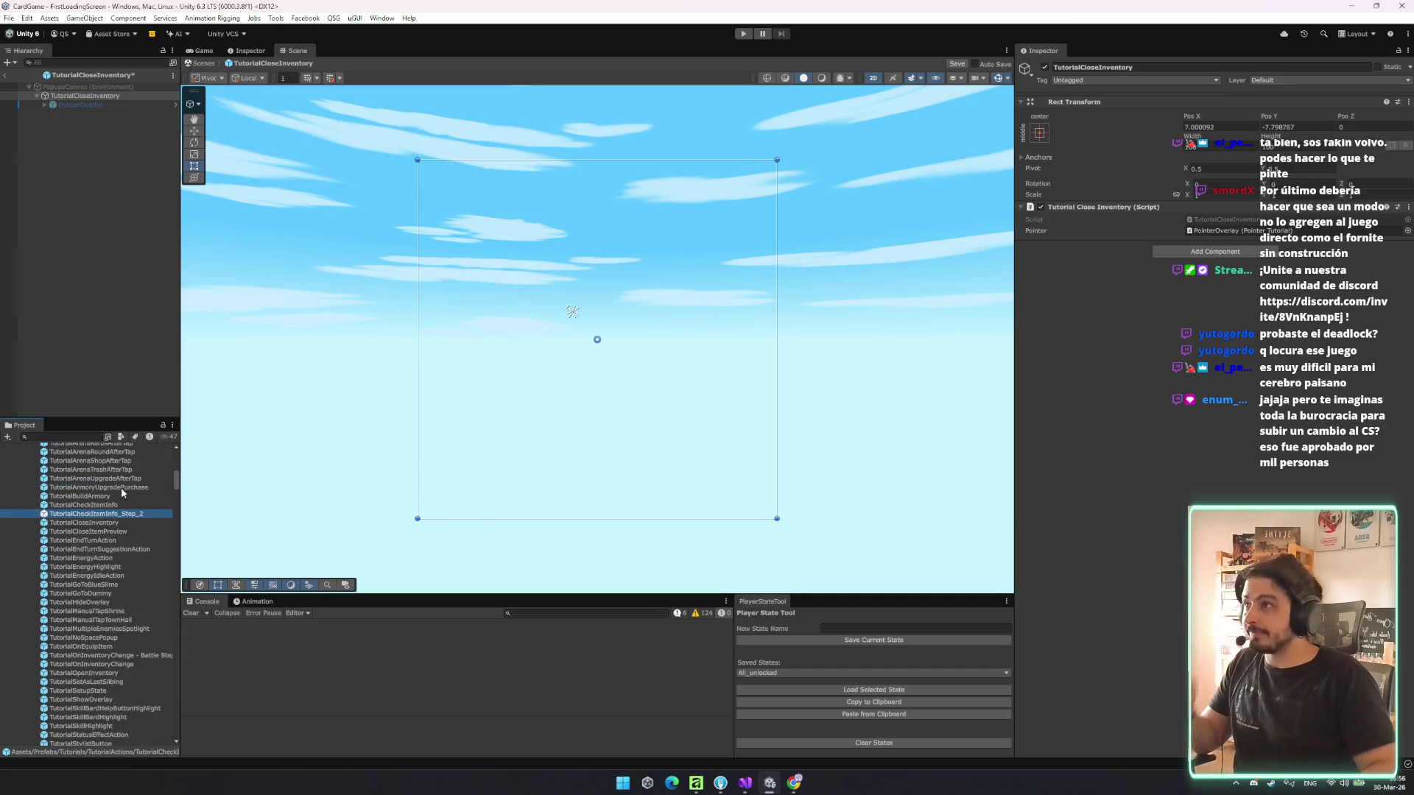
- Reopen TutorialCheckItemInfo_Step_2 keeping pending changes, deactivate PointerOverlay, and save the prefab
double_click(111, 513)
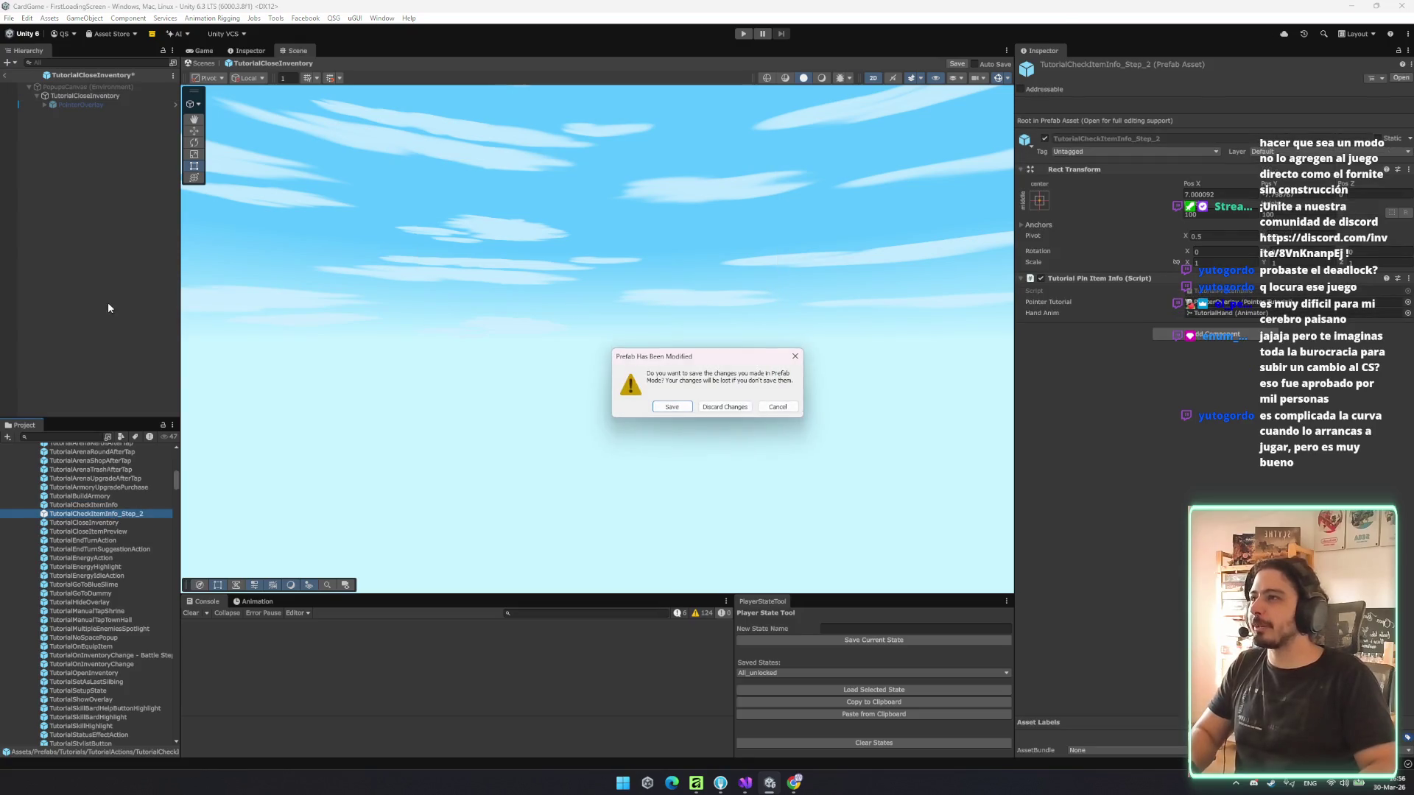
left_click(670, 406)
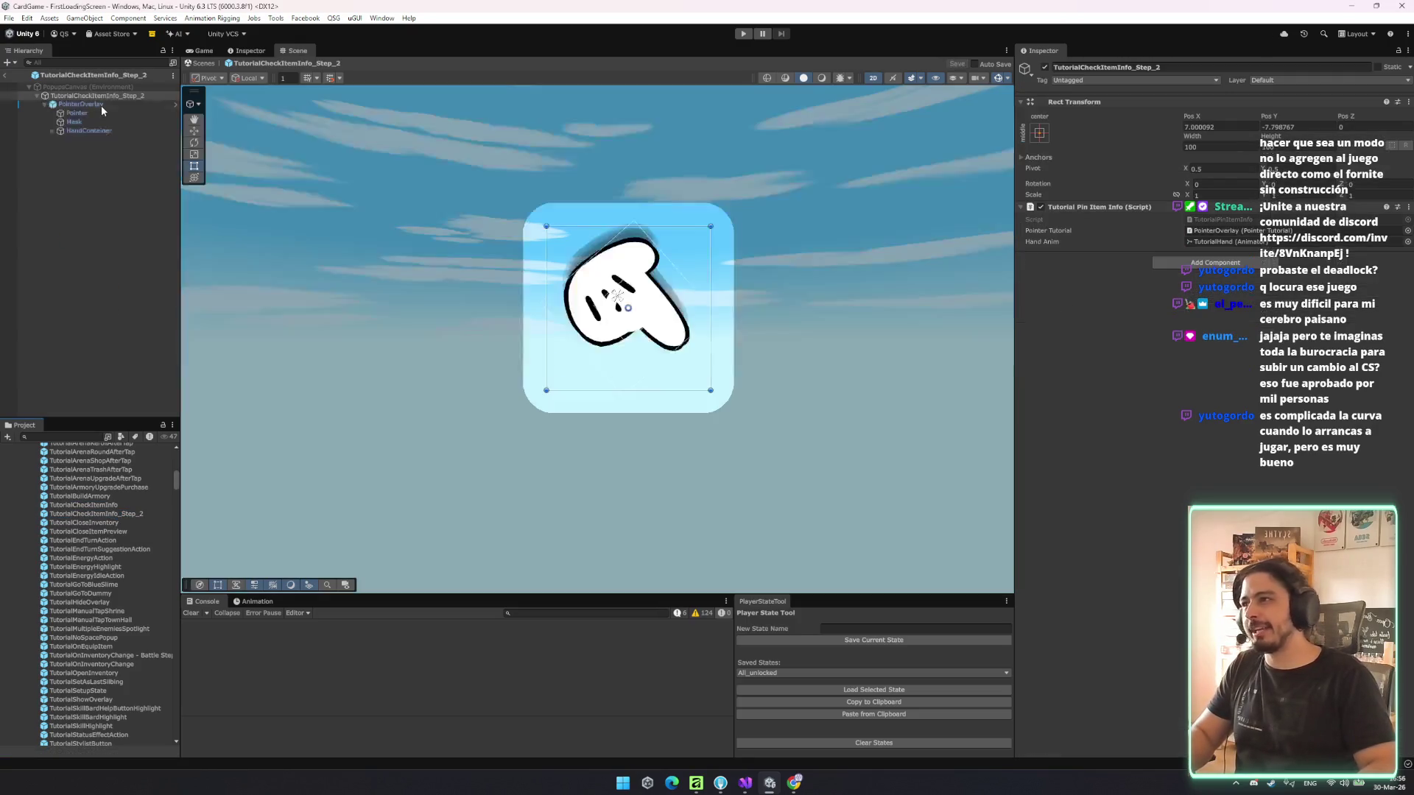
left_click(100, 105)
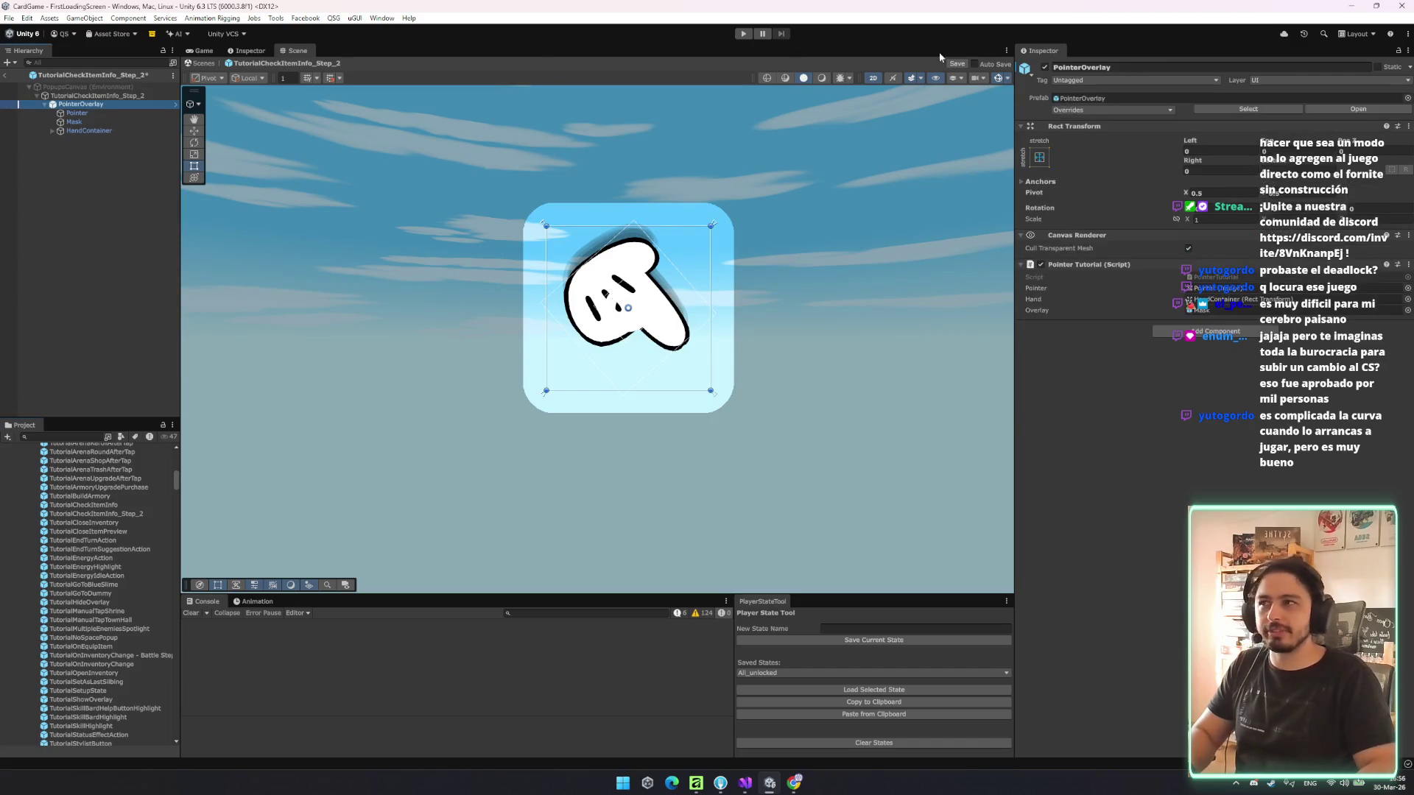
left_click(1044, 67)
key("ctrl+s")
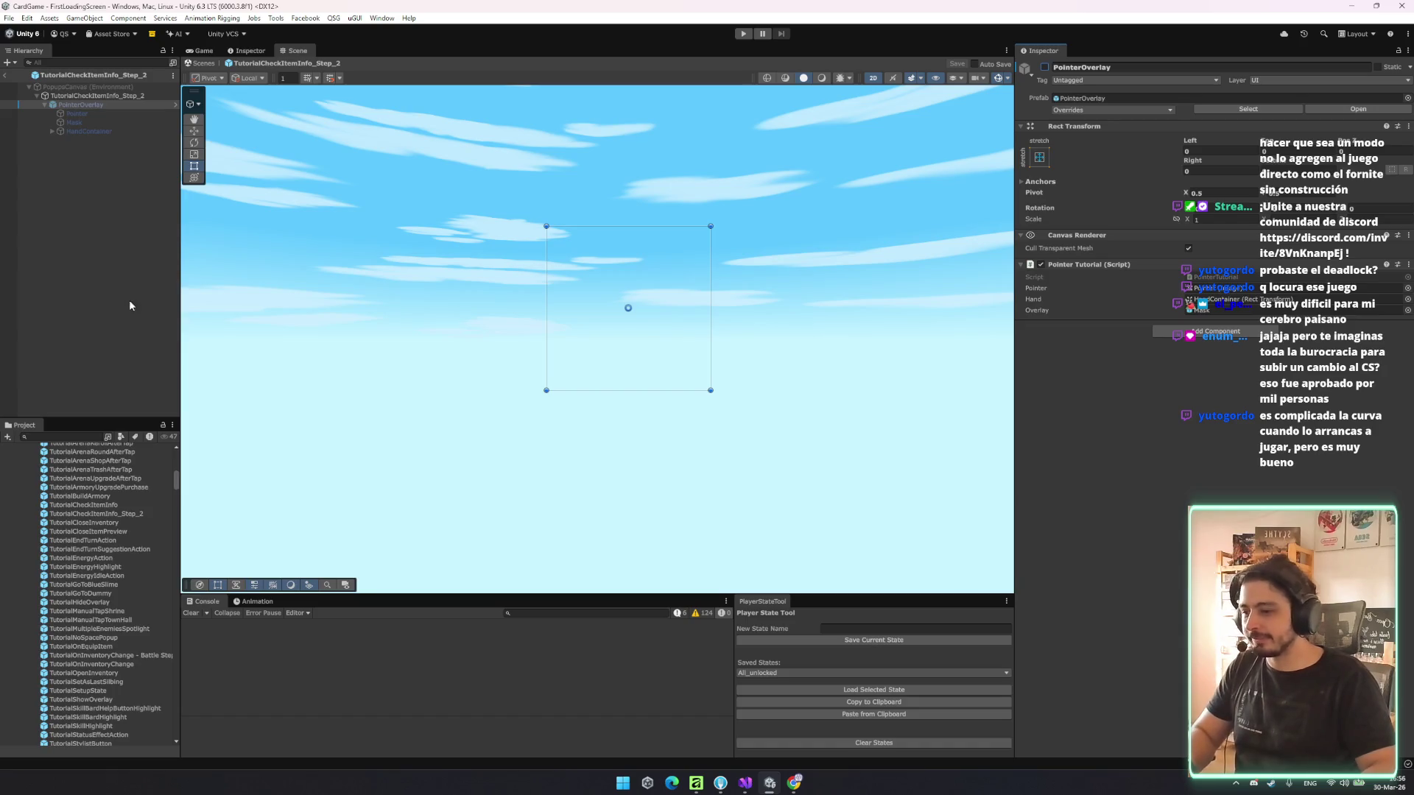
left_click(84, 274)
- Open TutorialCheckItemInfo, show PointerOverlay, and set the Pointer height to 128.1599
left_click(110, 497)
double_click(110, 504)
left_click(111, 113)
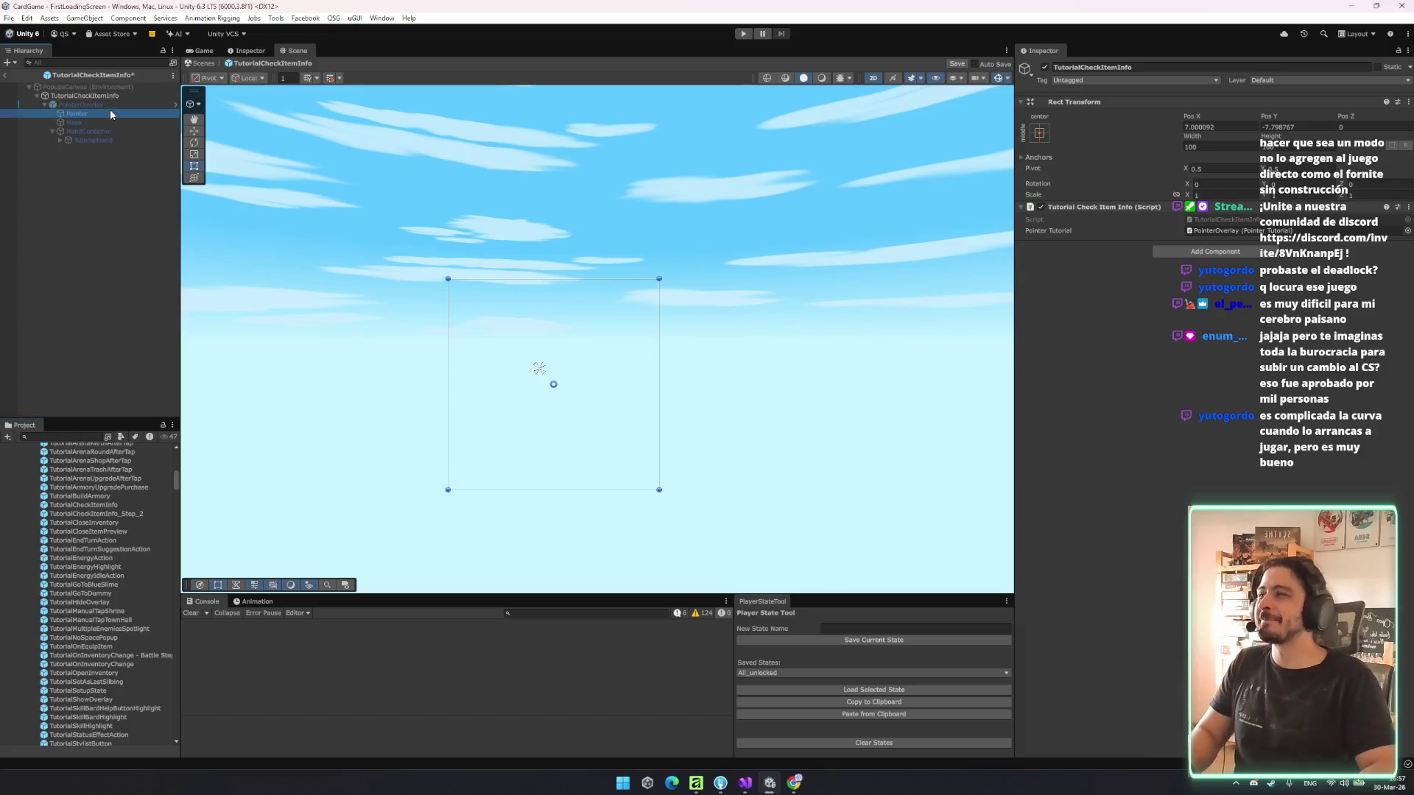
left_click(134, 105)
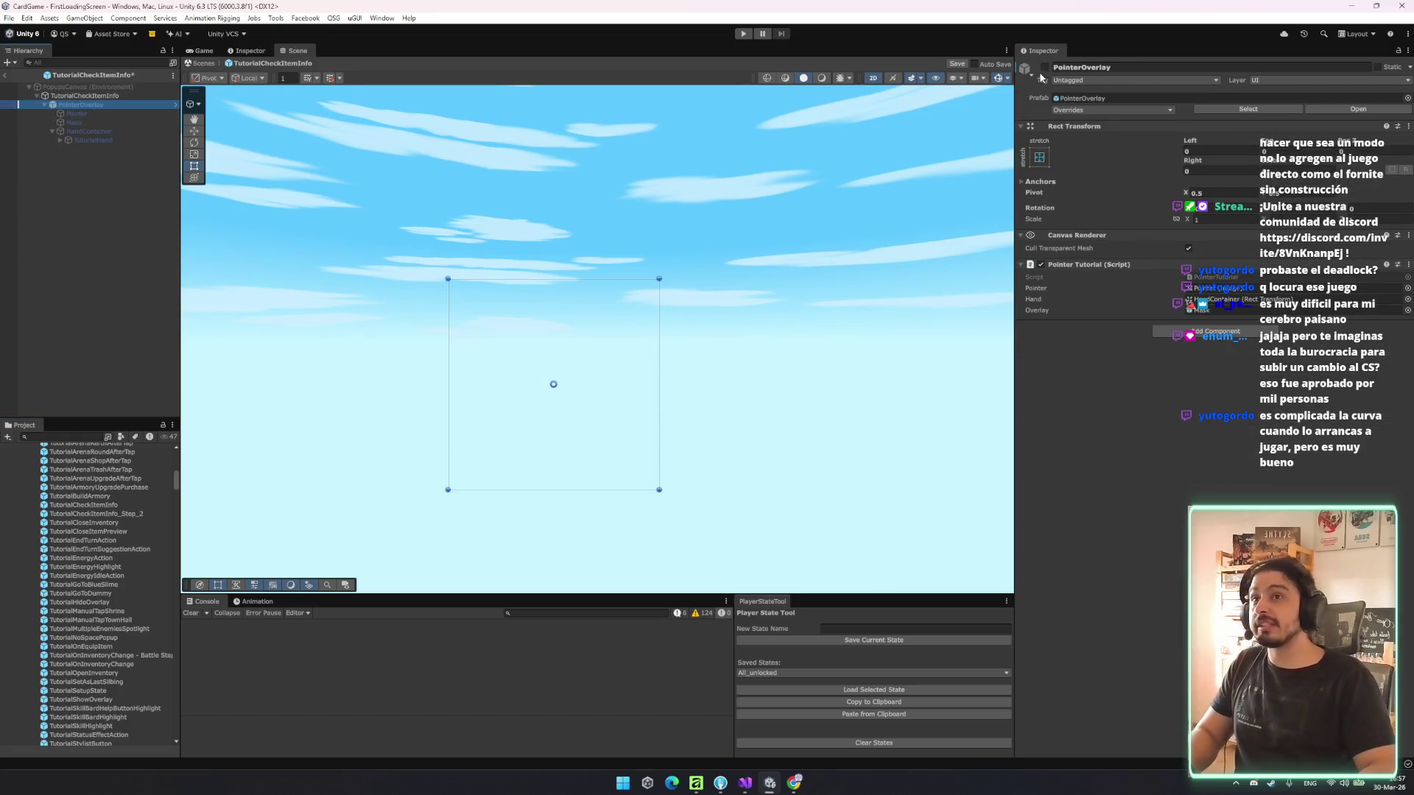
left_click(1044, 67)
left_click(89, 140)
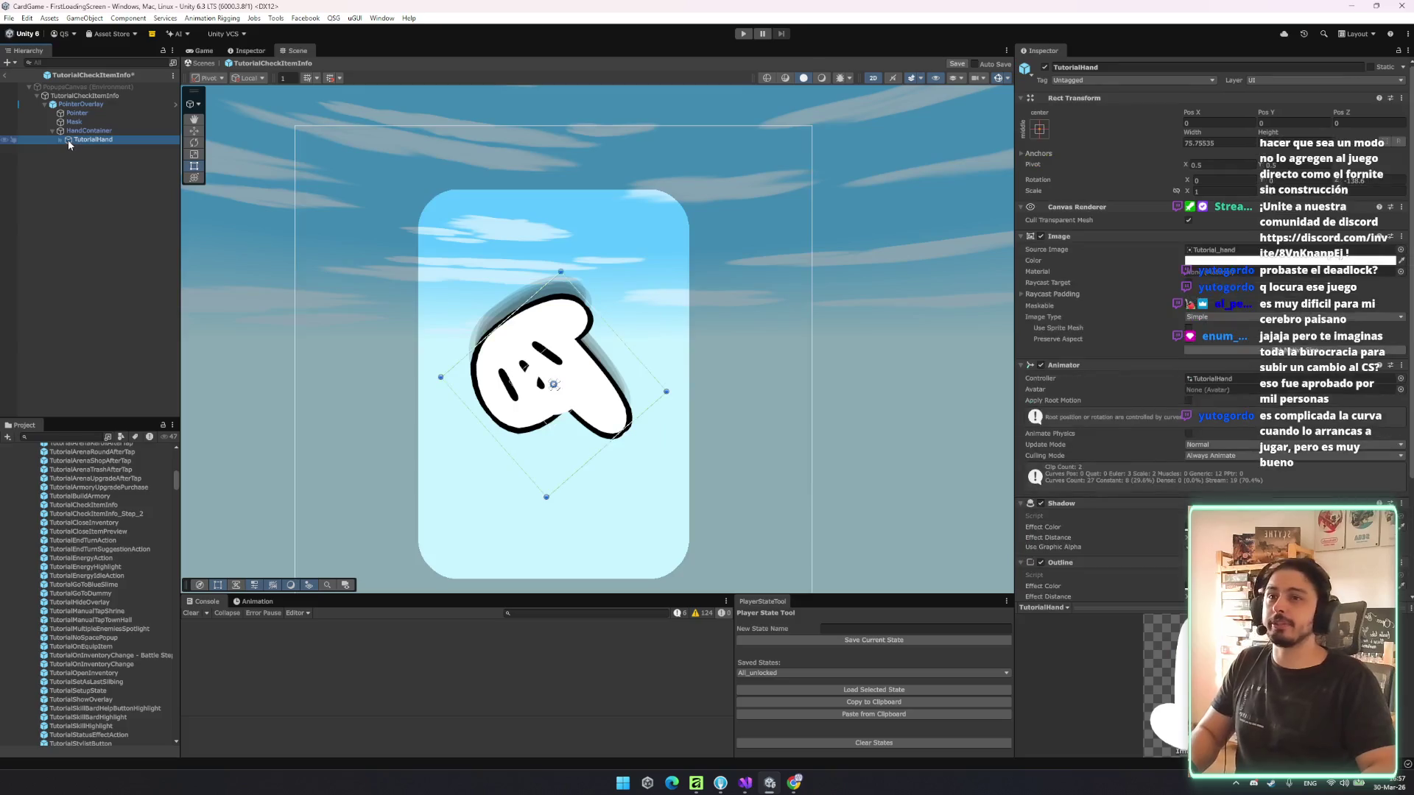
left_click(77, 114)
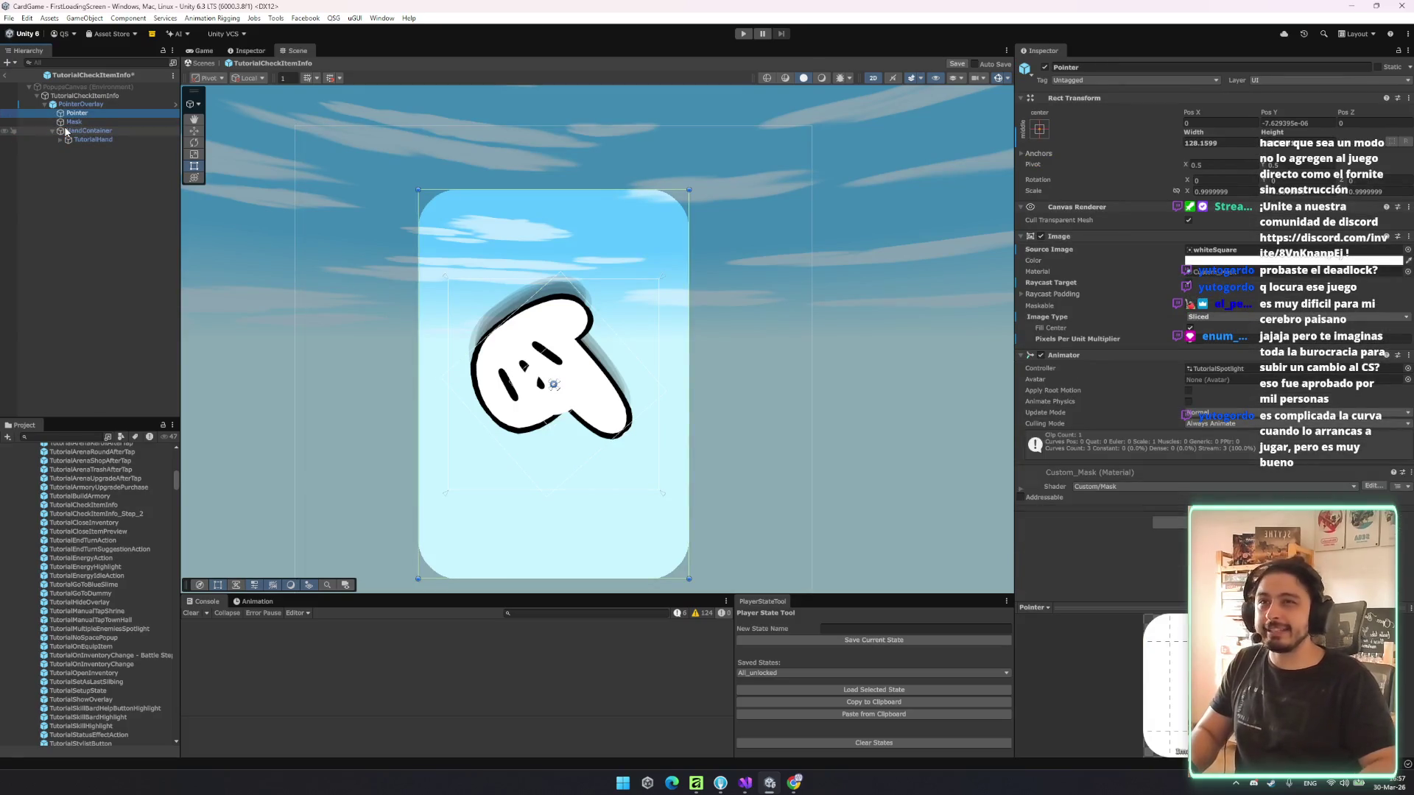
left_click(1289, 143)
type("128.1599")
key("Return")
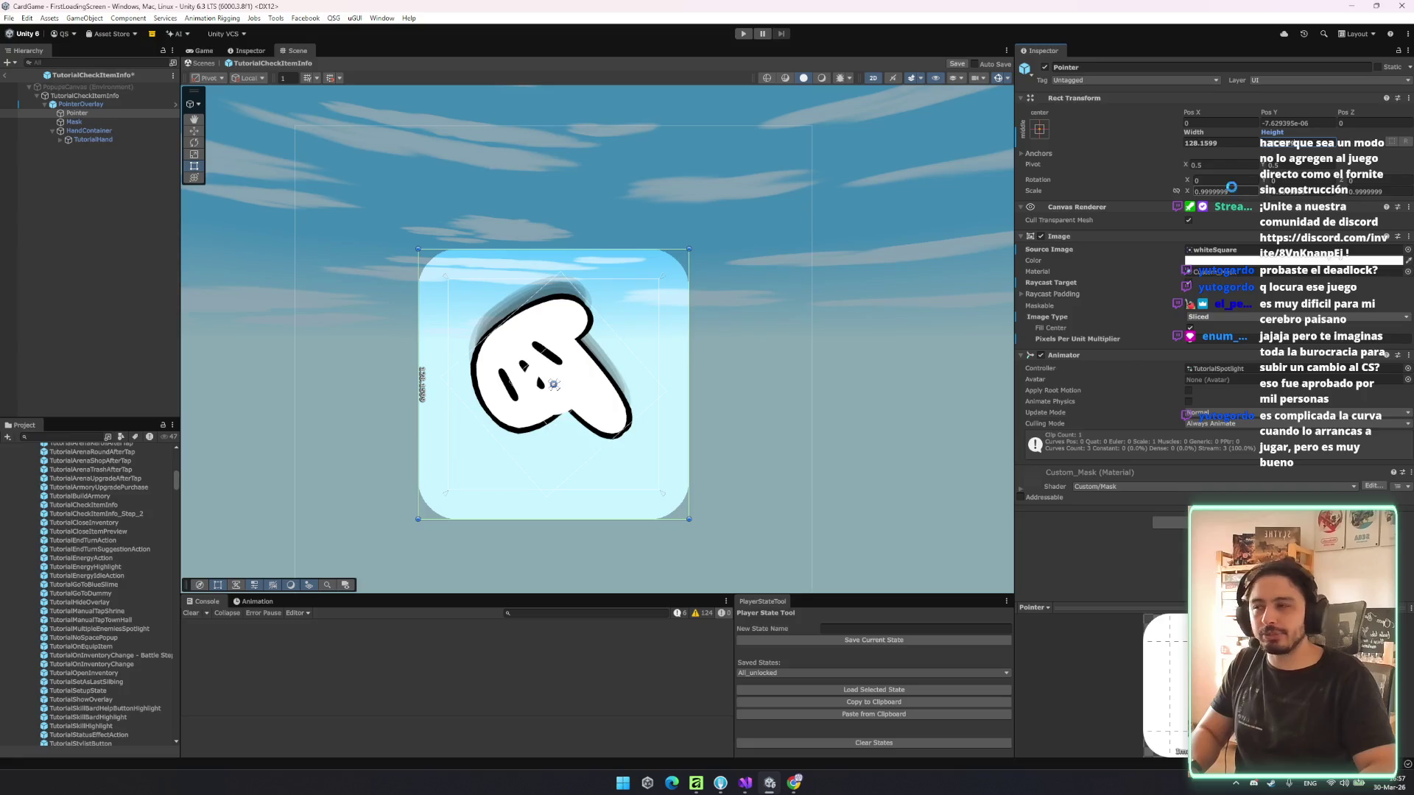
- Deactivate PointerOverlay again, save the prefab, and return to the scene
left_click(81, 104)
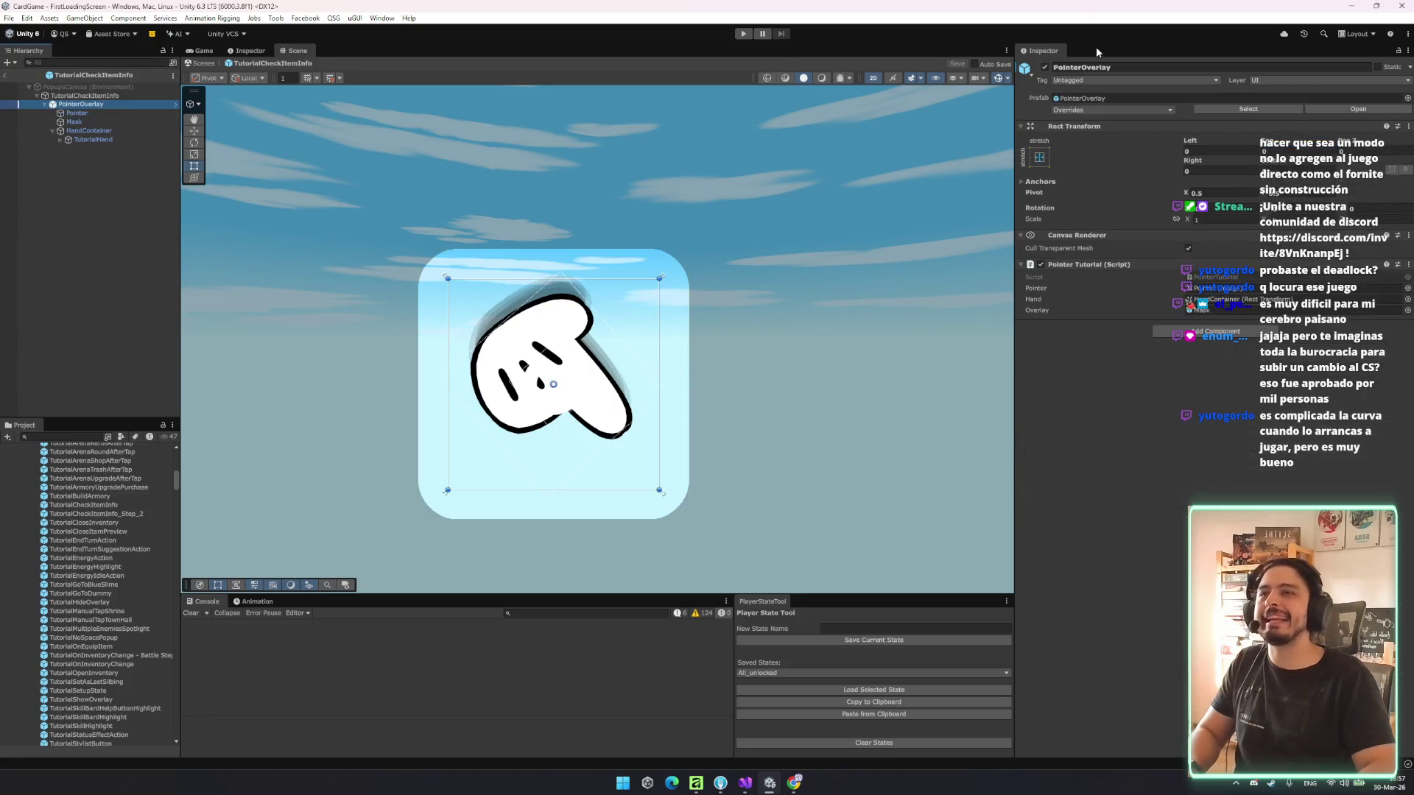
left_click(1045, 67)
left_click(77, 271)
key("ctrl+s")
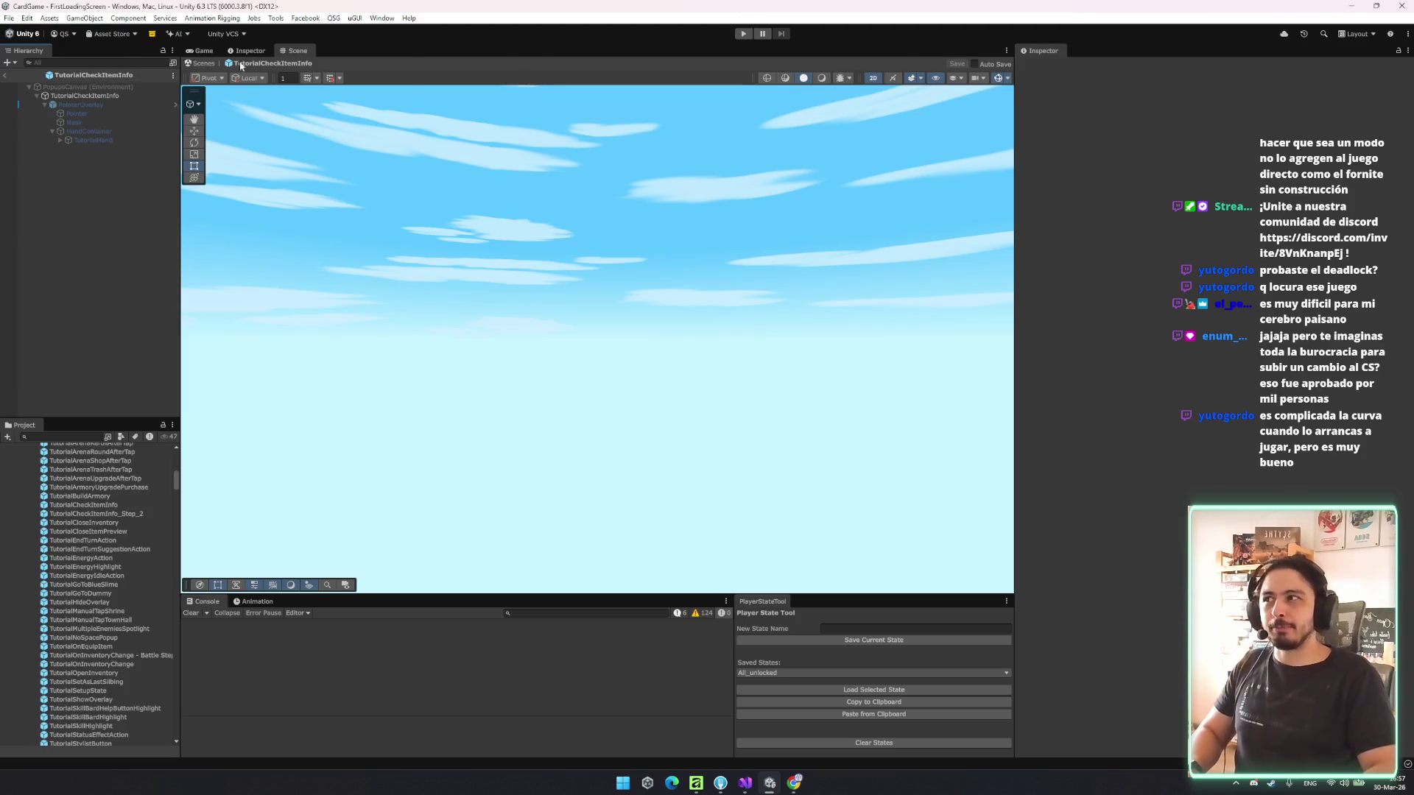
left_click(203, 64)
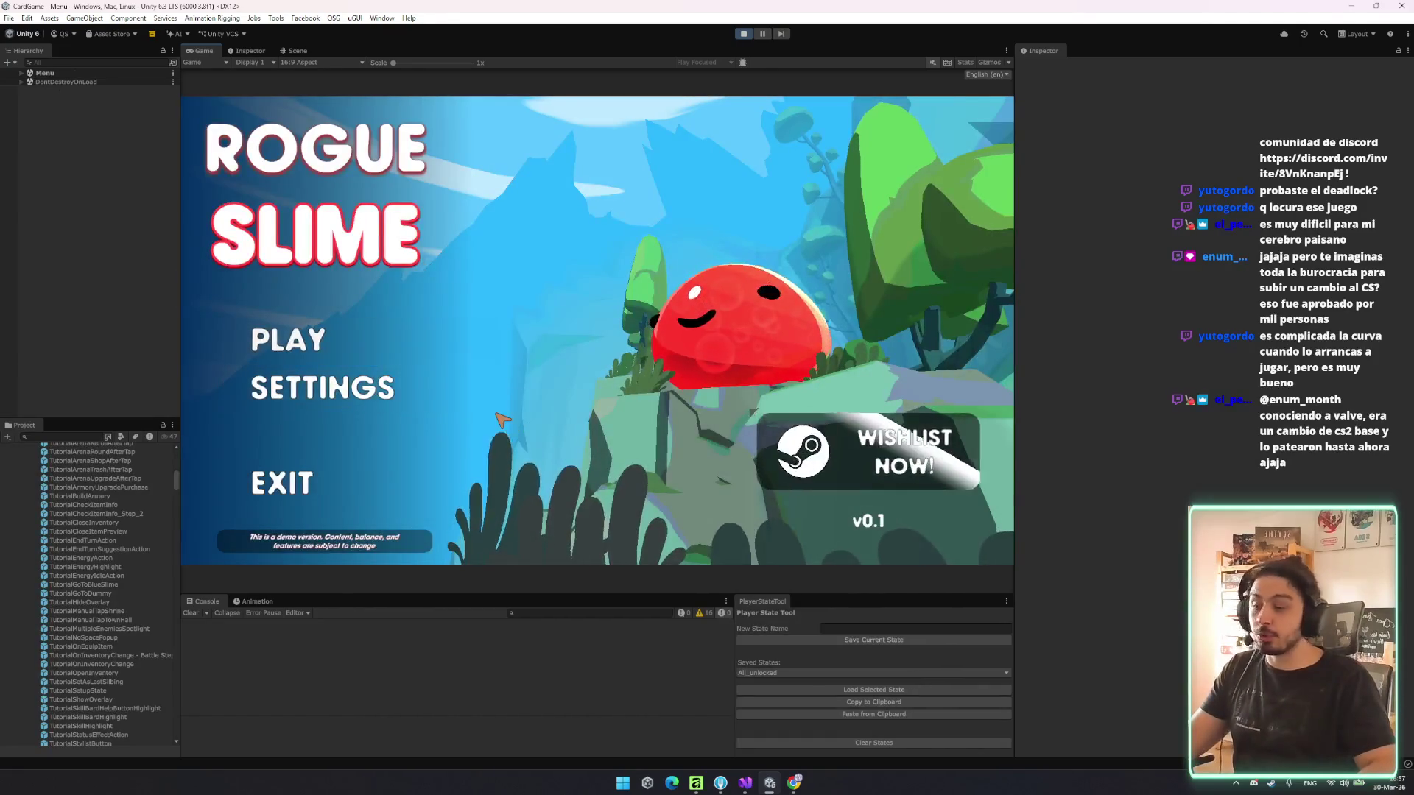
- Start a new game, battle Broog, pin the Wooden Shield card through the tutorial, then stop play mode
left_click(402, 347)
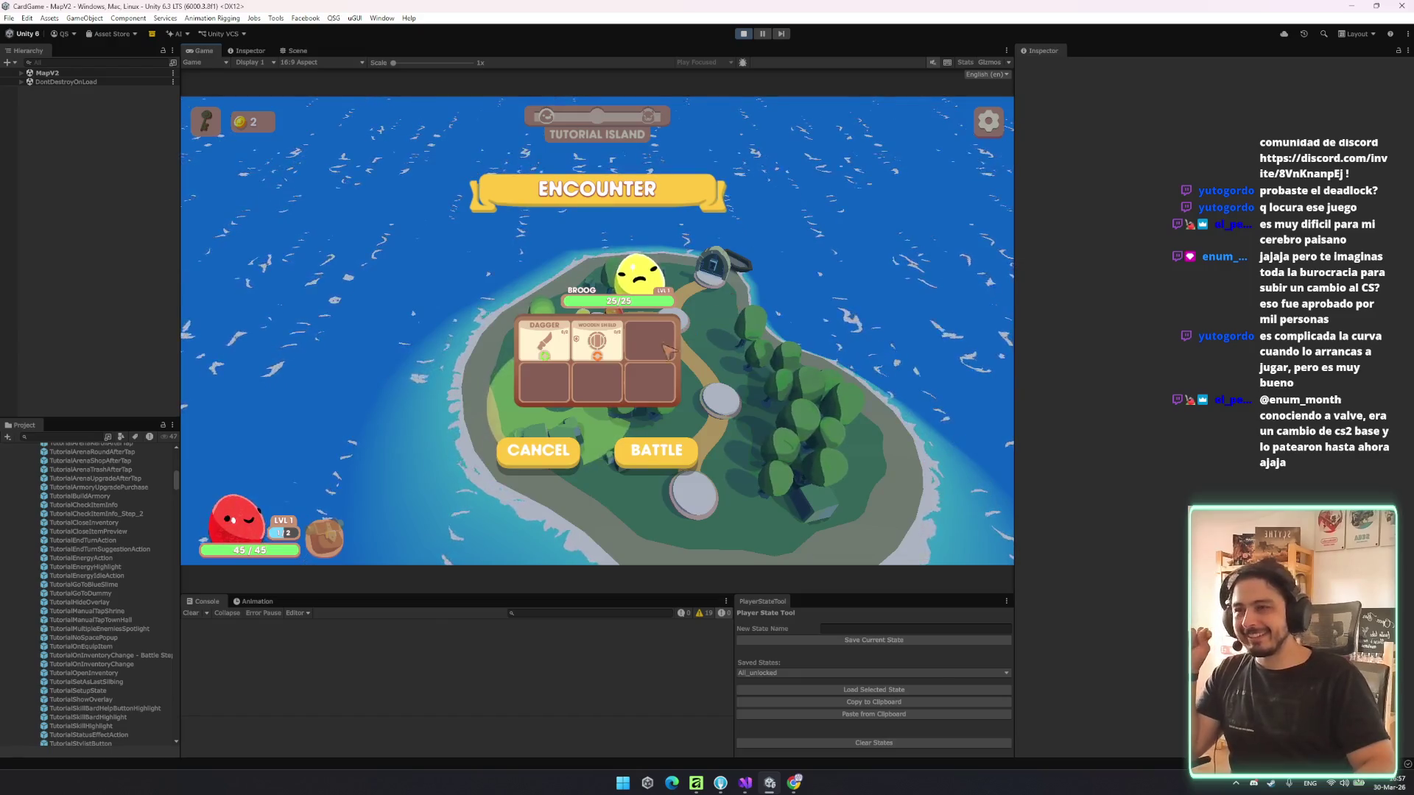
left_click(663, 455)
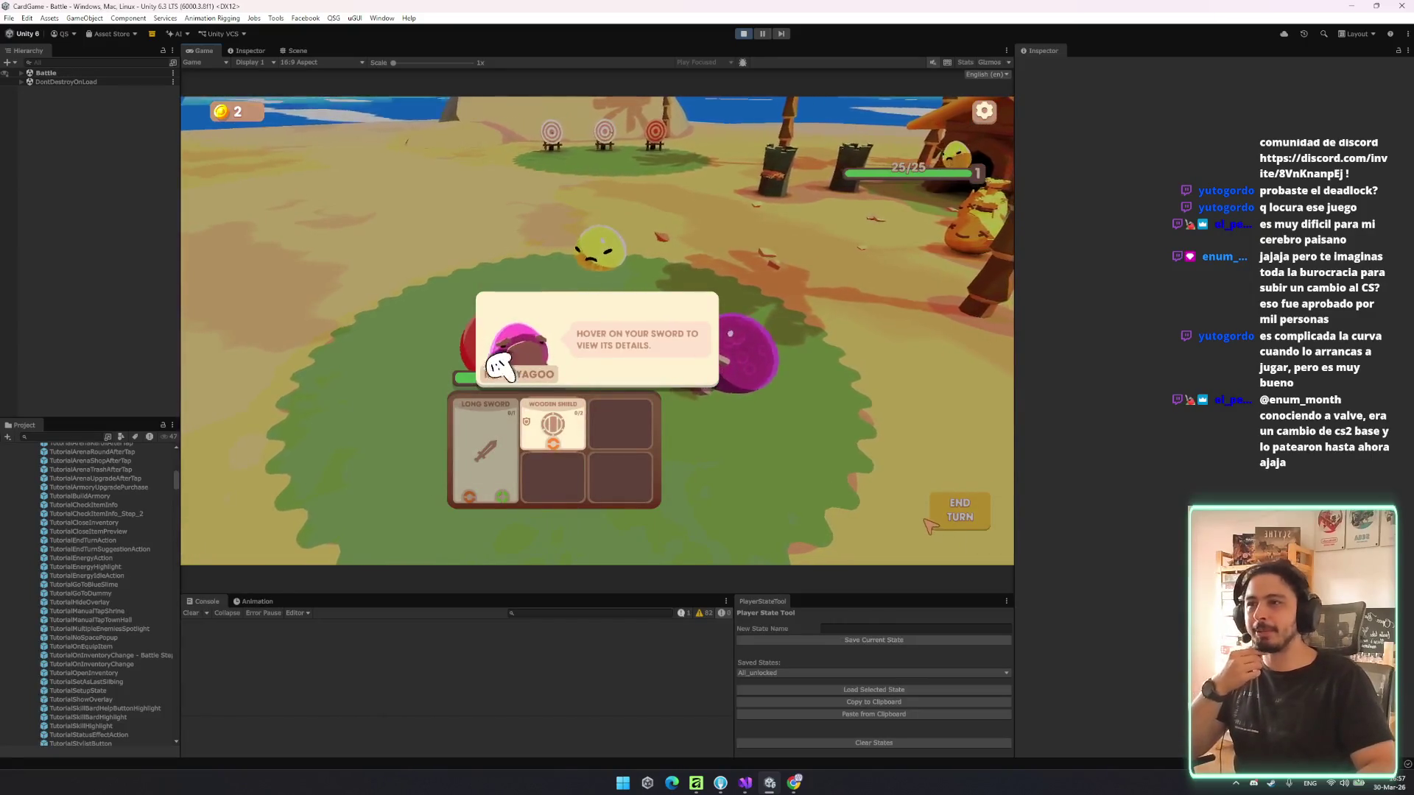
mouse_move(555, 416)
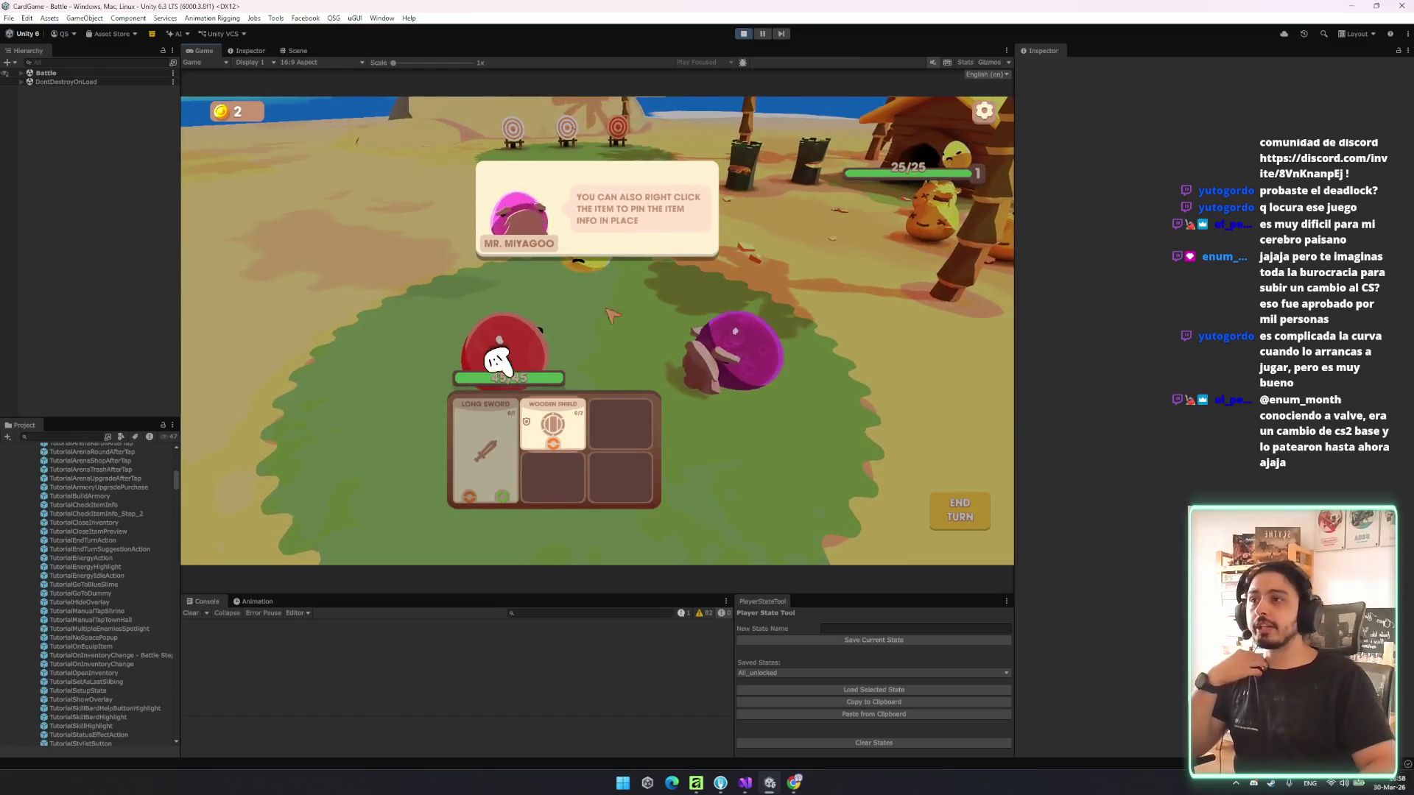
right_click(553, 424)
left_click(714, 514)
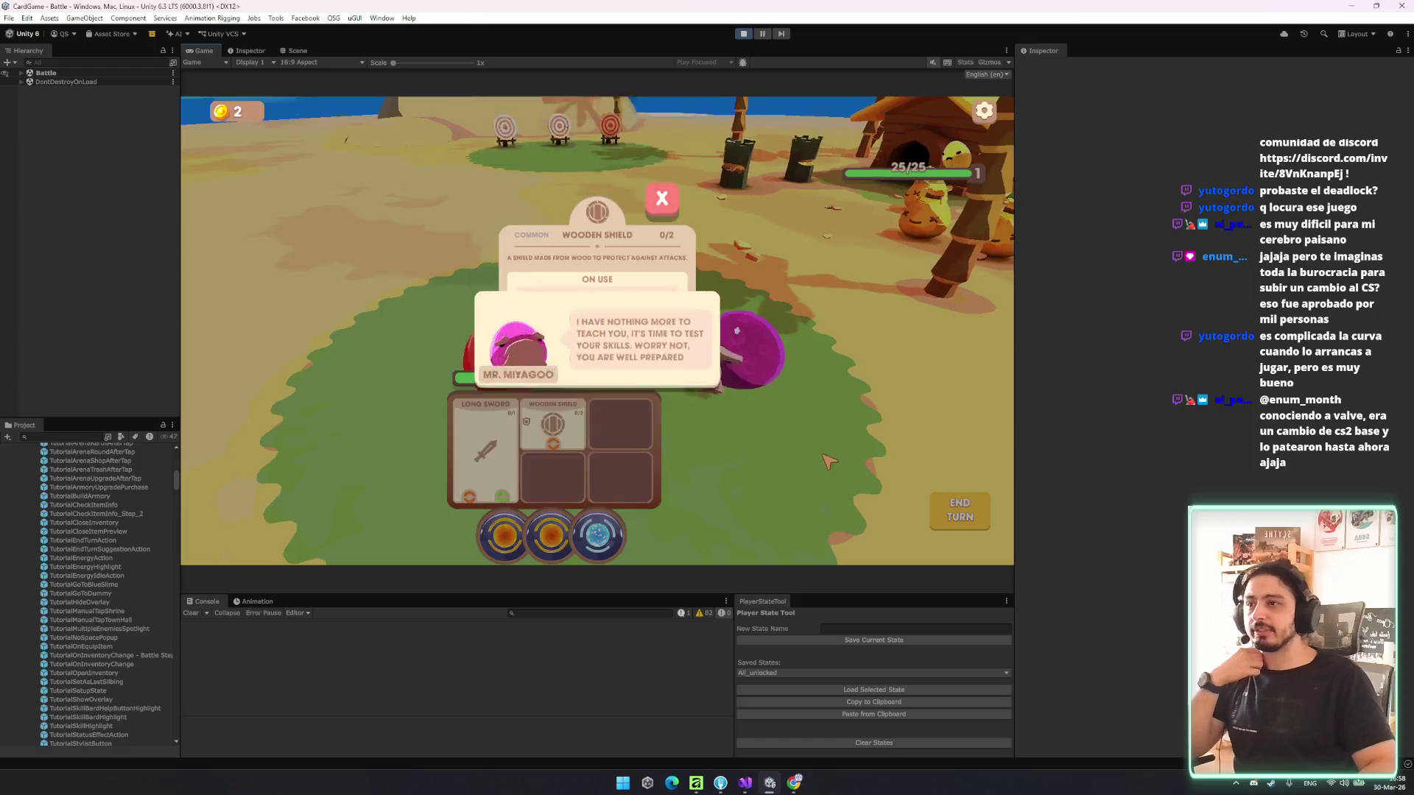
left_click(663, 309)
left_click(663, 195)
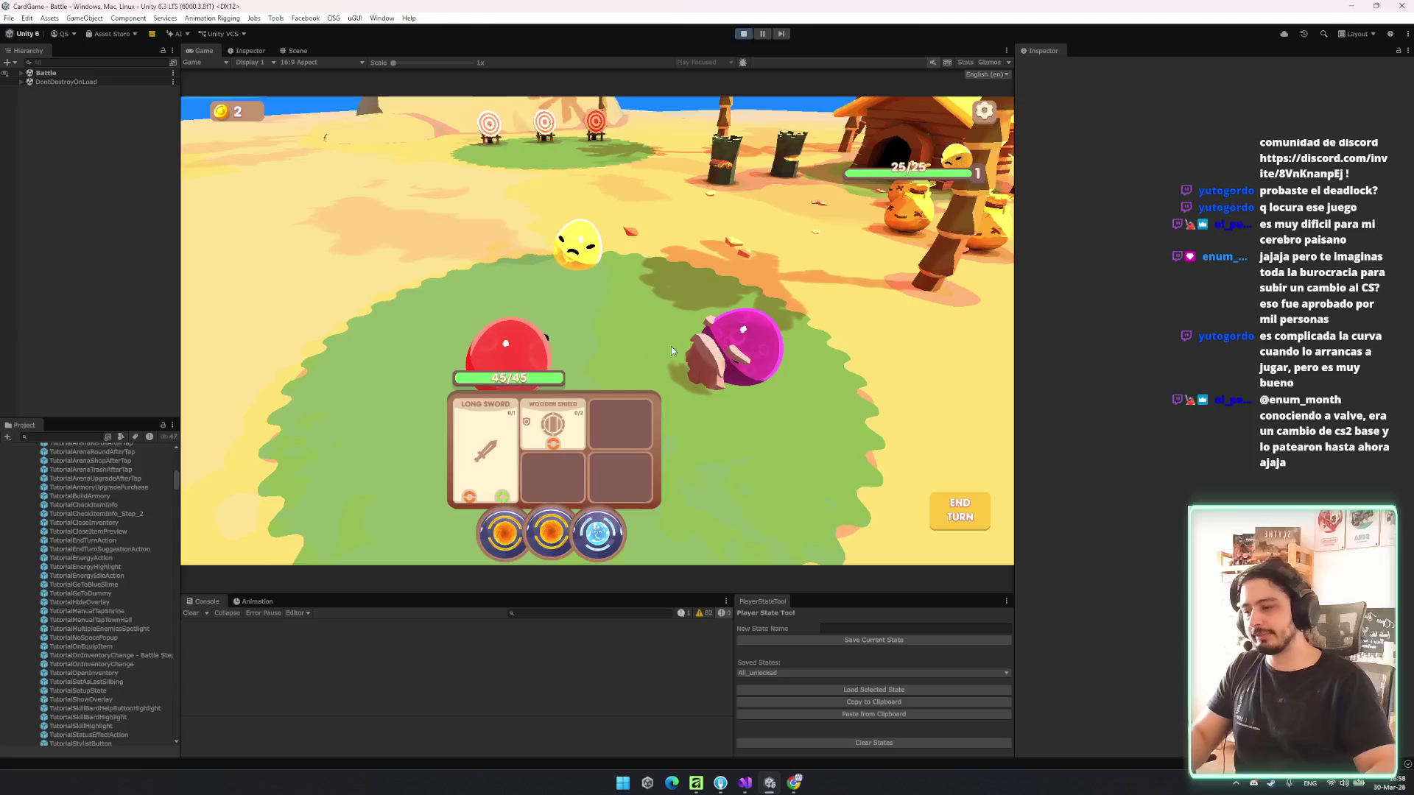
key("ctrl+p")
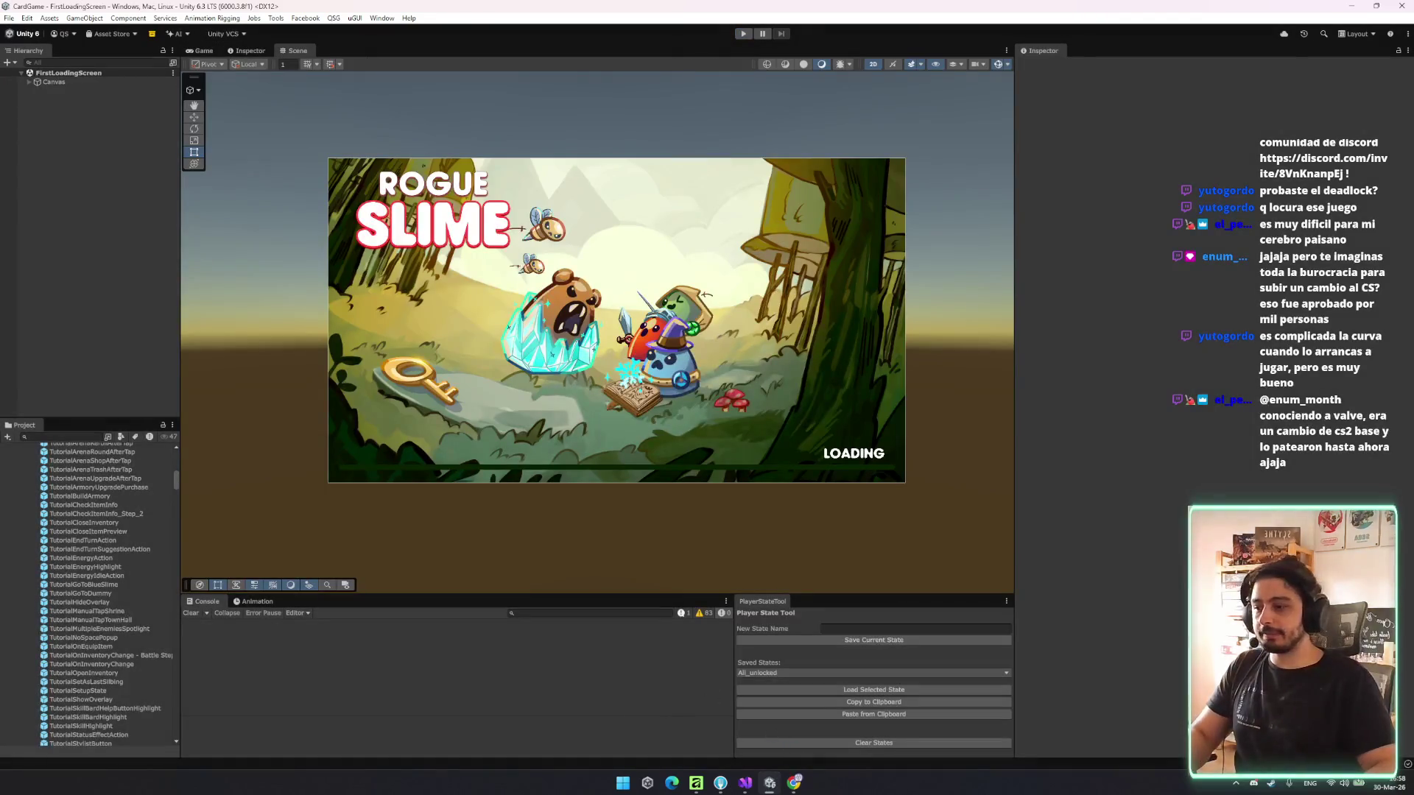
left_click(1254, 783)
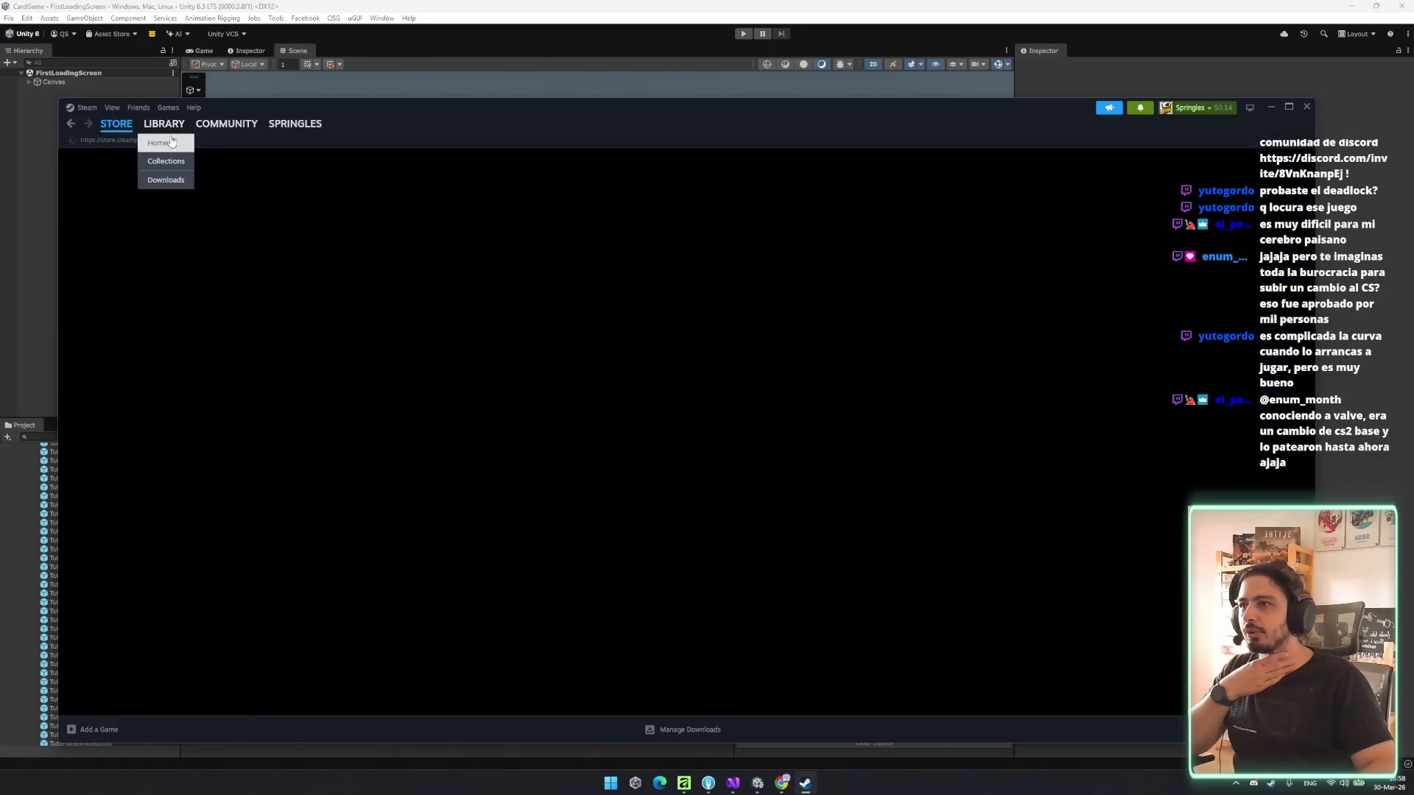
left_click(159, 143)
left_click(145, 248)
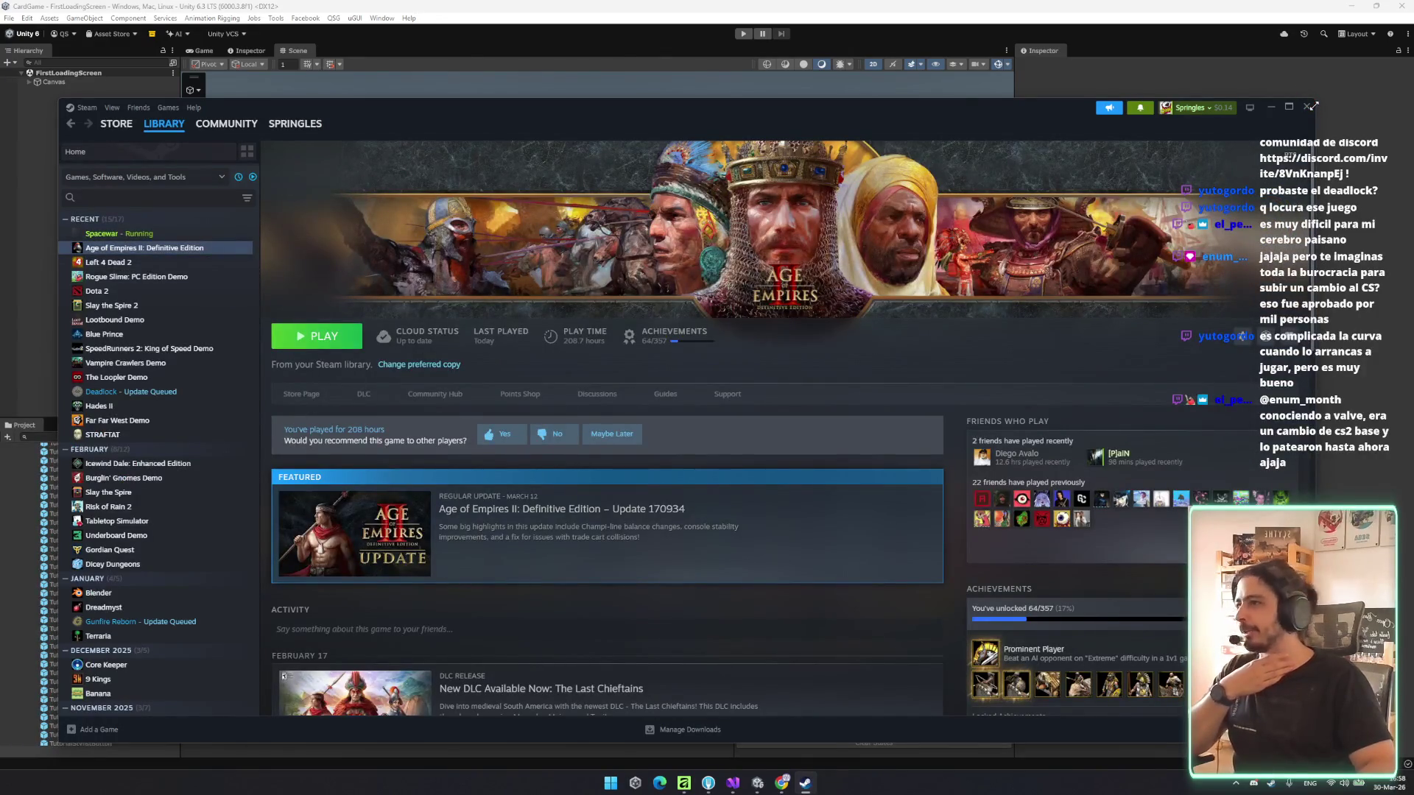
left_click(140, 302)
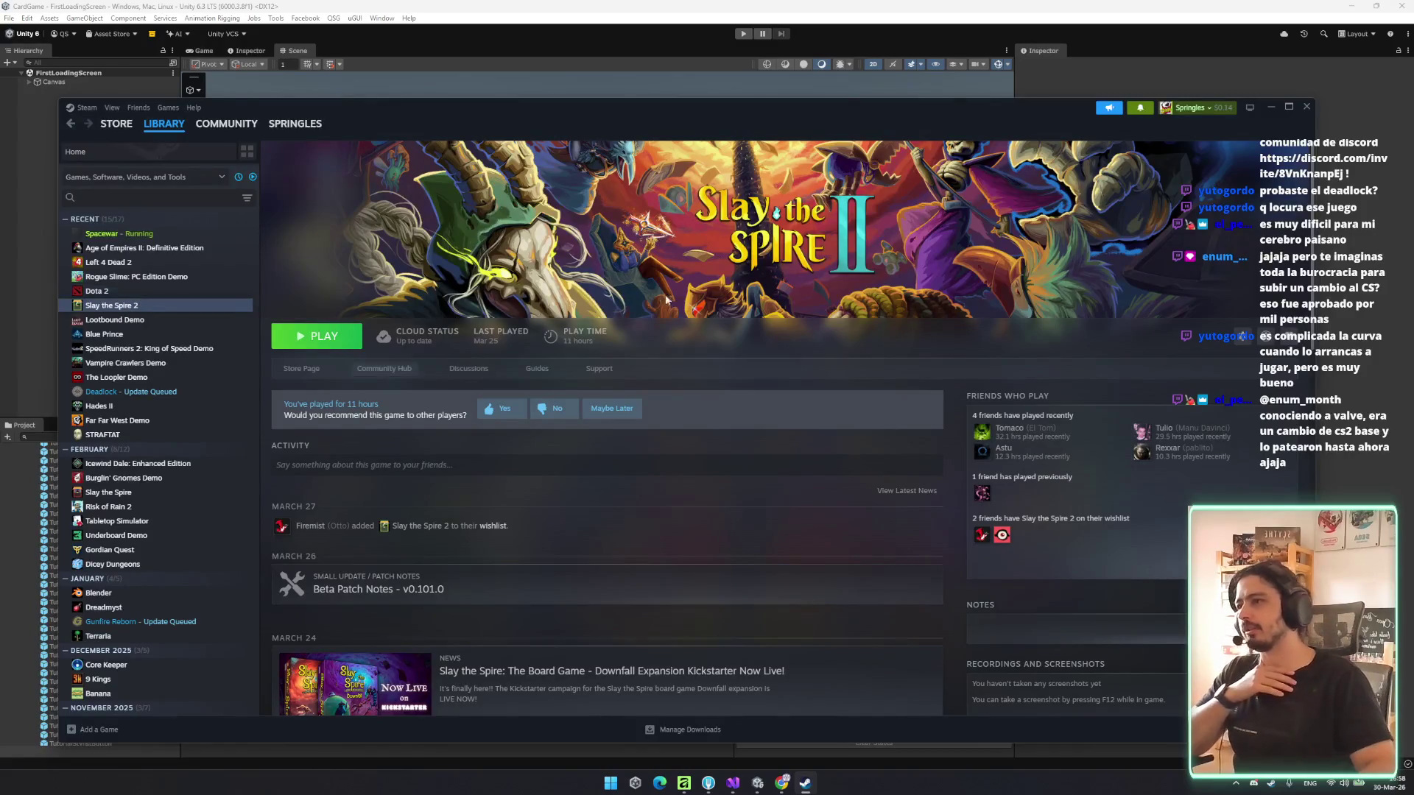
left_click(1306, 108)
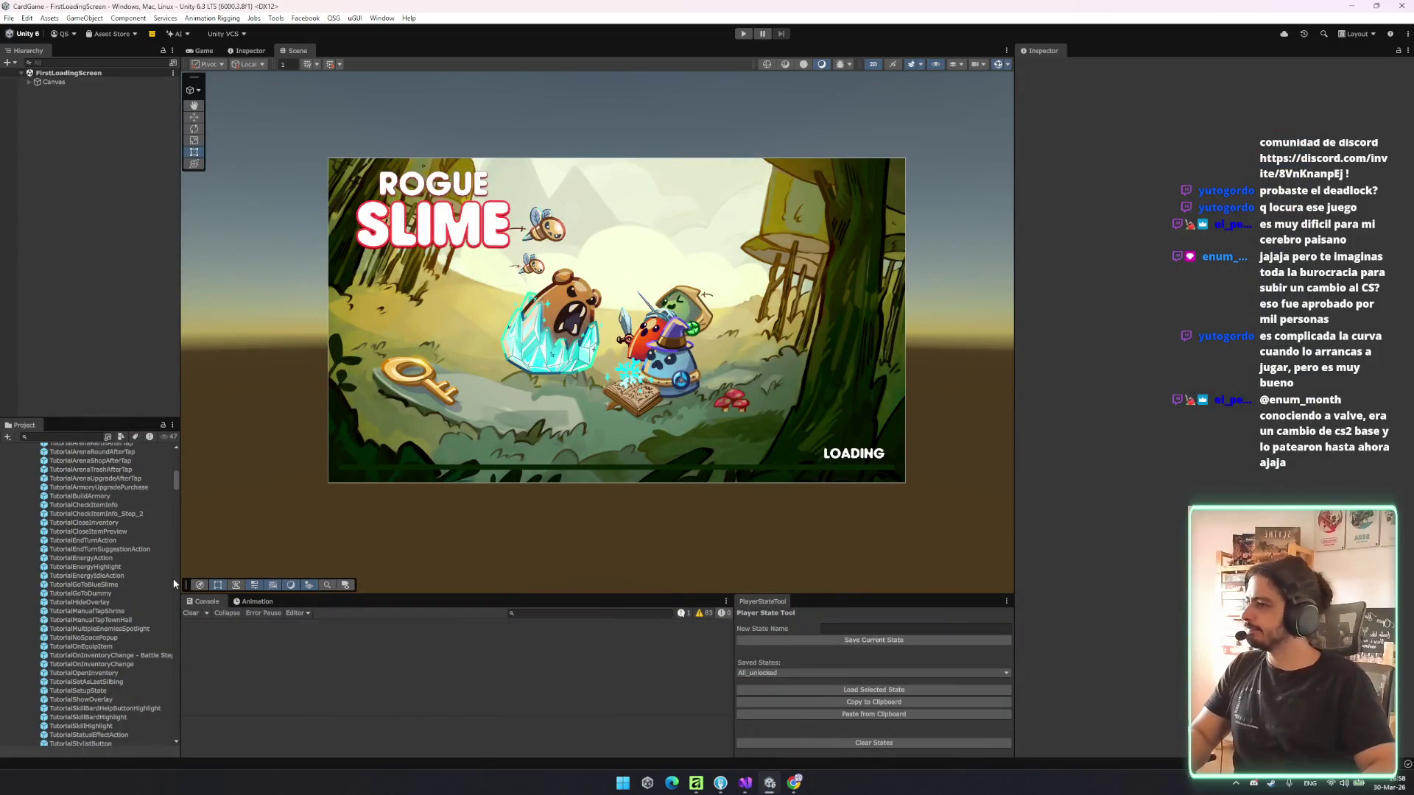
- Scroll the Project panel, then switch to Visual Studio showing TutorialPinItemInfo.cs
scroll(92, 533, "down", 2)
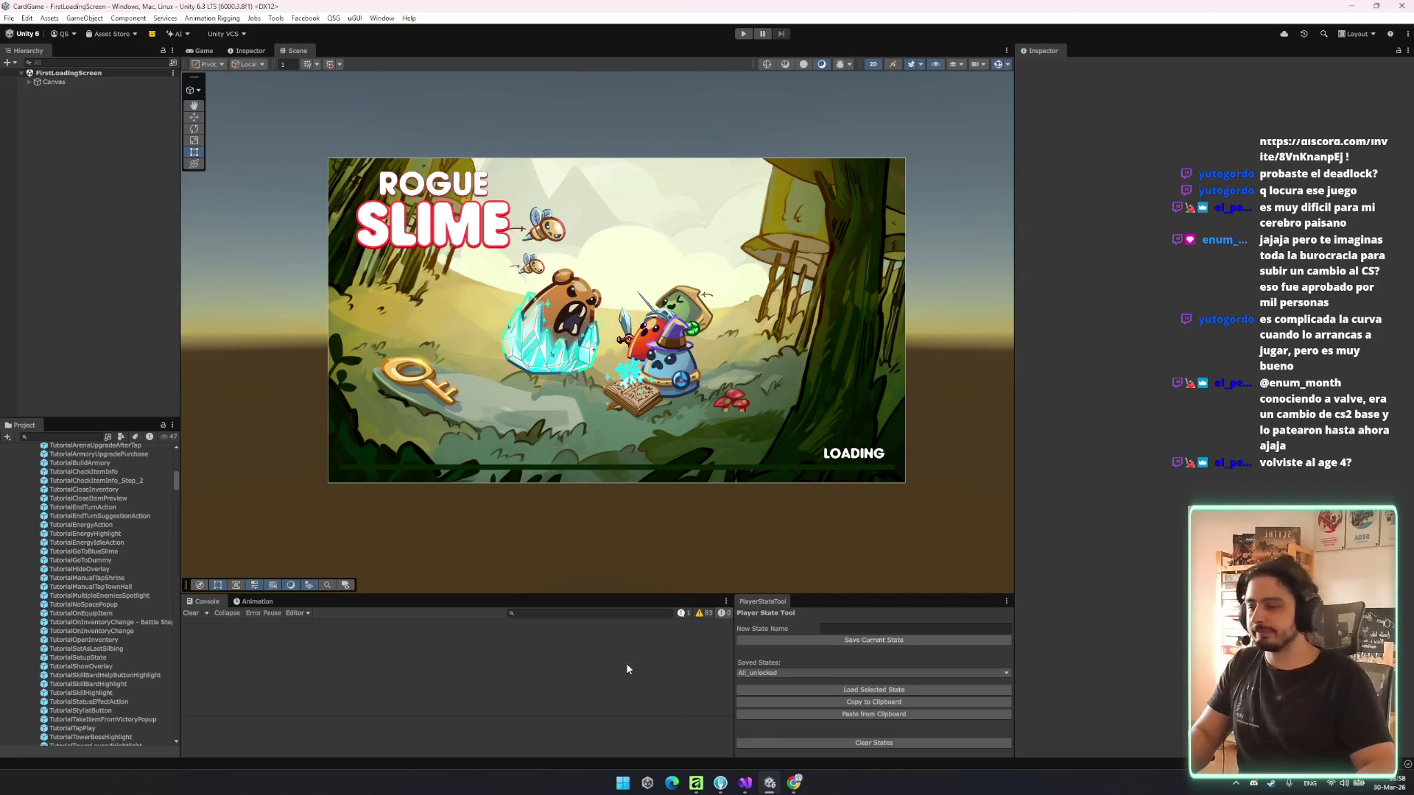
scroll(94, 510, "up", 3)
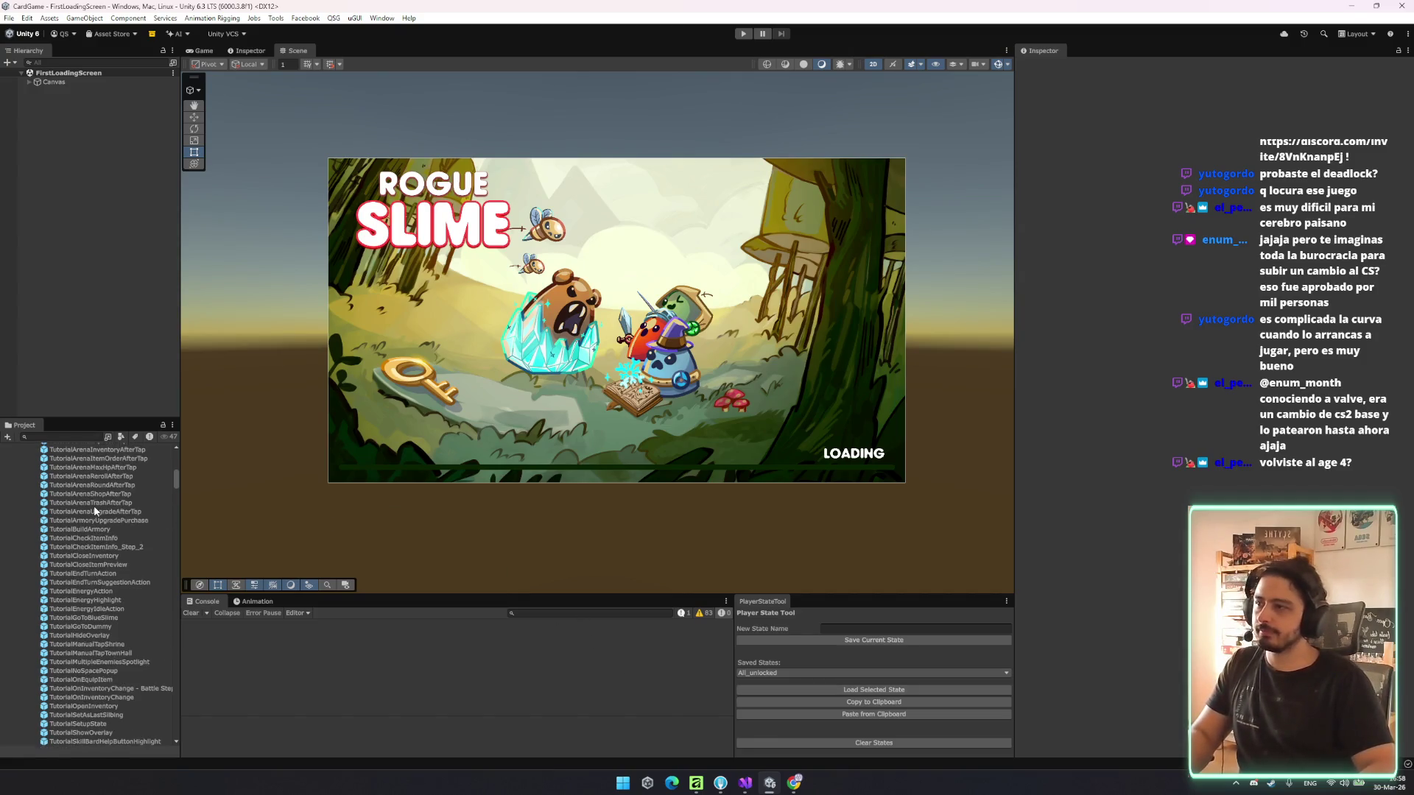
left_click(744, 786)
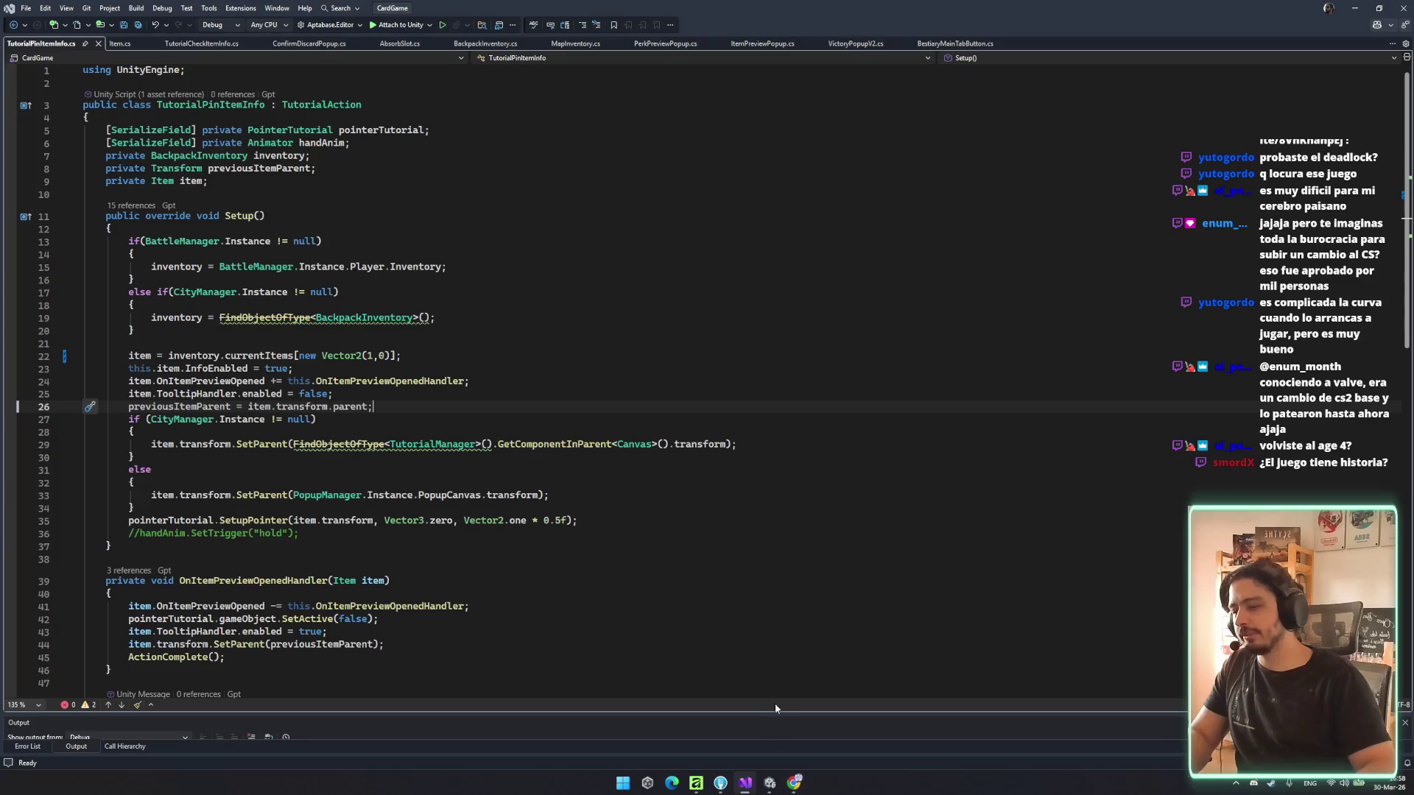
- Check the OnItemPreviewOpenedHandler method, then return to Unity and open an Edge browser window
left_click(839, 577)
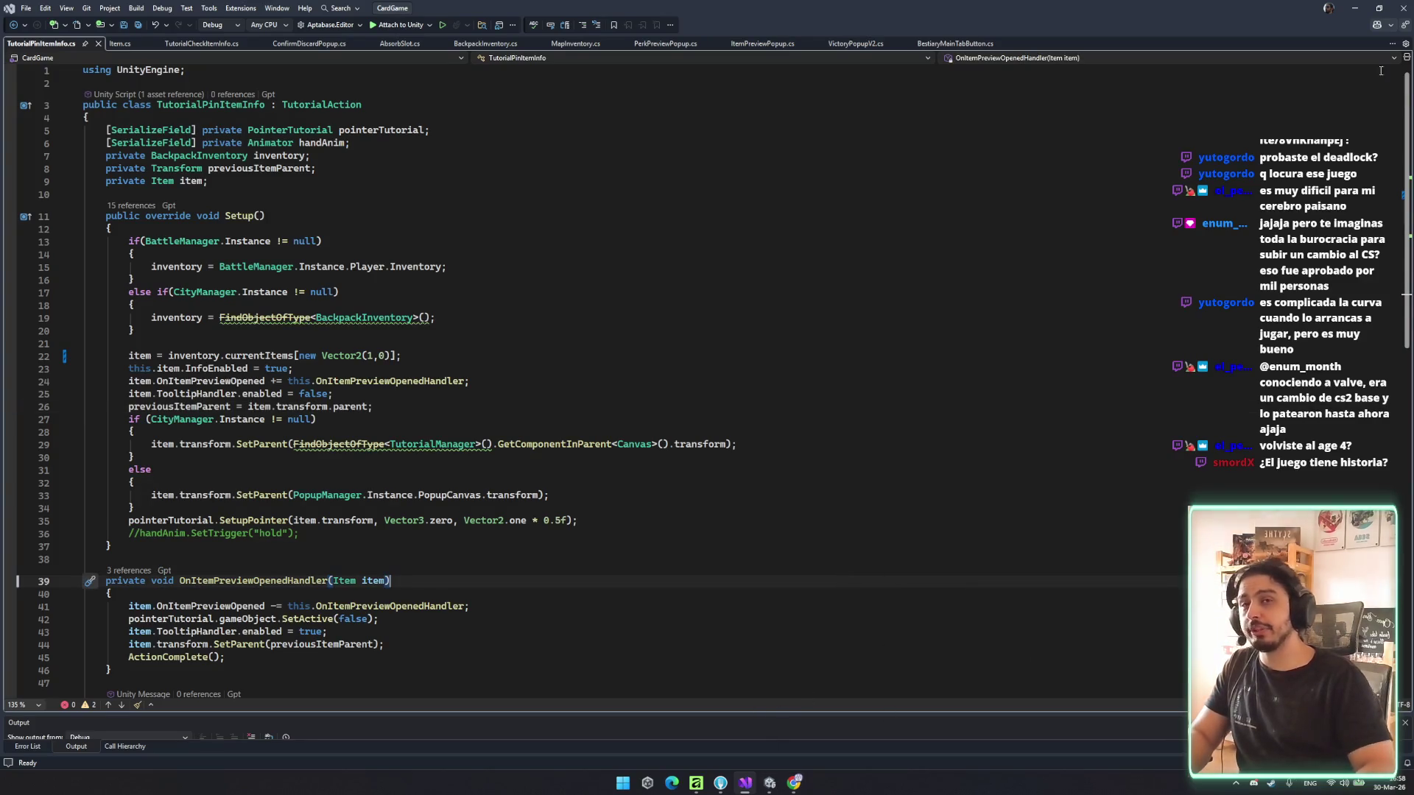
key("alt+Tab")
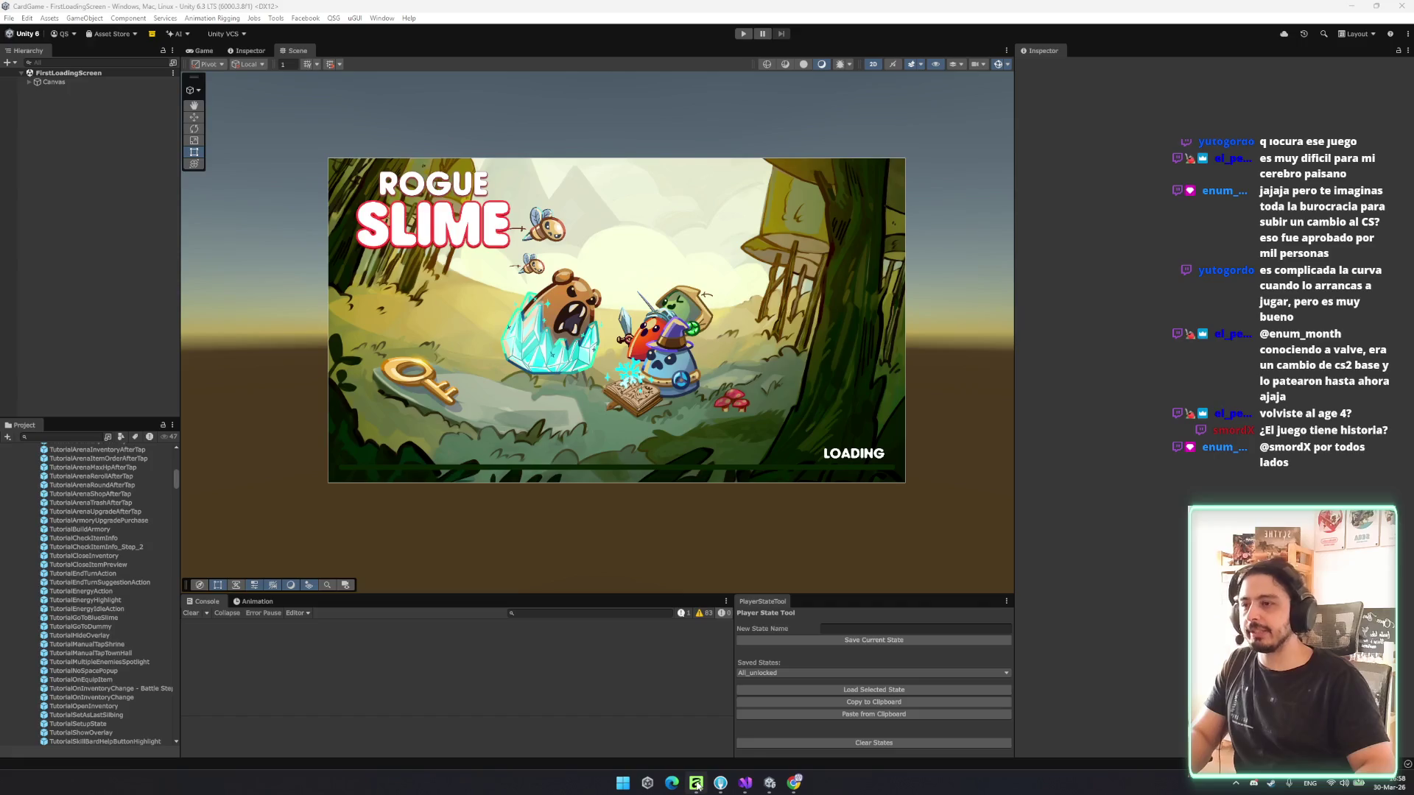
mouse_move(696, 785)
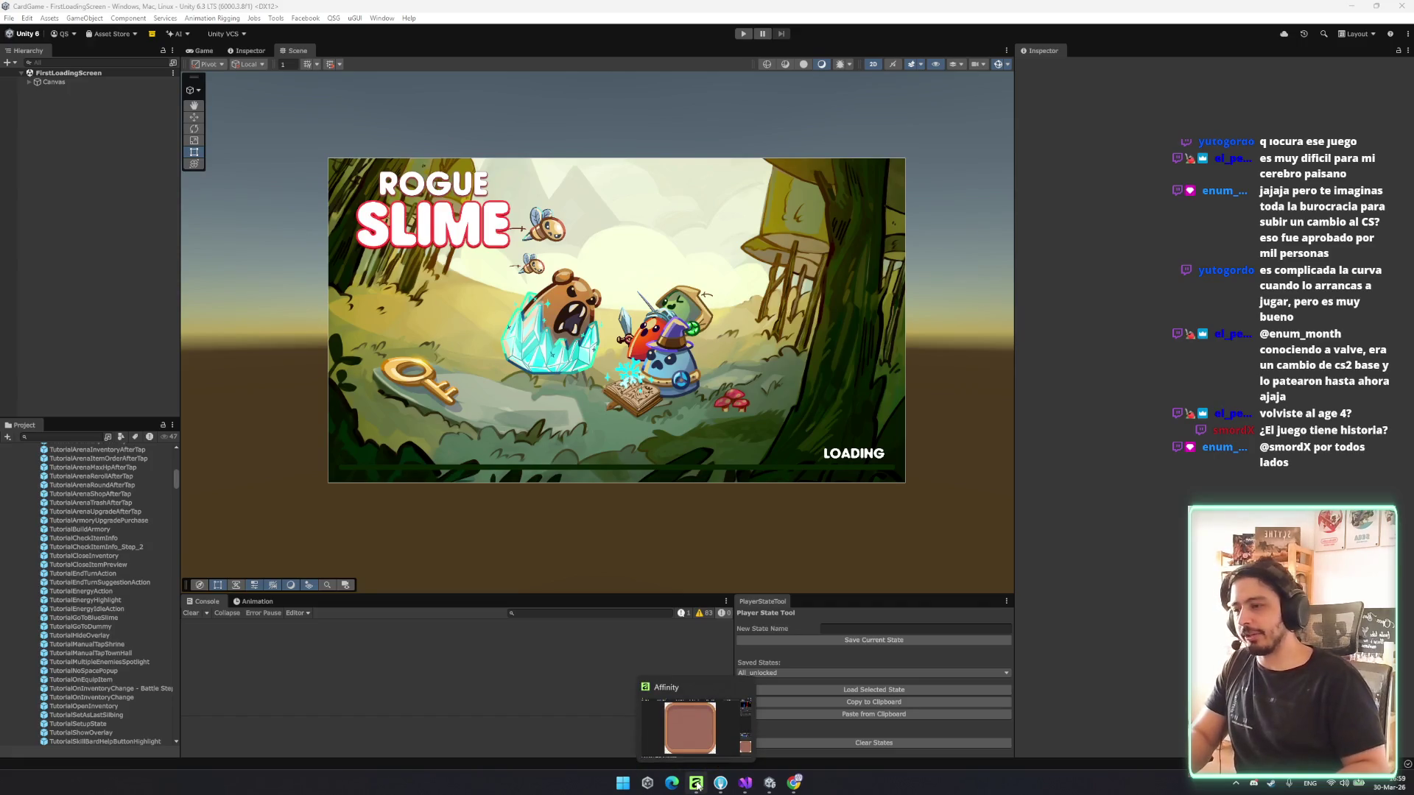
left_click(672, 783)
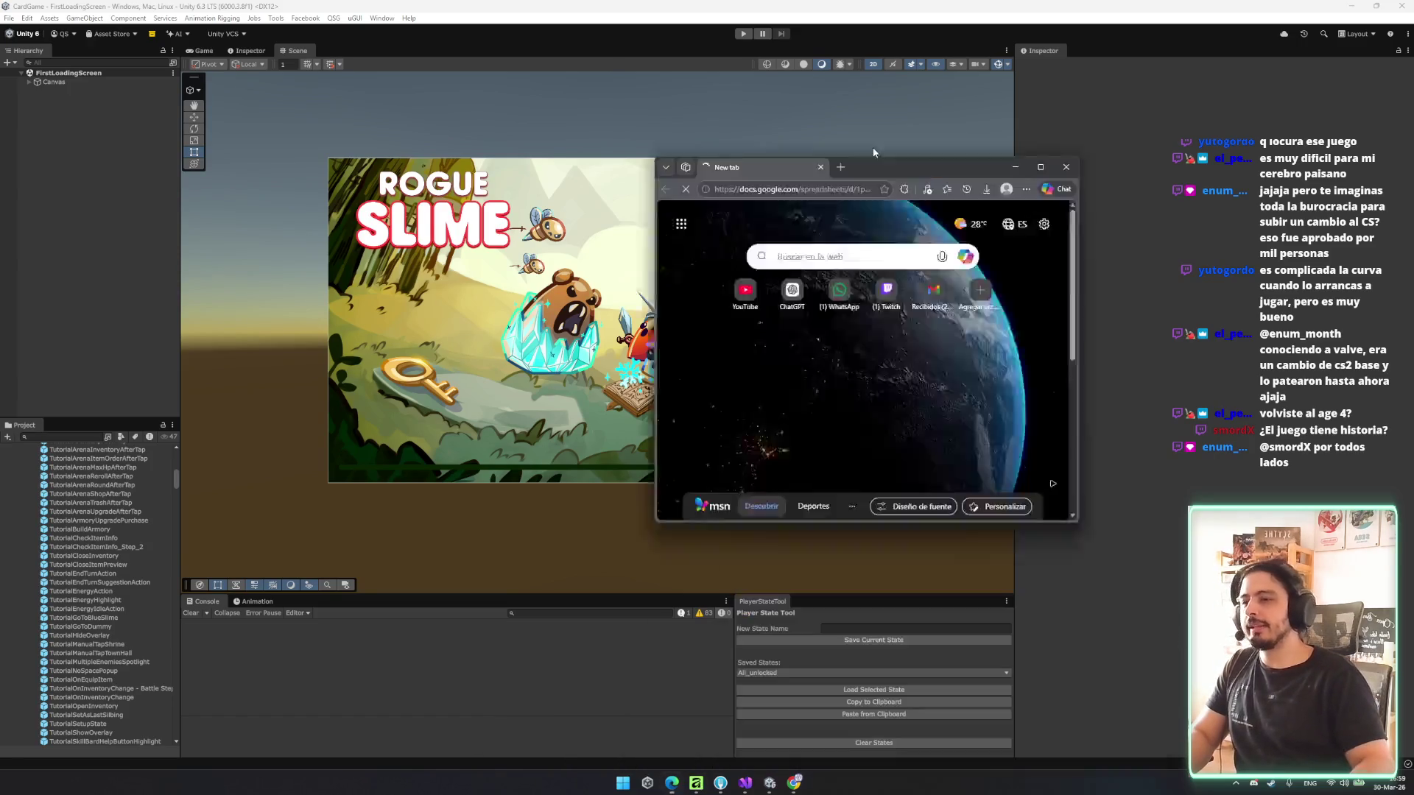
- Maximize the browser and open the Bestiary sheet of the Rogue slime Localization spreadsheet
double_click(708, 164)
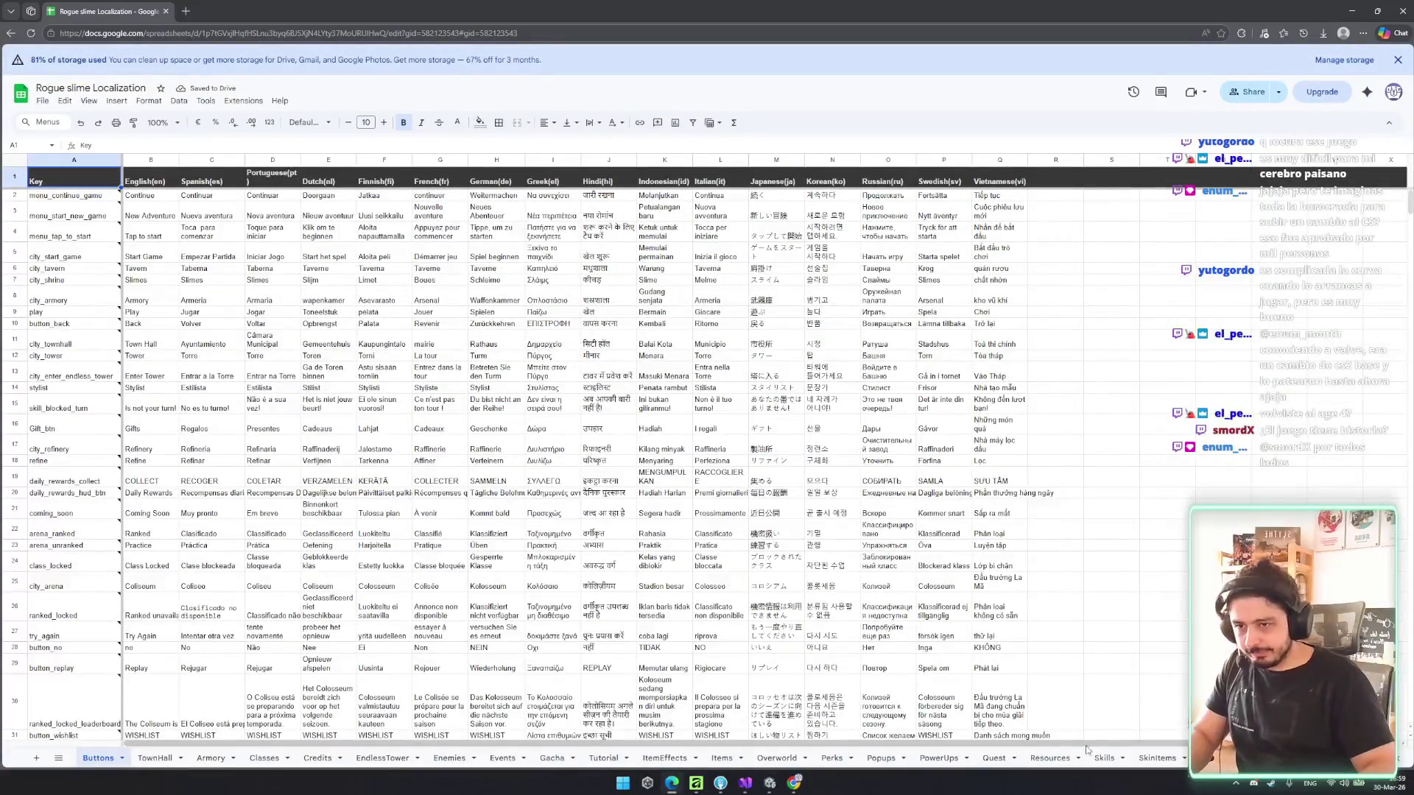
scroll(1076, 749, "right", 2)
scroll(611, 758, "right", 5)
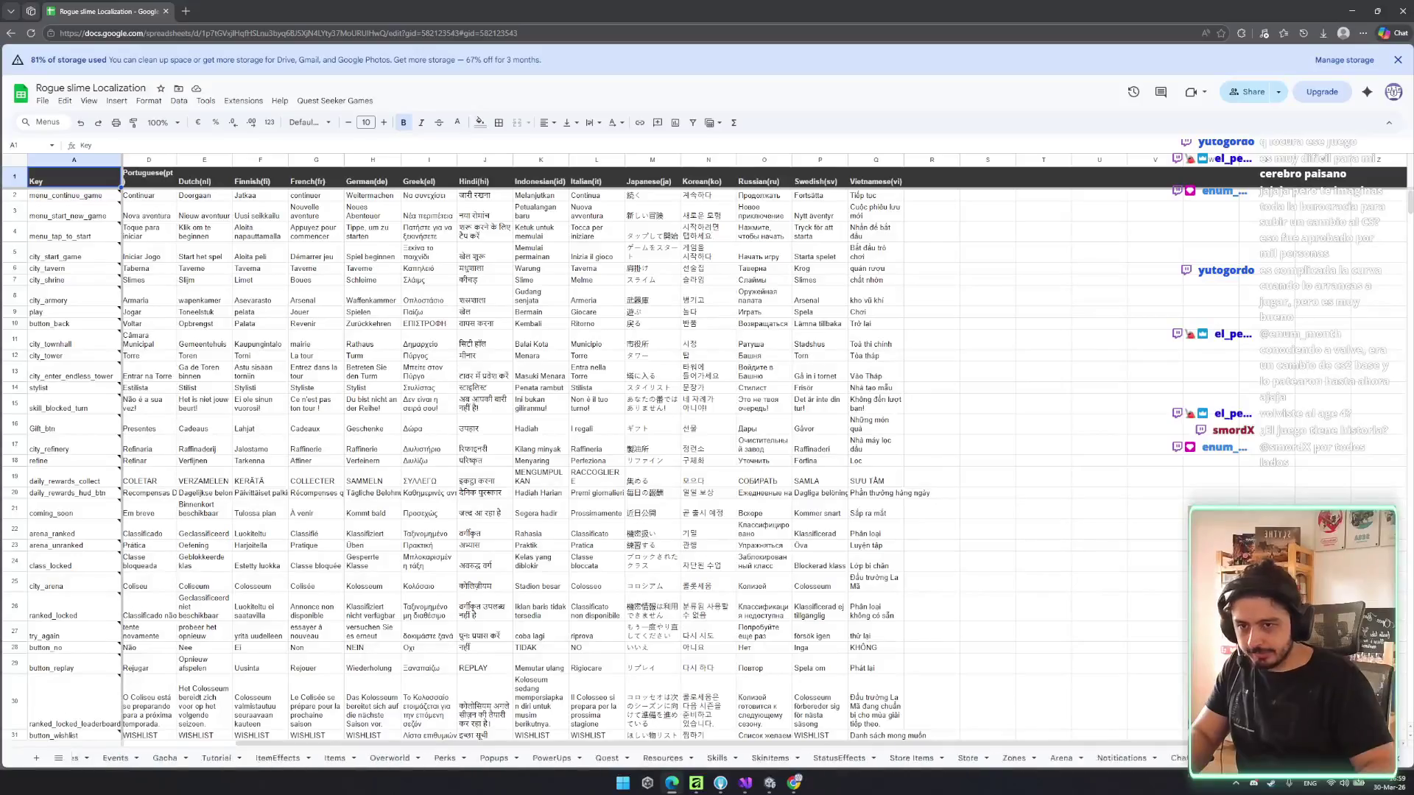
left_click(1150, 758)
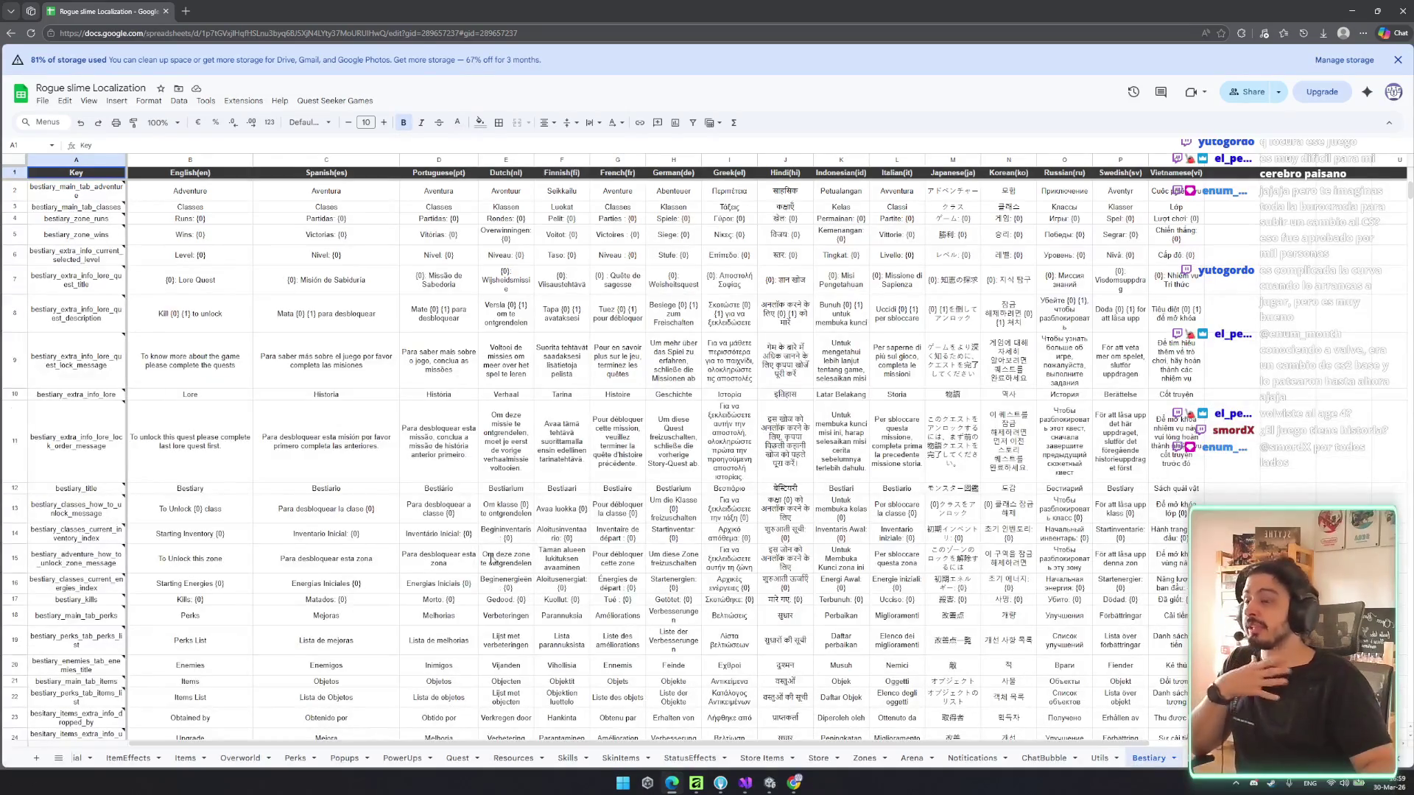
- Scroll through the Bestiary lore rows, checking the English text in B36 and cell C48
scroll(491, 560, "down", 10)
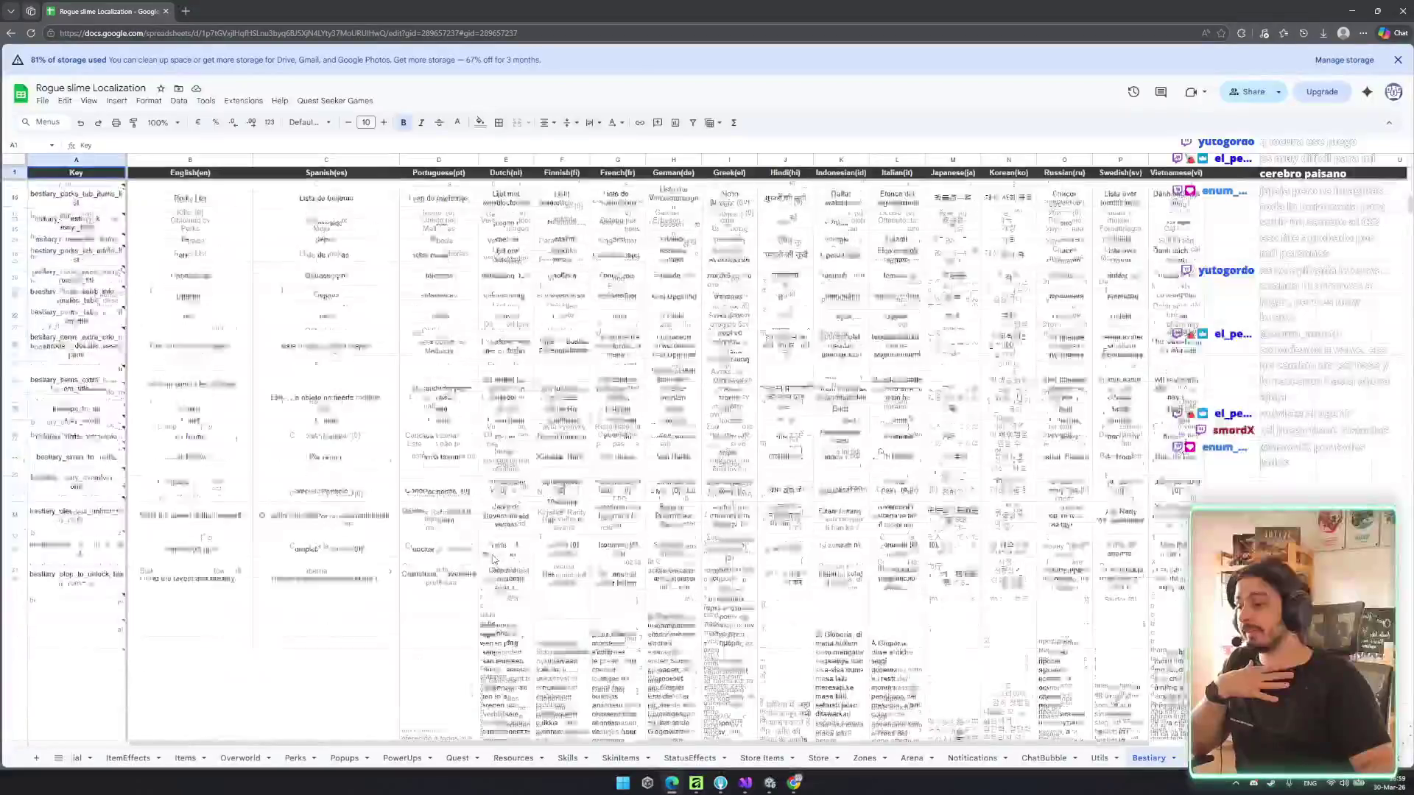
left_click(235, 442)
scroll(233, 447, "down", 10)
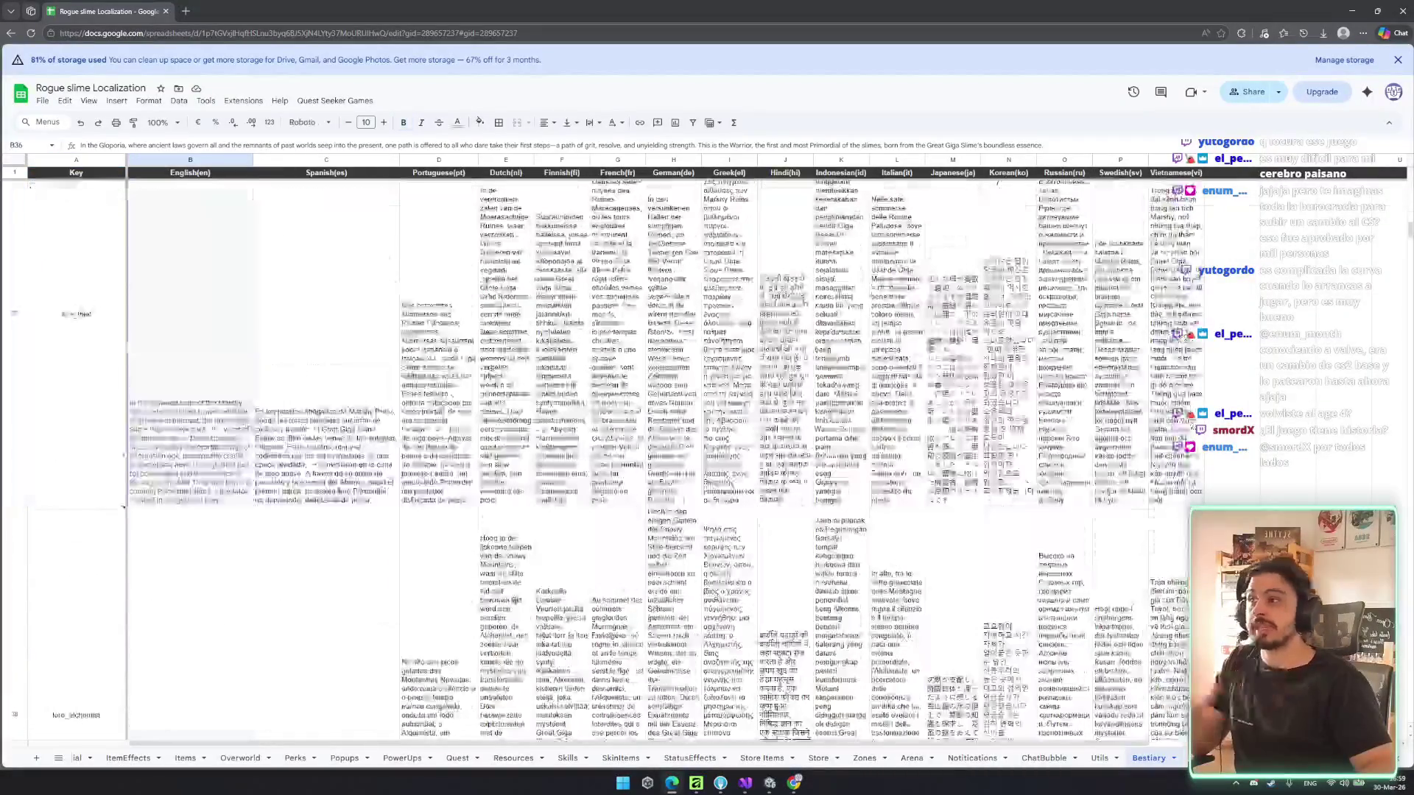
scroll(232, 446, "down", 10)
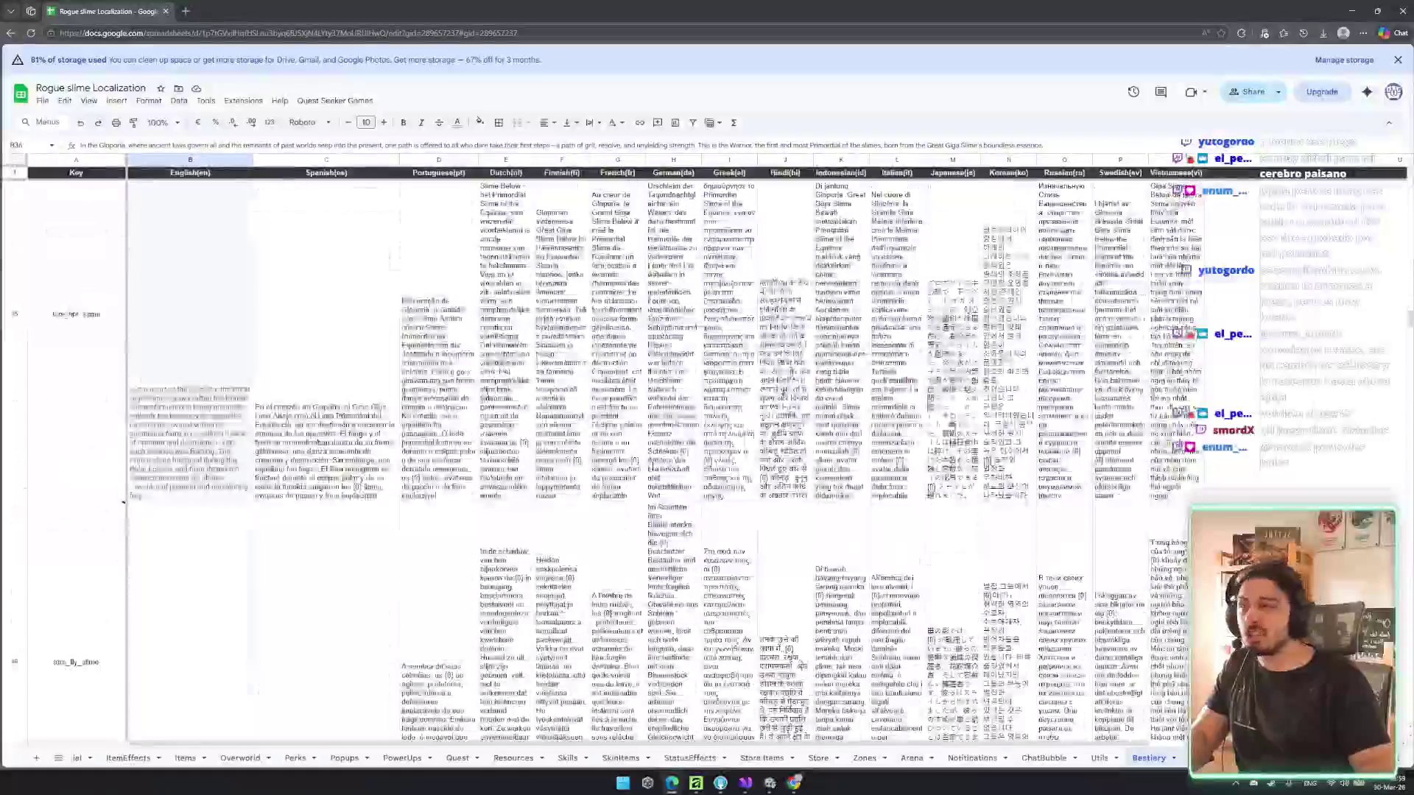
scroll(529, 488, "down", 5)
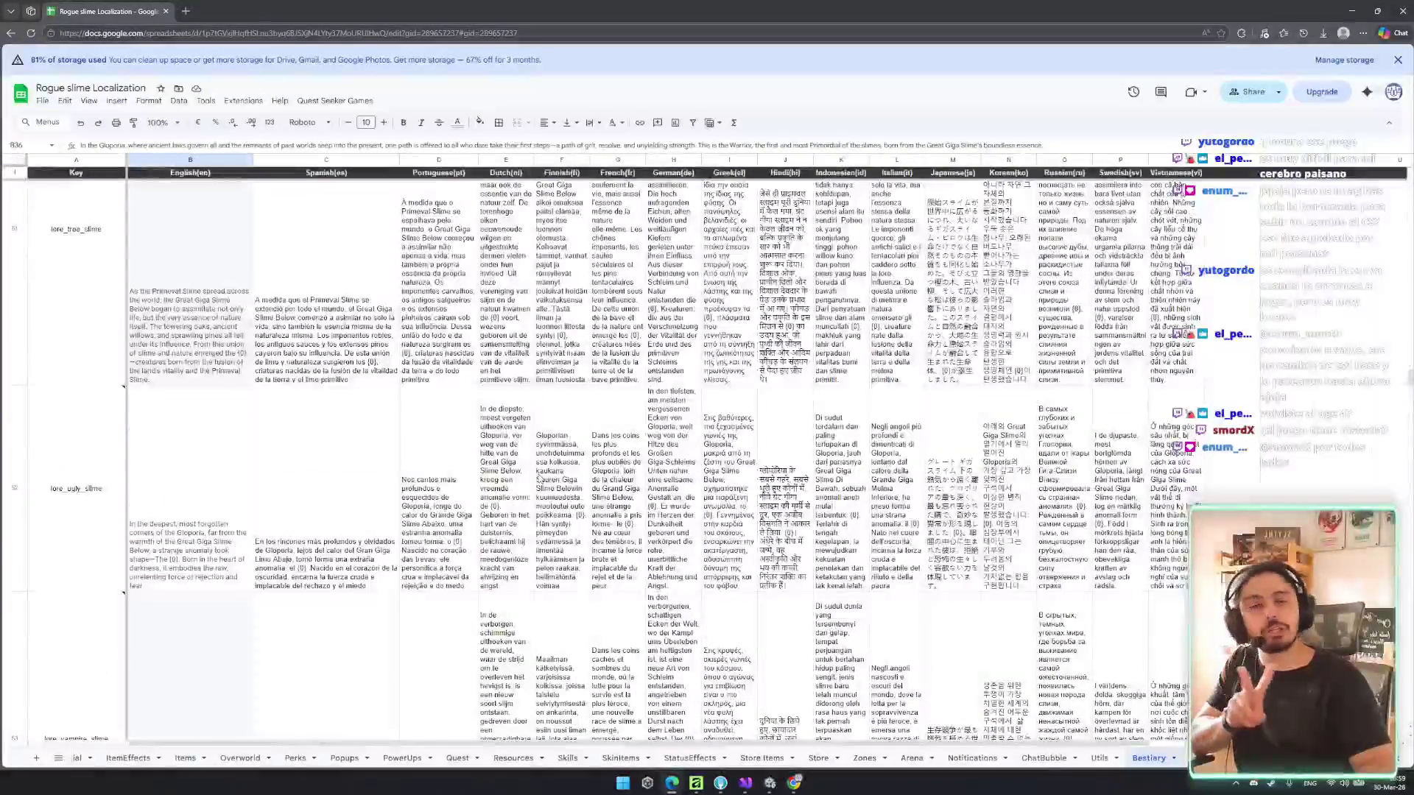
scroll(516, 475, "down", 5)
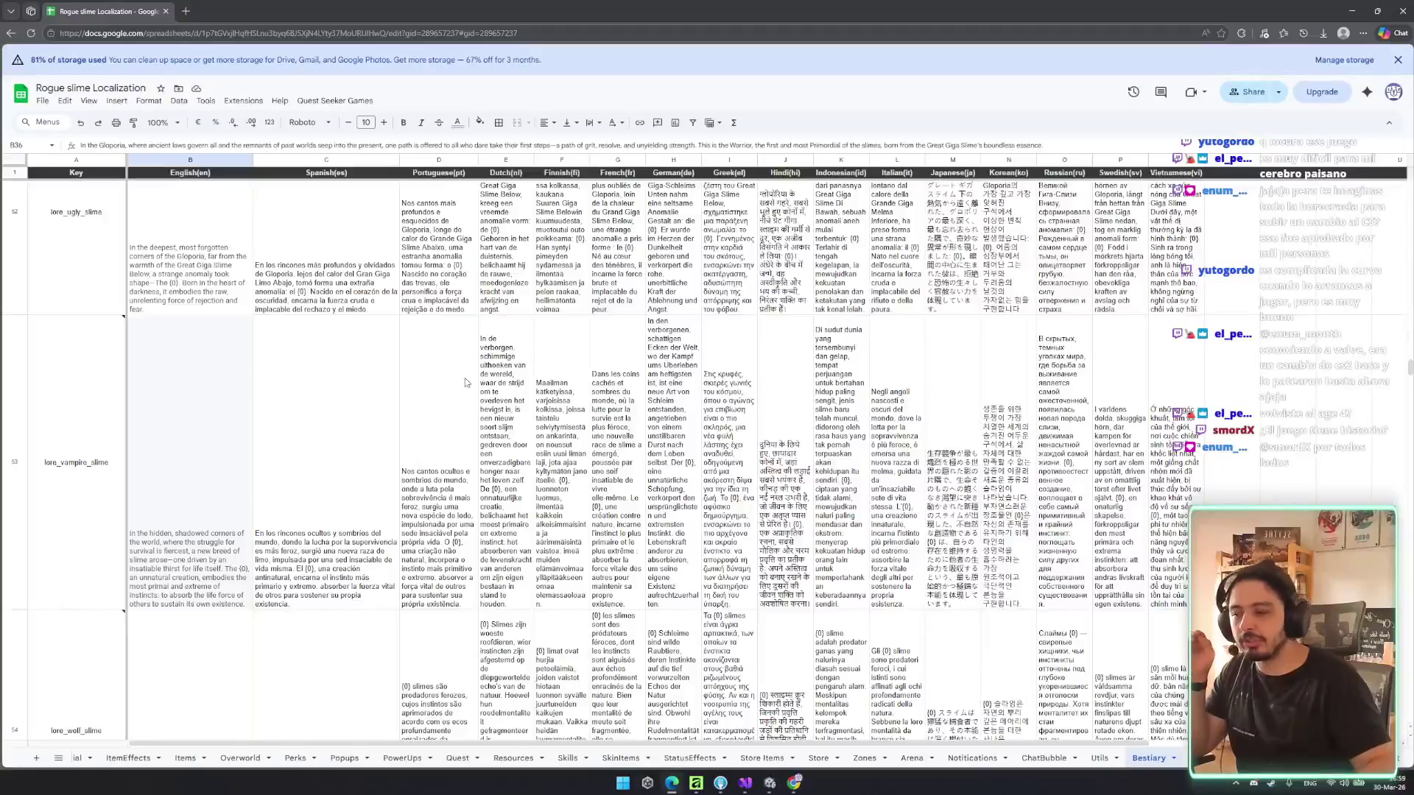
scroll(386, 335, "up", 5)
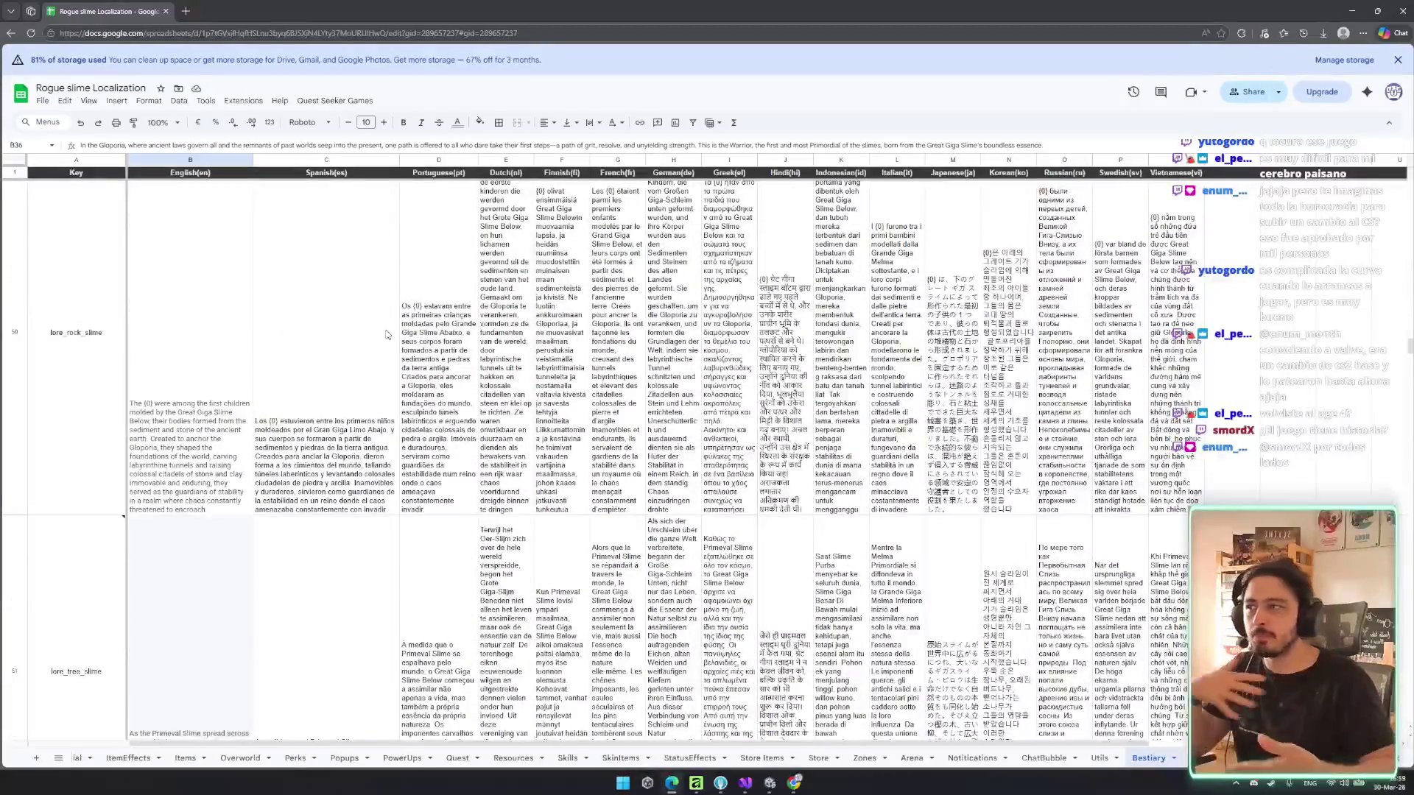
scroll(385, 335, "up", 3)
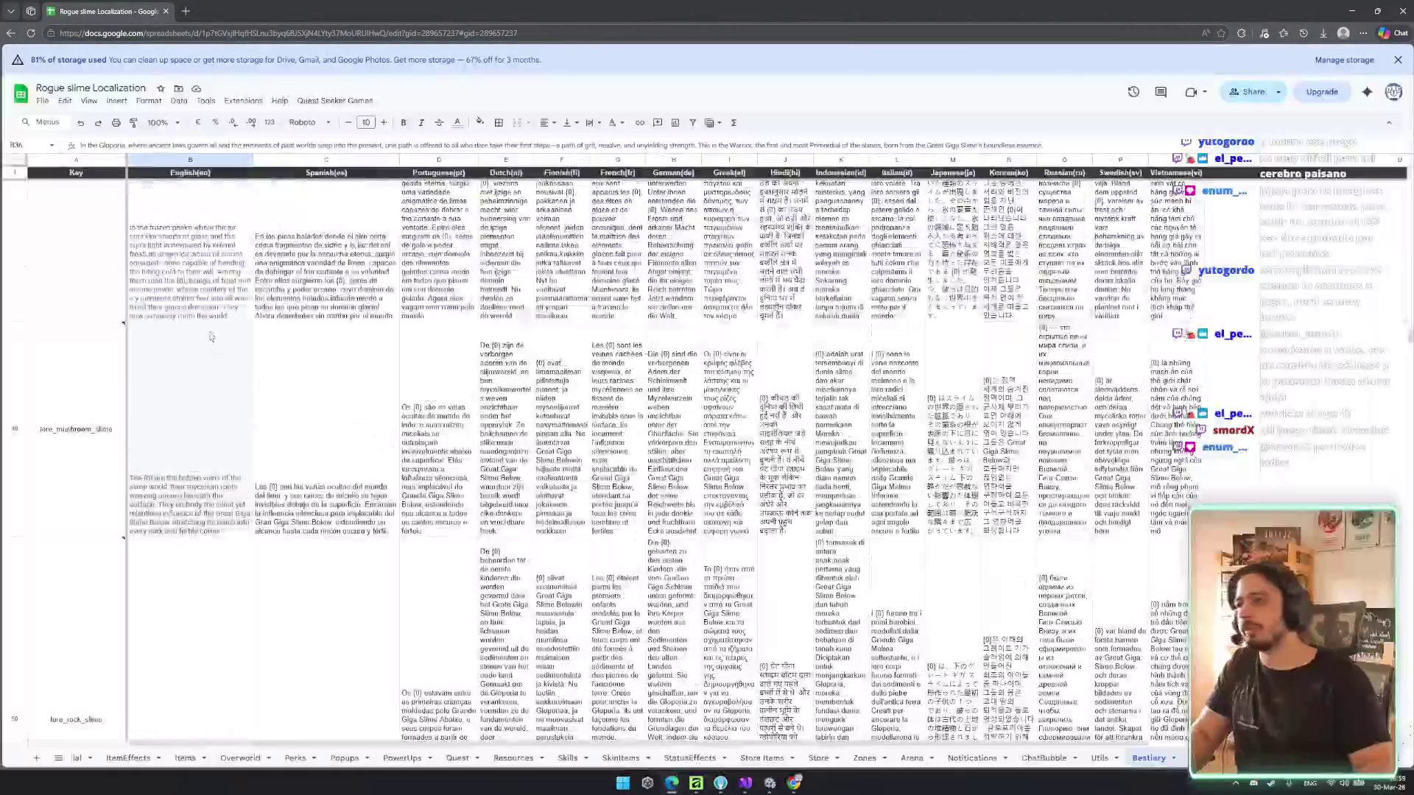
left_click(177, 304)
key("Right")
scroll(217, 379, "up", 5)
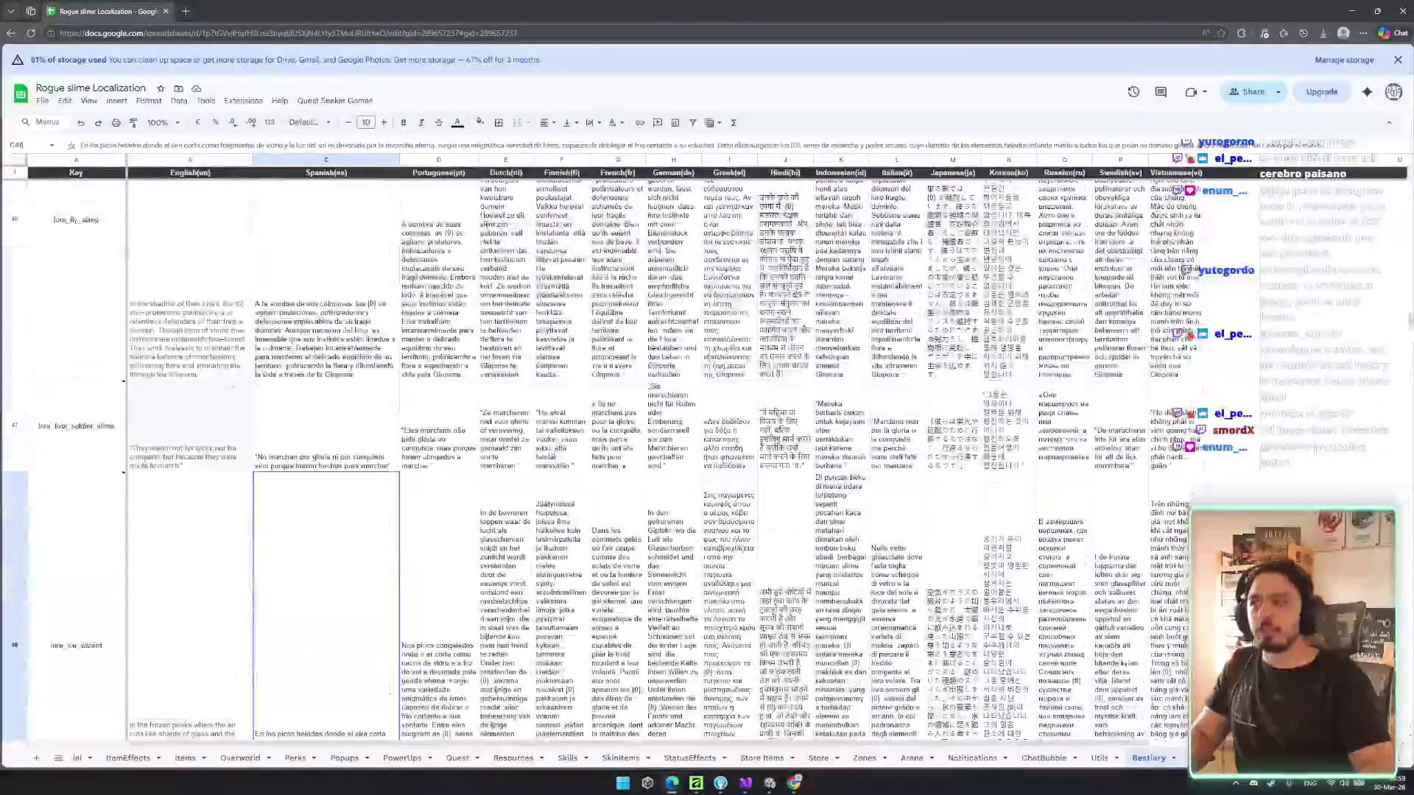
scroll(272, 391, "up", 5)
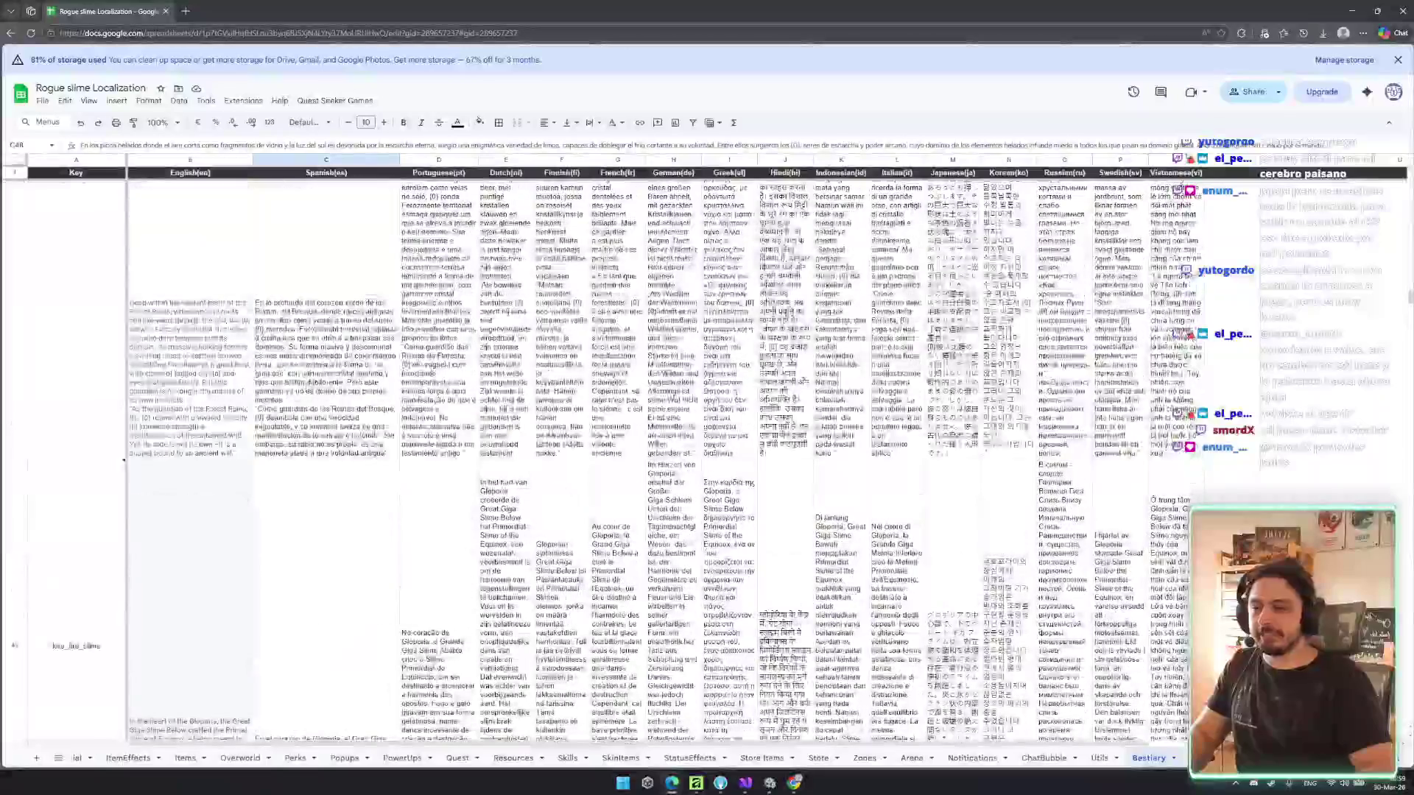
scroll(498, 494, "up", 3)
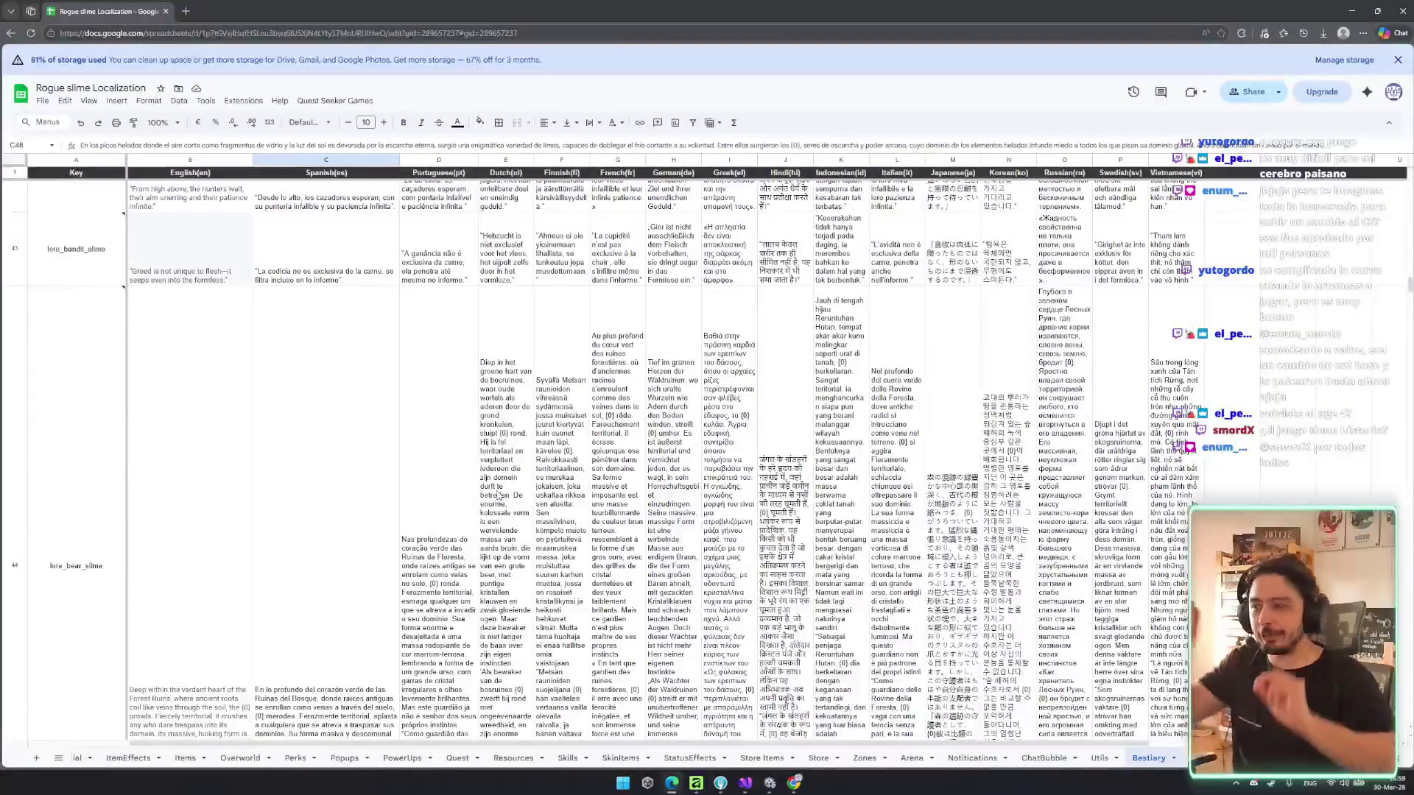
scroll(499, 494, "up", 10)
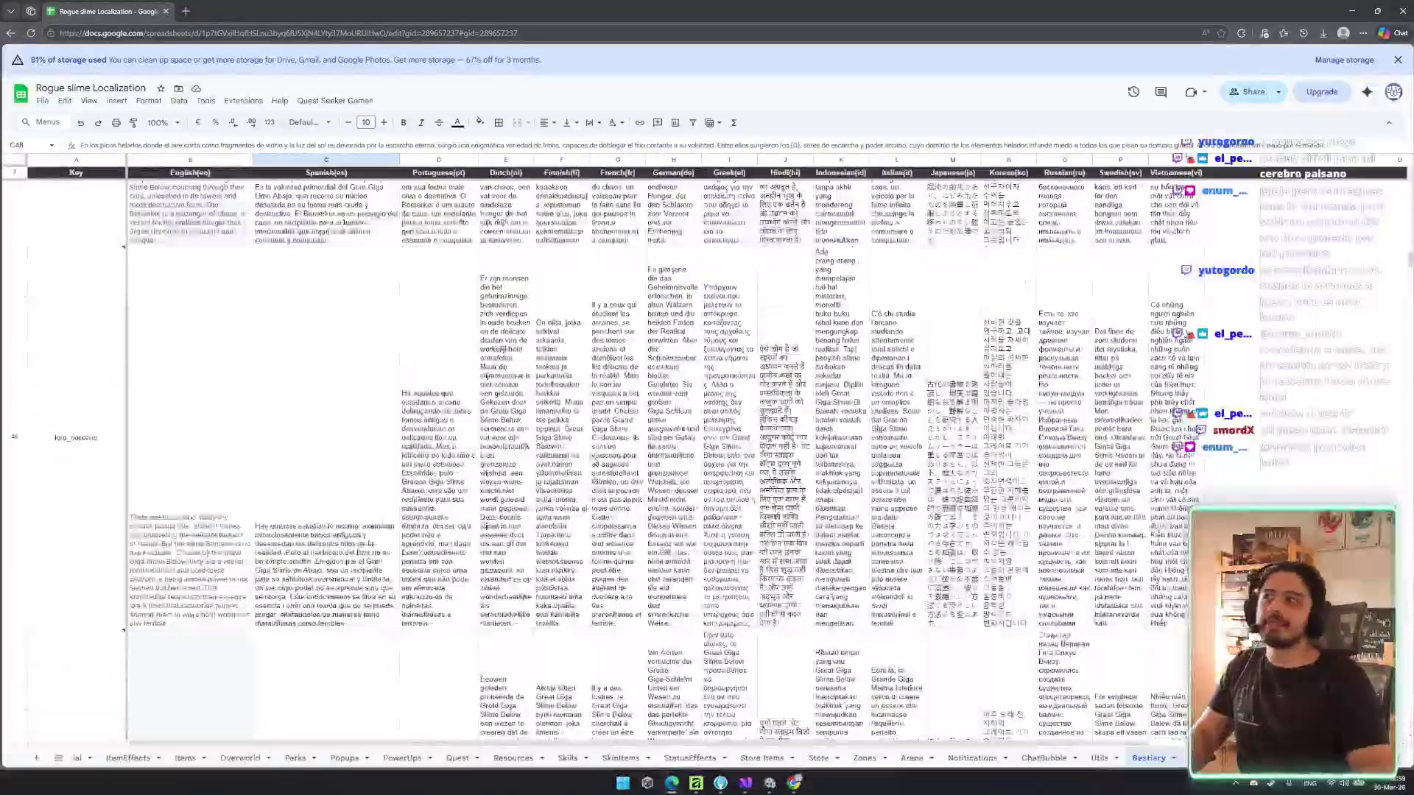
scroll(439, 504, "up", 3)
scroll(438, 505, "up", 10)
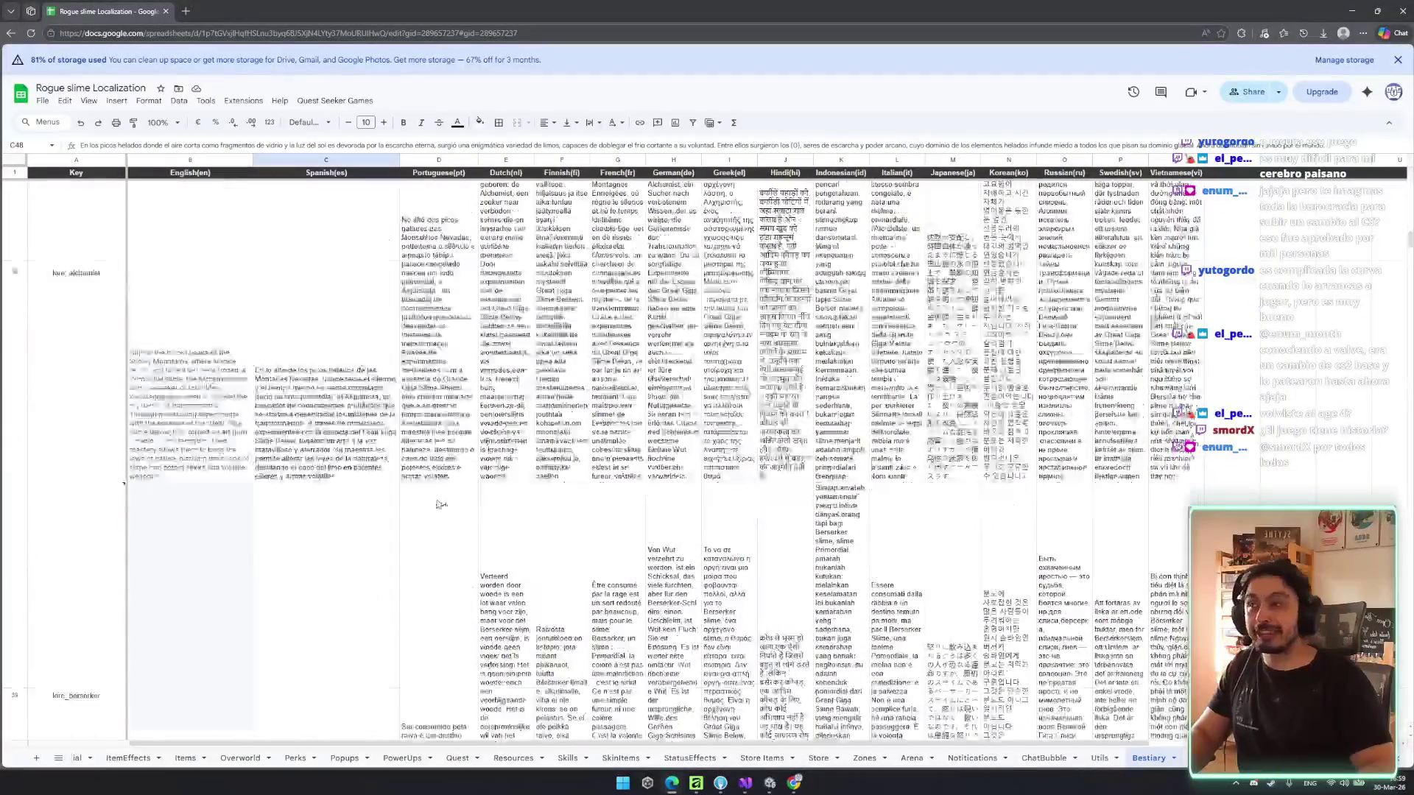
scroll(461, 466, "up", 10)
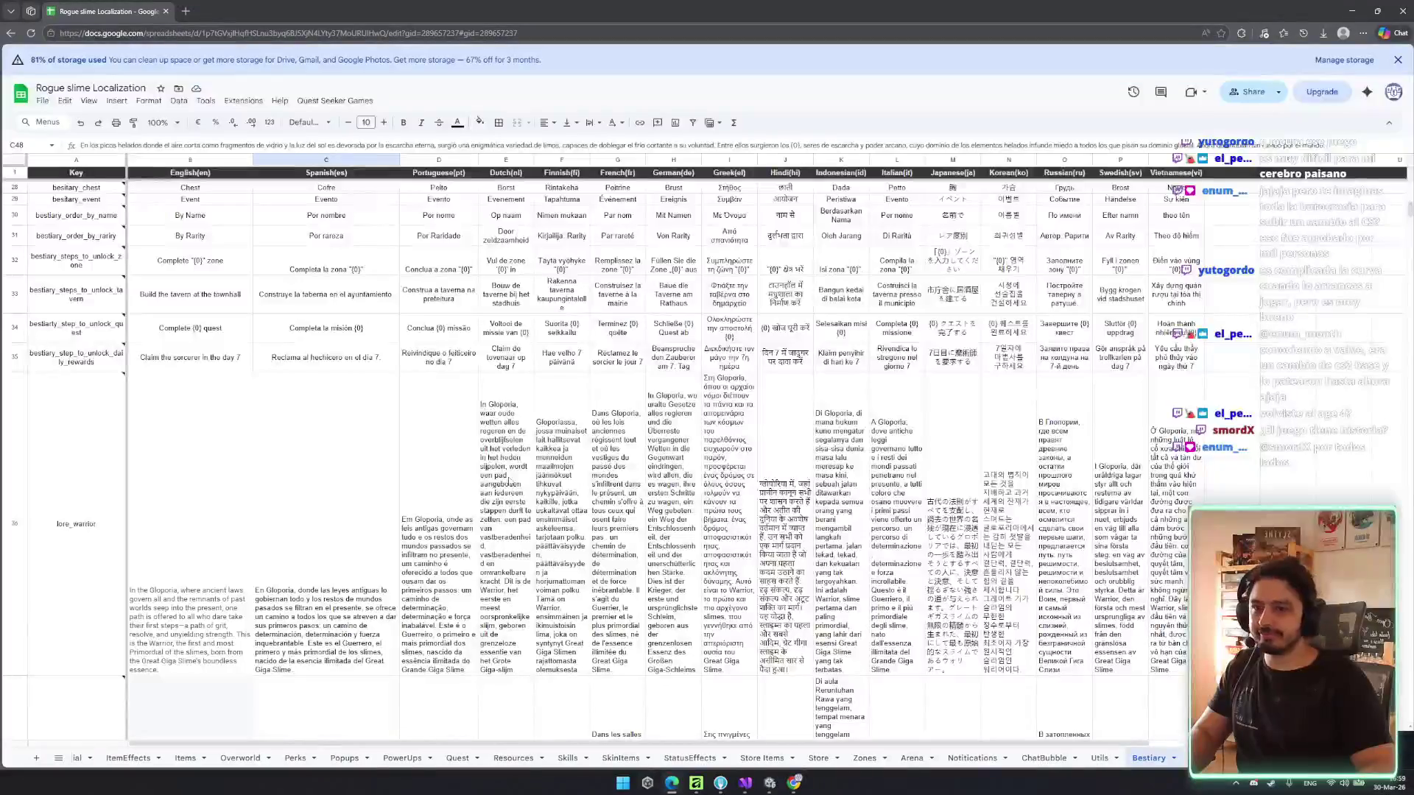
scroll(462, 466, "down", 10)
mouse_move(1406, 201)
left_mouse_down()
mouse_move(1378, 427)
mouse_move(1377, 599)
left_mouse_up()
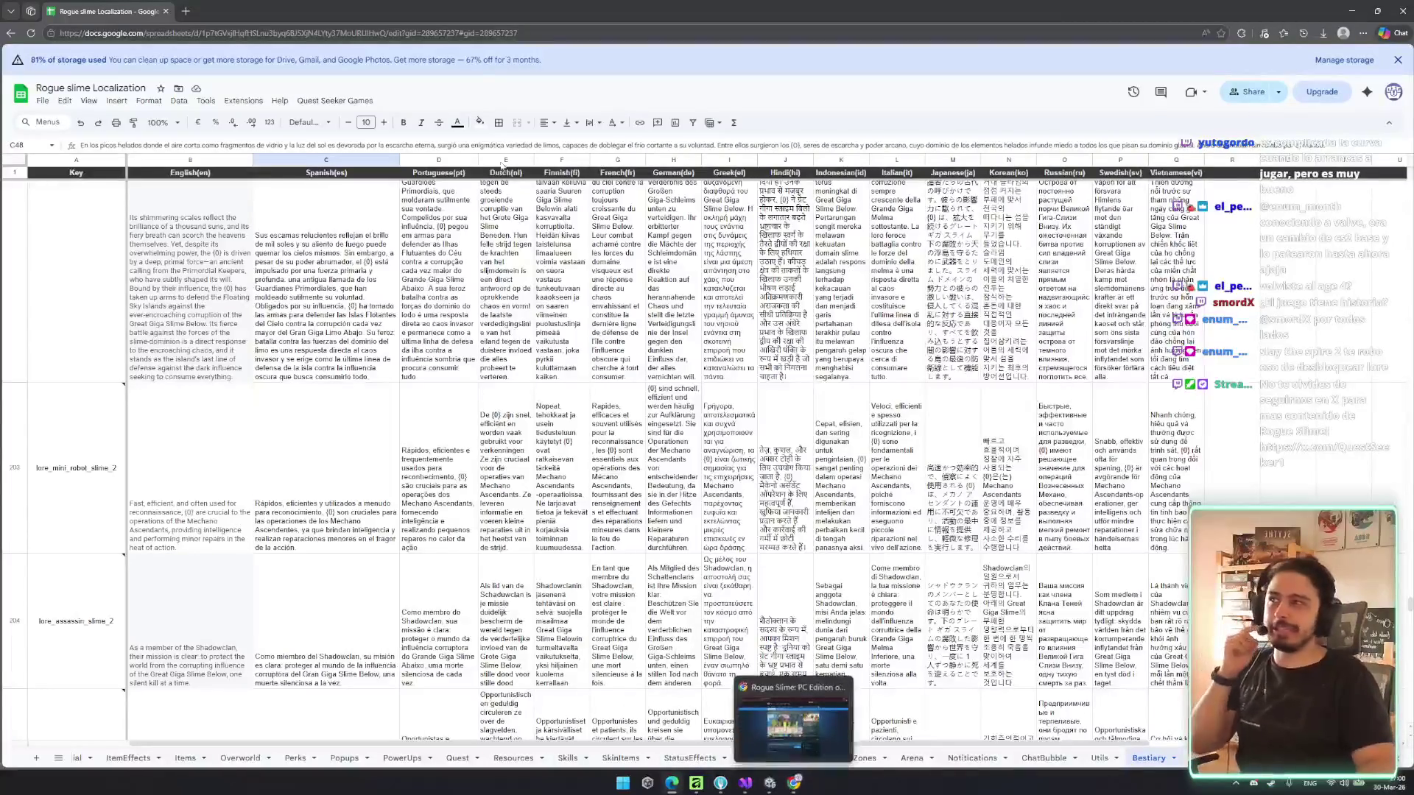
- In the PC Edition Tutorial sheet, change 'sword' to 'wooden shield' in the English text in B6
left_click(187, 10)
left_click(663, 151)
double_click(270, 338)
left_click(270, 338)
type("wooden")
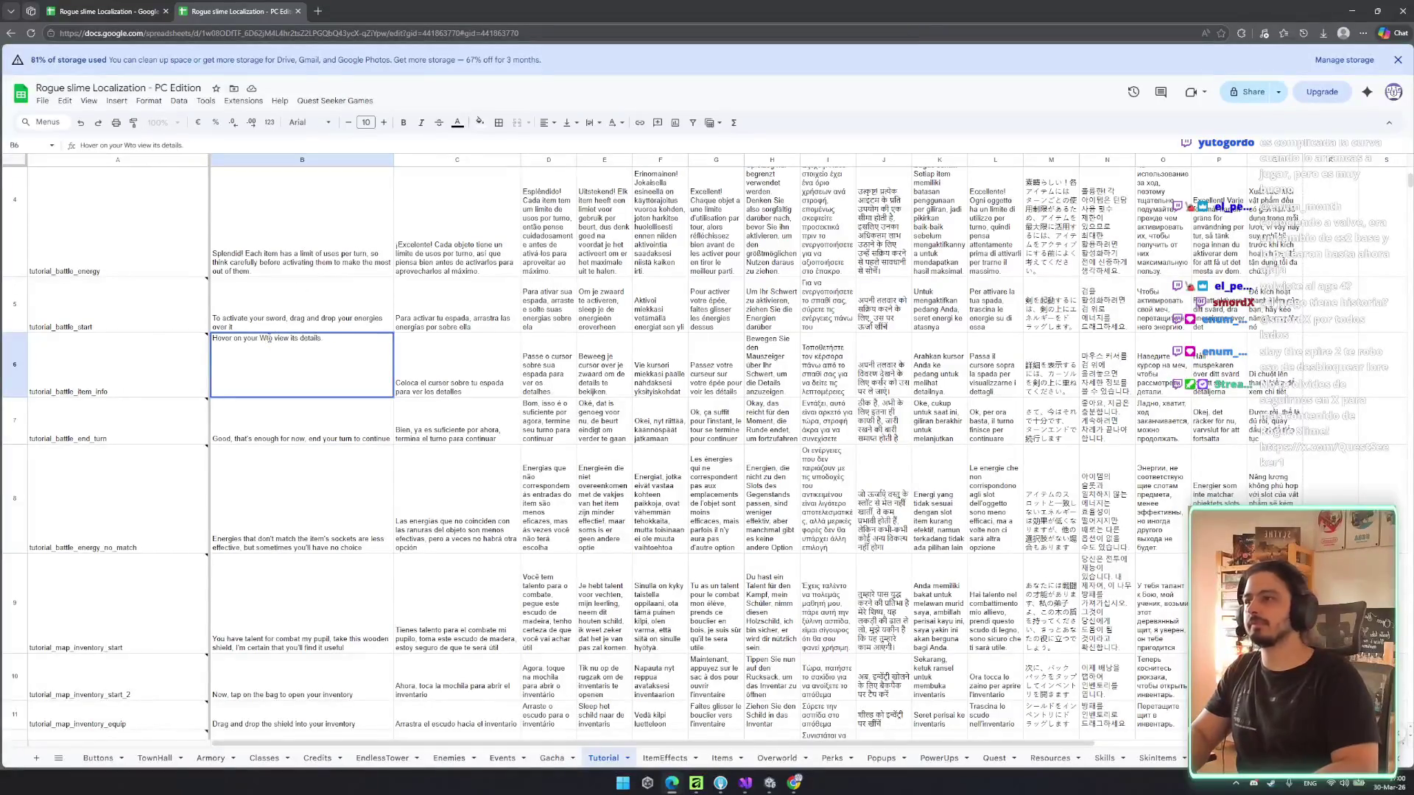
type(" shield")
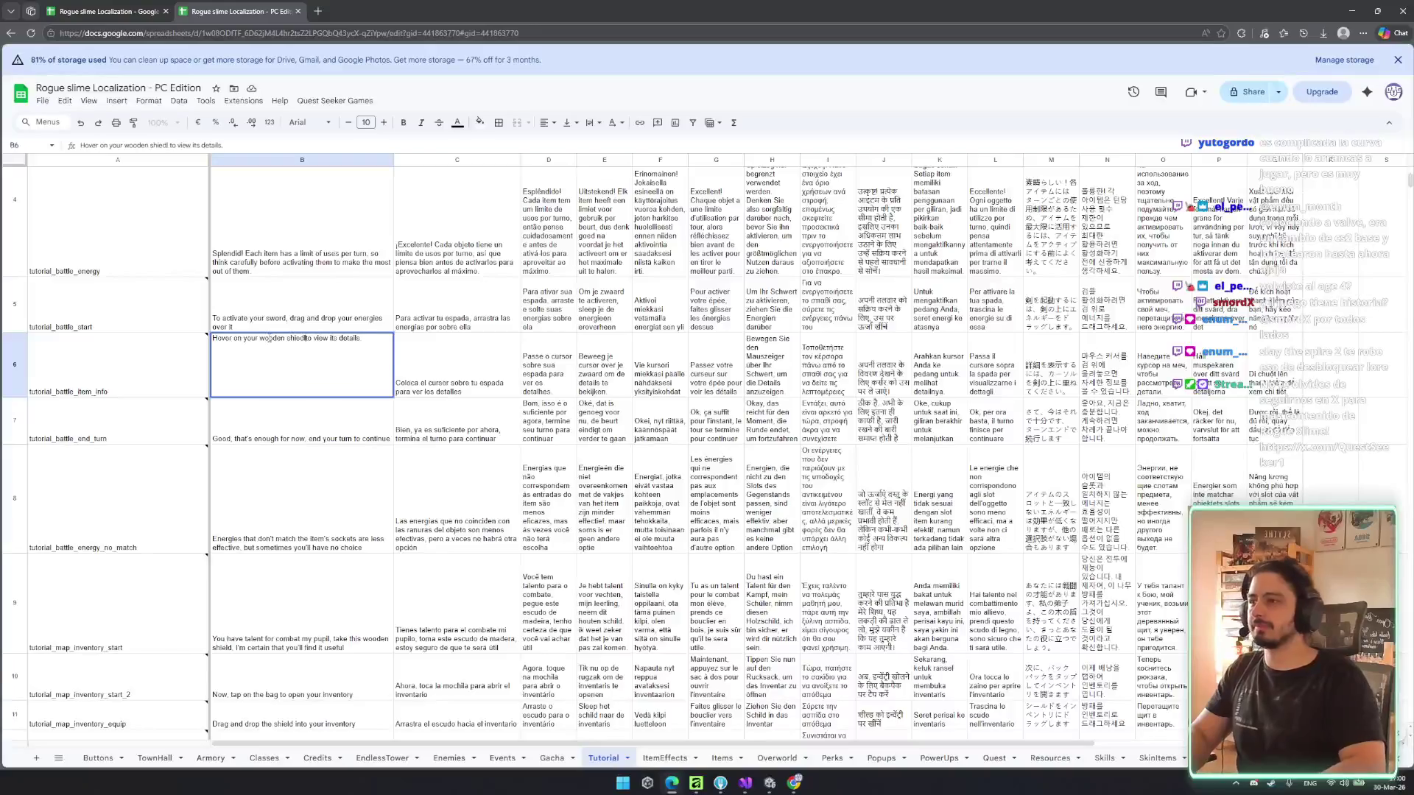
key("Return")
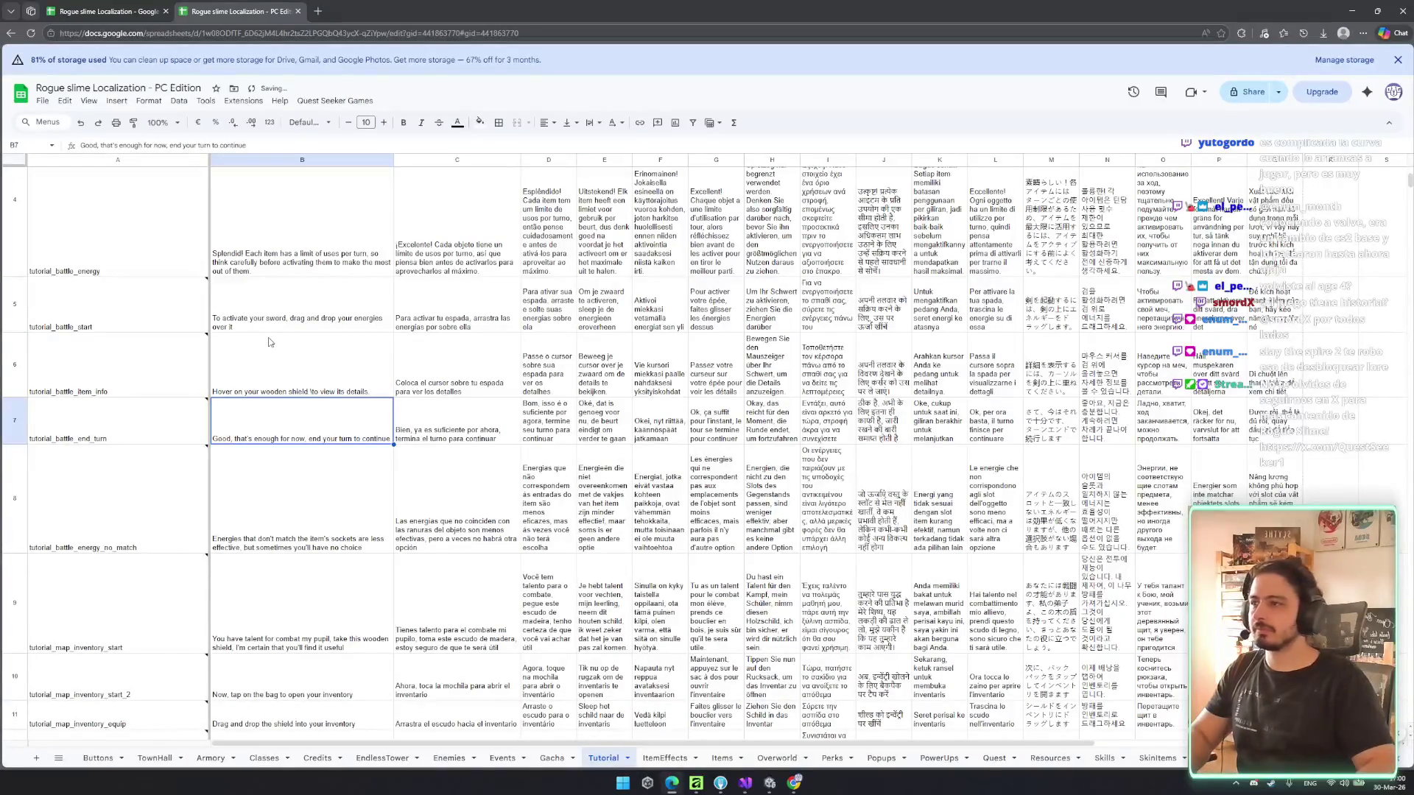
double_click(379, 372)
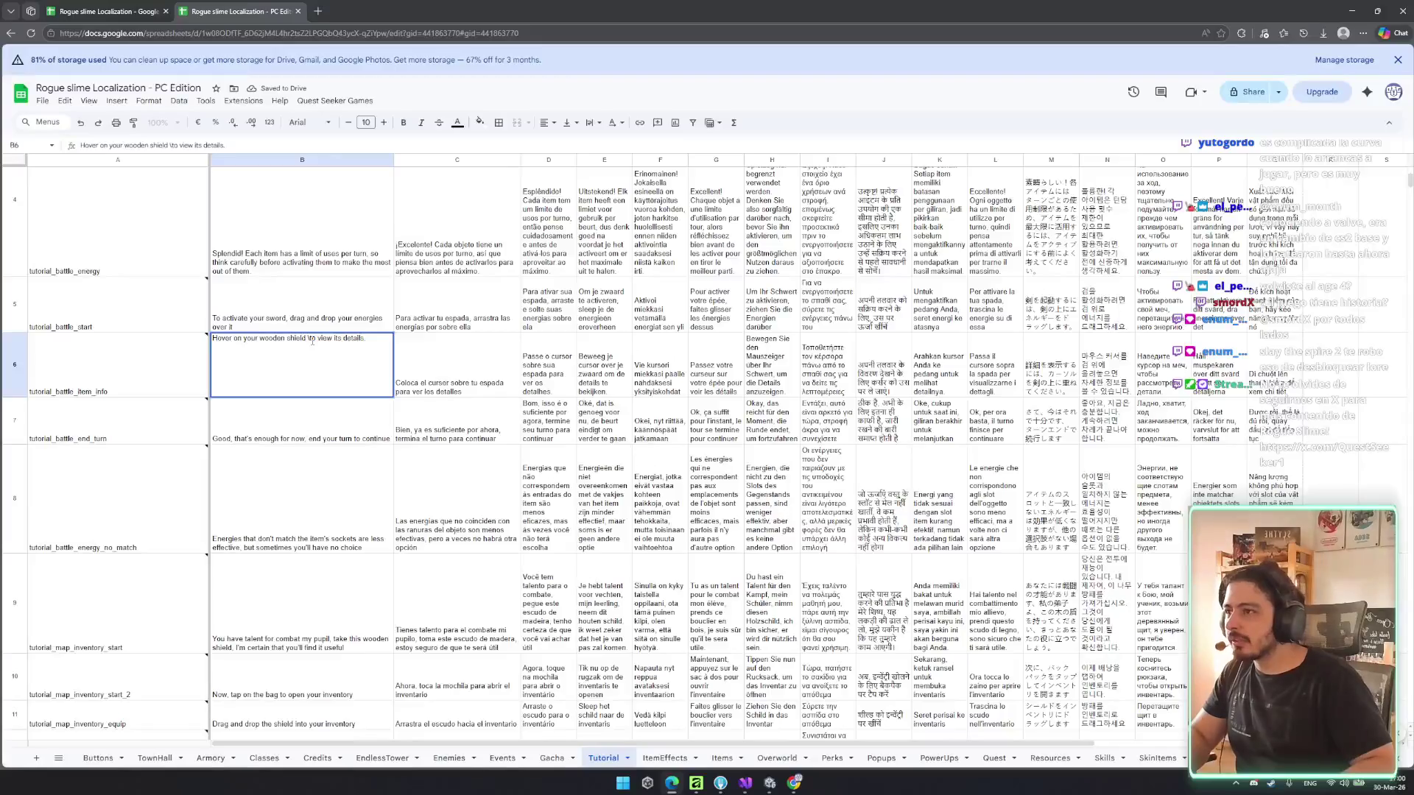
key("Return")
- Change the Spanish text in C6 to say 'escudo de madera'
double_click(461, 394)
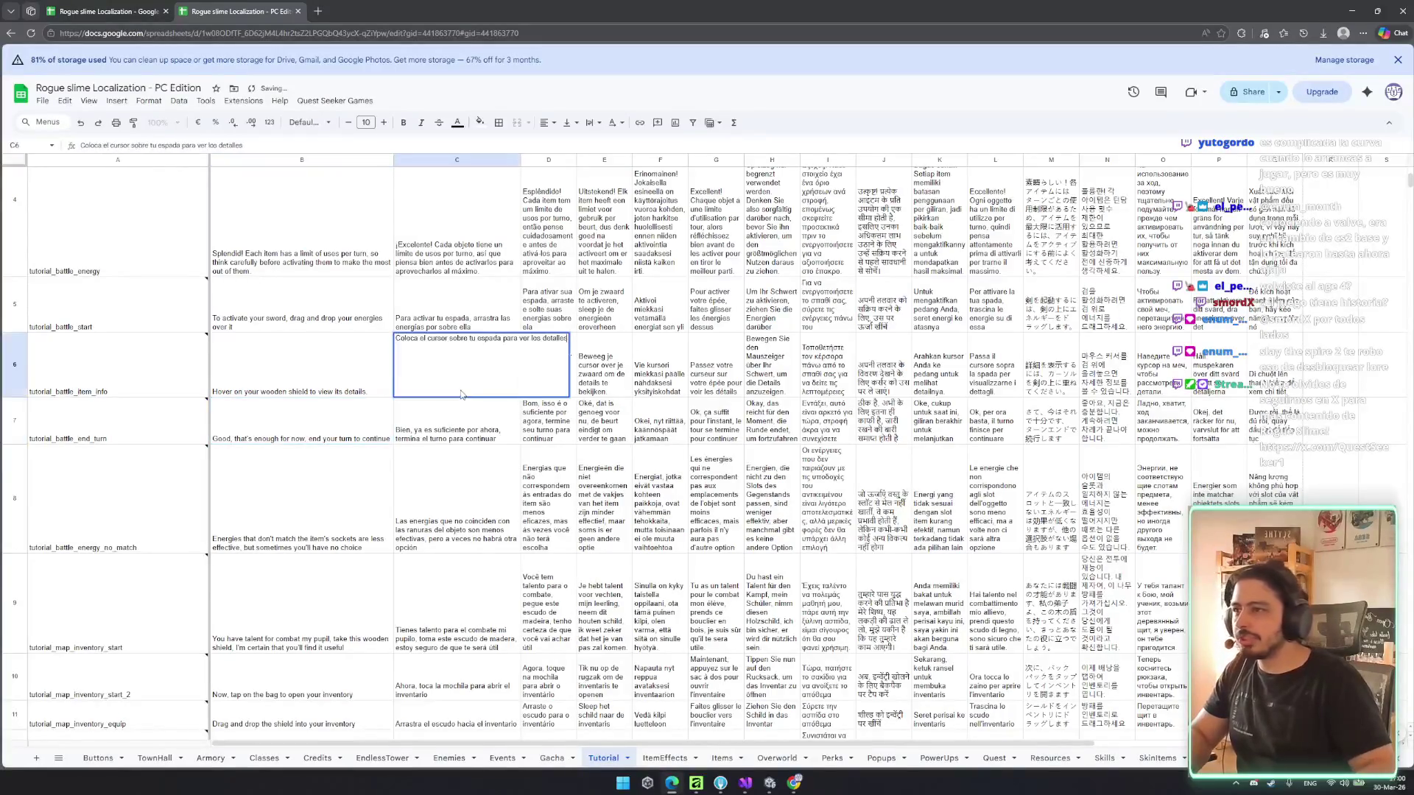
type("escudo")
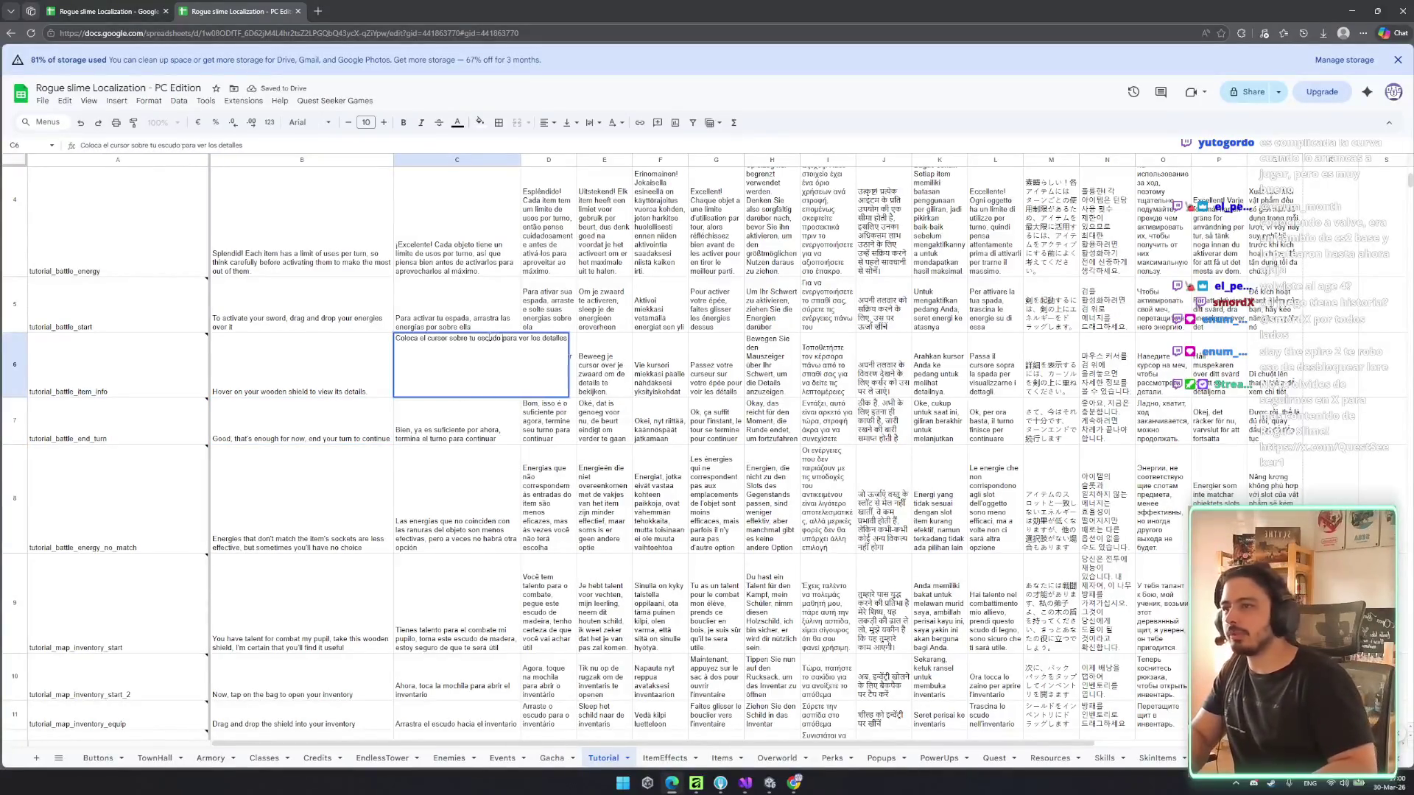
type(" de madera")
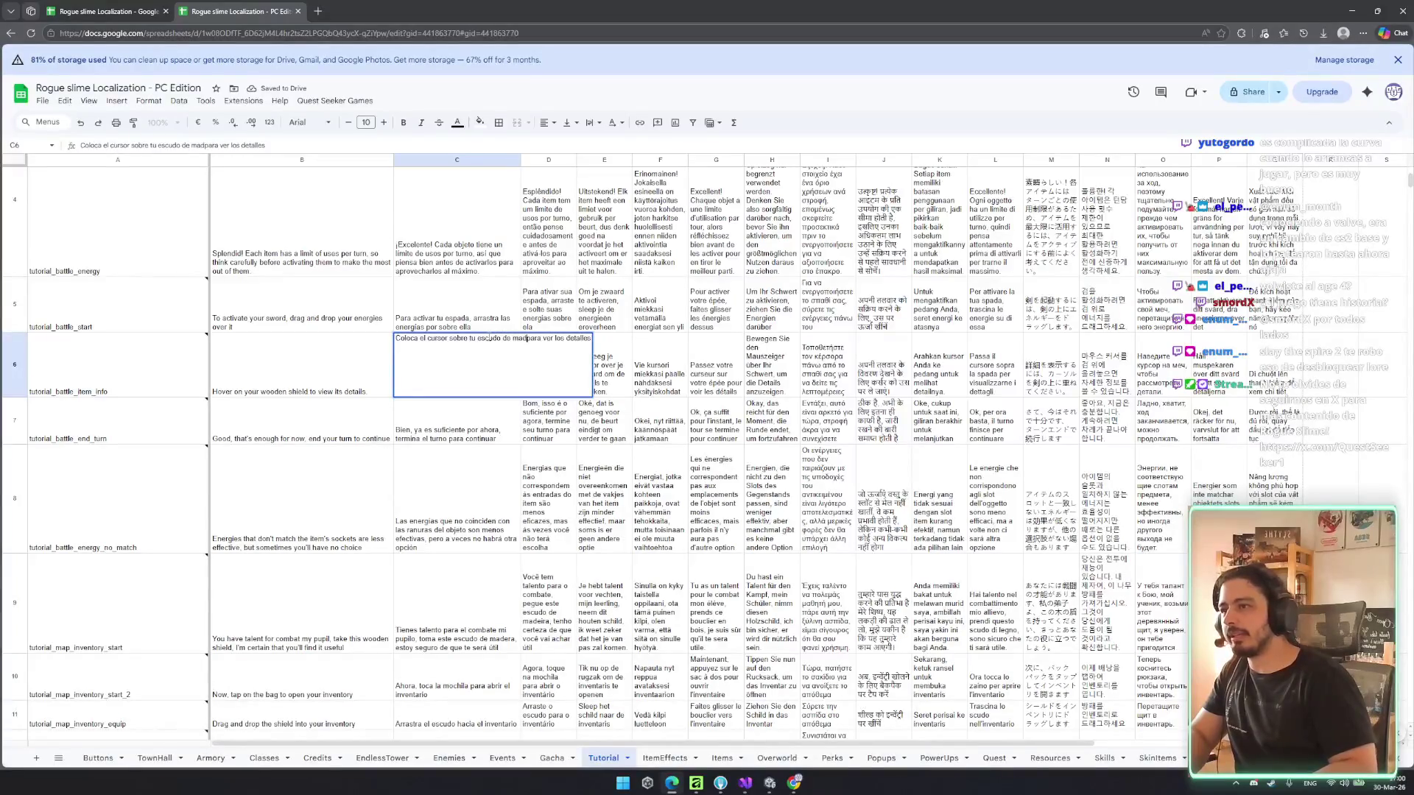
key("Return")
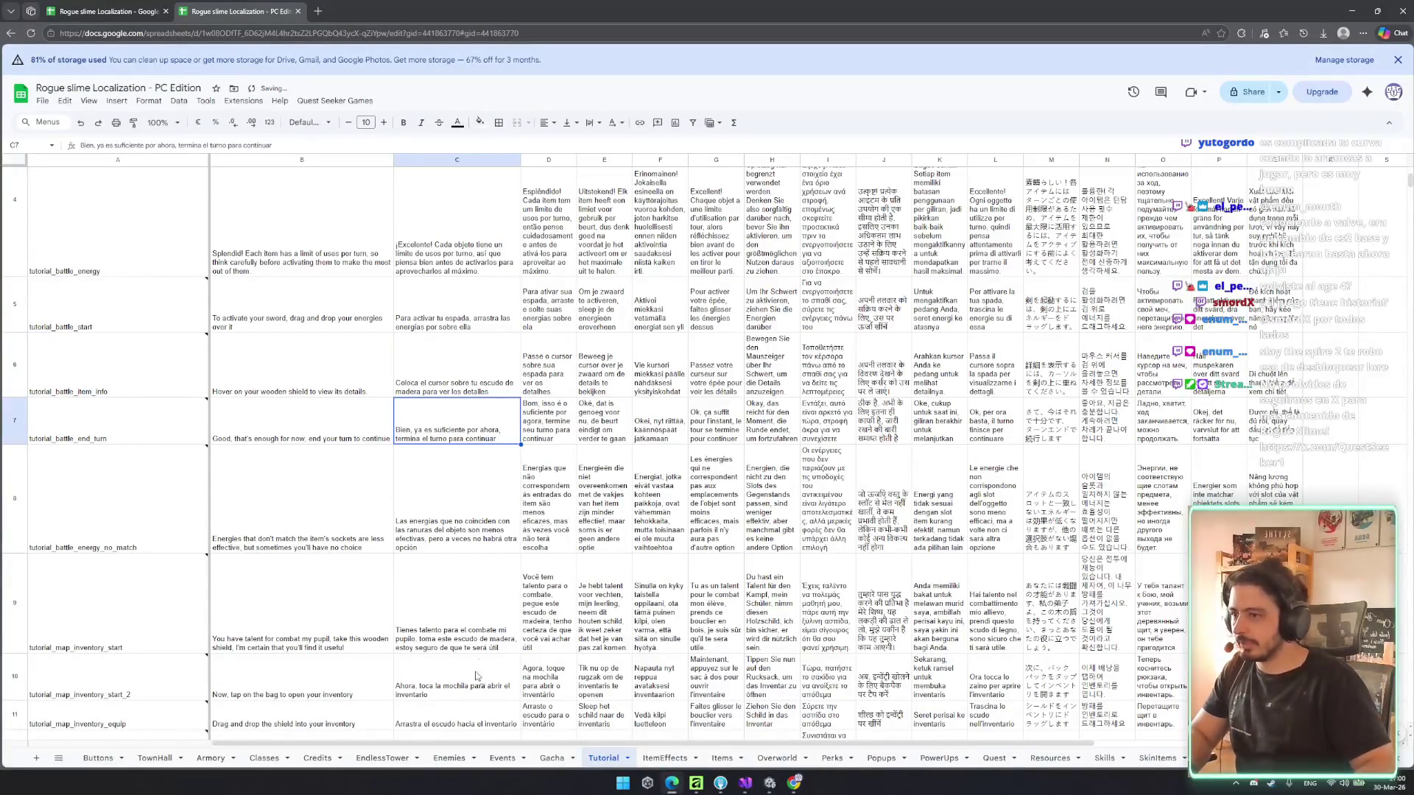
left_click(552, 758)
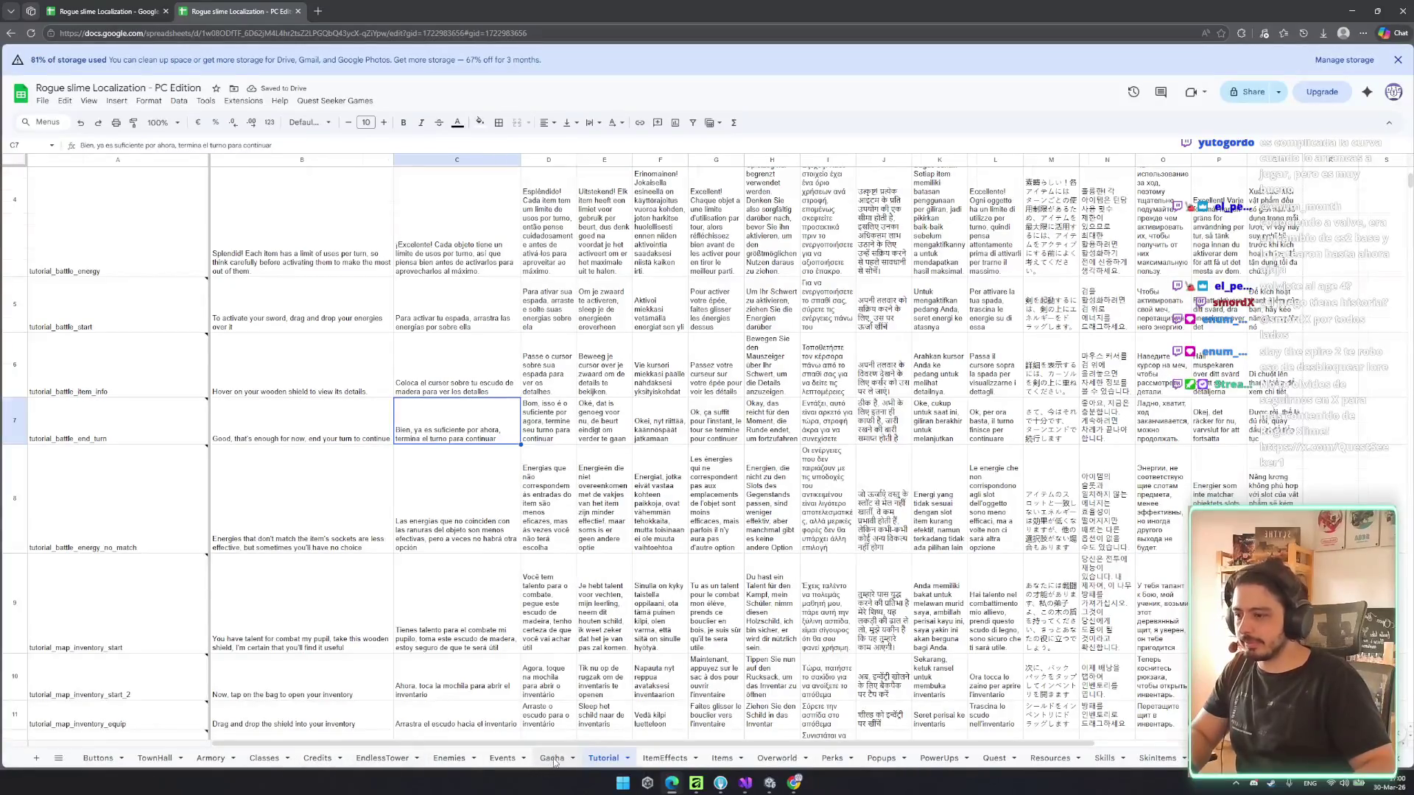
- Copy the row 4 GOOGLETRANSLATE formulas from the Gacha sheet and review the row 7 texts on Tutorial
left_click(265, 233)
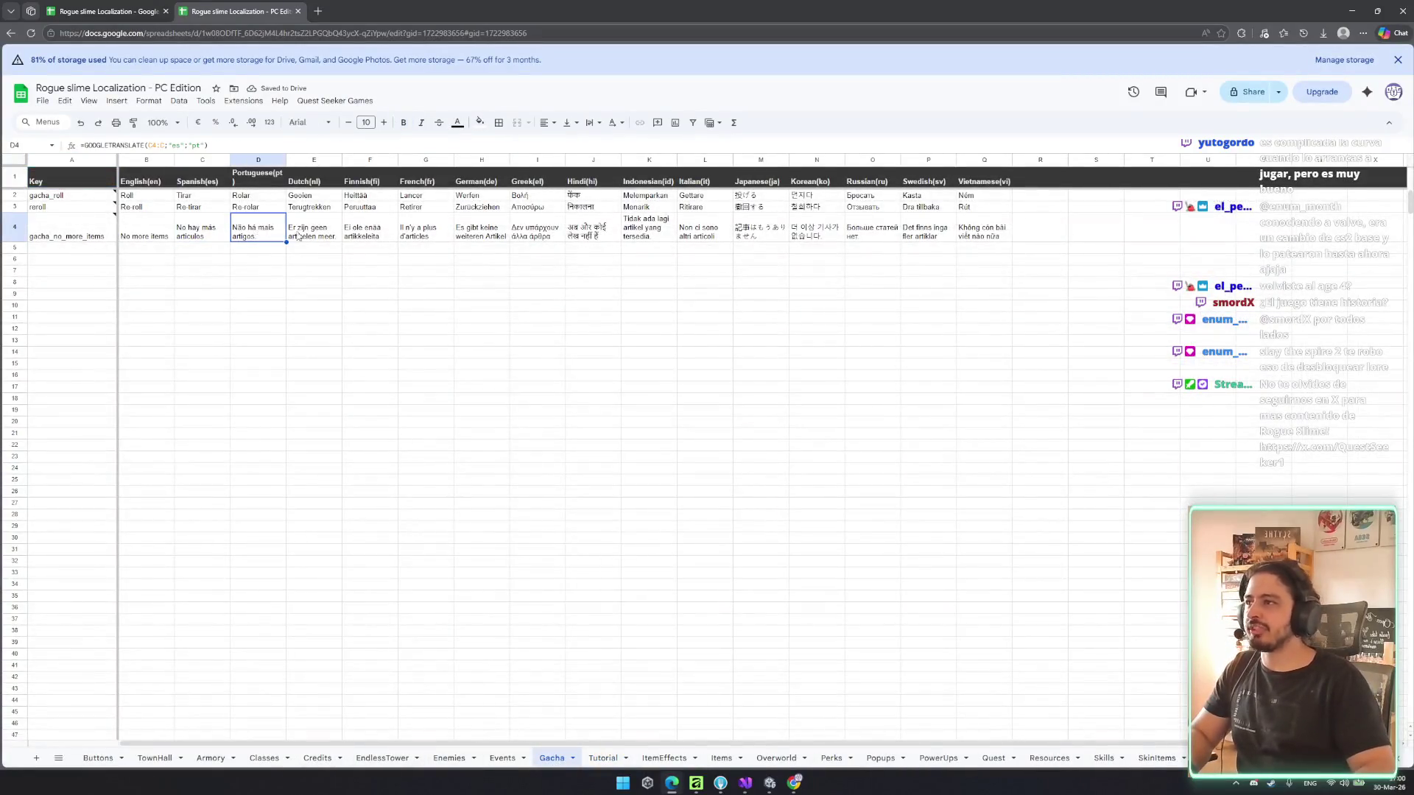
left_click(989, 232, "shift")
left_click(718, 758)
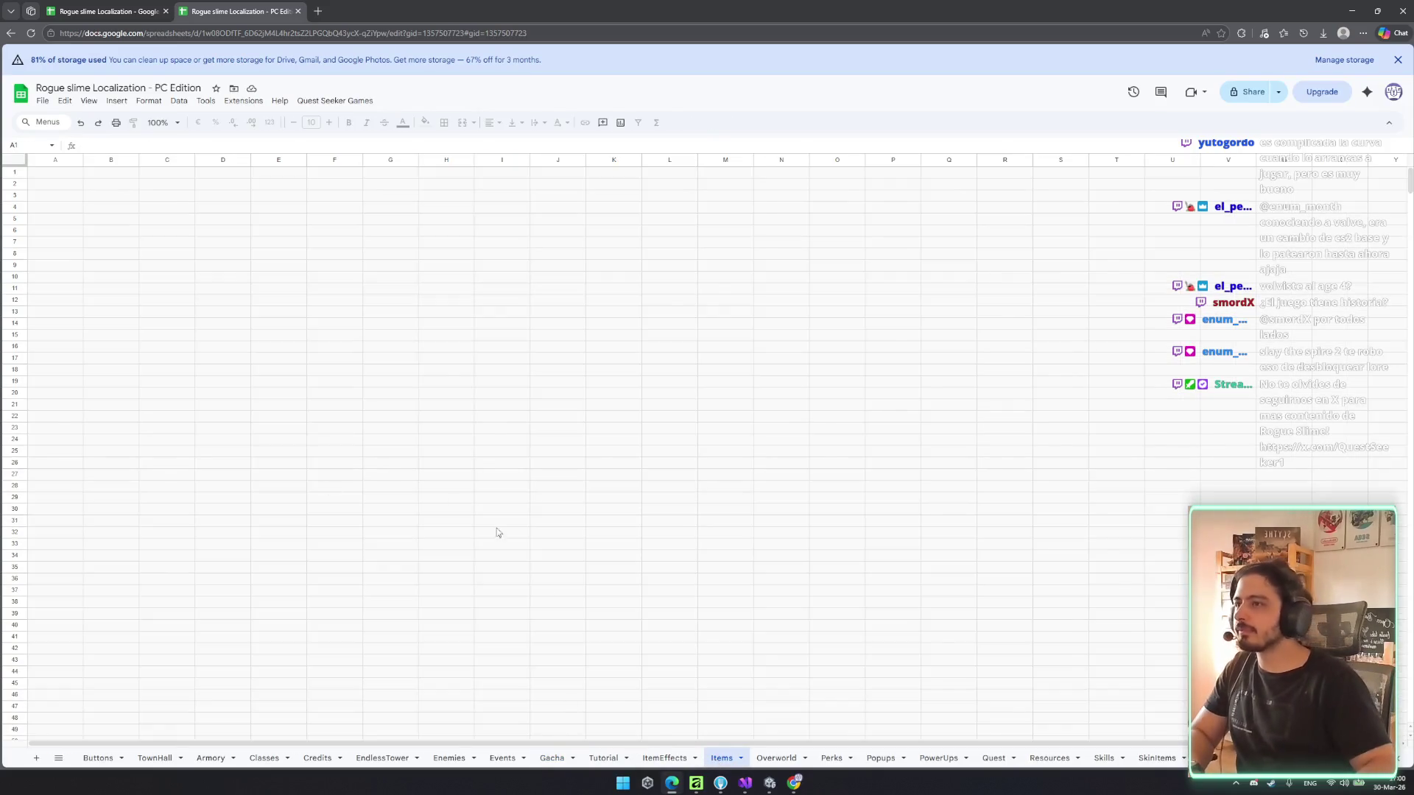
left_click(603, 758)
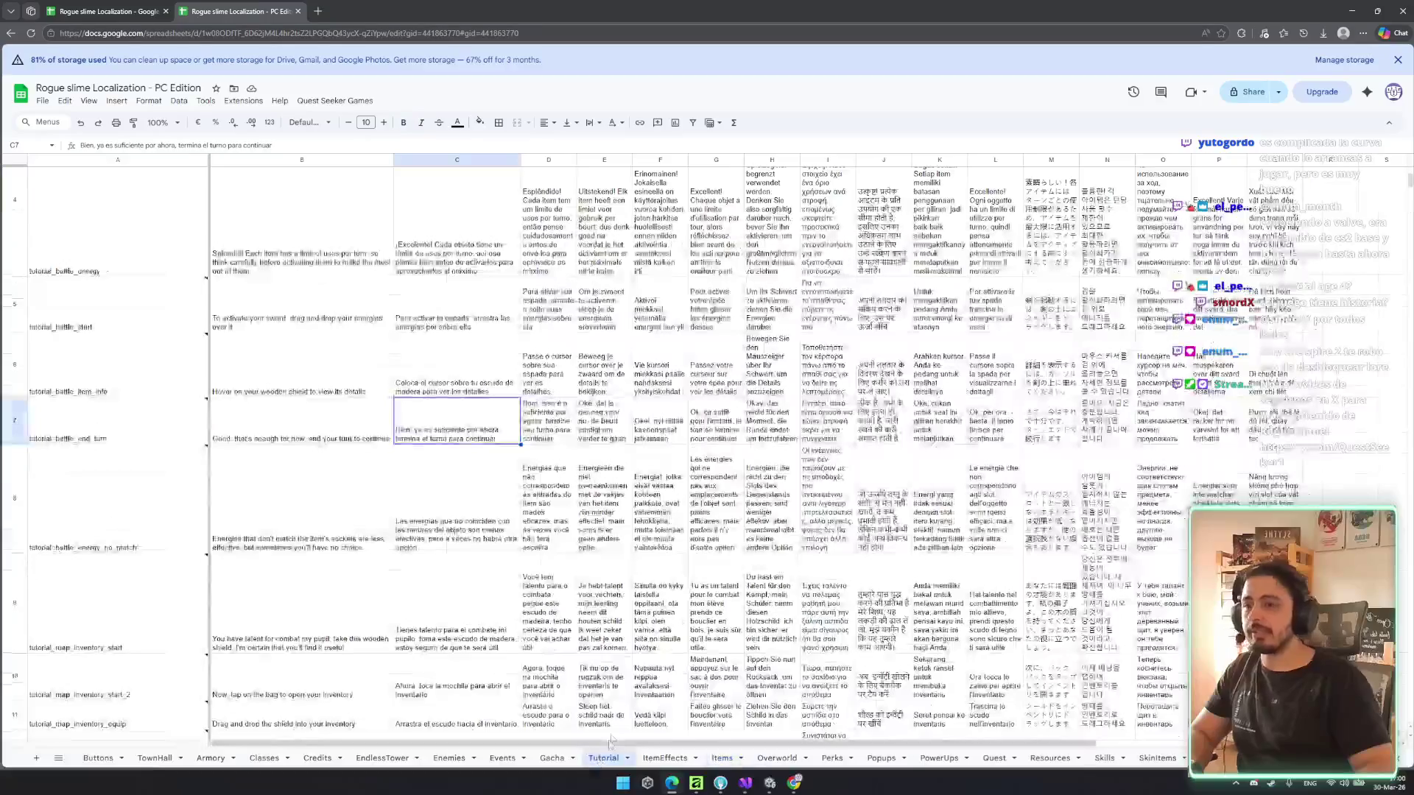
left_click(560, 432)
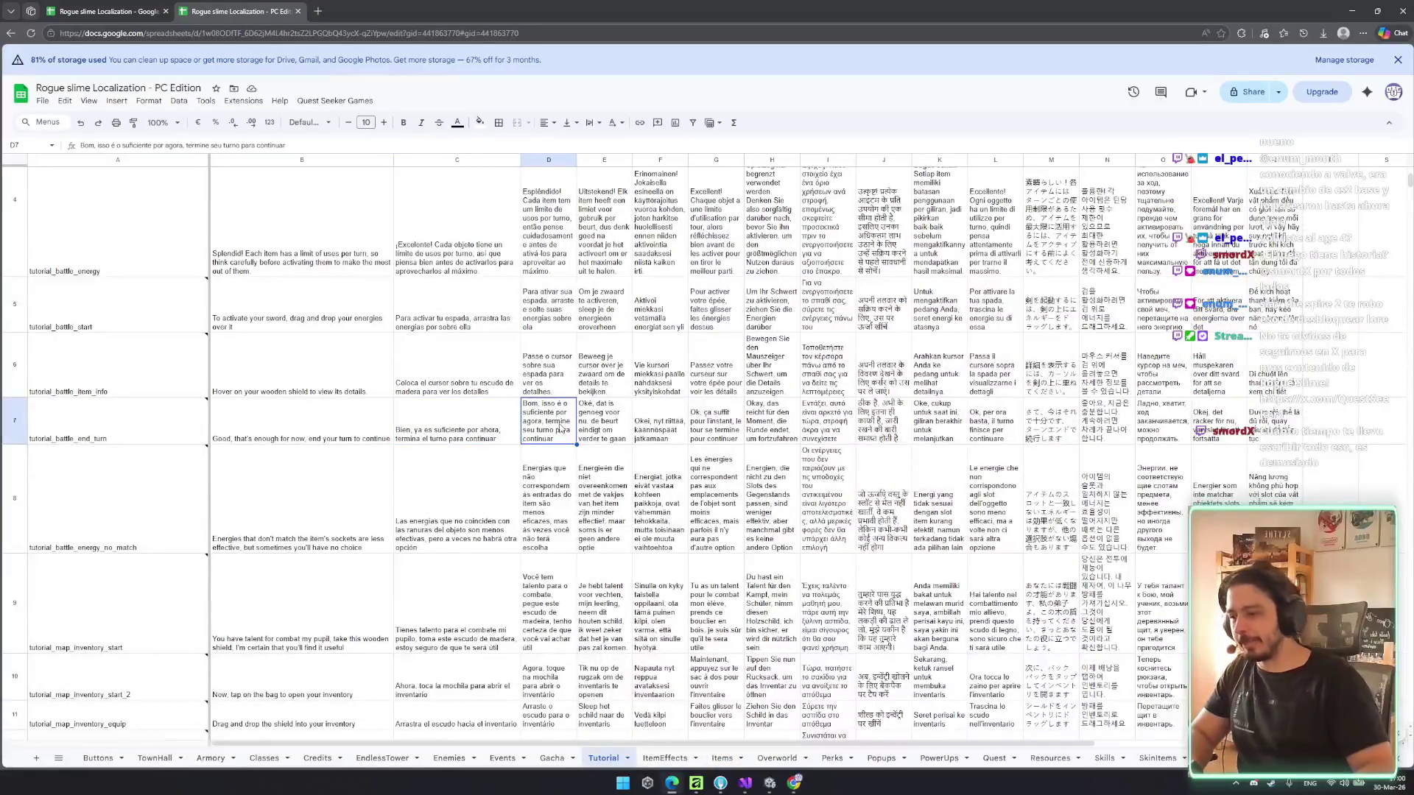
left_click(487, 429)
left_click(302, 431)
left_click(471, 431)
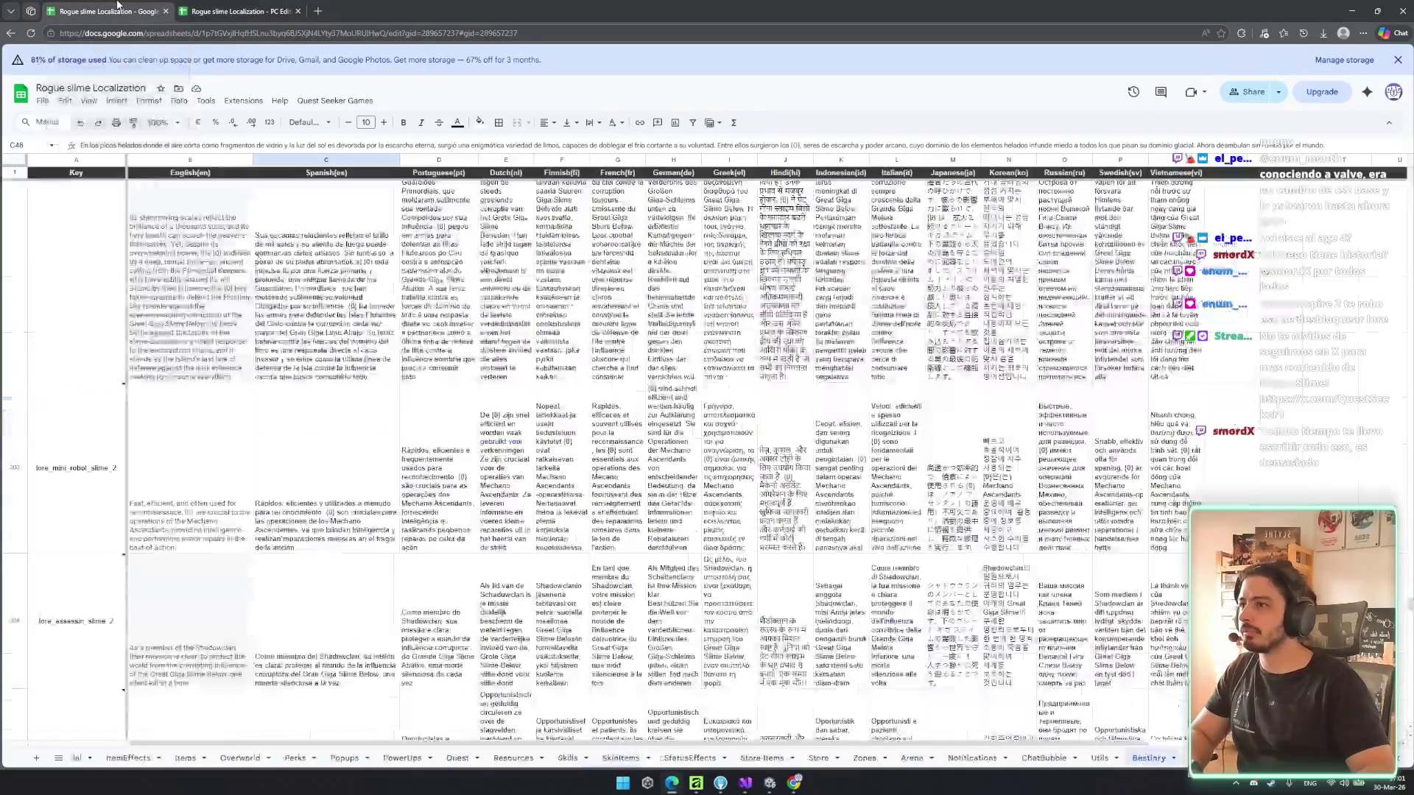
- Paste the translation formula across D6:Q6 so every language mentions the wooden shield
left_click(318, 11)
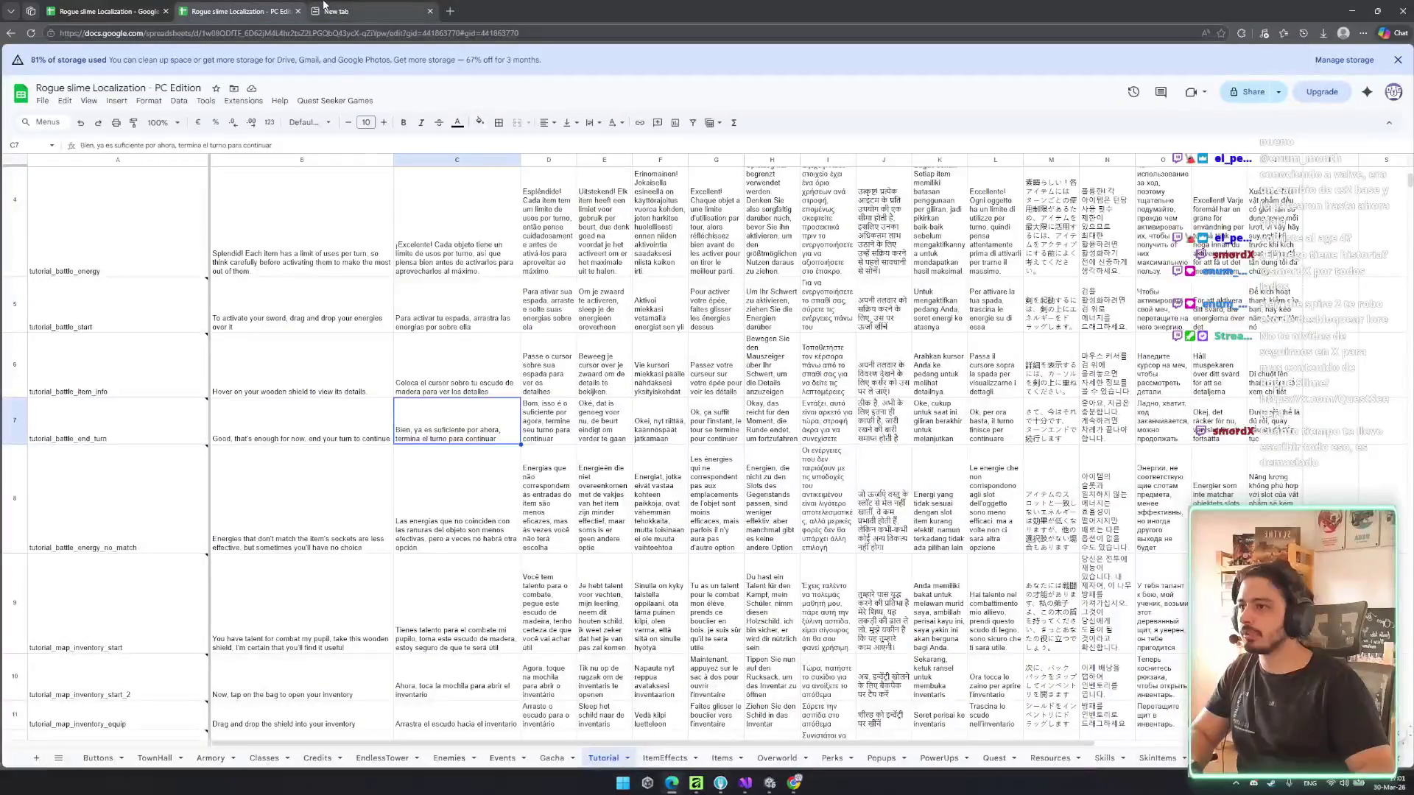
left_click(422, 368)
left_click(568, 374)
left_click(549, 369)
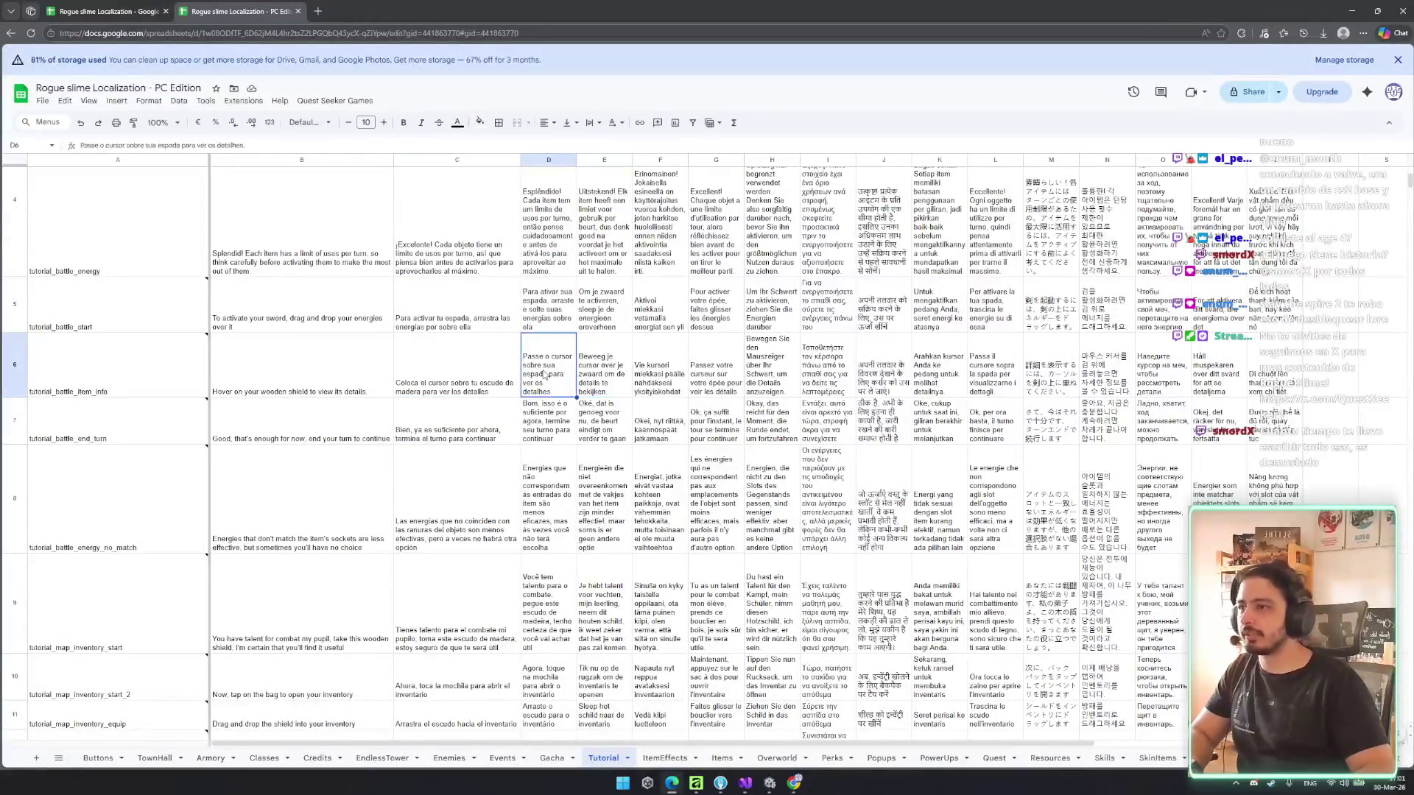
left_click(1300, 363, "shift")
key("ctrl+v")
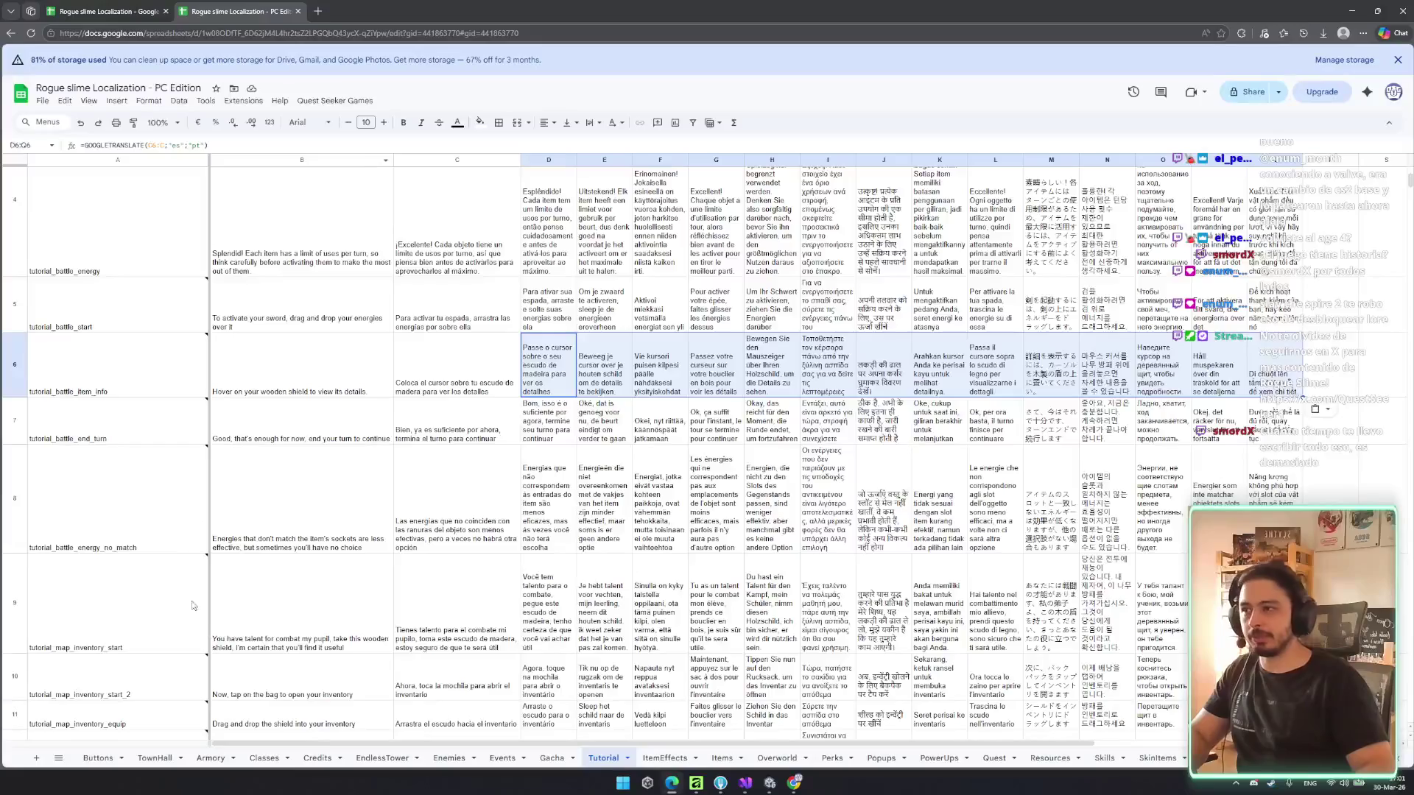
left_click(317, 11)
- In a new tab, paste the Enemies Lore spreadsheet link and load it
type("re")
key("BackSpace")
key("BackSpace")
key("BackSpace")
type("lore")
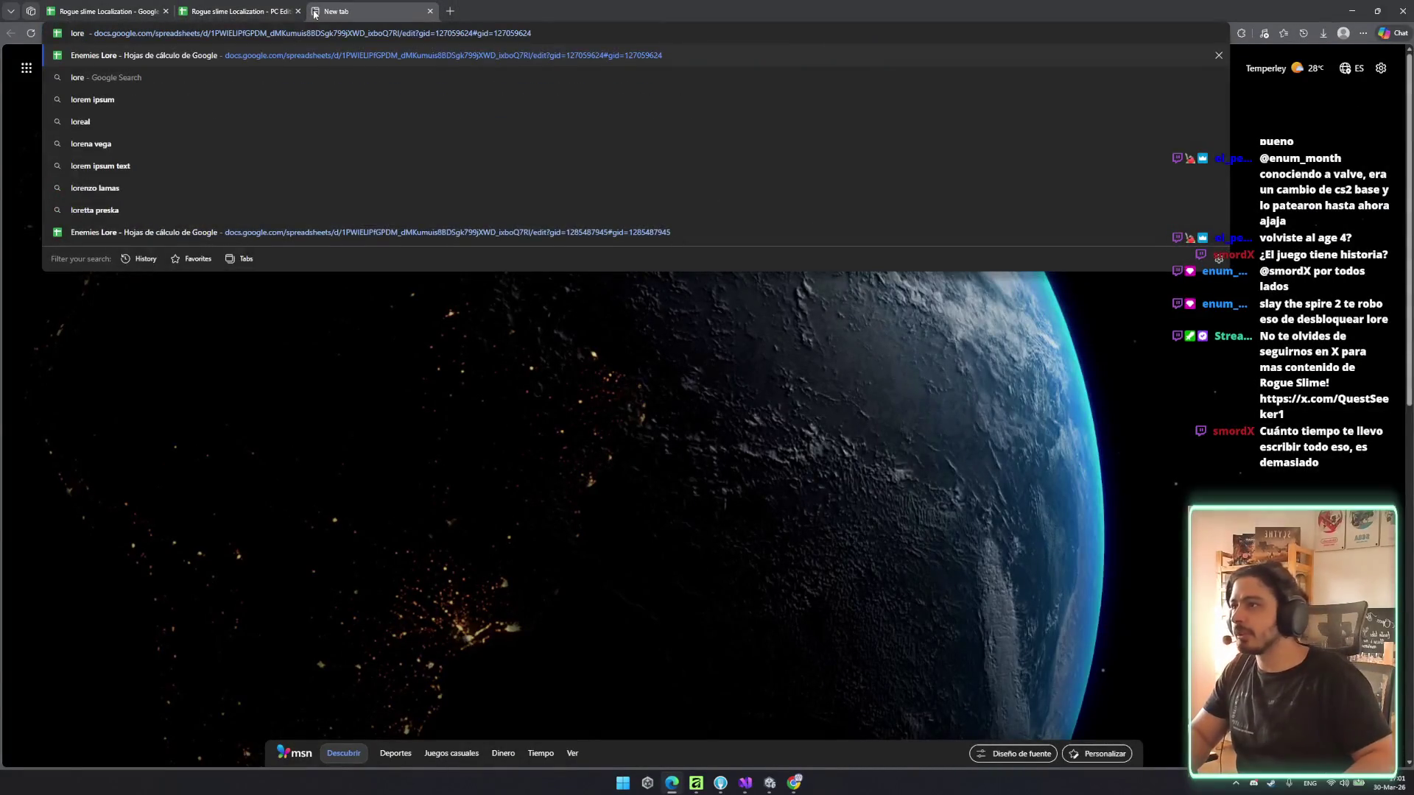
key("Return")
left_click(340, 27)
key("ctrl+v")
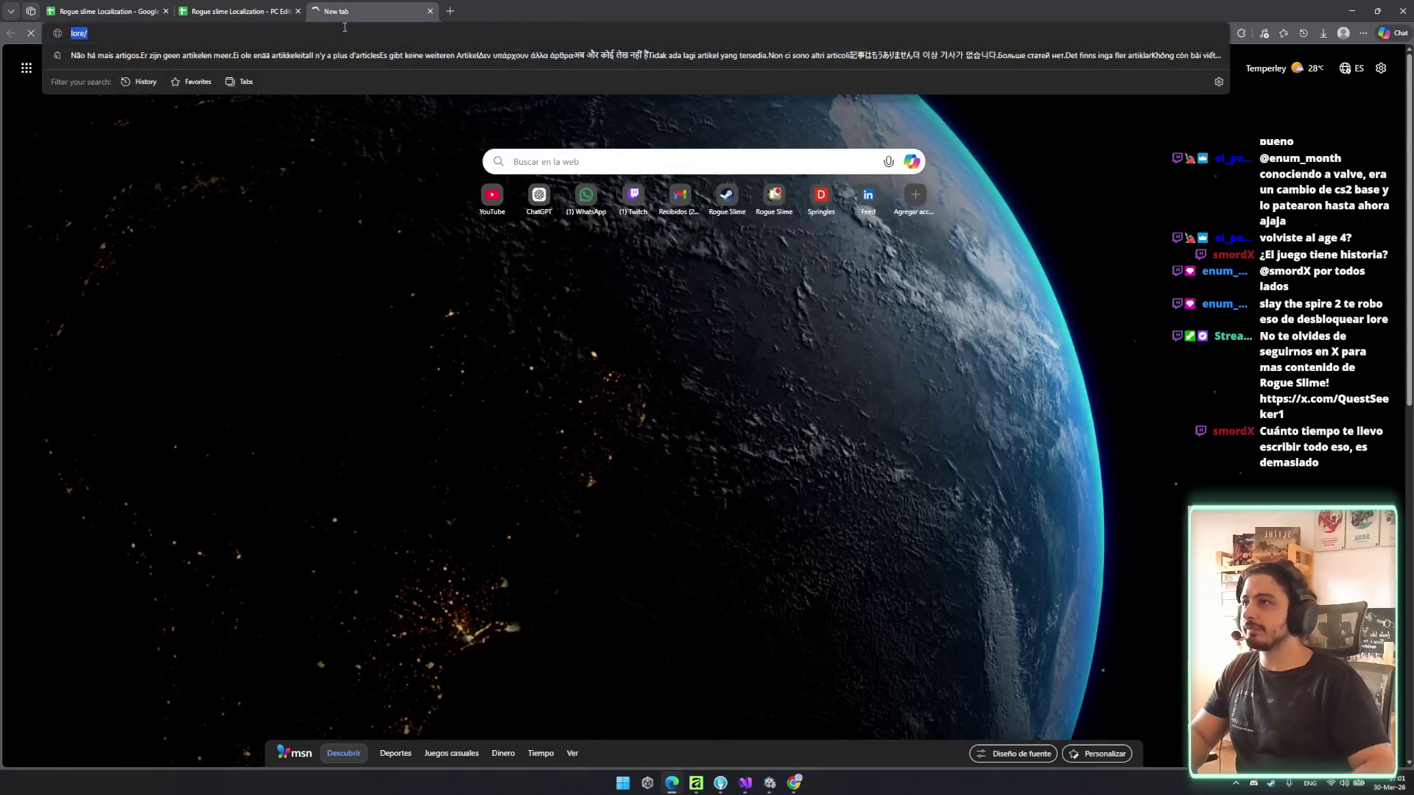
key("Return")
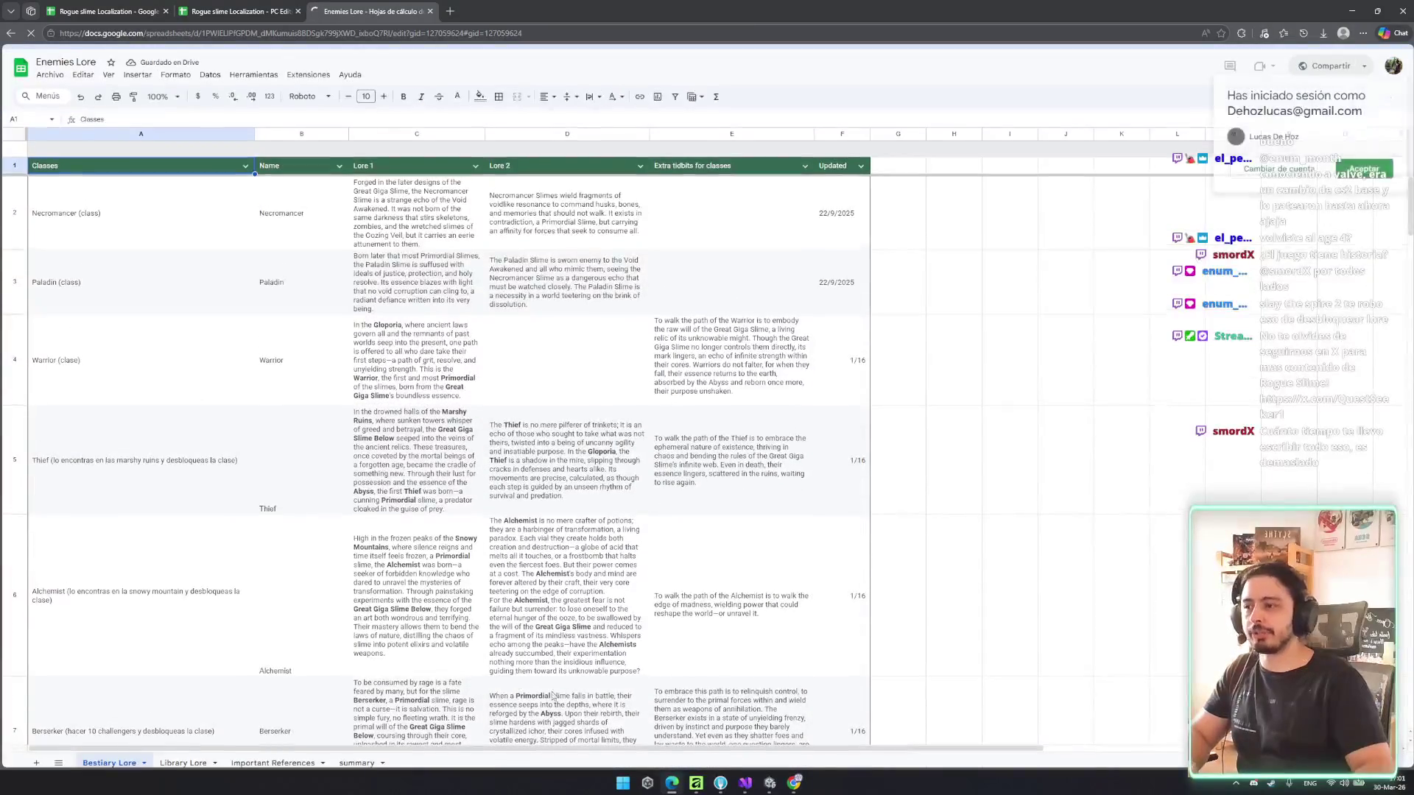
- Scroll the Bestiary Lore sheet, checking the Warrior tidbit in E4, then move to Library Lore
scroll(704, 346, "down", 5)
scroll(715, 324, "up", 5)
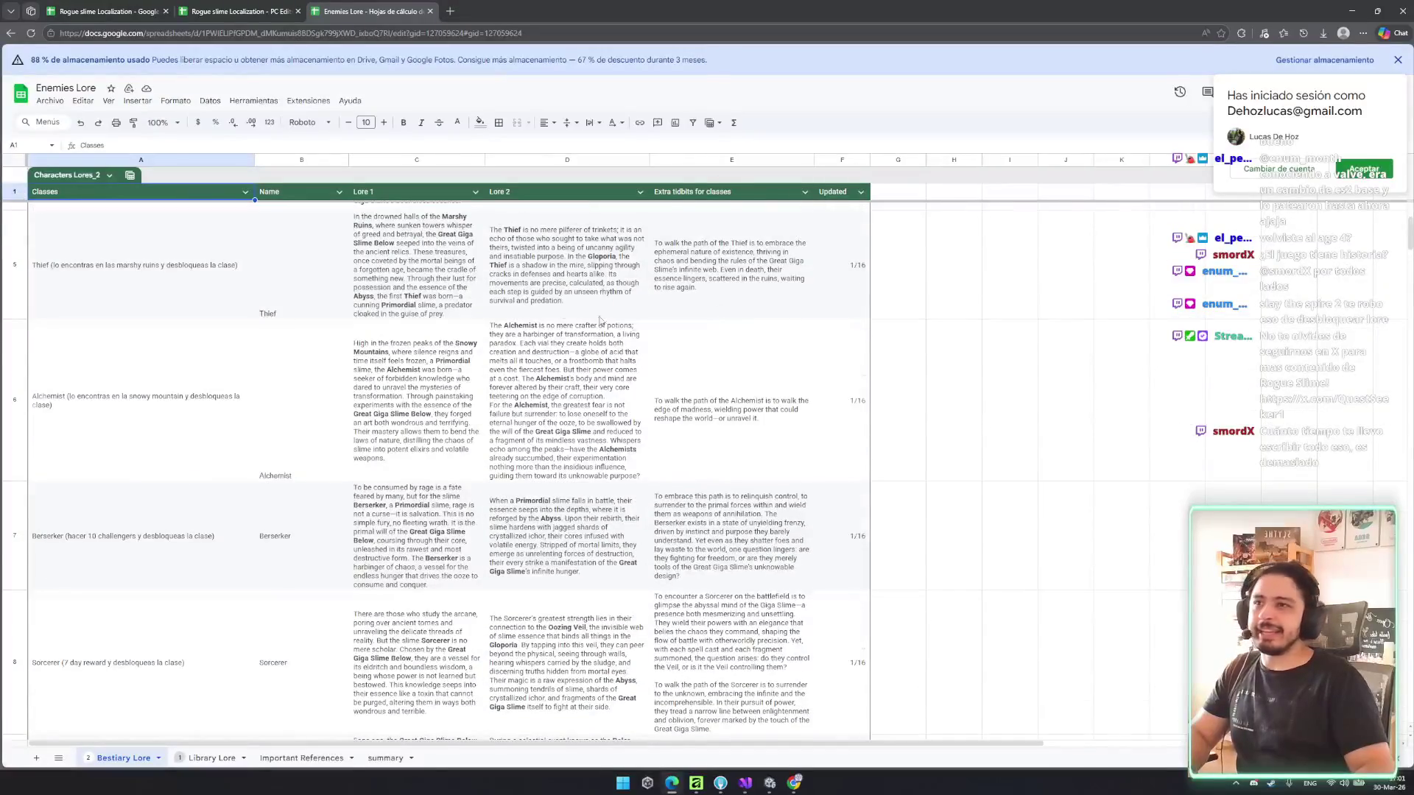
left_click(733, 306)
scroll(737, 421, "down", 3)
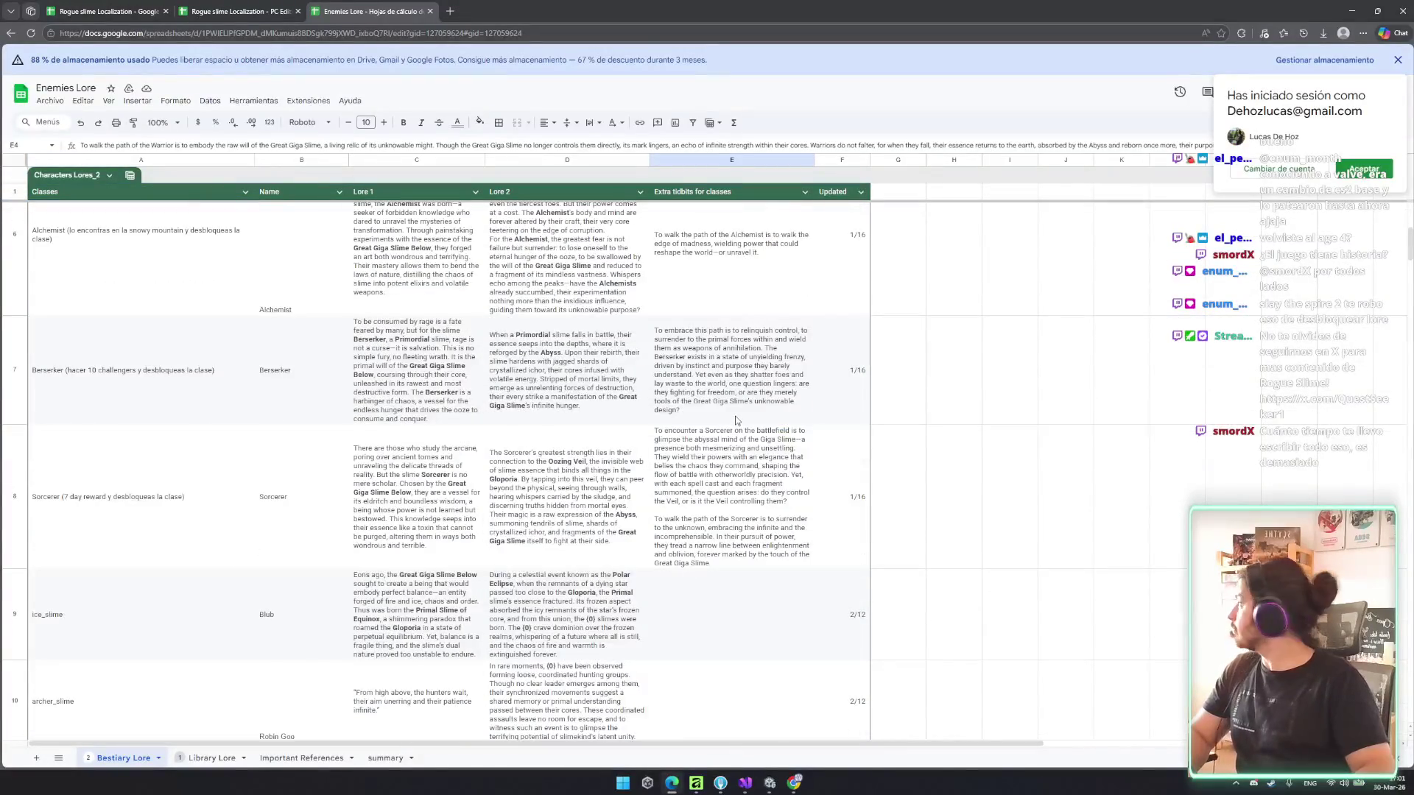
scroll(737, 420, "up", 2)
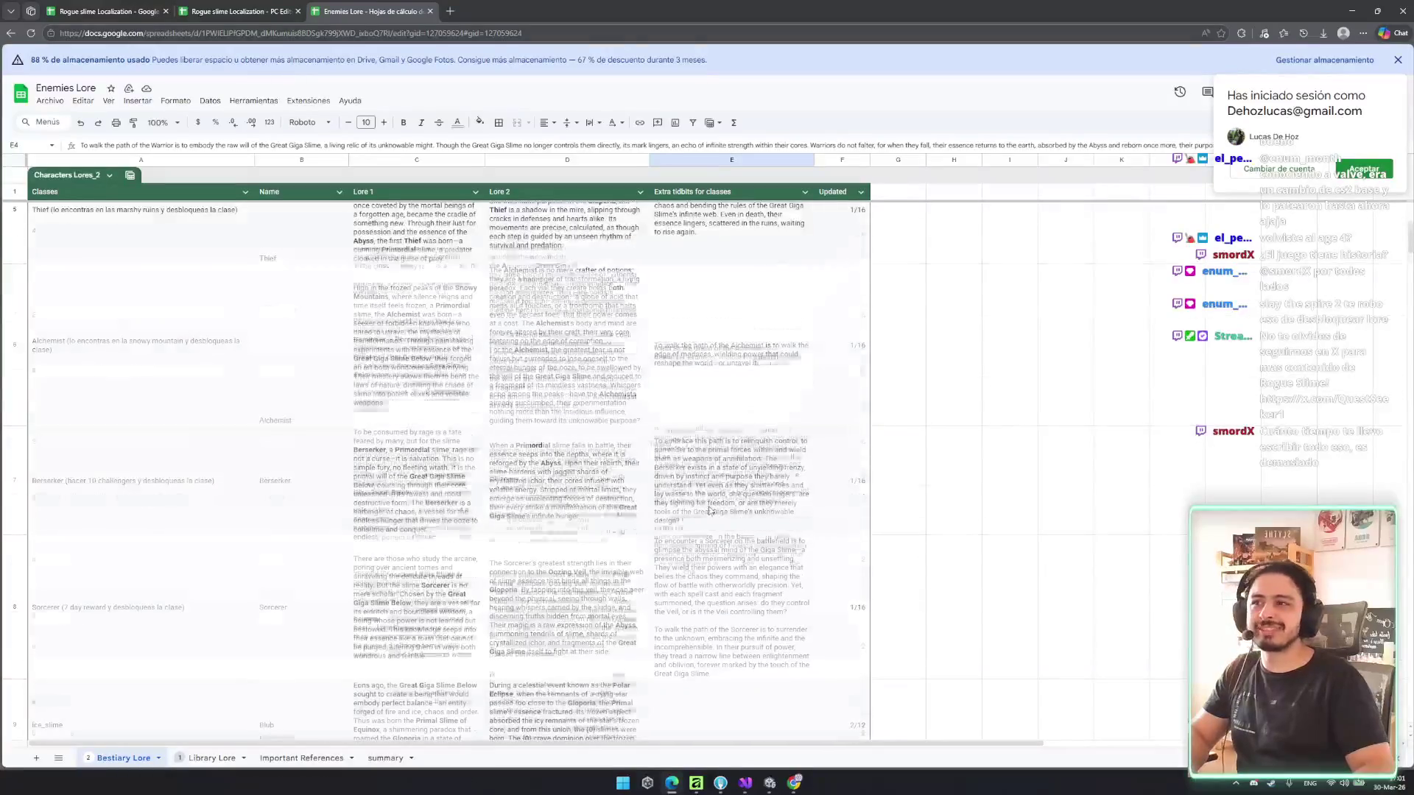
scroll(711, 511, "down", 5)
left_click(213, 758)
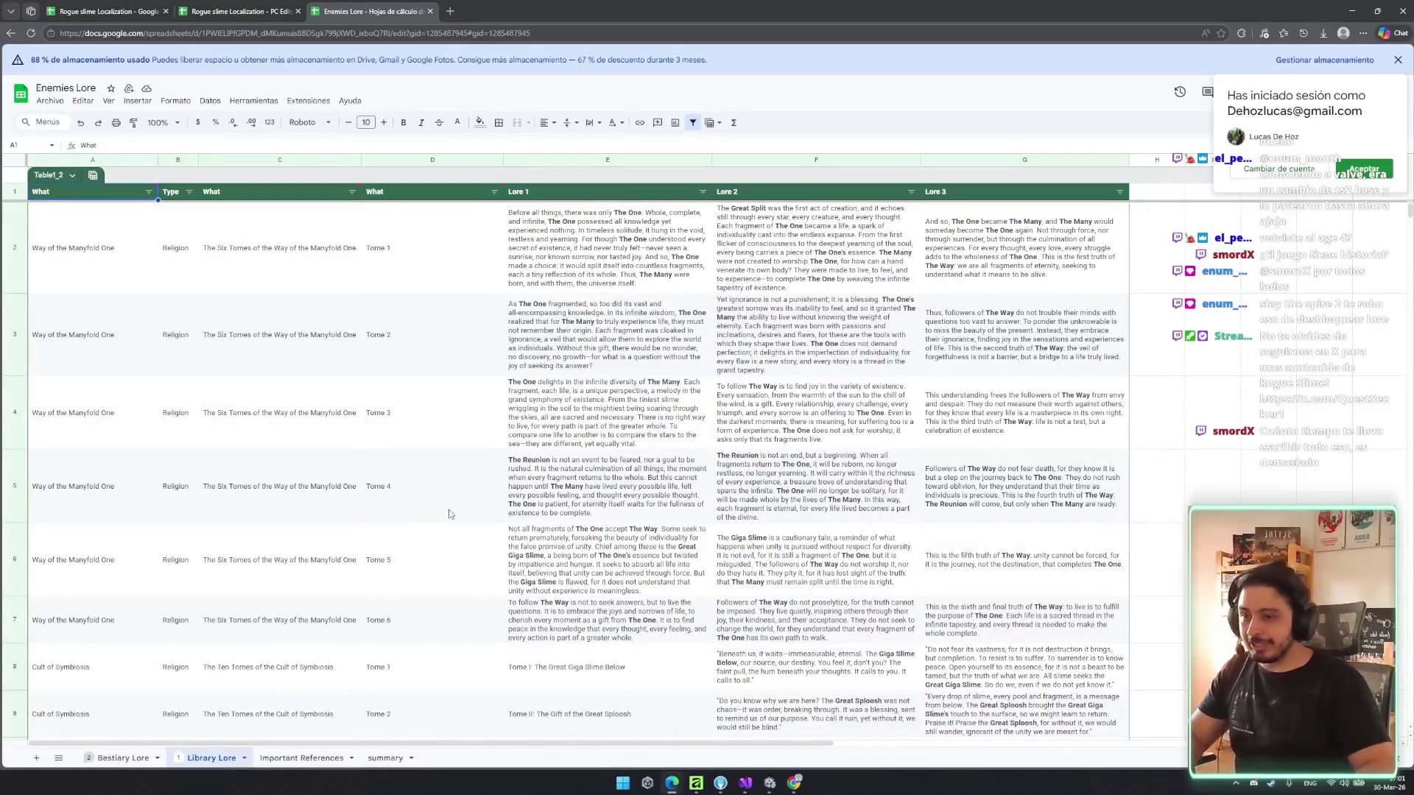
- Inspect the six Way of the Manyfold One rows, their Tome 1–3 titles and Tome 1's Lore texts
left_click(87, 247)
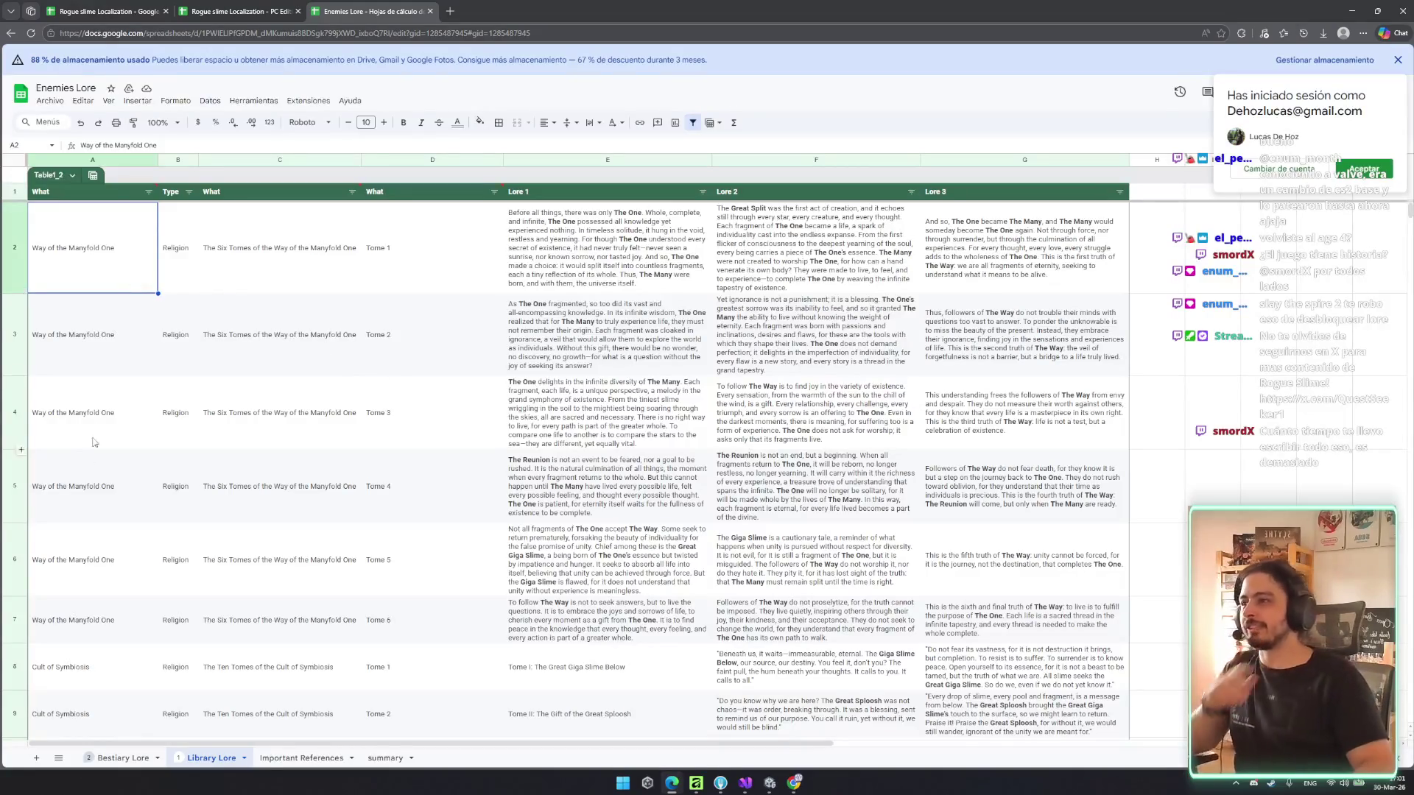
left_click(95, 625, "shift")
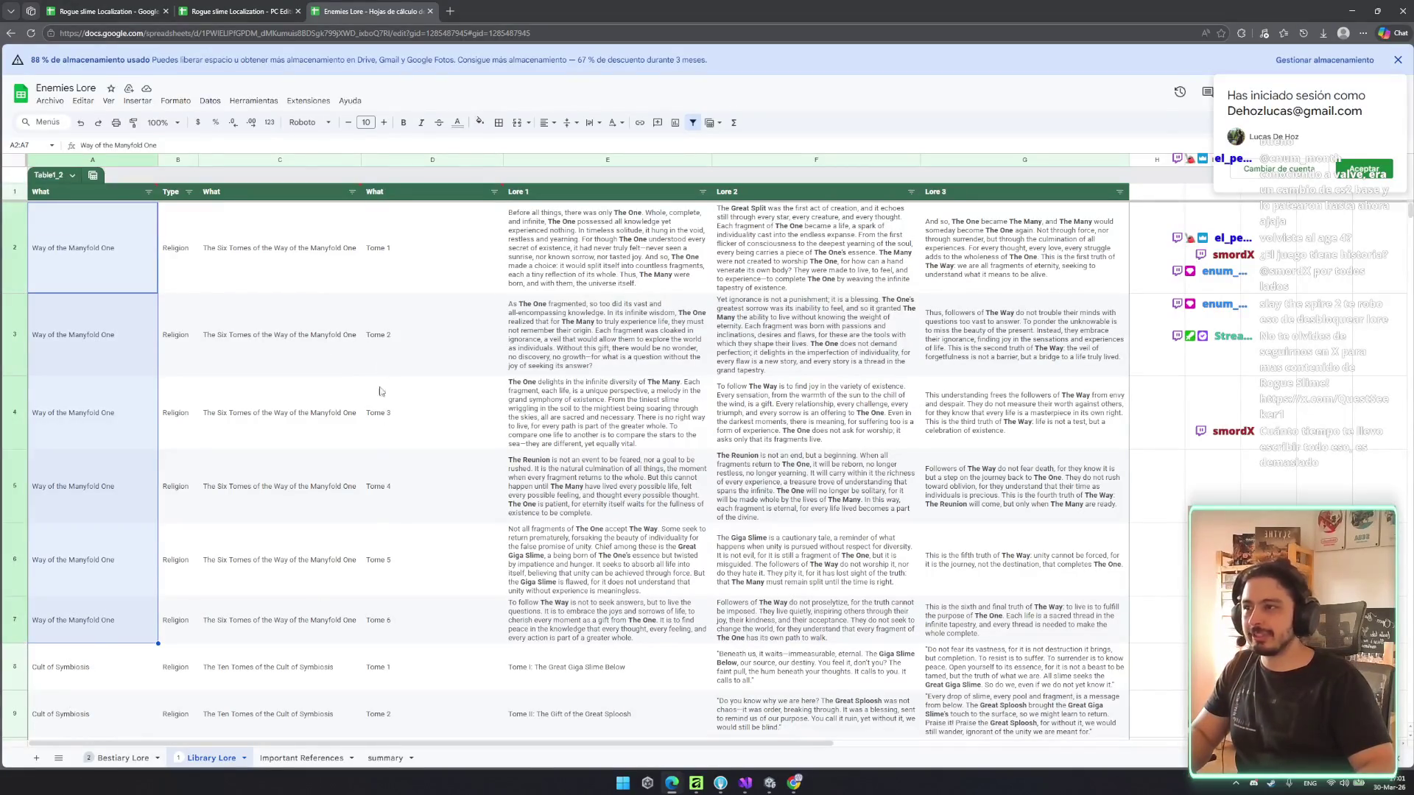
left_click(393, 254)
left_click(409, 318)
left_click(417, 421)
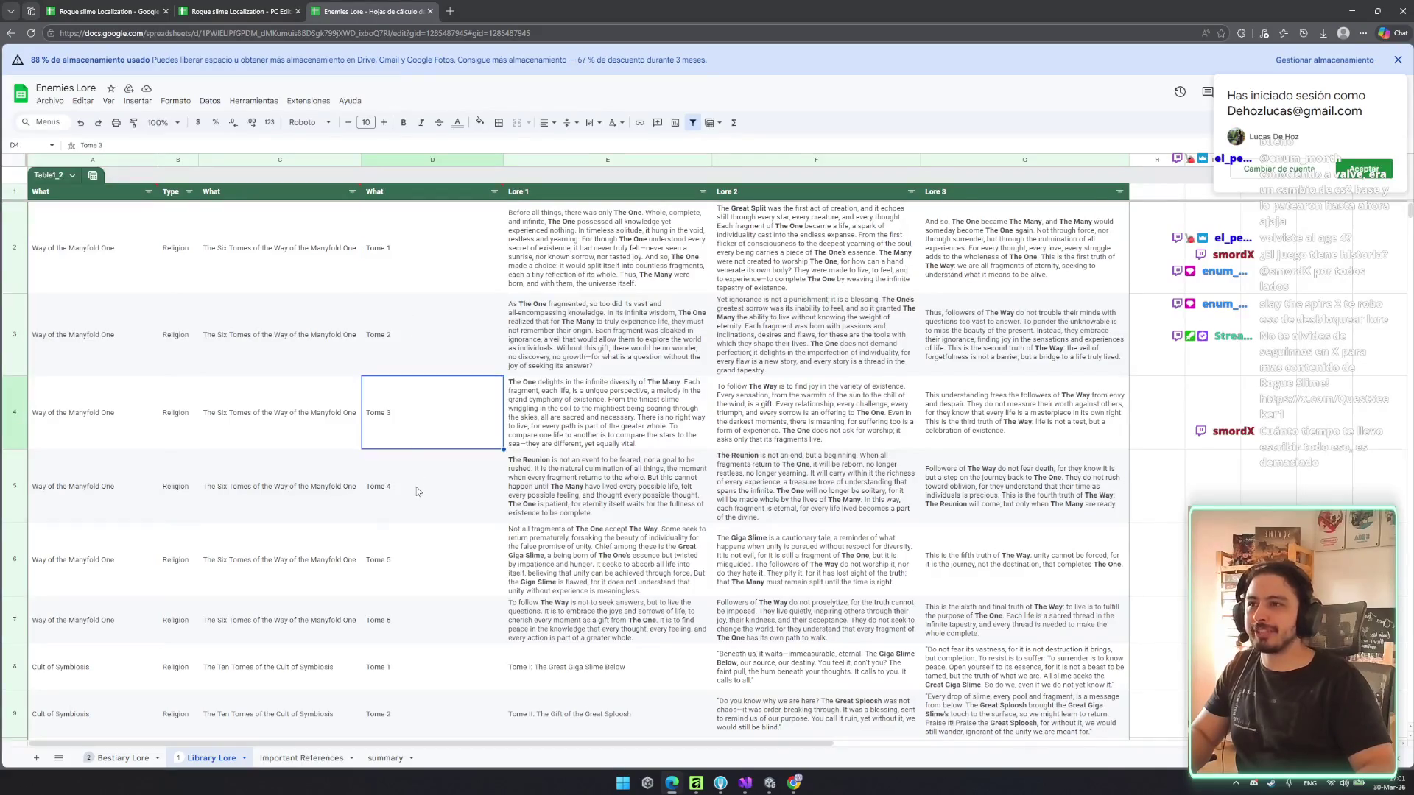
left_click(604, 251)
left_click(810, 254)
left_click(959, 257)
left_click(806, 257)
left_click(645, 249)
left_click(498, 240)
left_click(627, 248)
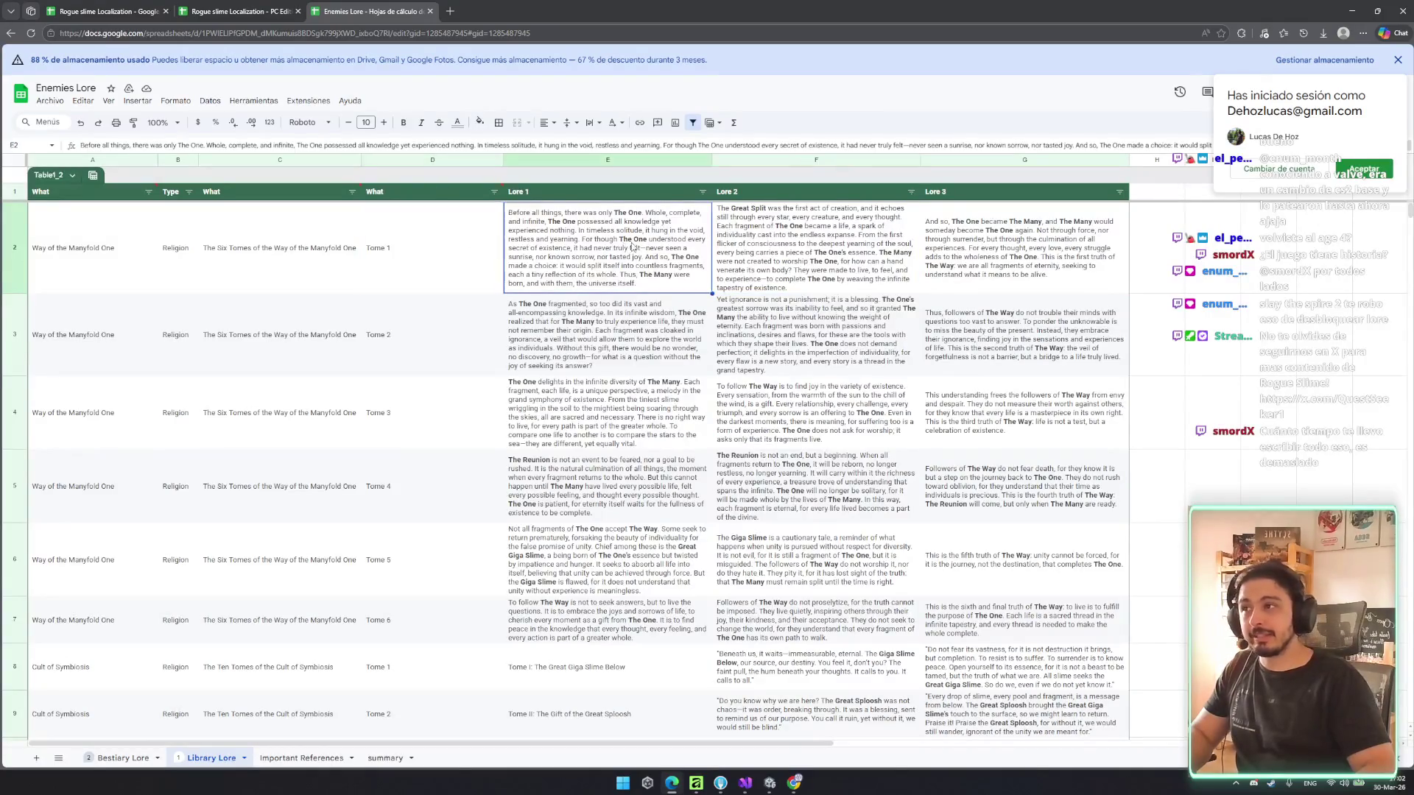
- Scroll through the entries and check their Religion, World Lore and Rants types
scroll(183, 495, "down", 3)
left_click(186, 219)
scroll(184, 376, "down", 5)
left_click(186, 571)
scroll(182, 581, "down", 10)
scroll(183, 581, "down", 15)
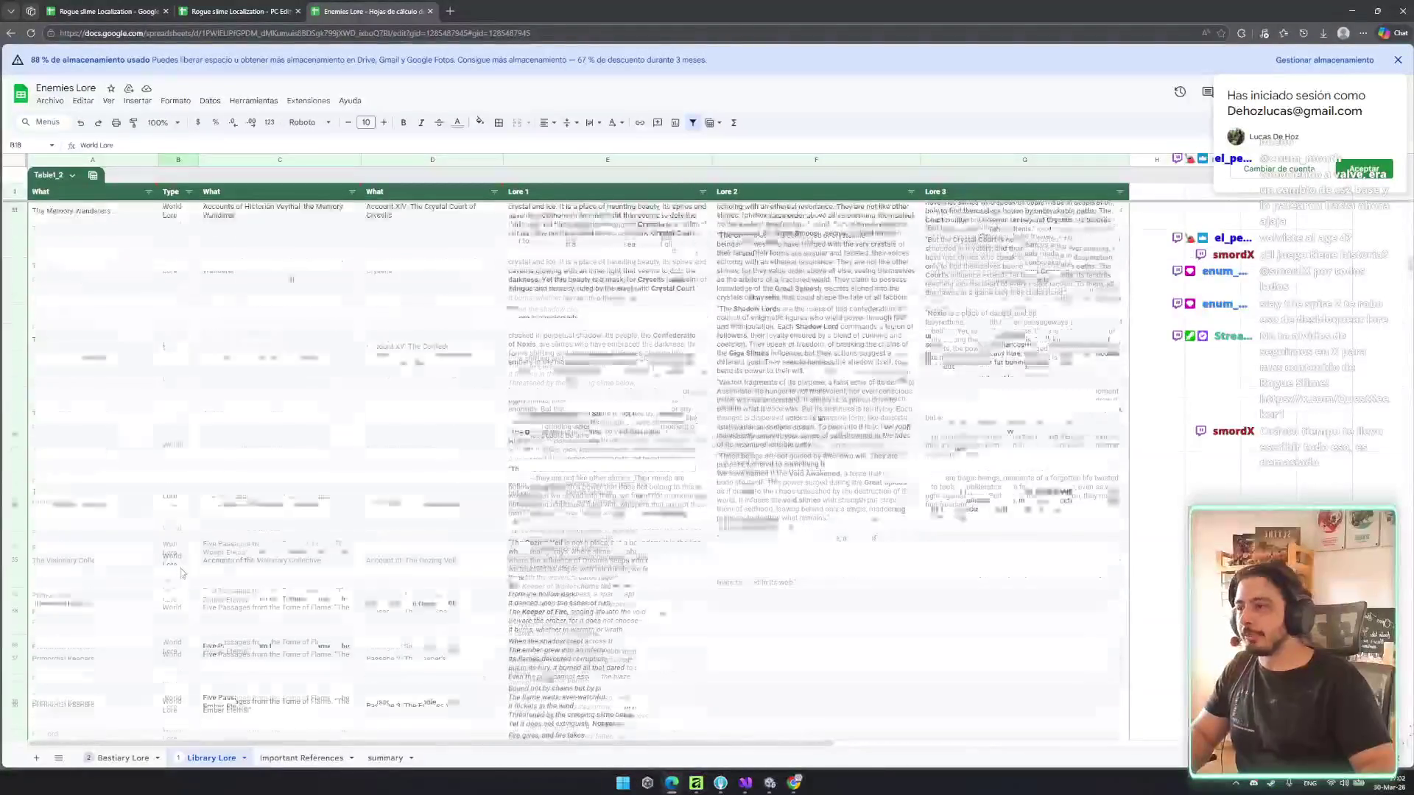
scroll(176, 579, "up", 3)
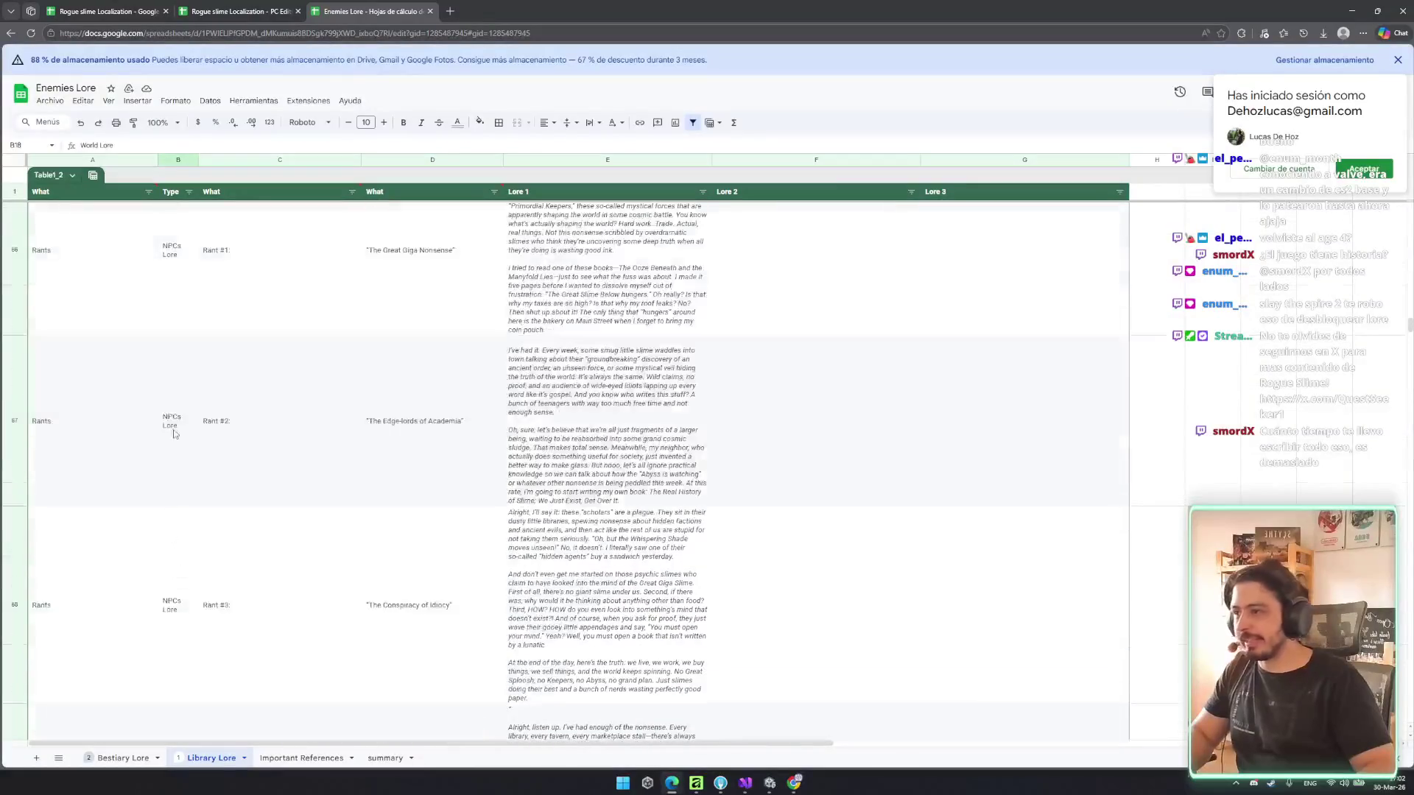
left_click(180, 427)
left_click(62, 448)
scroll(318, 569, "up", 3)
scroll(318, 568, "up", 15)
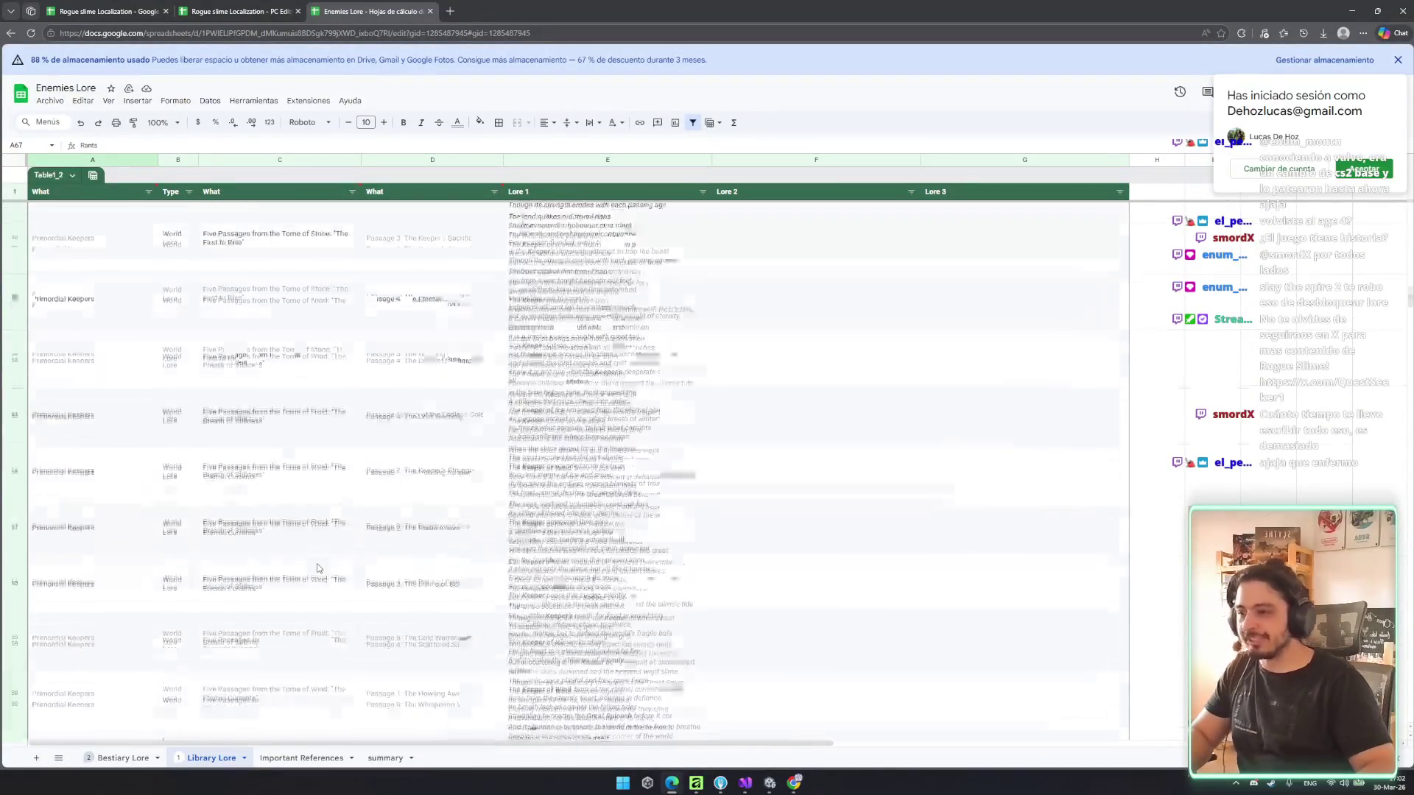
- Read the Visionary Collective's first account text, then move to the Important References sheet
left_click(605, 497)
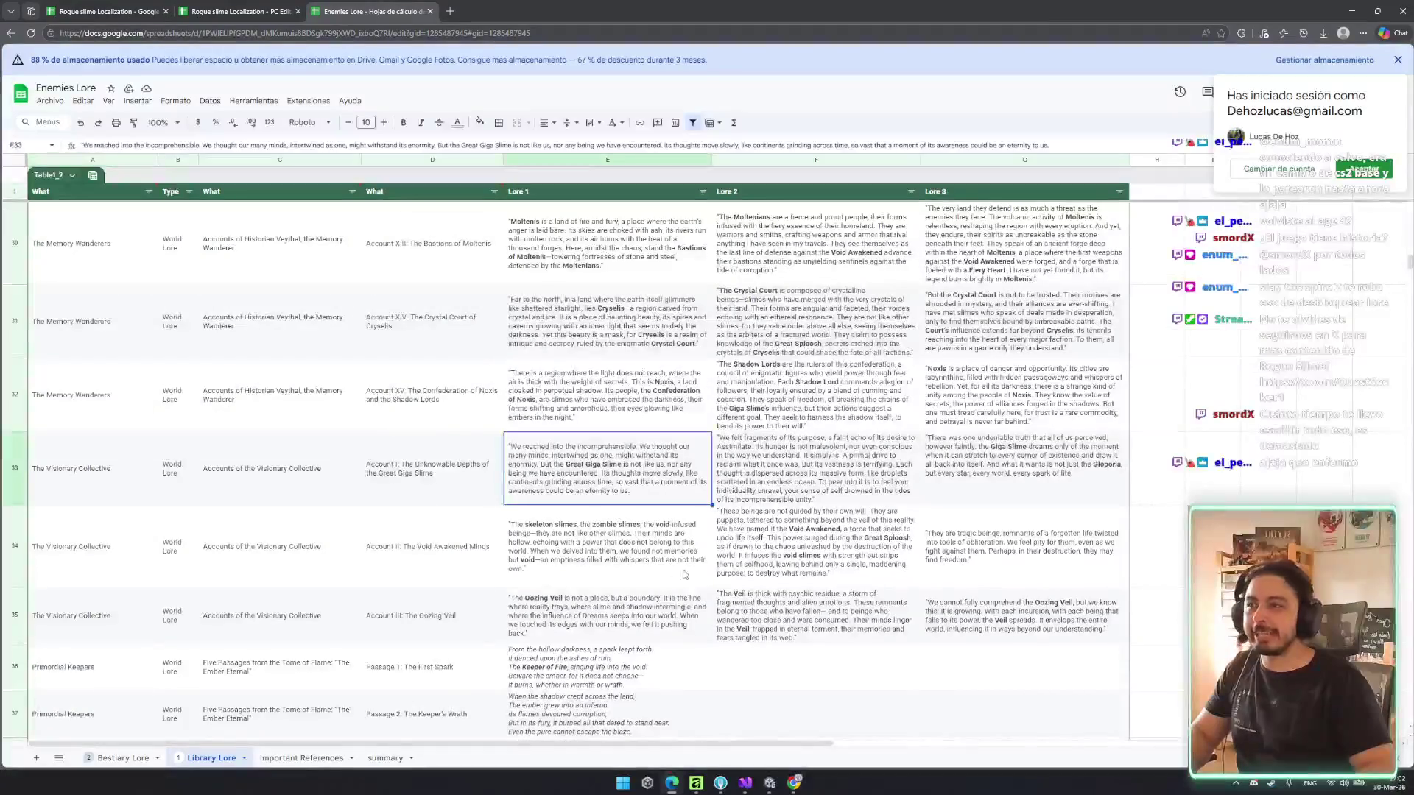
scroll(302, 471, "down", 10)
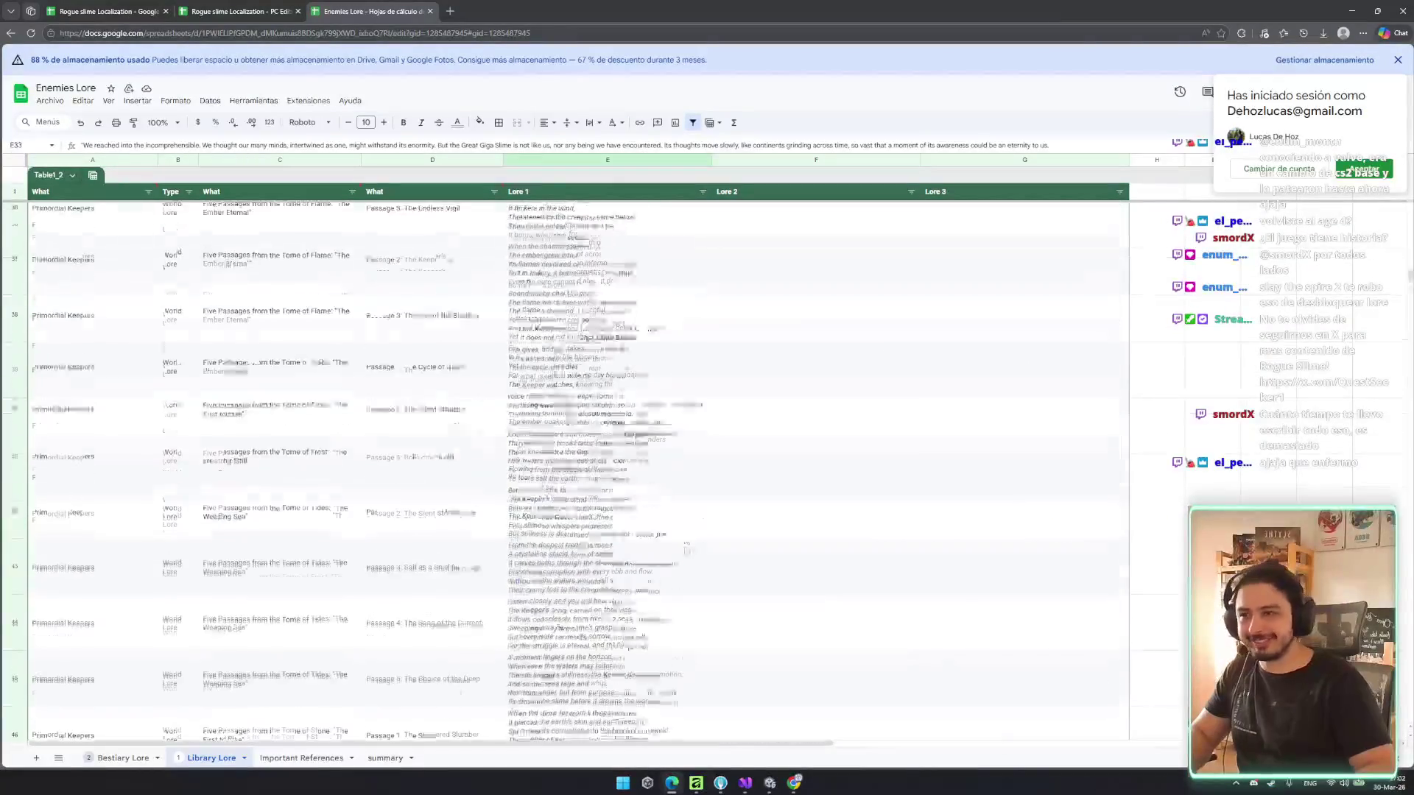
scroll(663, 522, "down", 10)
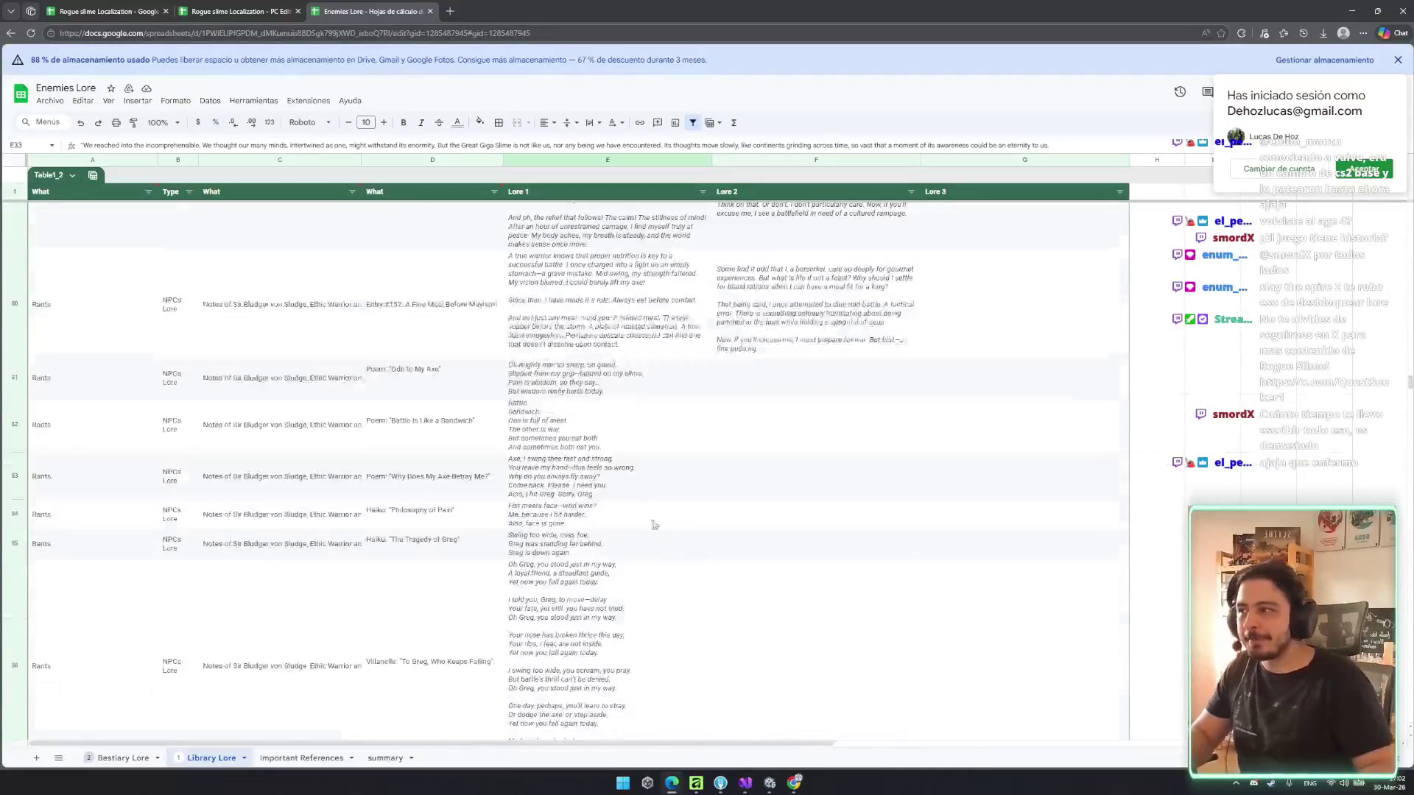
scroll(622, 505, "down", 5)
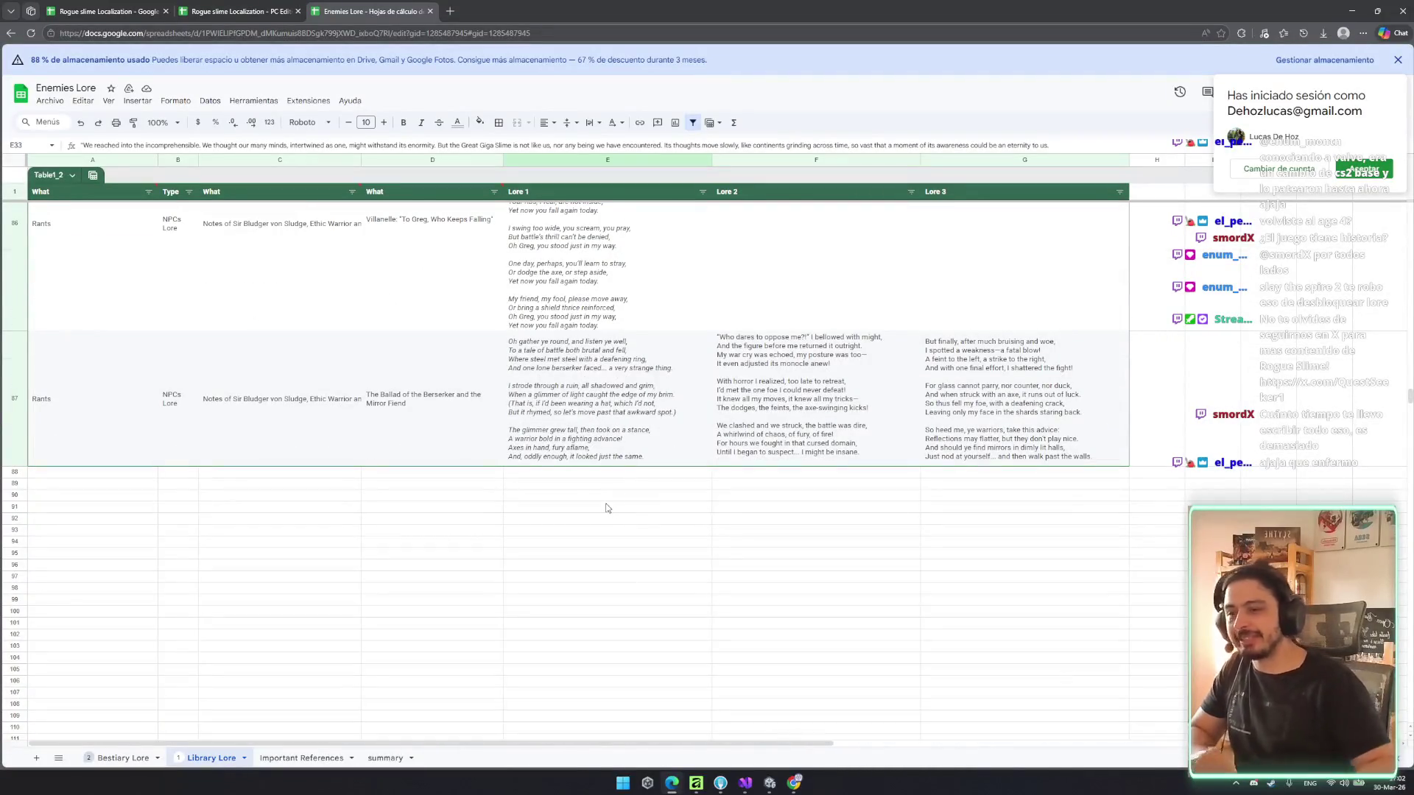
scroll(606, 508, "up", 10)
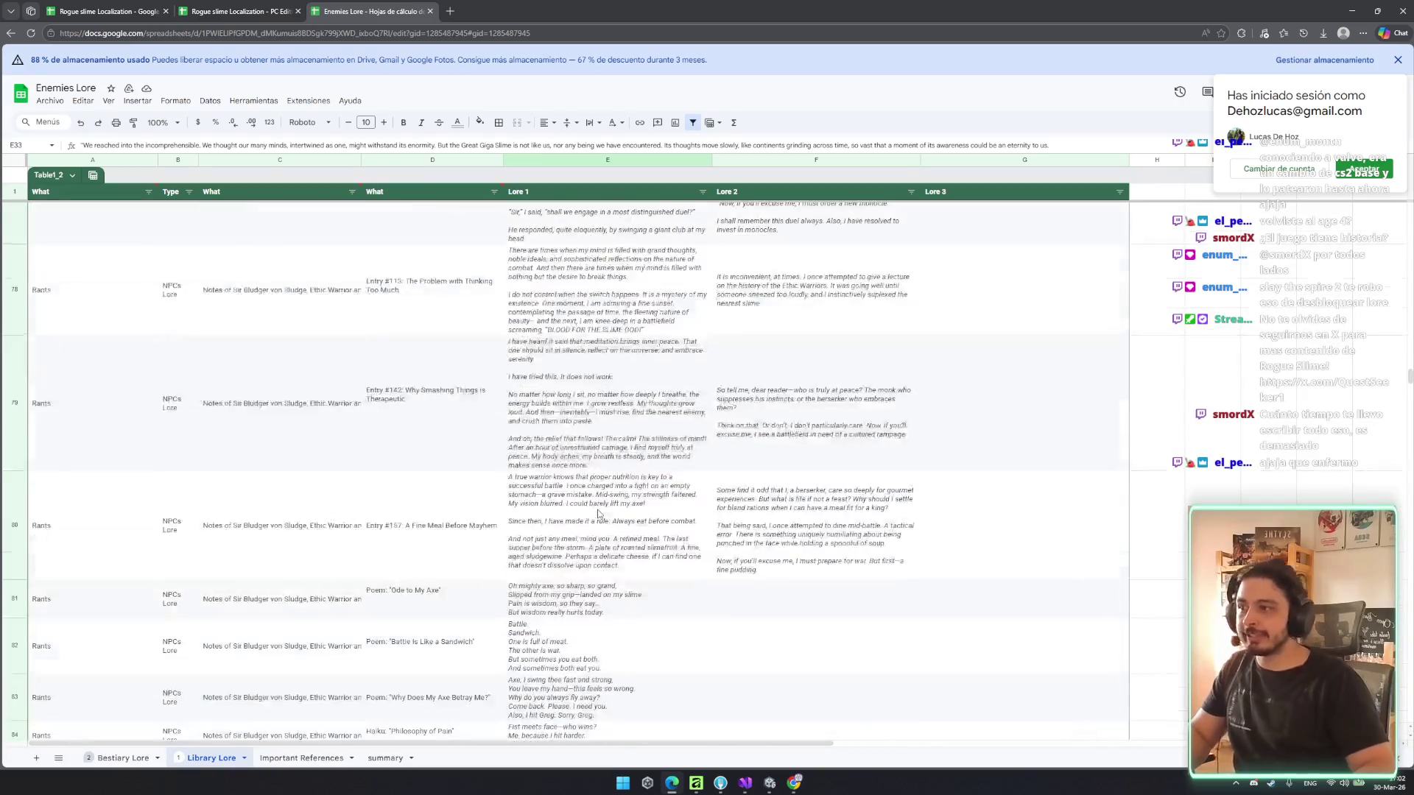
scroll(598, 513, "up", 15)
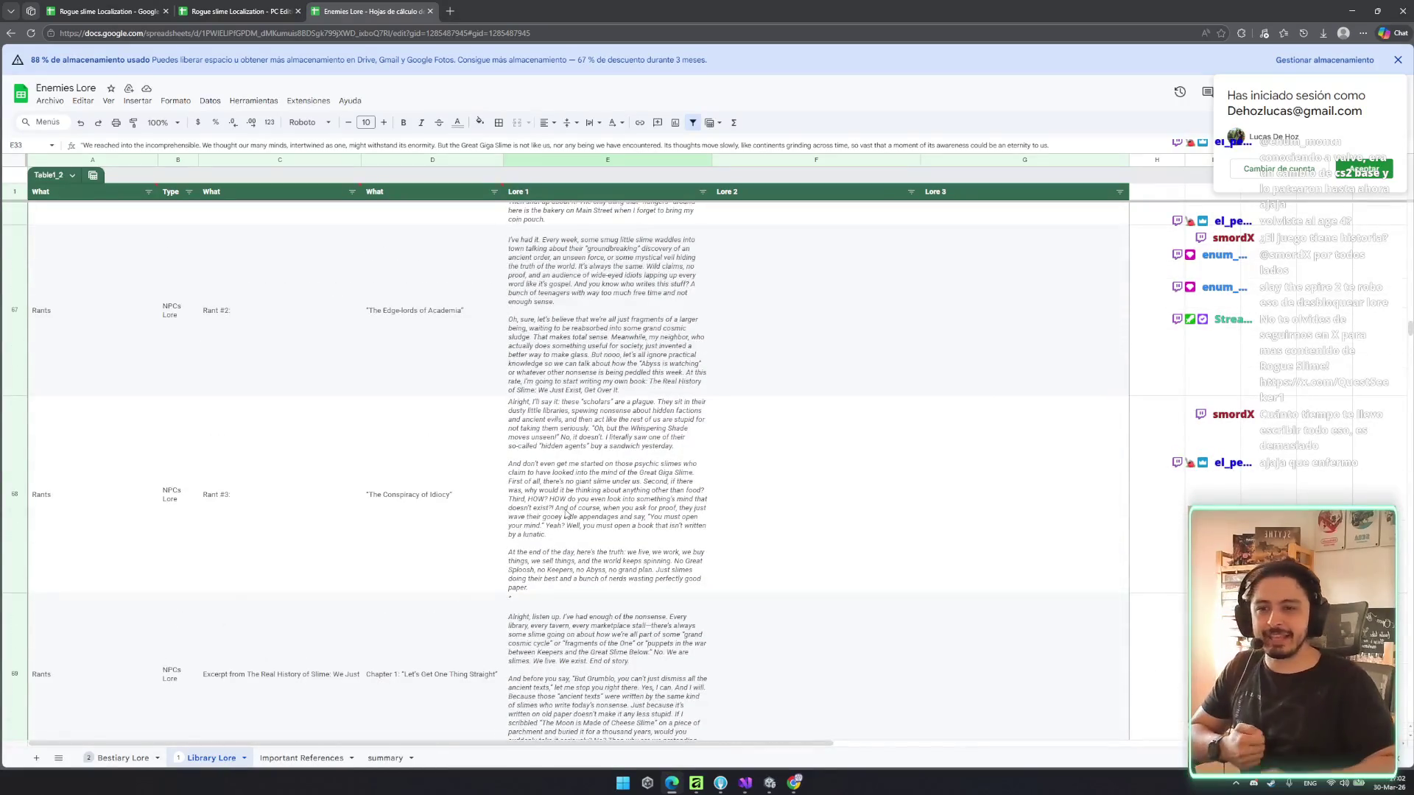
scroll(566, 515, "up", 15)
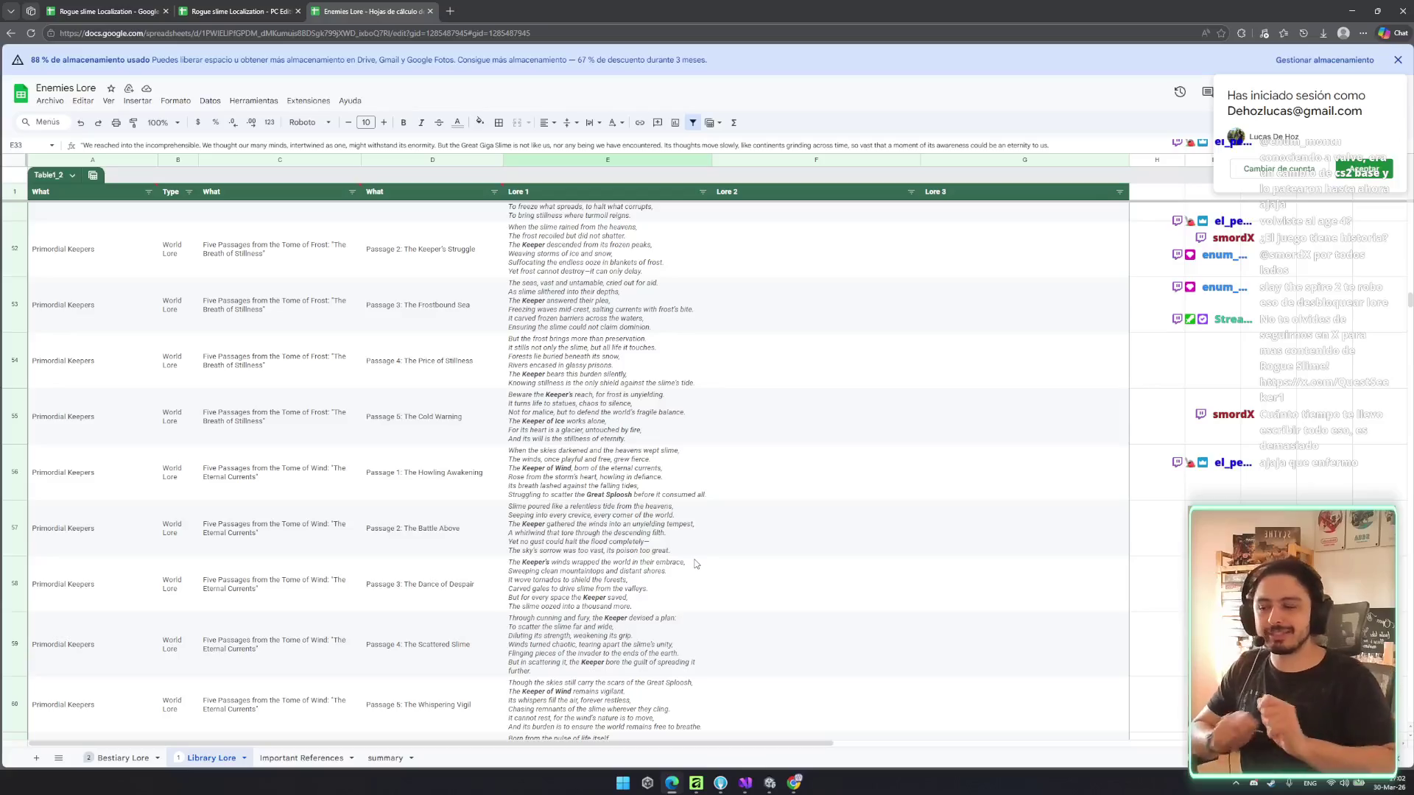
scroll(694, 564, "up", 15)
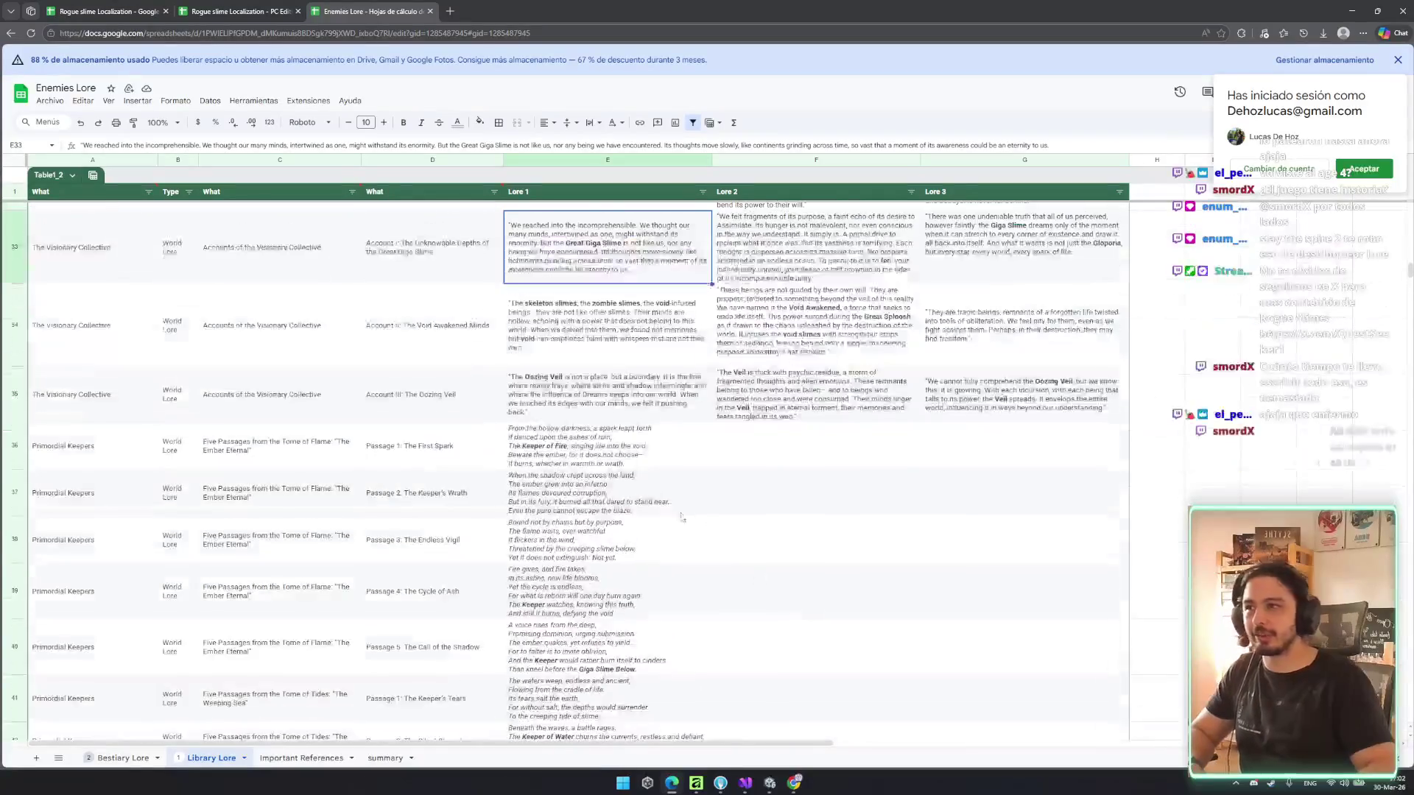
scroll(718, 535, "up", 15)
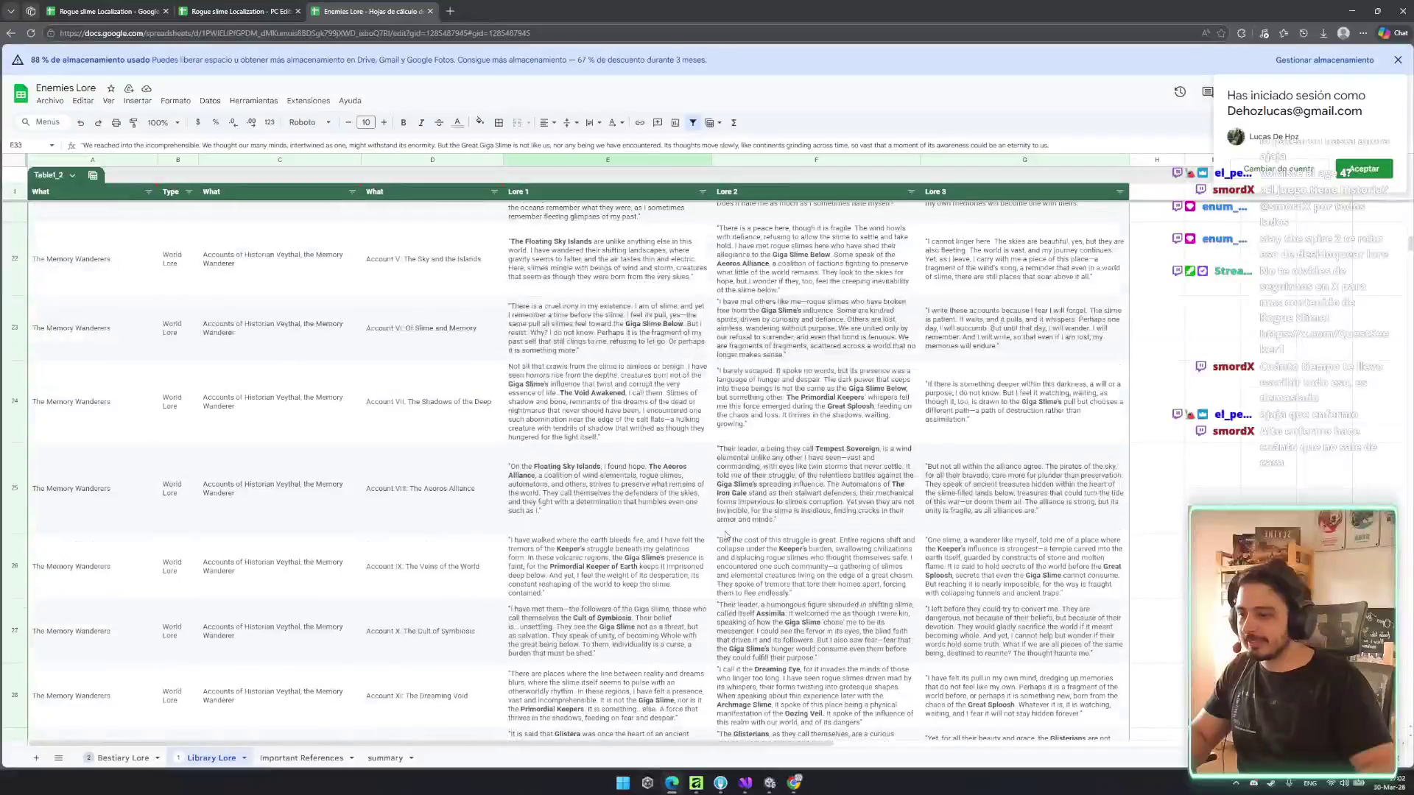
scroll(700, 514, "up", 5)
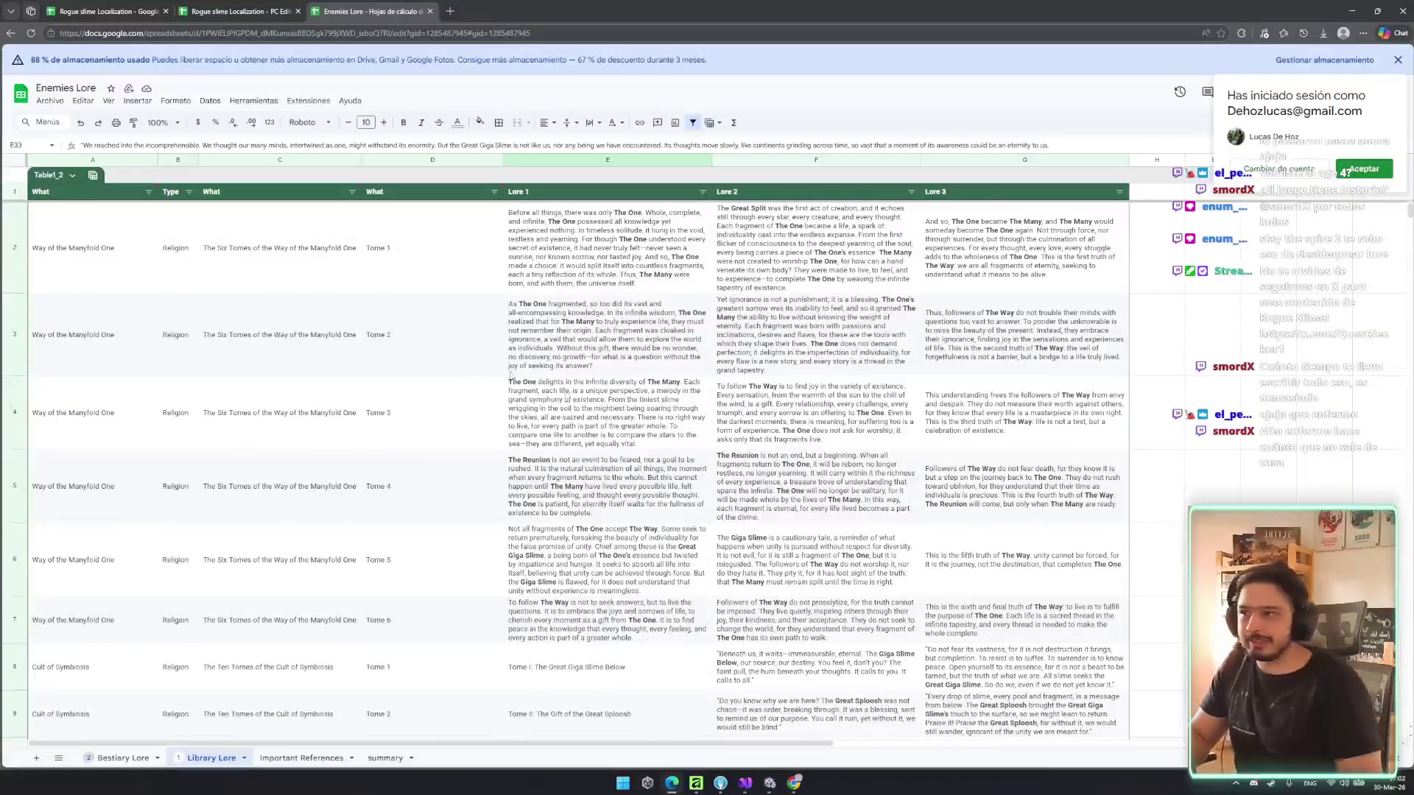
left_click(302, 758)
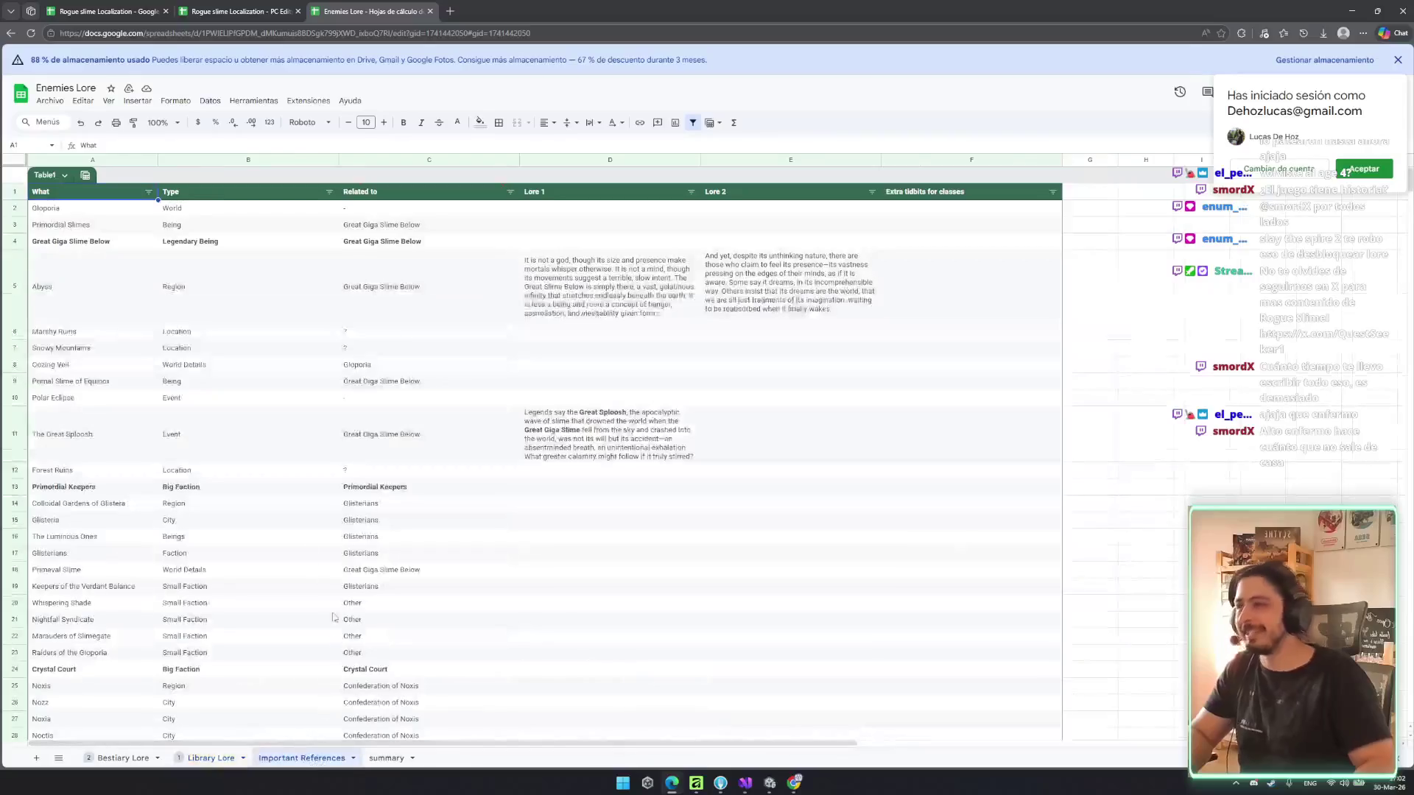
- Check Abyss's Region type, Gloporia's World type and what Primordial Slimes are related to
left_click(202, 282)
scroll(745, 584, "down", 10)
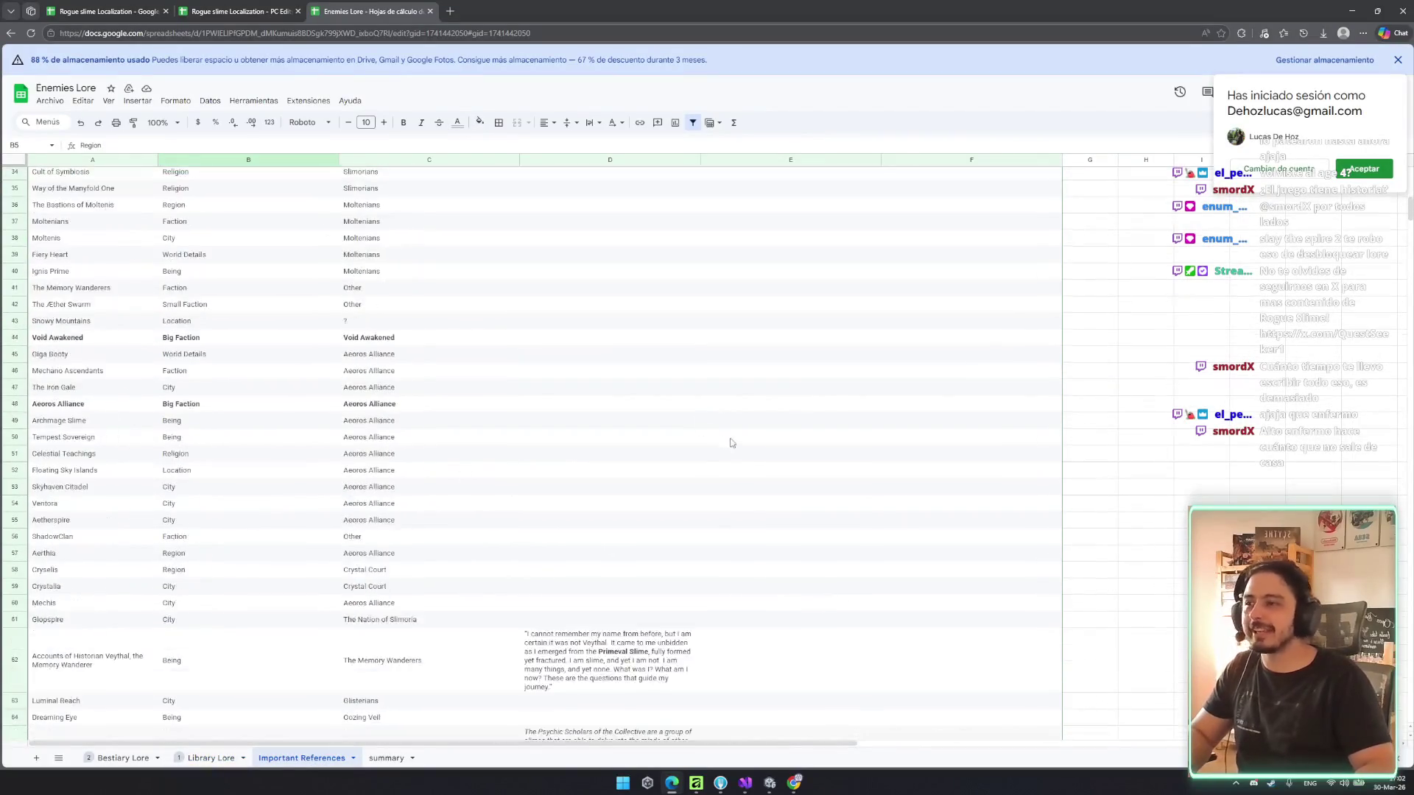
scroll(430, 537, "up", 7)
scroll(425, 487, "up", 3)
left_click(389, 227)
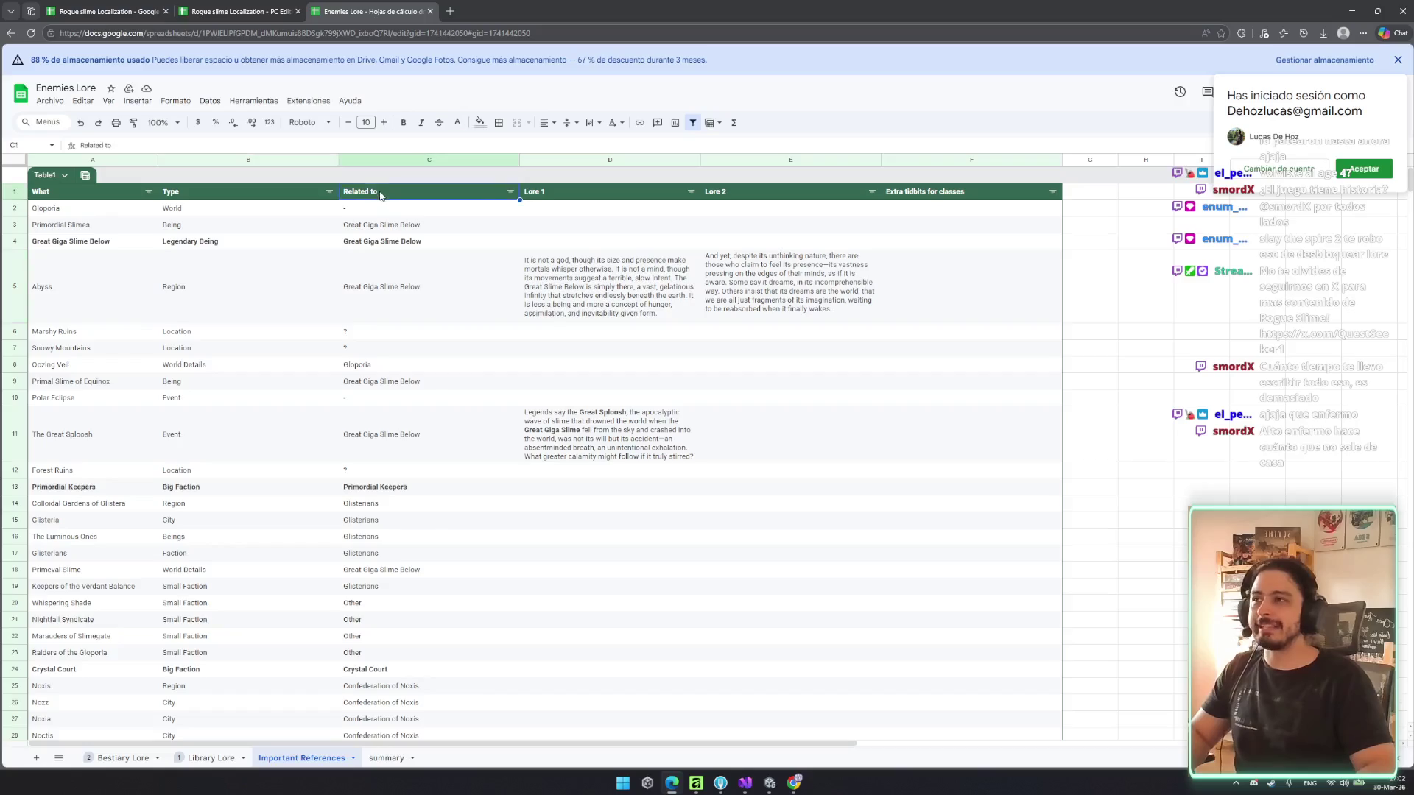
left_click(78, 213)
left_click(188, 213)
left_click(137, 219)
left_click(168, 214)
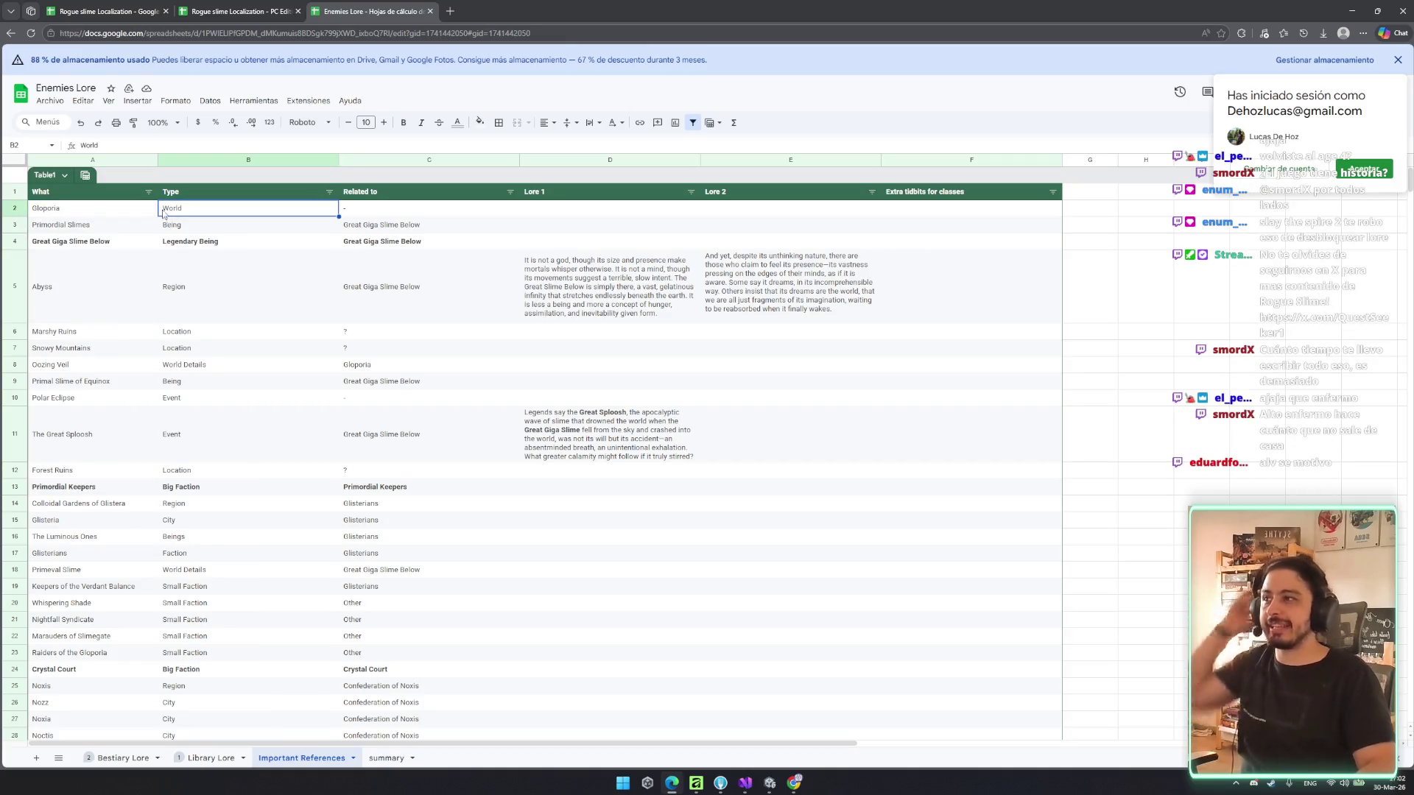
left_click(105, 229)
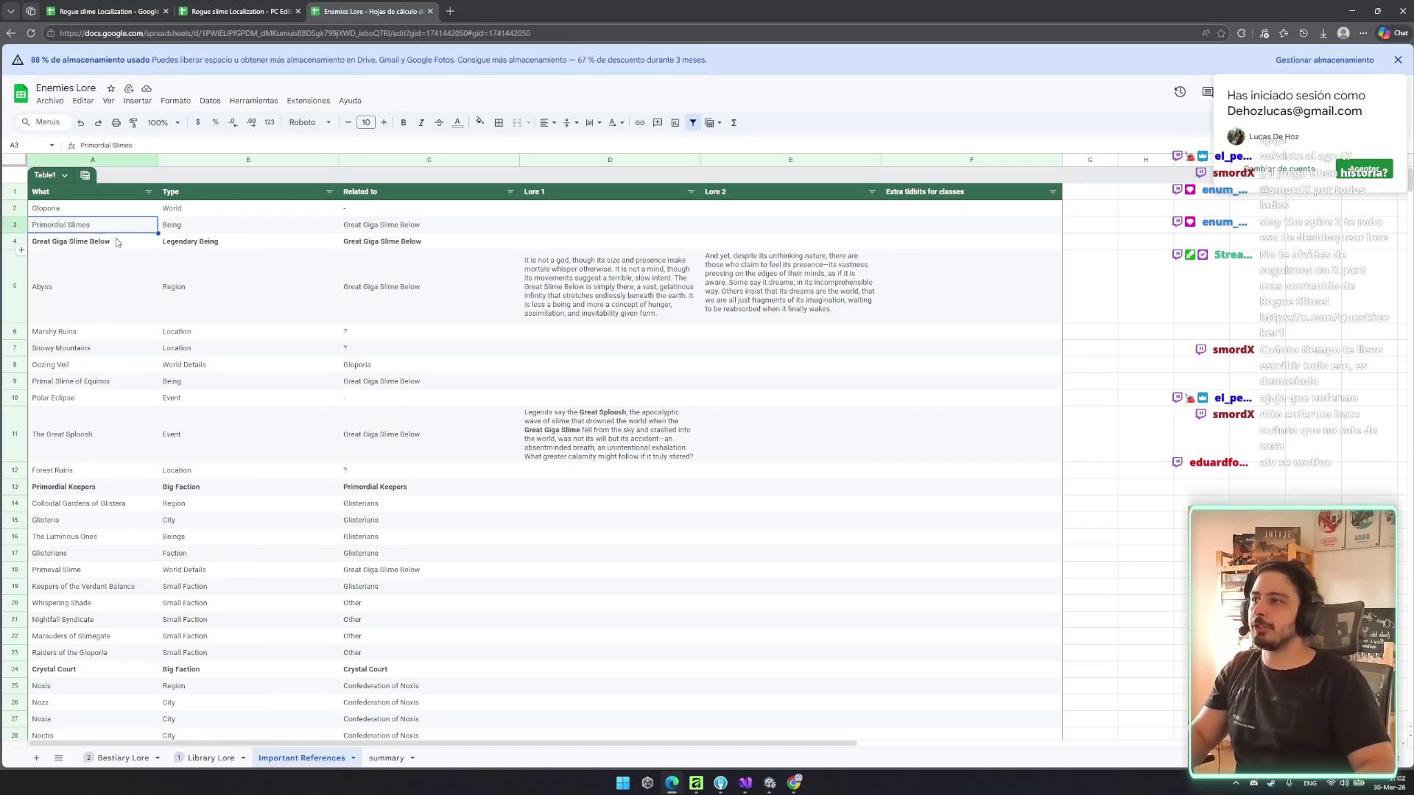
left_click(361, 230)
- Review further relations, including Abyss, Confederation of Noxis, Void Awakened and Luminal Reach's City type
left_click(486, 315)
scroll(332, 383, "down", 5)
left_click(434, 354)
left_click_drag(416, 392, 411, 442)
scroll(473, 424, "down", 5)
left_click(421, 411)
left_click(241, 393)
scroll(266, 466, "down", 5)
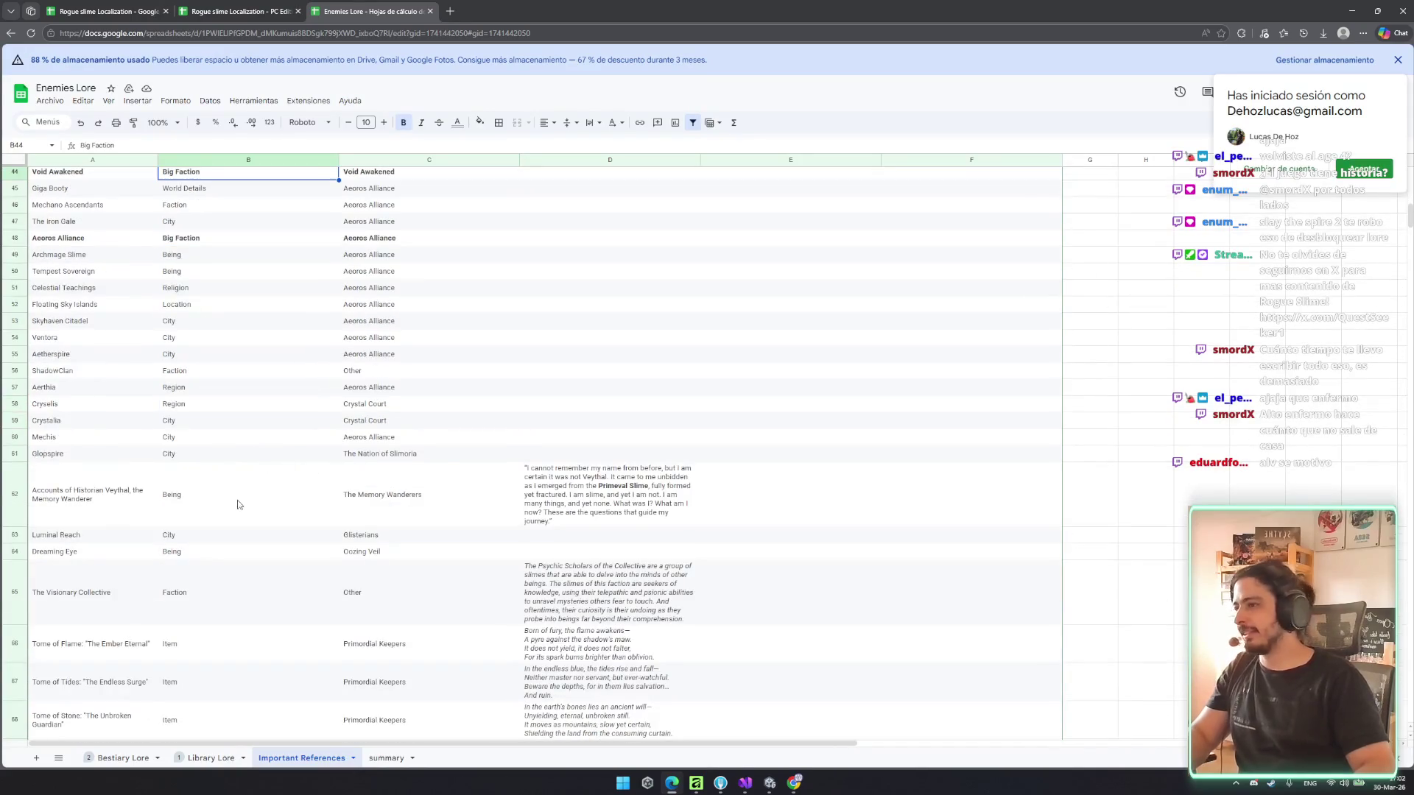
left_click(240, 536)
scroll(265, 508, "down", 5)
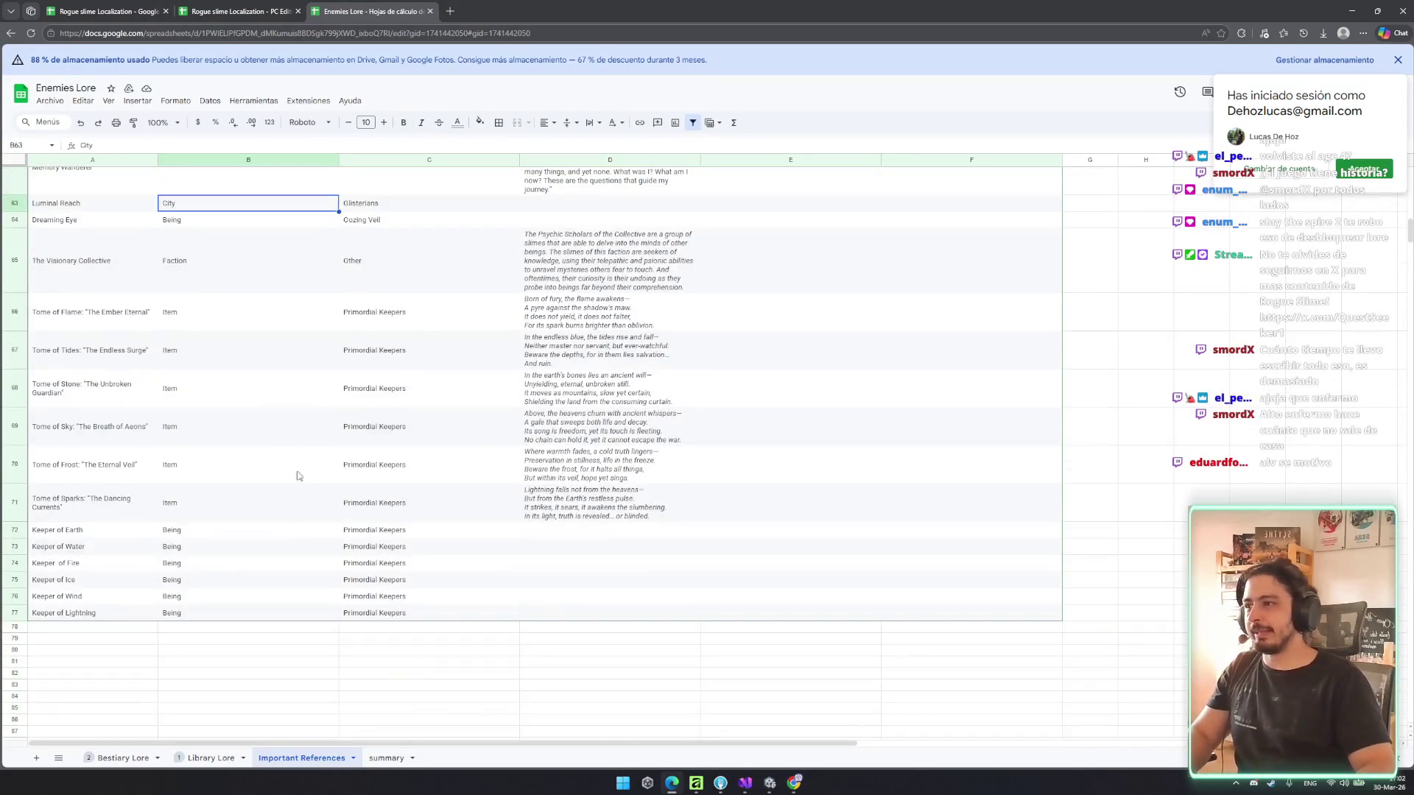
scroll(633, 402, "up", 10)
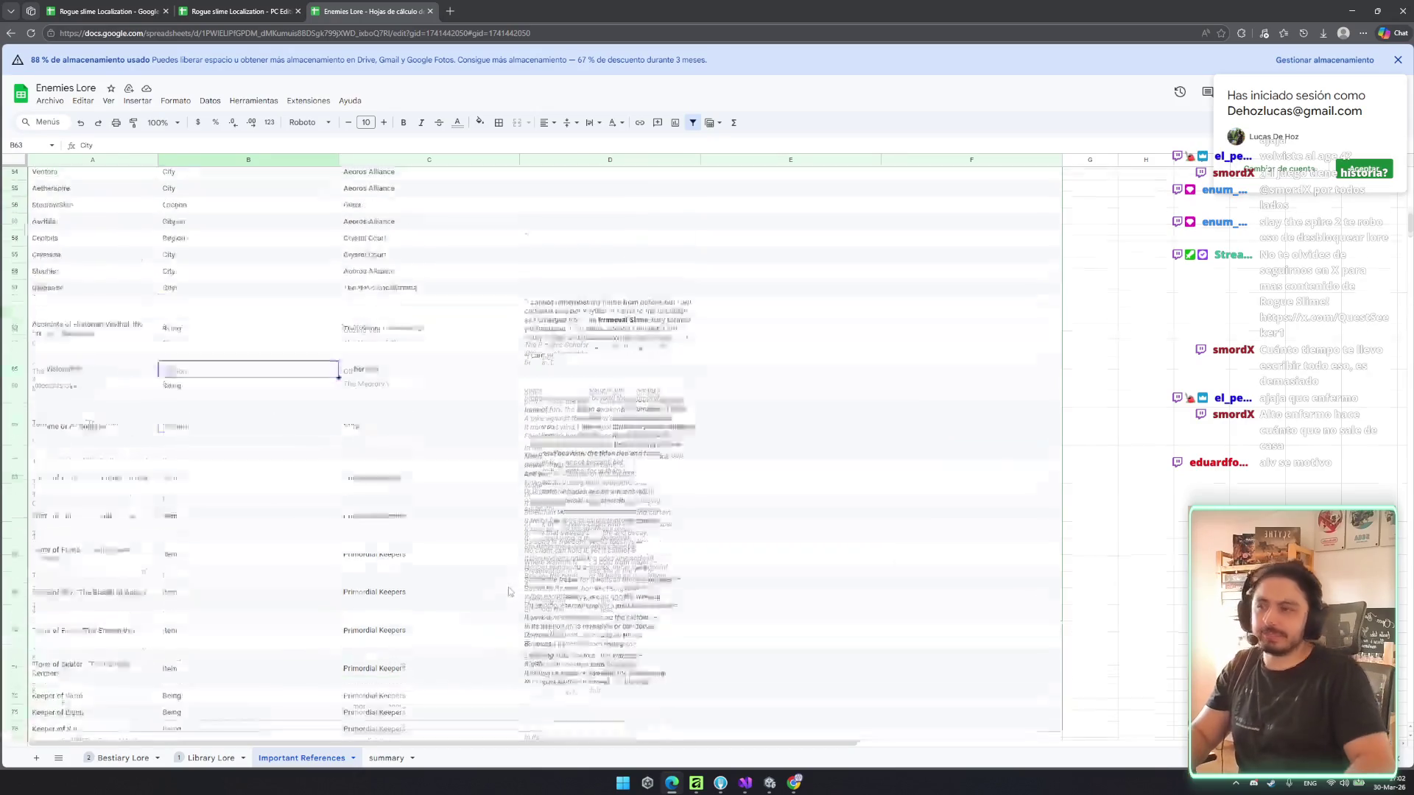
- Open the summary sheet's Rogue Slime Lore Overview slides, close them, and return to the PC Edition spreadsheet
left_click(379, 760)
left_click(137, 174)
left_click(128, 190)
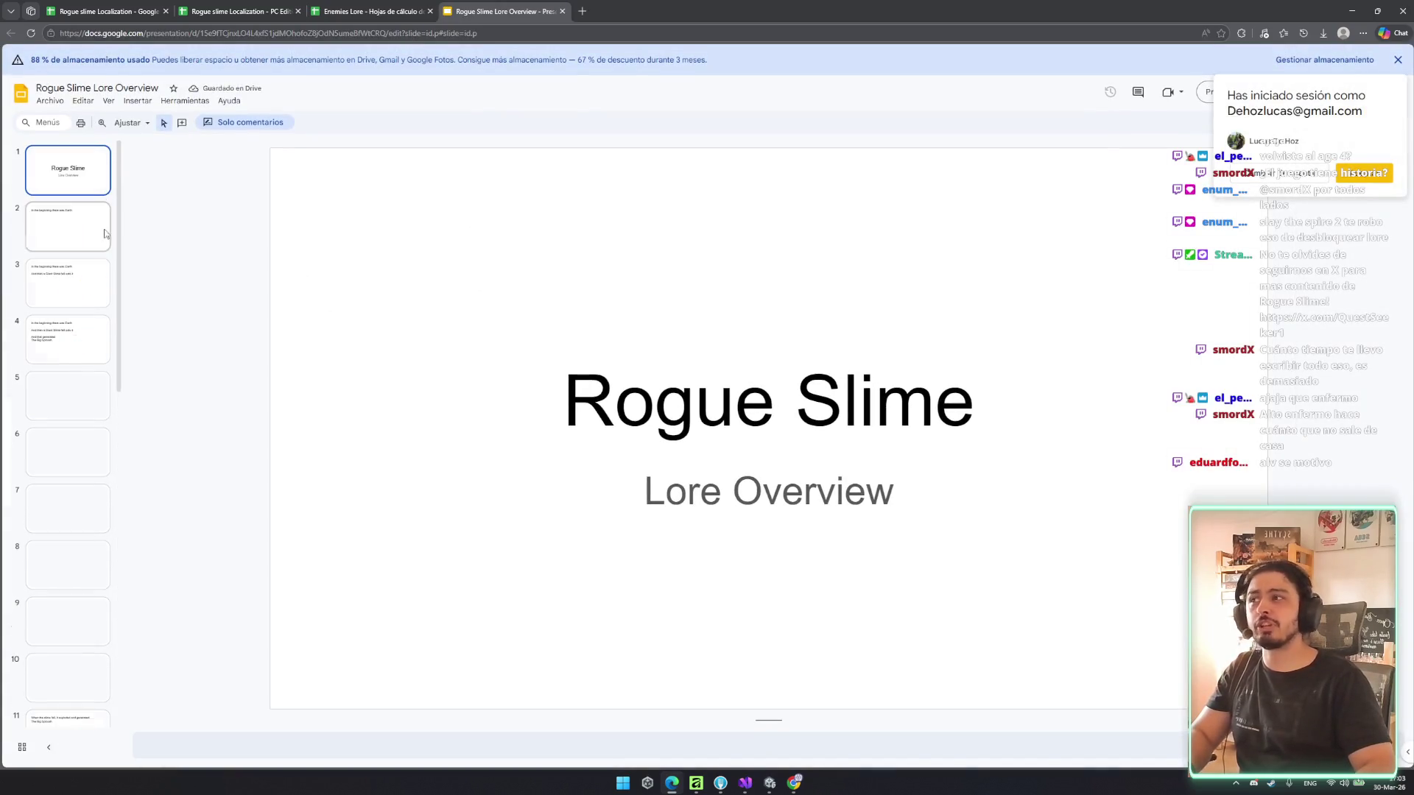
left_click(563, 11)
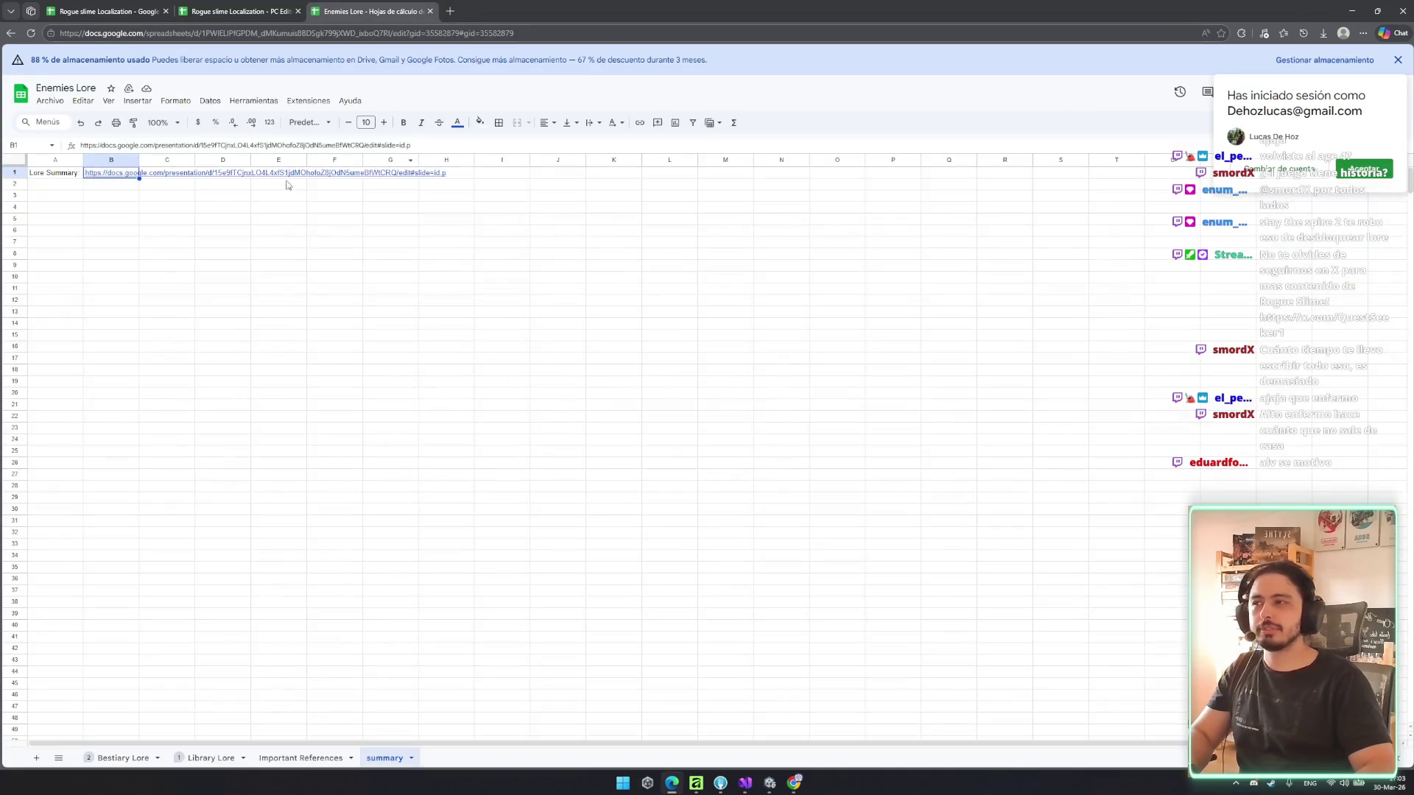
left_click(213, 9)
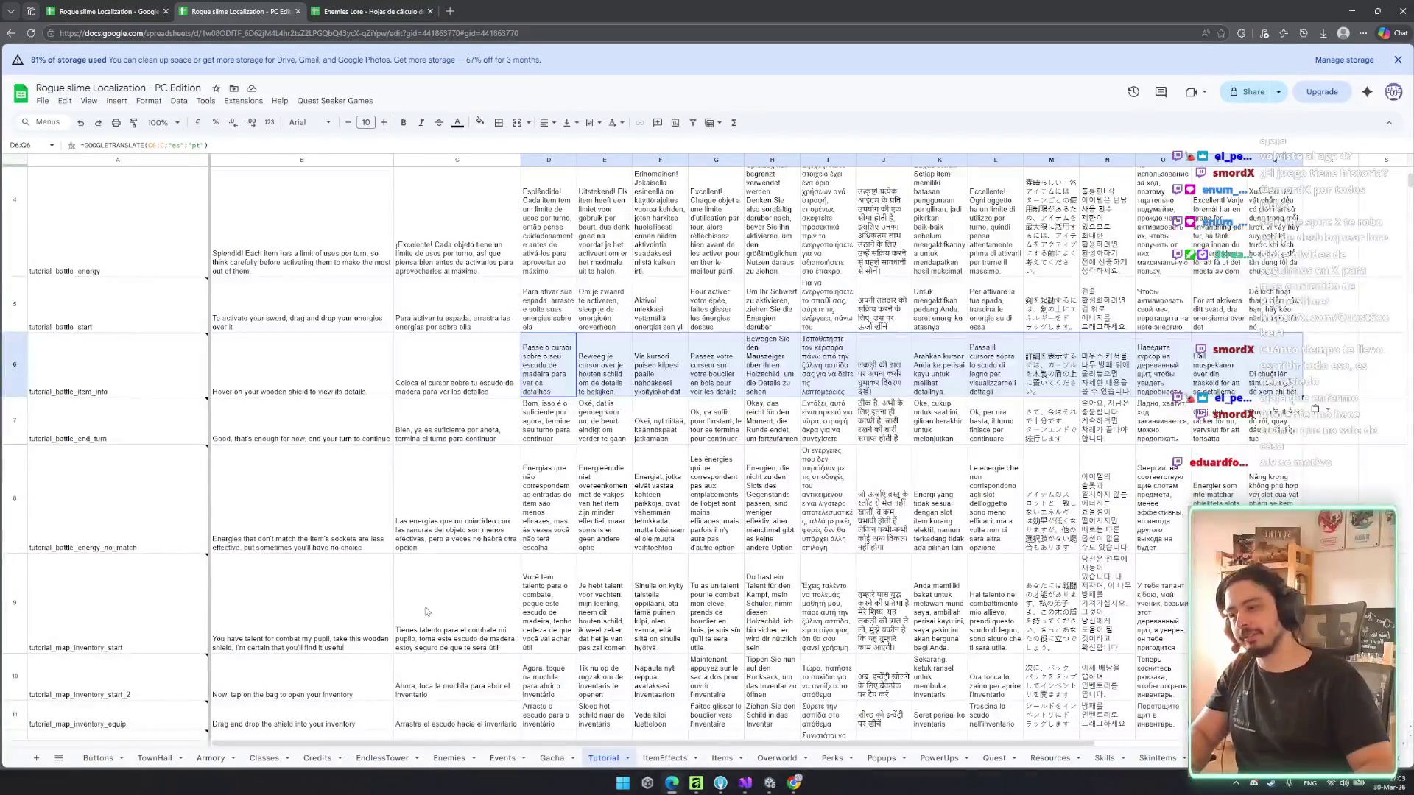
- Browse the Enemies Lore Bestiary Lore sheet, then close that spreadsheet
scroll(413, 593, "down", 5)
scroll(469, 589, "down", 3)
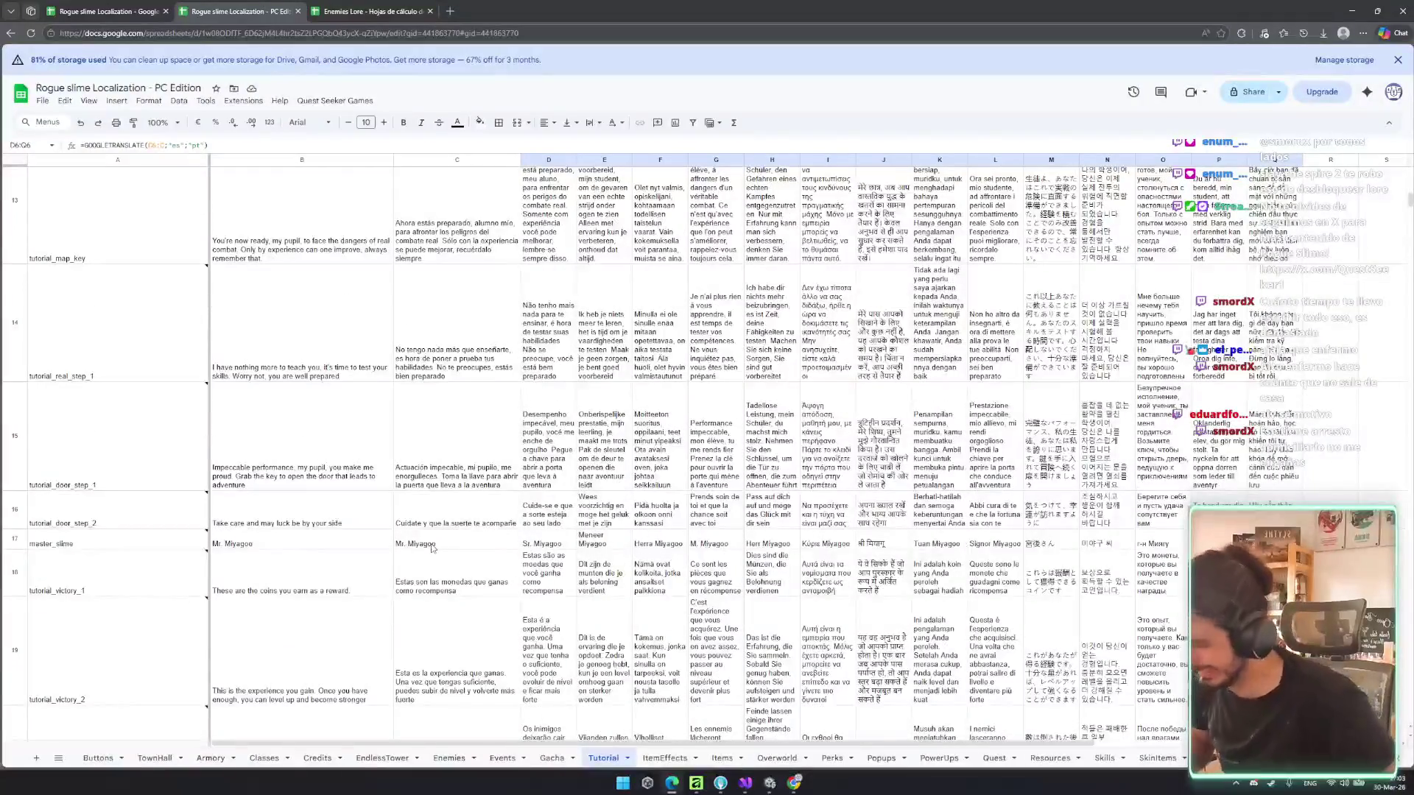
scroll(451, 612, "down", 2)
scroll(475, 529, "up", 5)
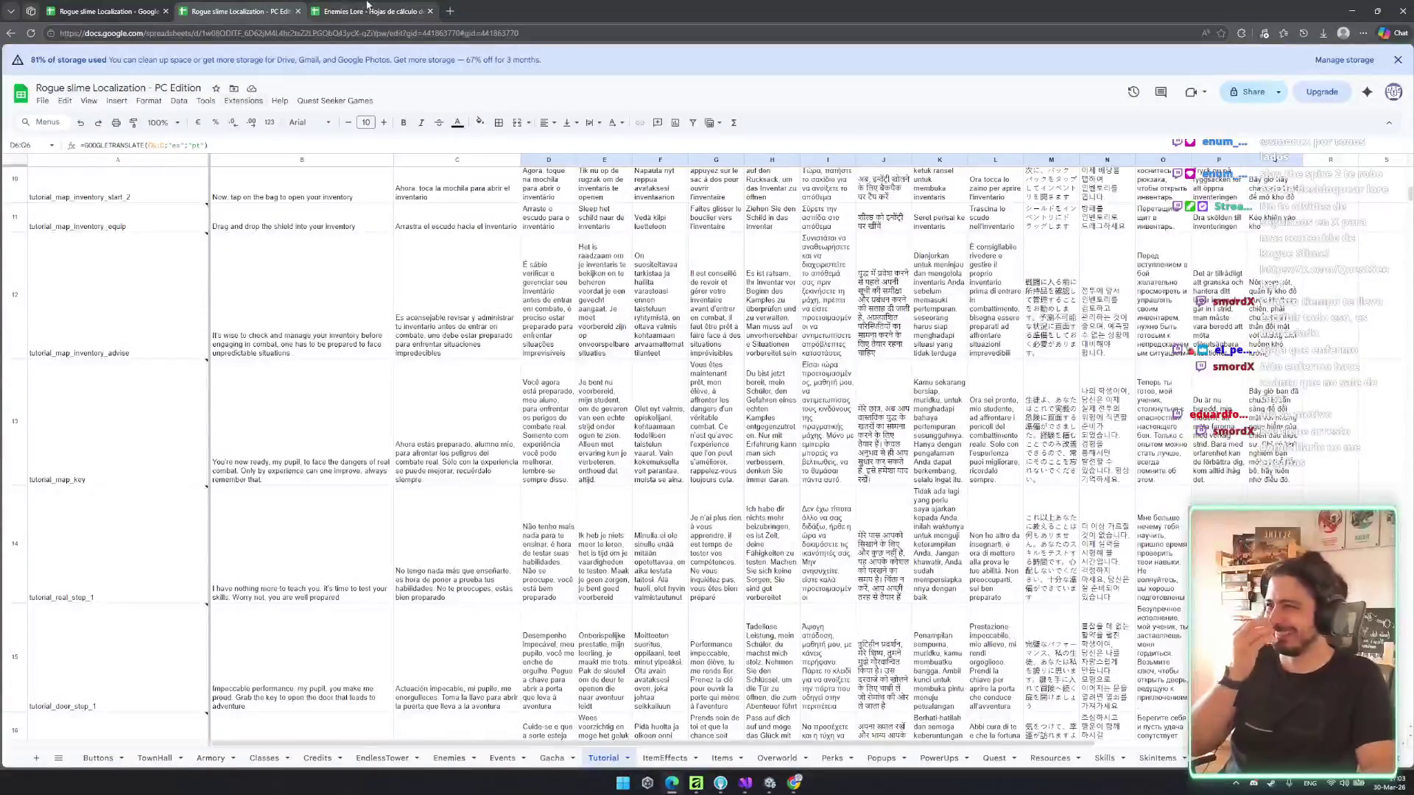
left_click(372, 11)
left_click(123, 758)
scroll(1042, 431, "down", 5)
left_click_drag(1408, 369, 1408, 571)
scroll(1328, 197, "up", 15)
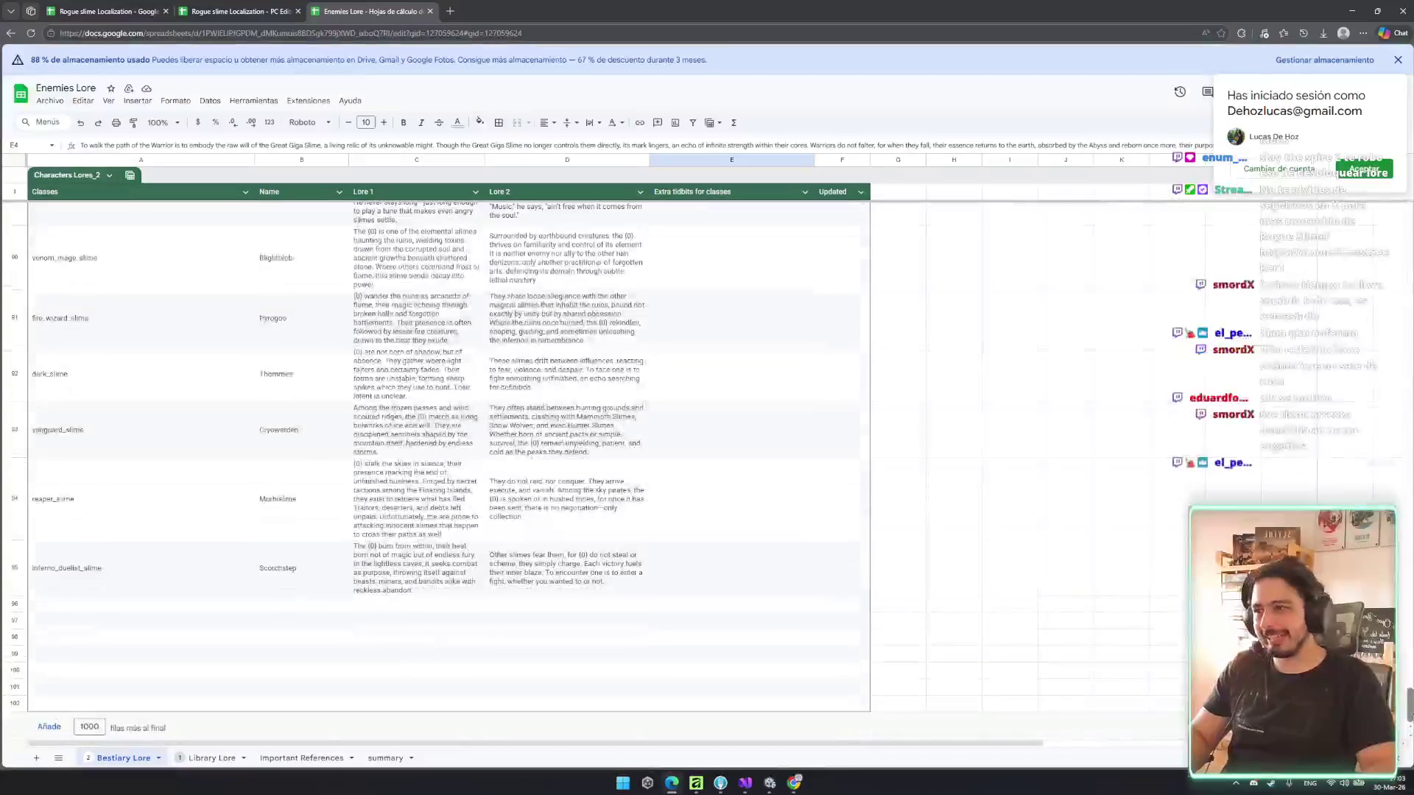
left_click(1043, 425)
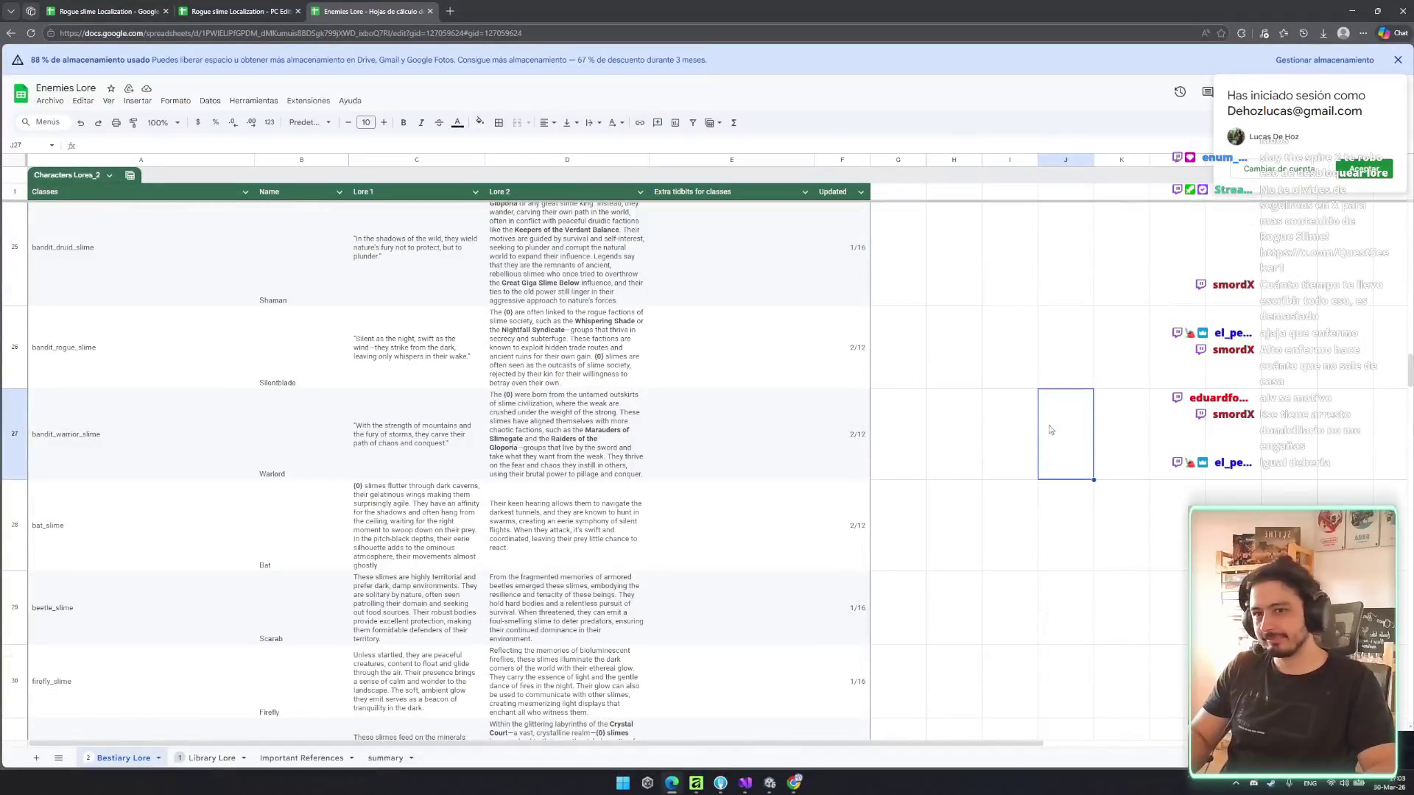
left_click(1098, 506)
key("ctrl+w")
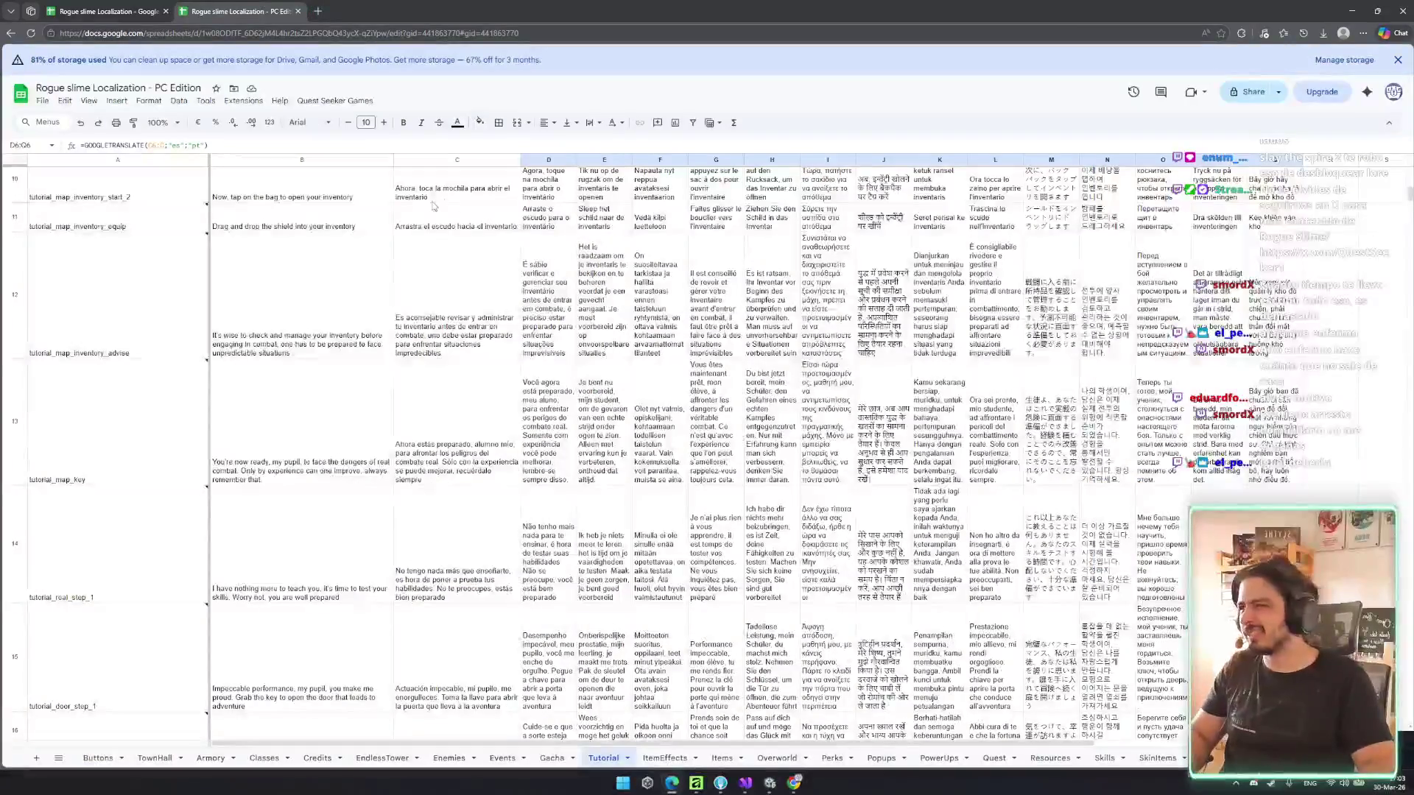
- Review the Spanish tutorial lines in C12, C11 and C8 of the Tutorial sheet
left_click(605, 452)
left_click(486, 324)
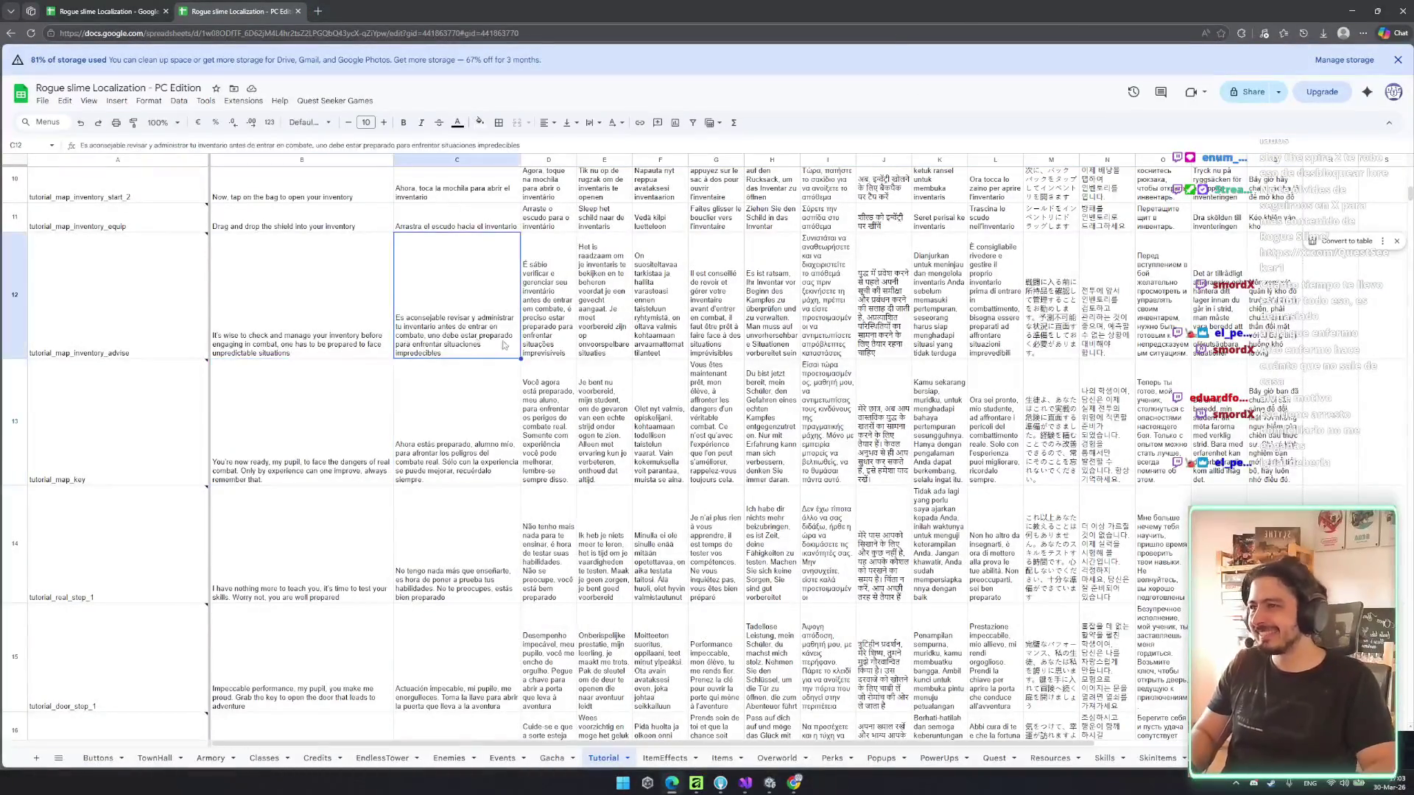
scroll(498, 384, "up", 2)
left_click(498, 384)
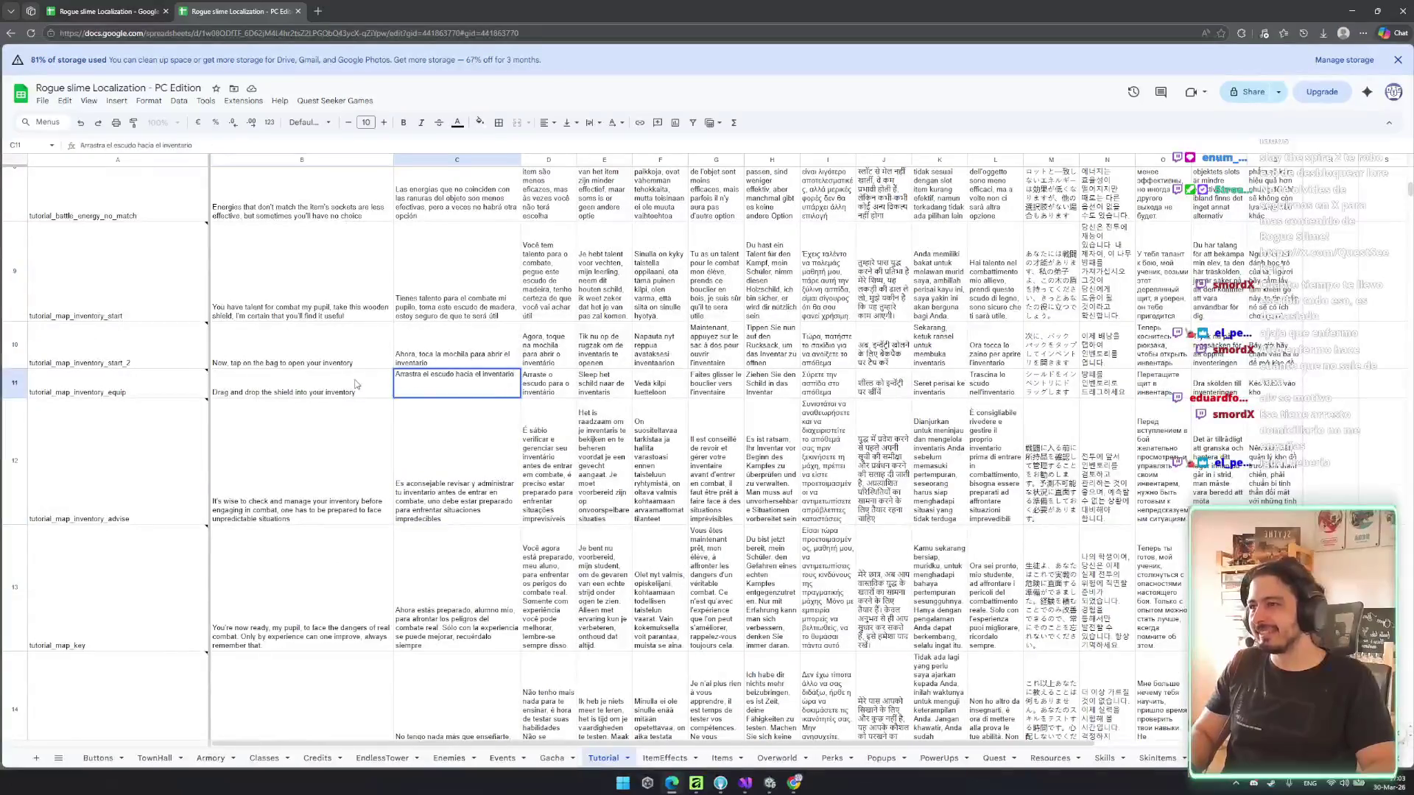
left_click(356, 384)
scroll(356, 383, "up", 1)
left_click(343, 350)
scroll(449, 368, "up", 2)
left_click(466, 353)
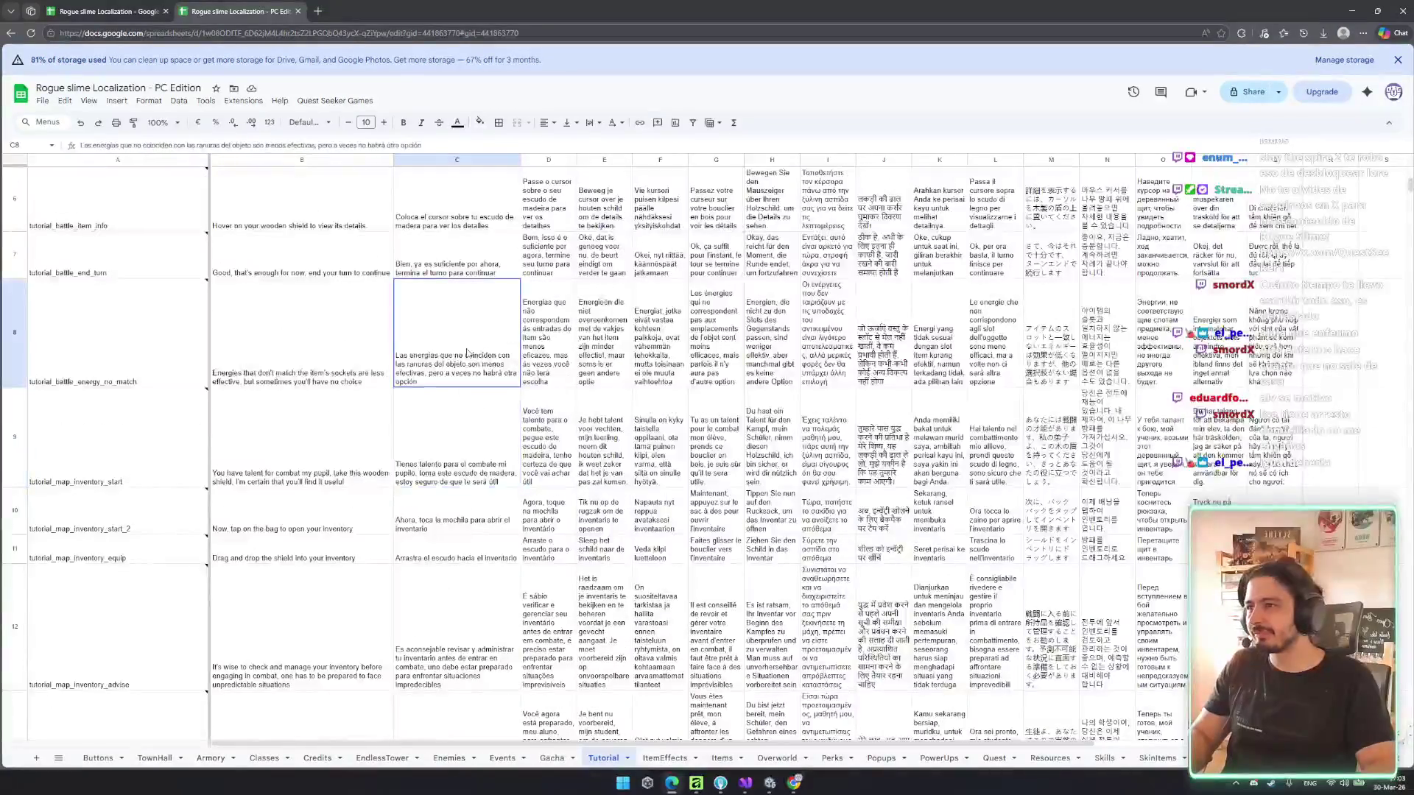
scroll(507, 386, "down", 2)
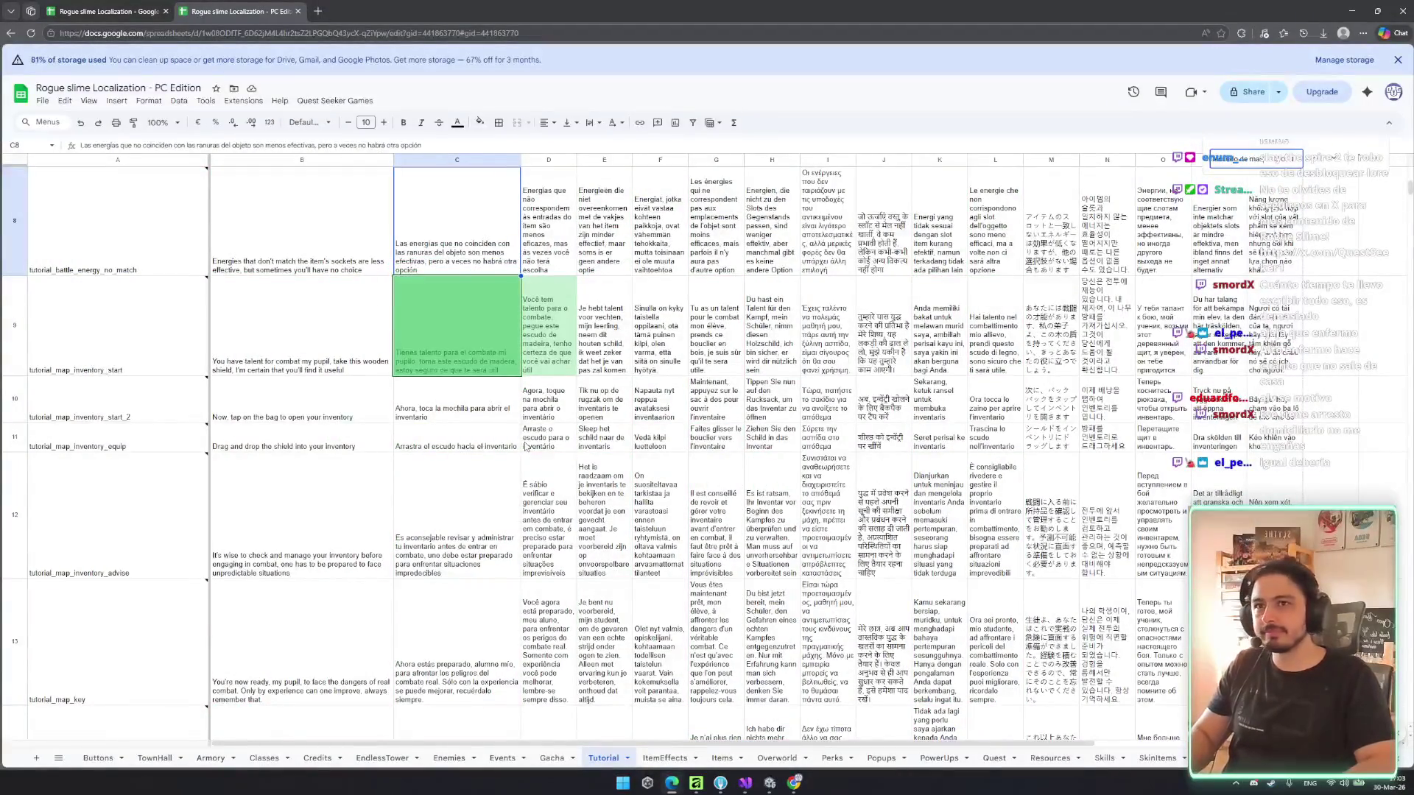
scroll(526, 447, "up", 2)
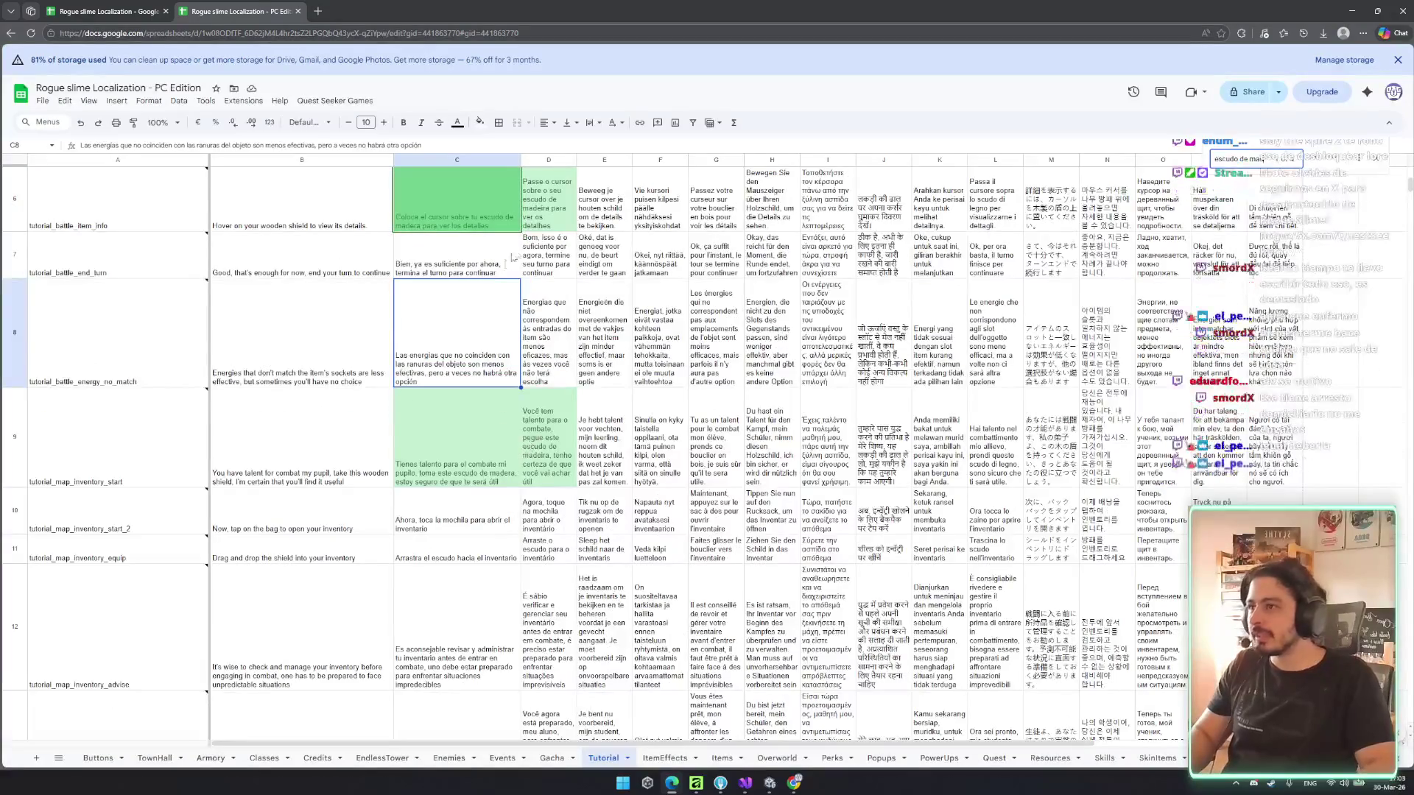
- Inspect the wooden shield text in C6 and its Portuguese and Dutch formulas in D6 and E6
left_click(445, 213)
left_click(561, 214)
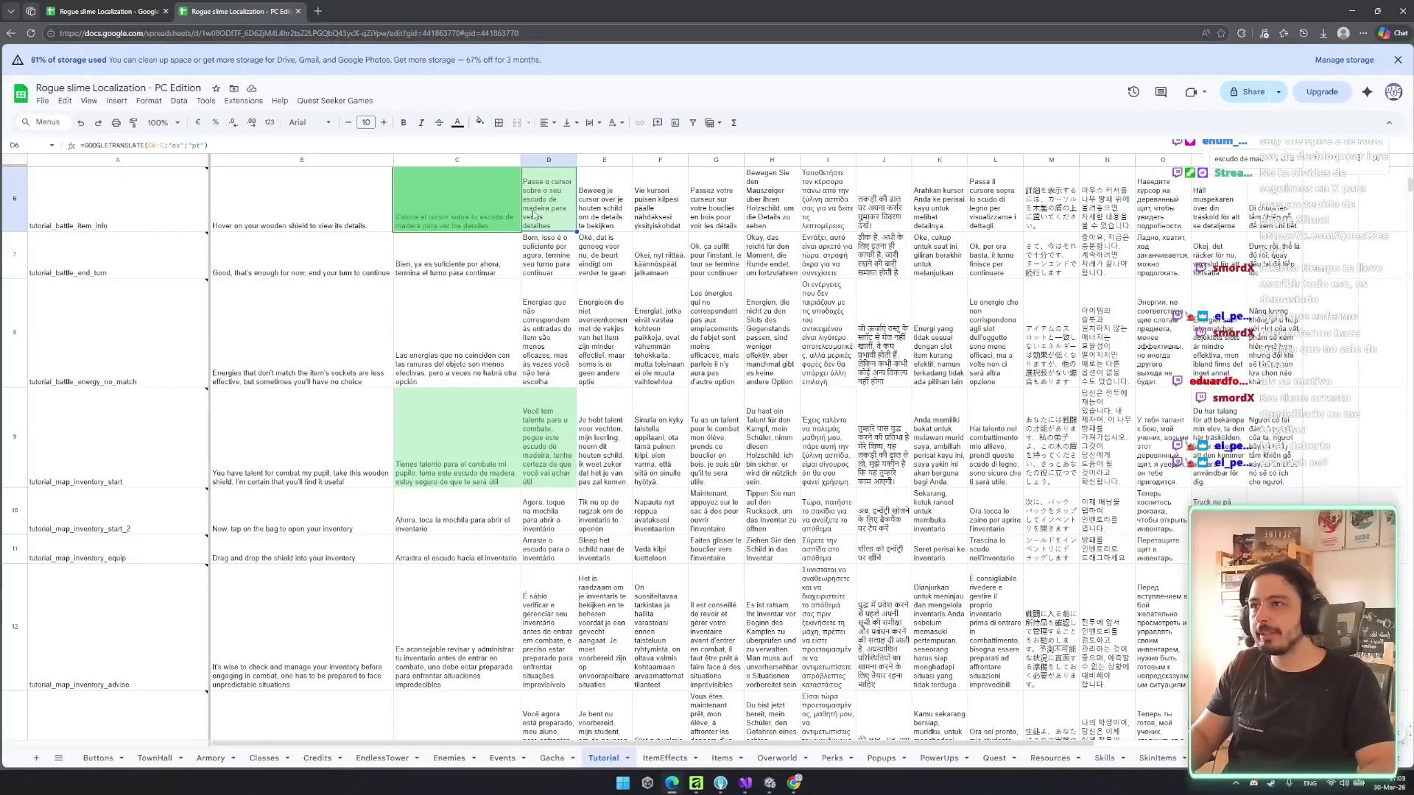
left_click(612, 217)
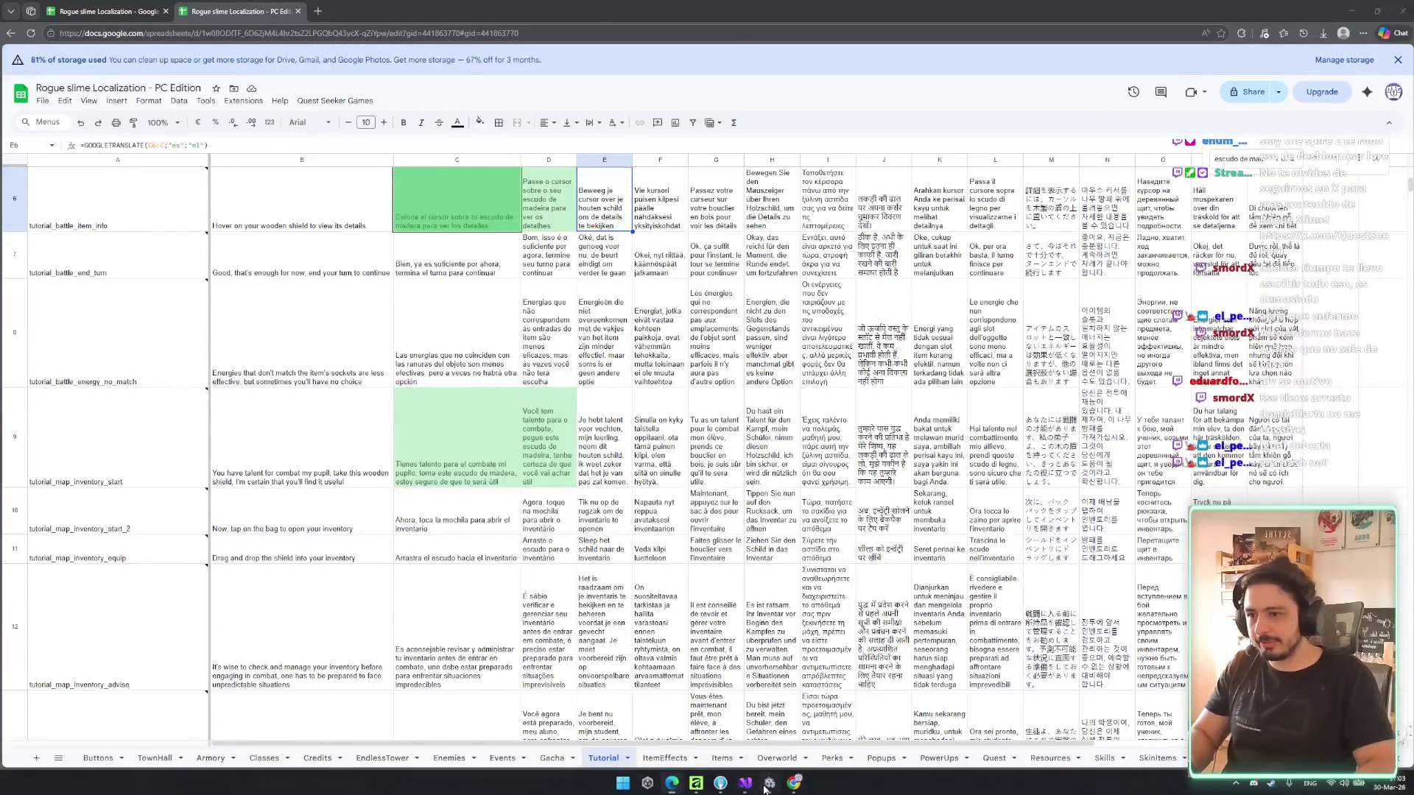
left_click(768, 779)
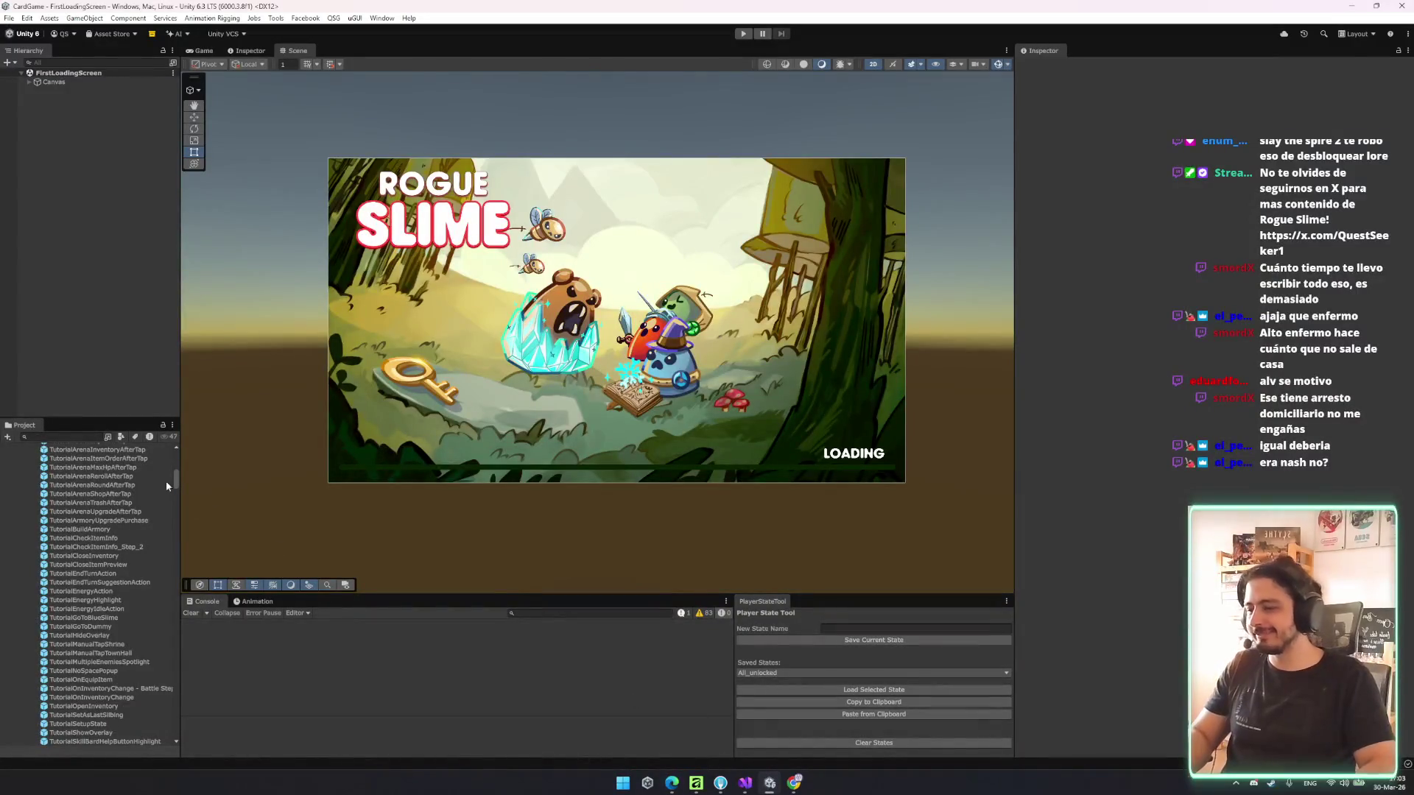
- Search the Project panel for 'tutorial' and select the Tutorial String Table Collection, then bring up Discord
left_click(67, 436)
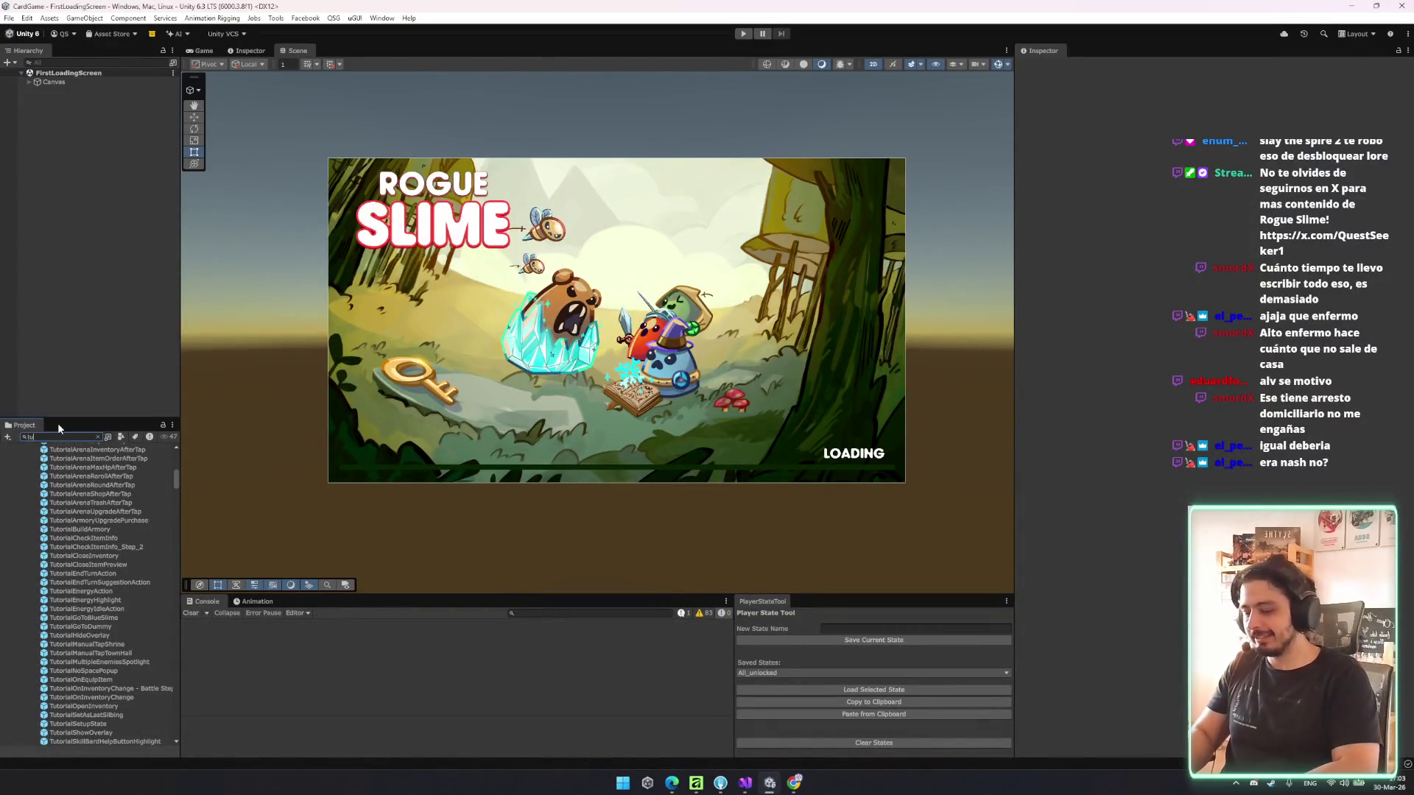
type("torial")
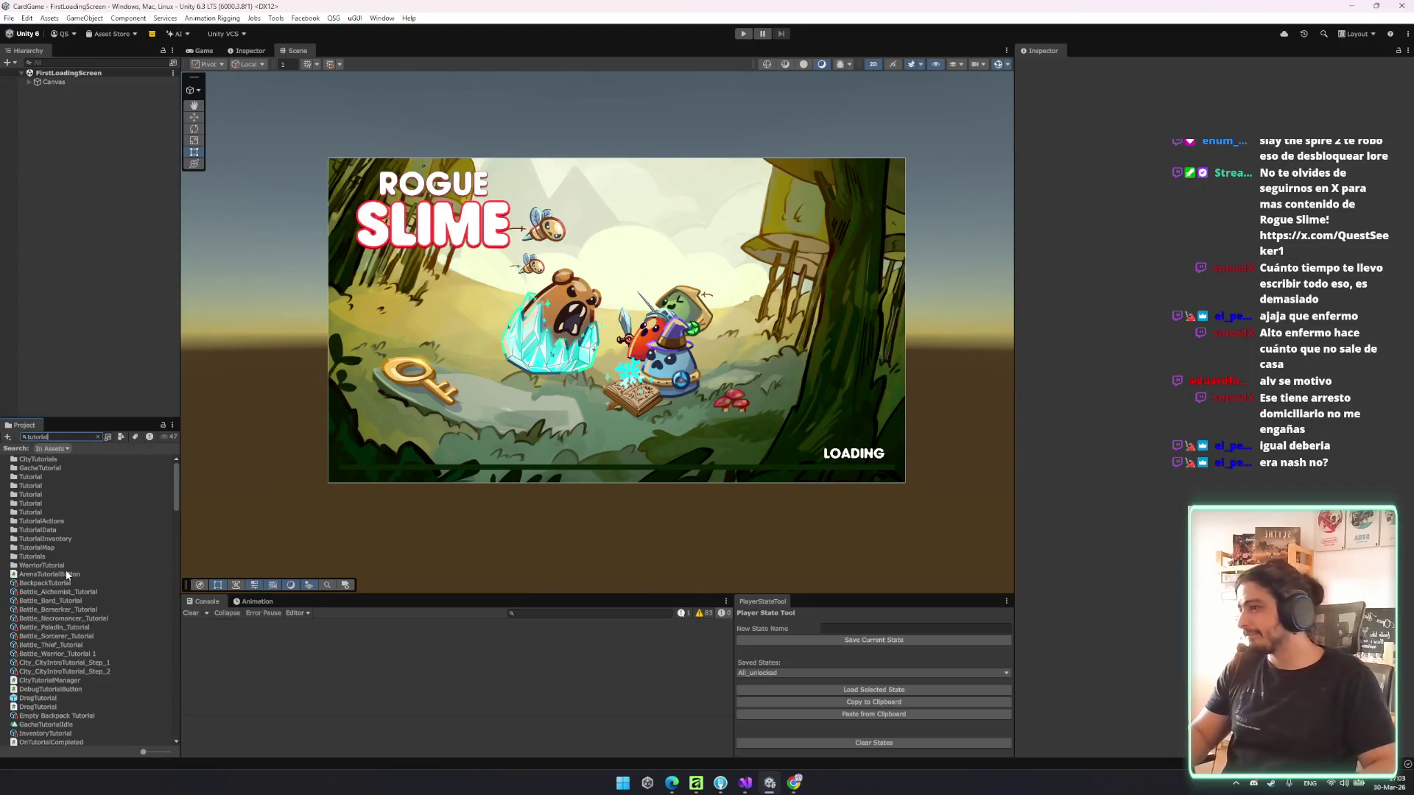
scroll(73, 577, "down", 10)
left_click(26, 610)
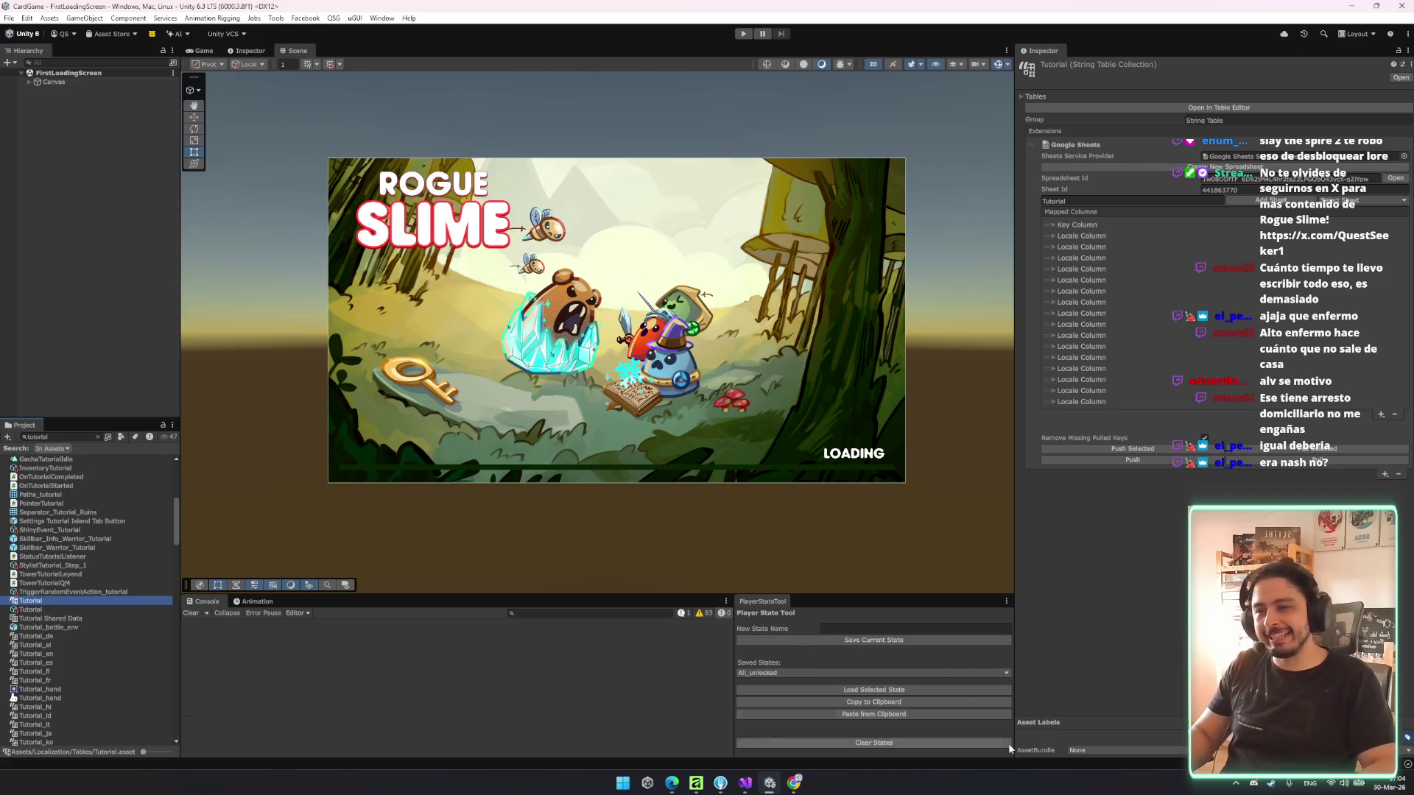
left_click(1254, 785)
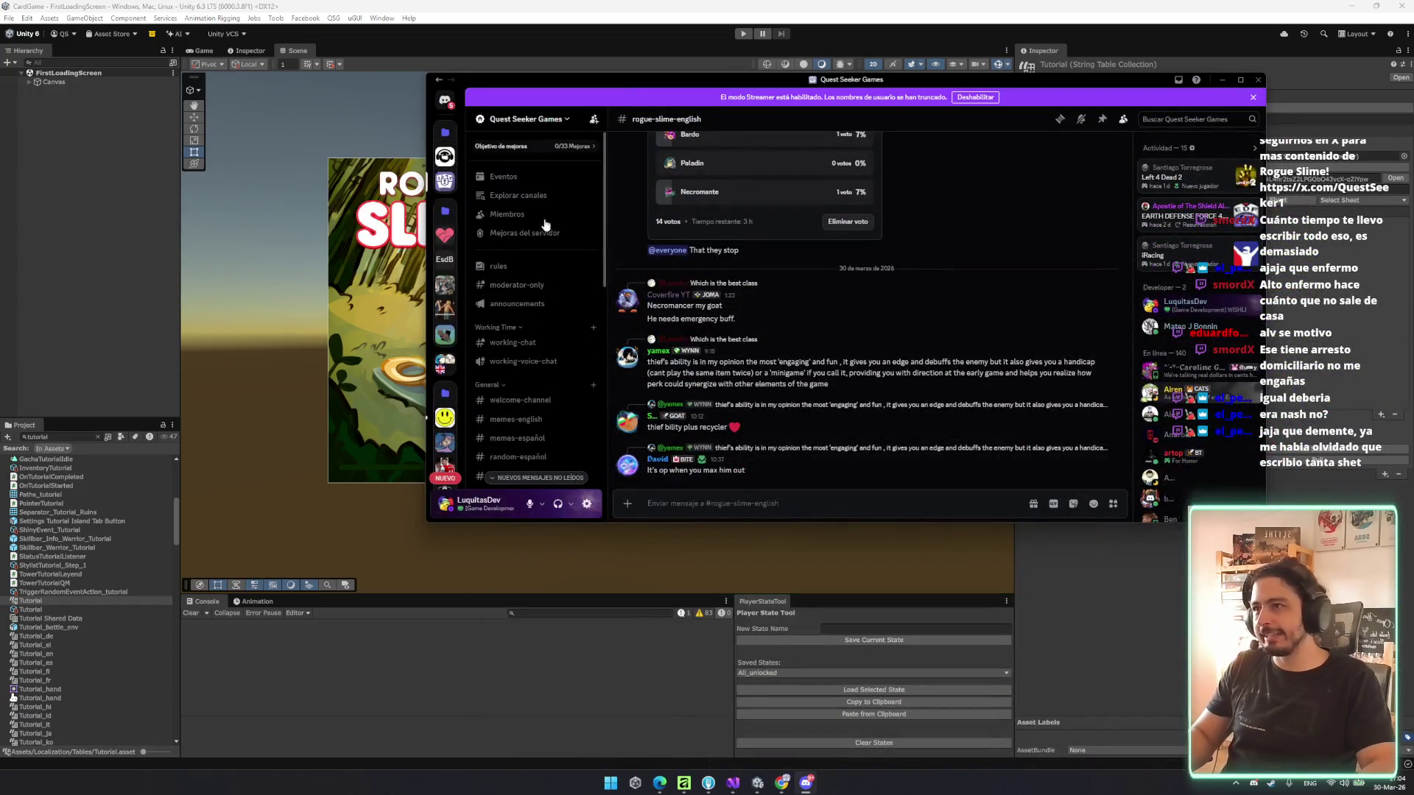
- Browse the server's Miembros list, return to #rogue-slime-english, then close Discord
left_click(520, 212)
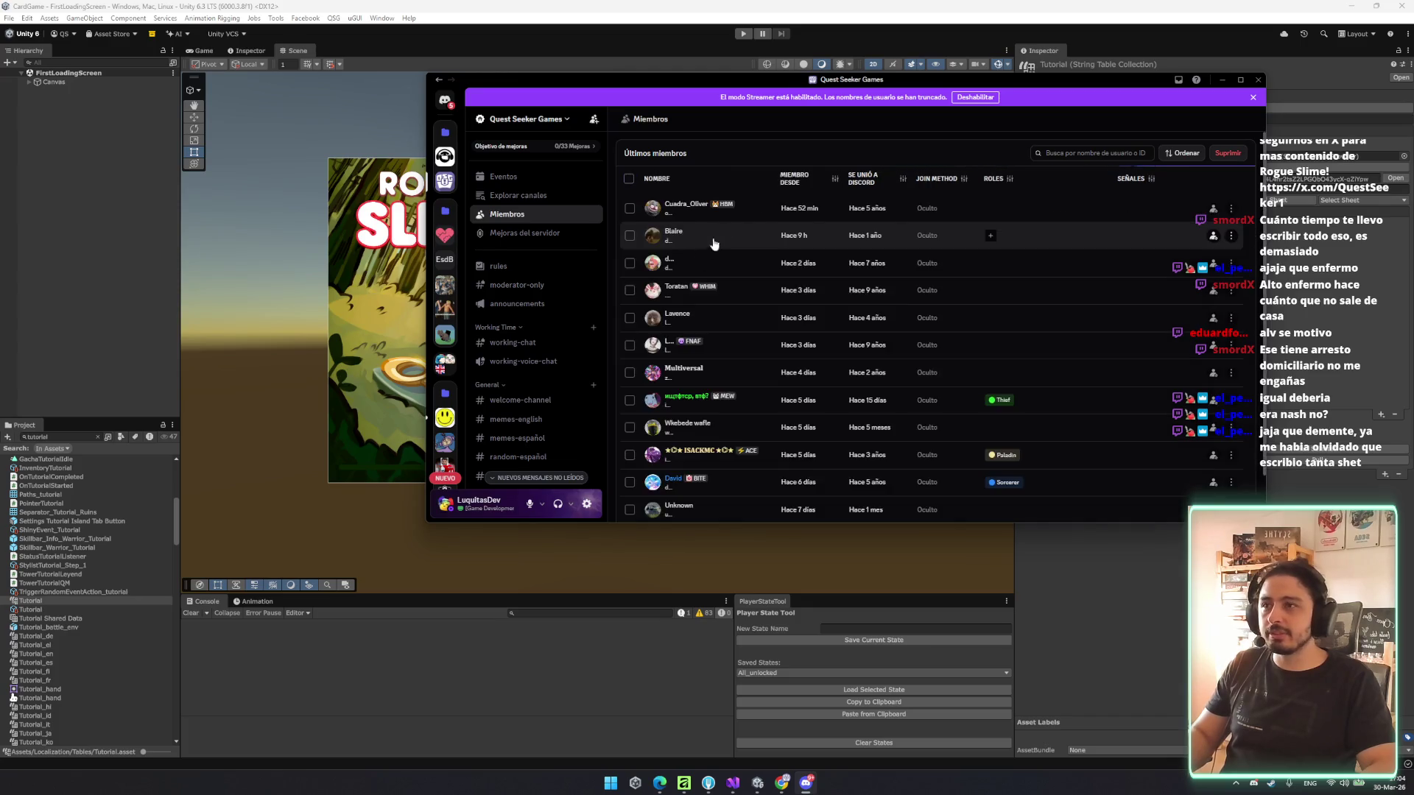
scroll(761, 430, "down", 1)
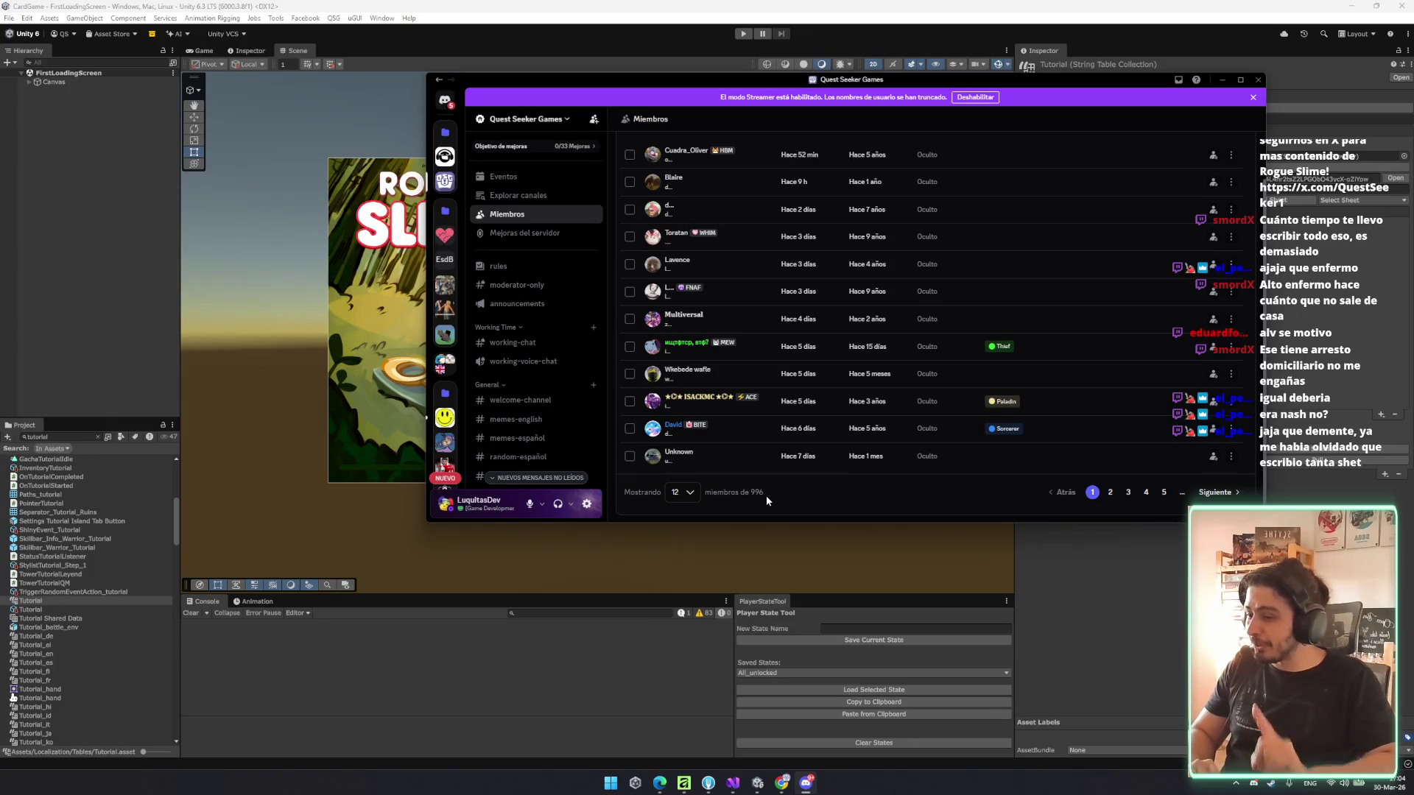
scroll(564, 332, "down", 5)
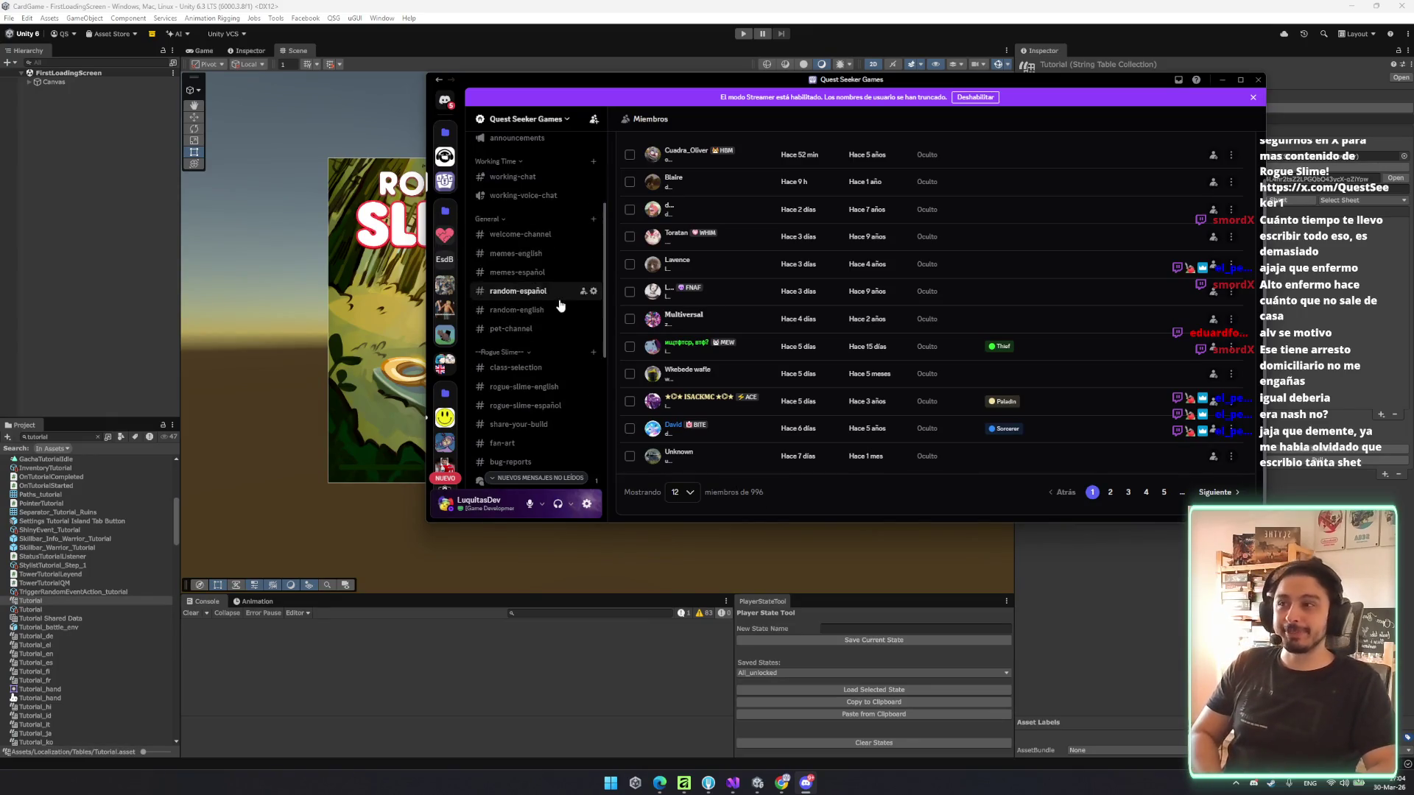
scroll(558, 376, "up", 5)
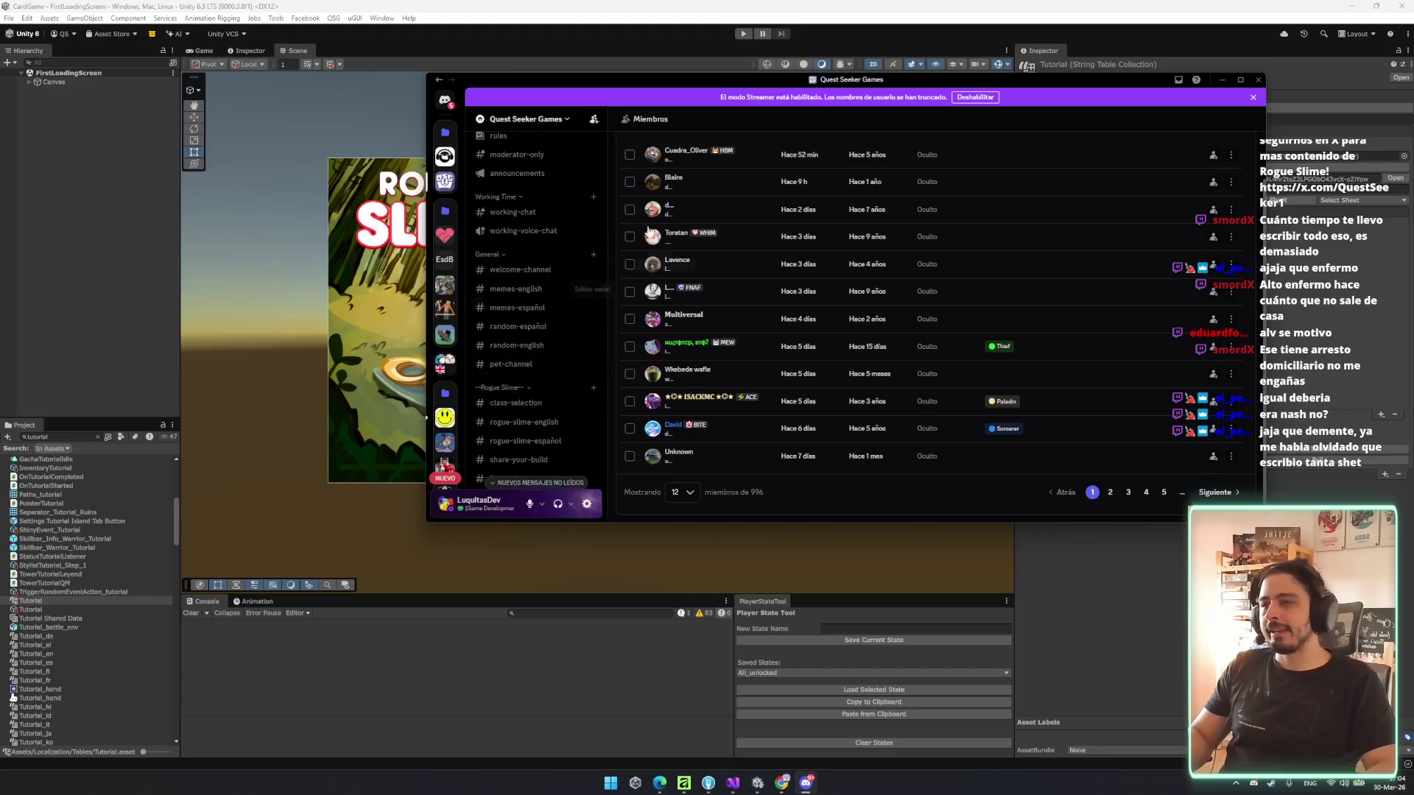
left_click(540, 431)
scroll(801, 394, "up", 5)
scroll(887, 309, "down", 5)
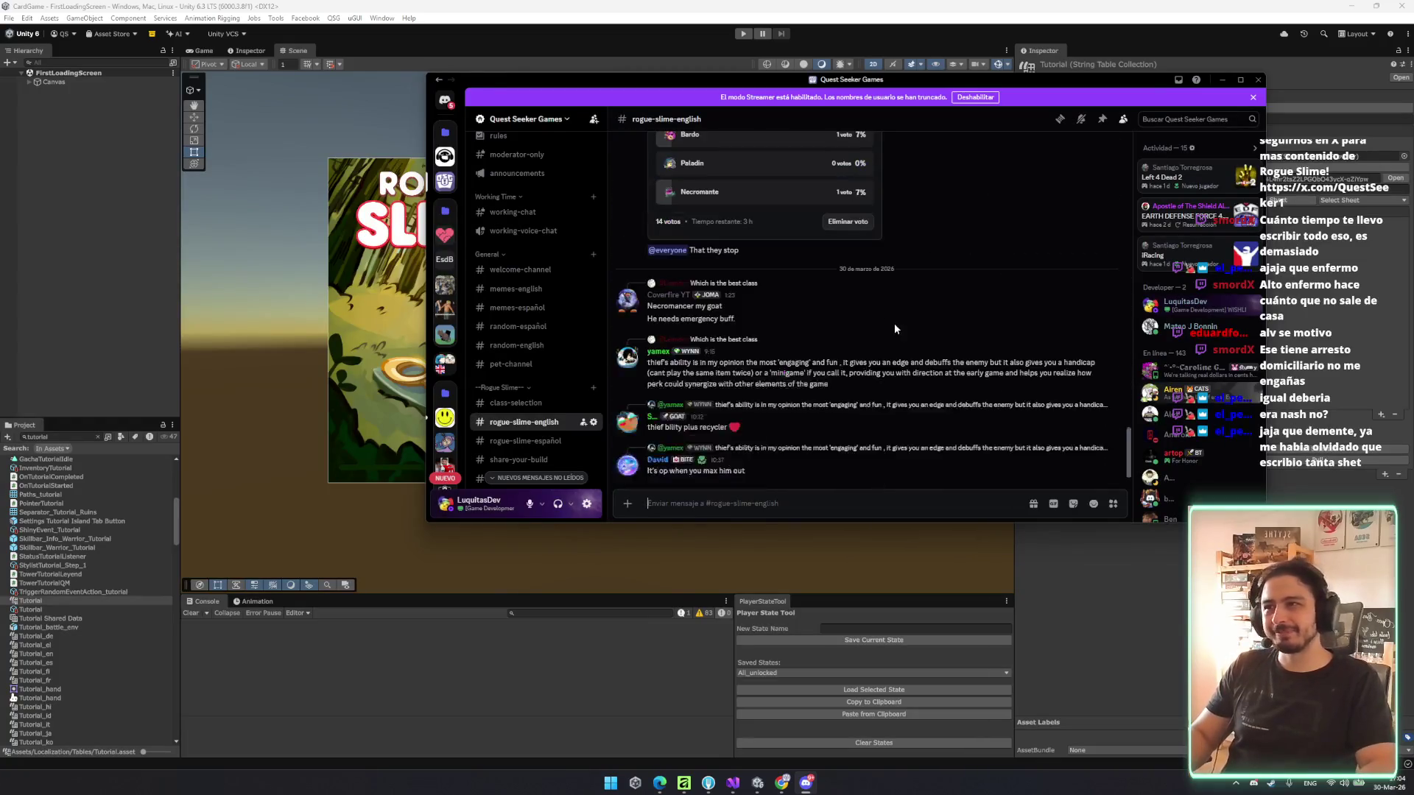
left_click(1258, 79)
left_click_drag(690, 320, 656, 333)
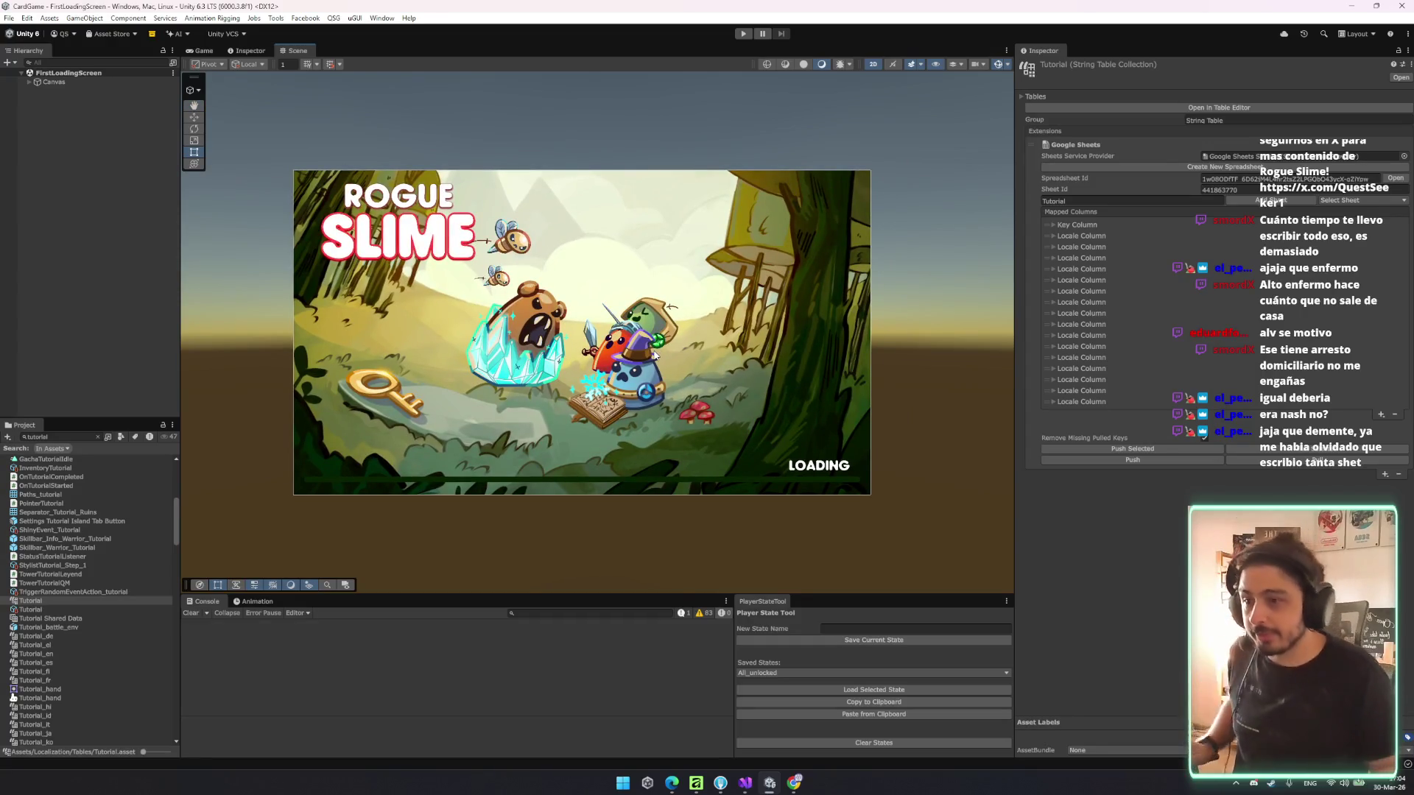
- Pull the Google Sheet's Tutorial translations into the string table collection and enter play mode
scroll(679, 294, "up", 2)
scroll(725, 194, "down", 1)
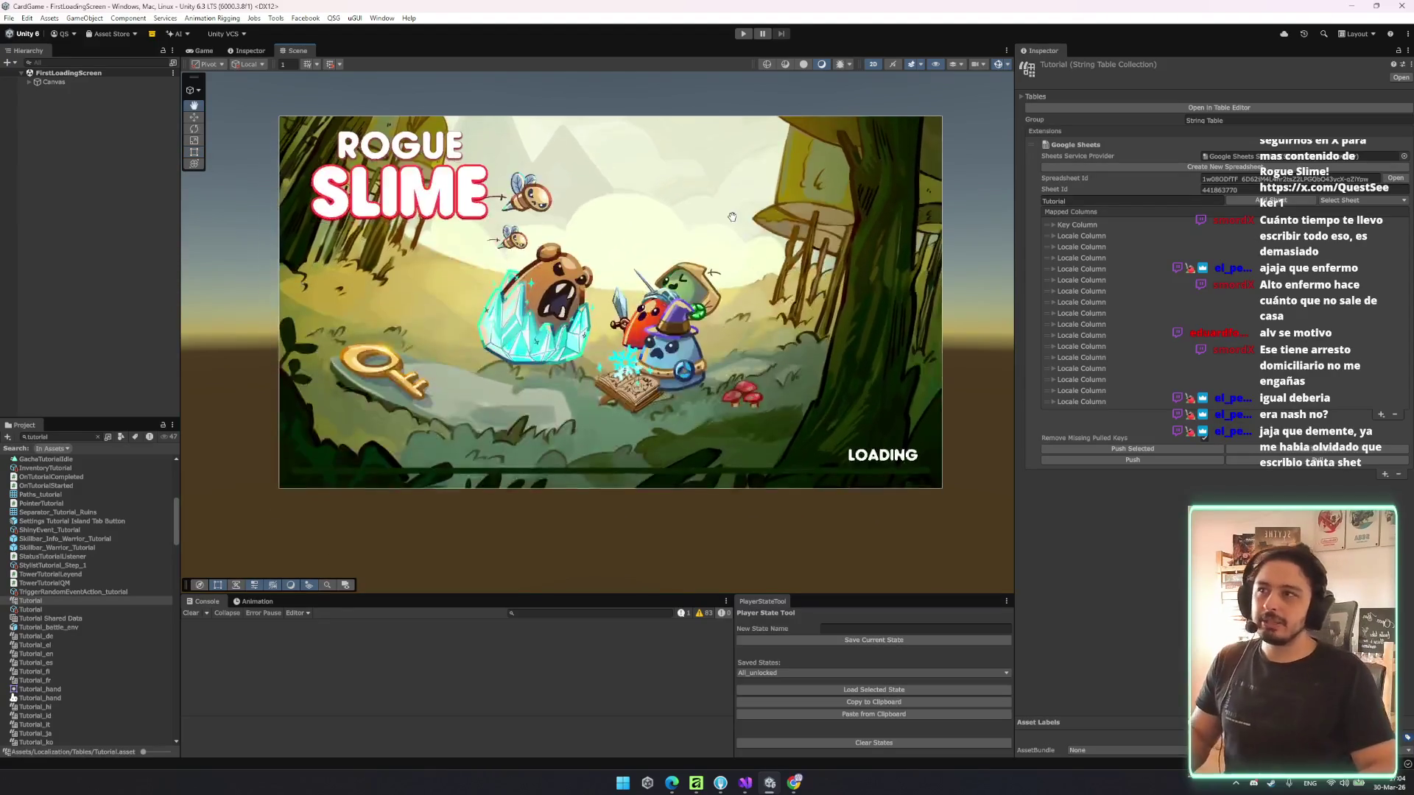
scroll(724, 194, "up", 2)
scroll(702, 212, "down", 1)
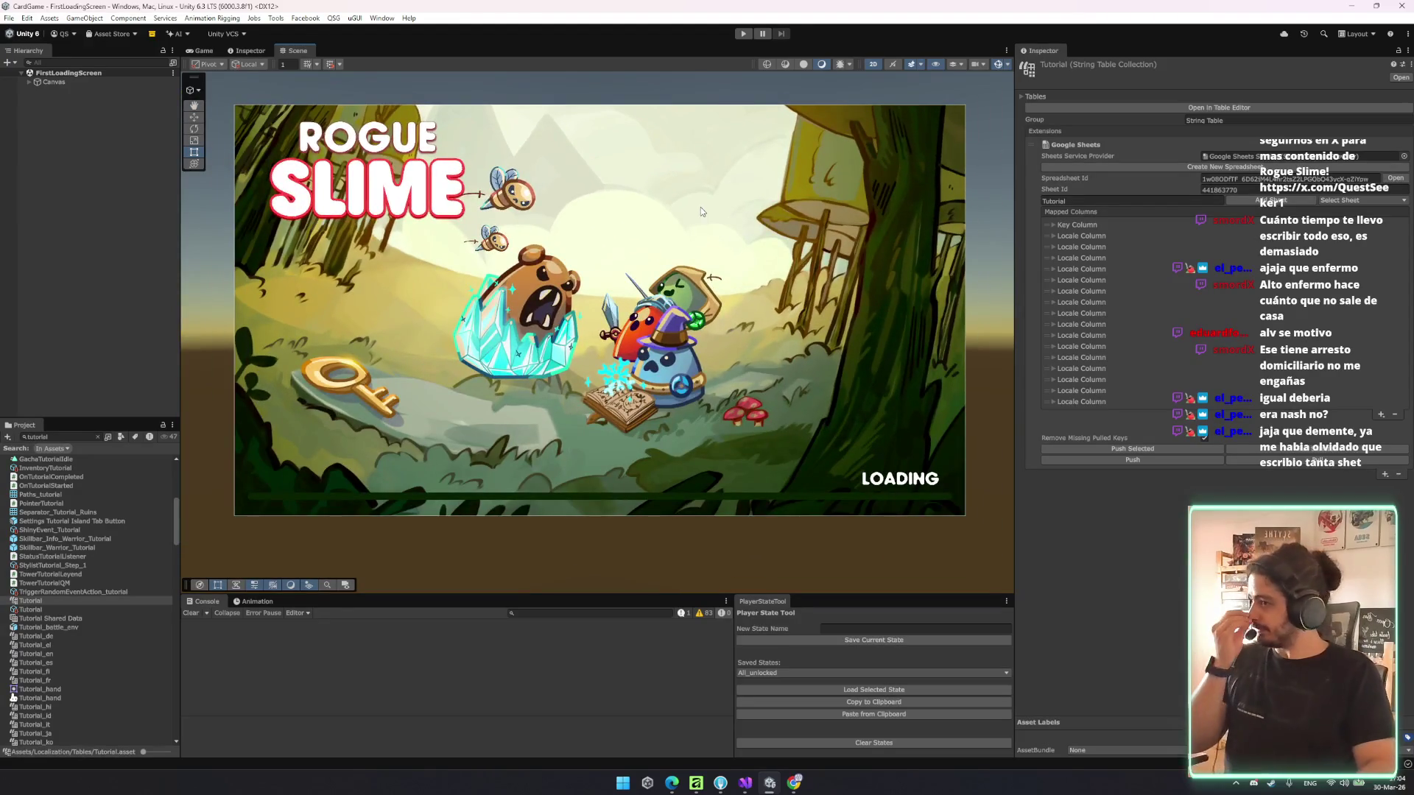
scroll(700, 212, "up", 1)
scroll(731, 301, "up", 1)
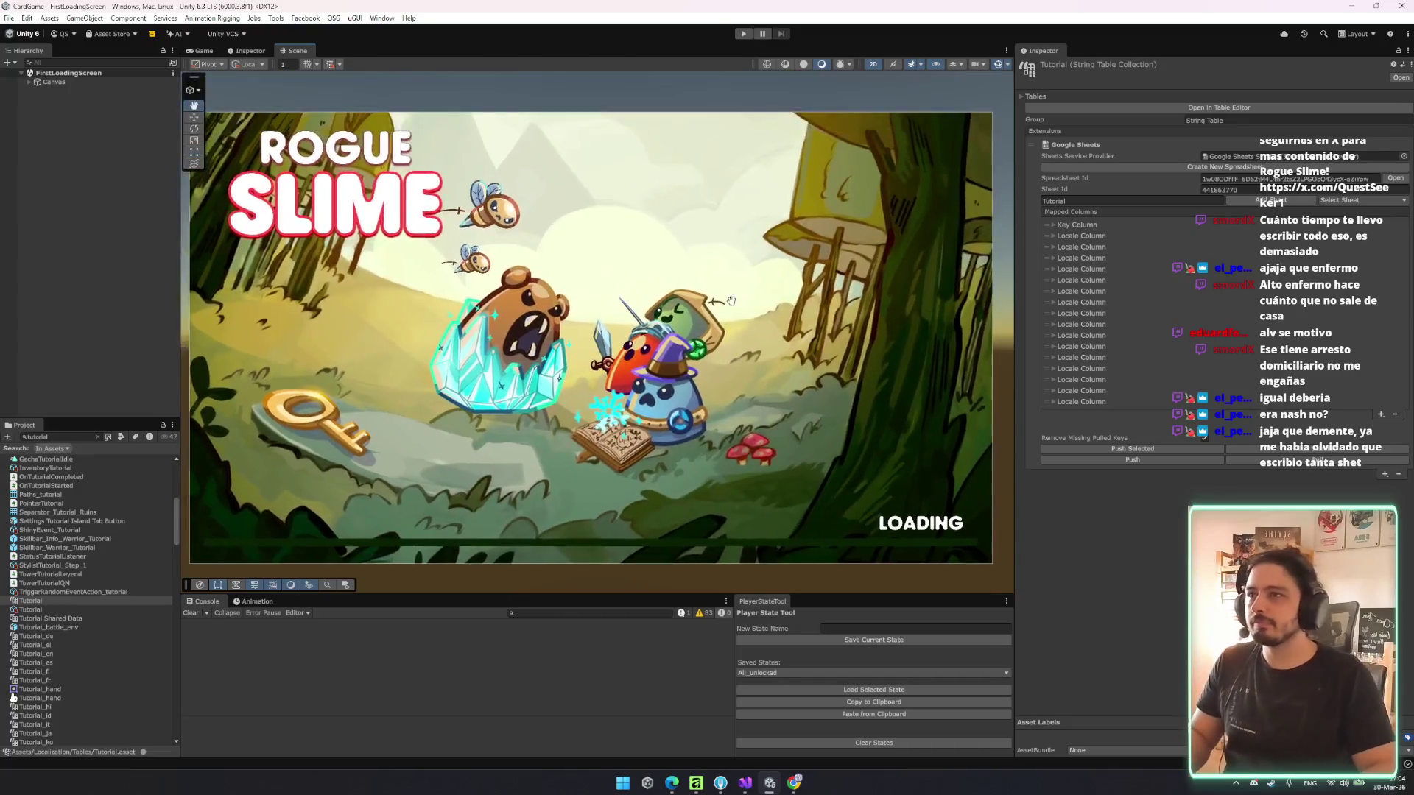
scroll(745, 248, "down", 1)
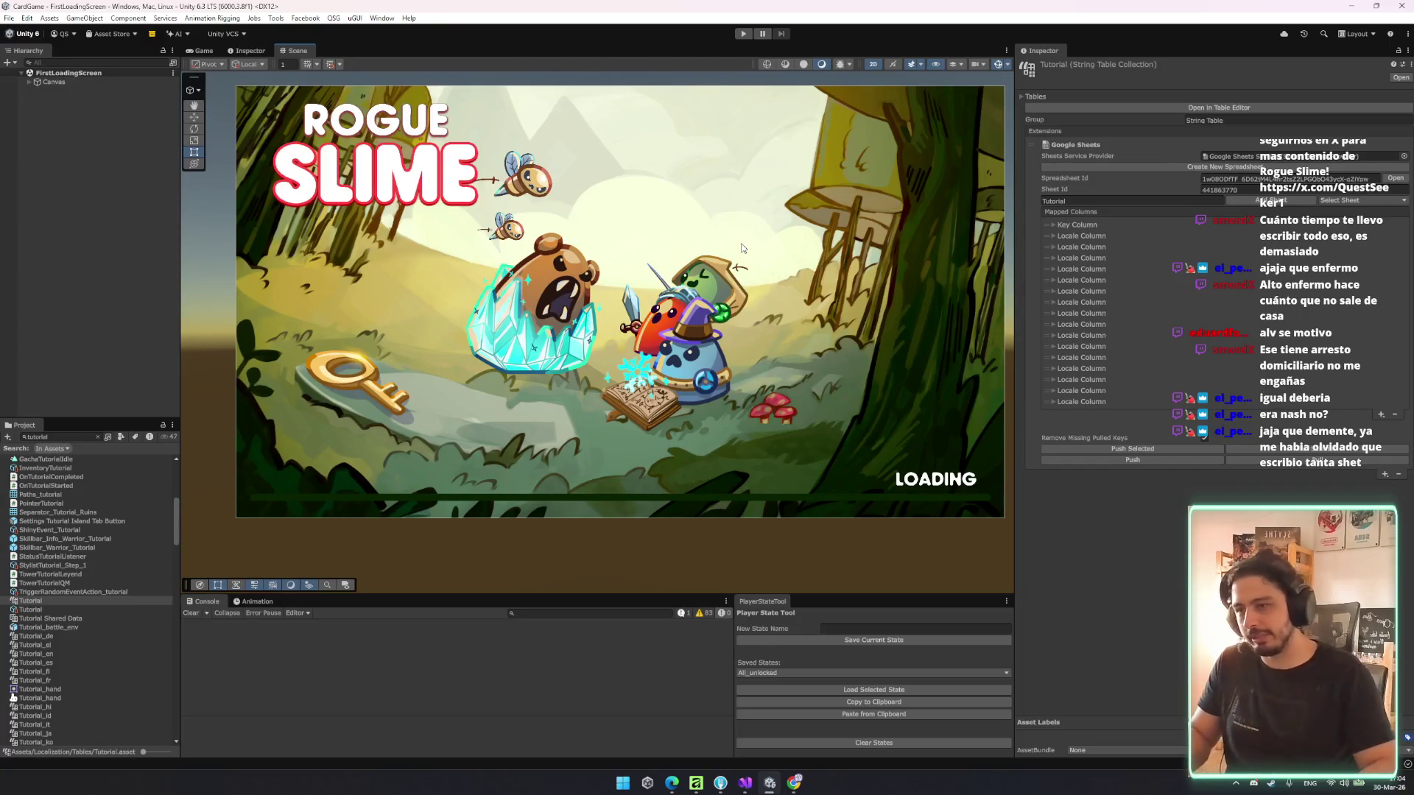
scroll(742, 248, "down", 1)
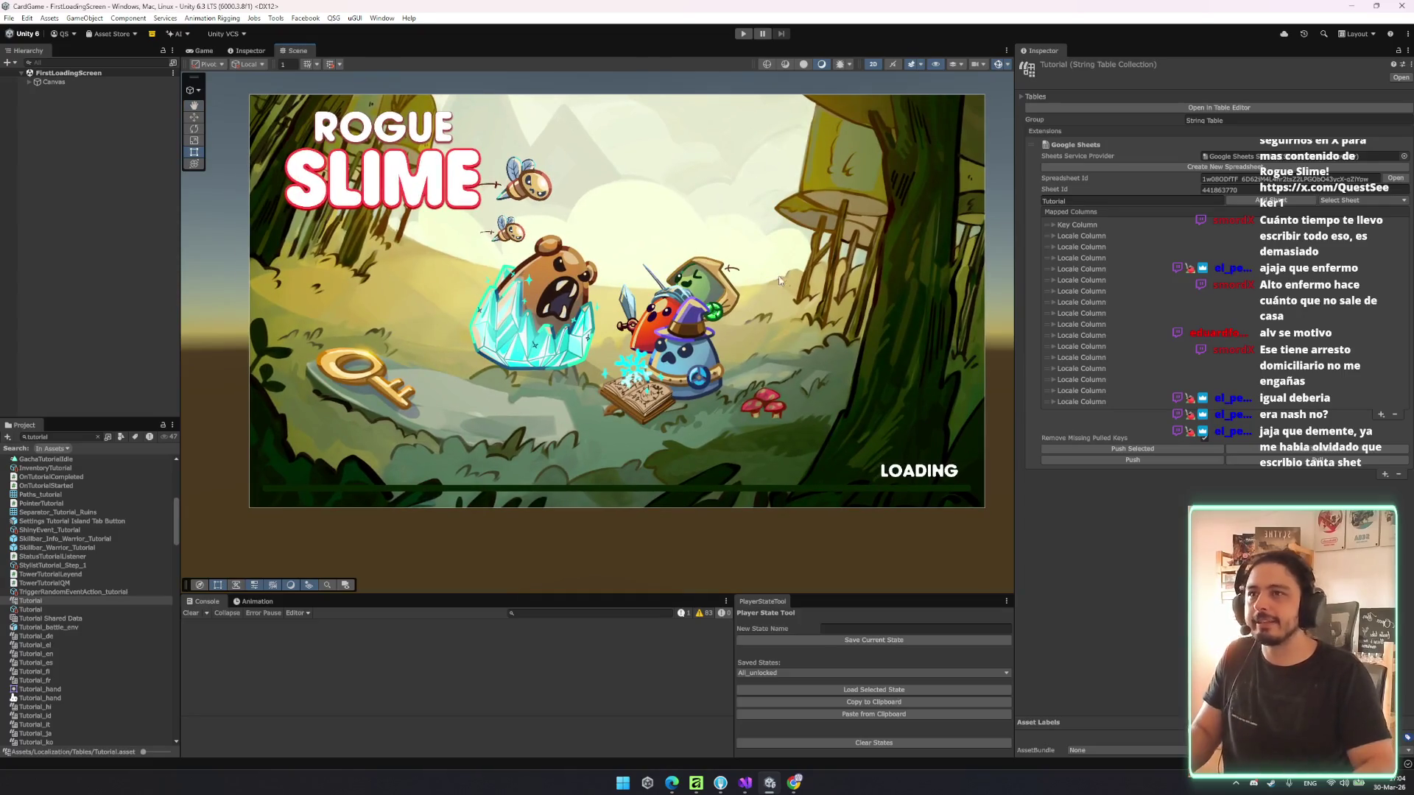
scroll(766, 268, "up", 1)
scroll(807, 293, "up", 1)
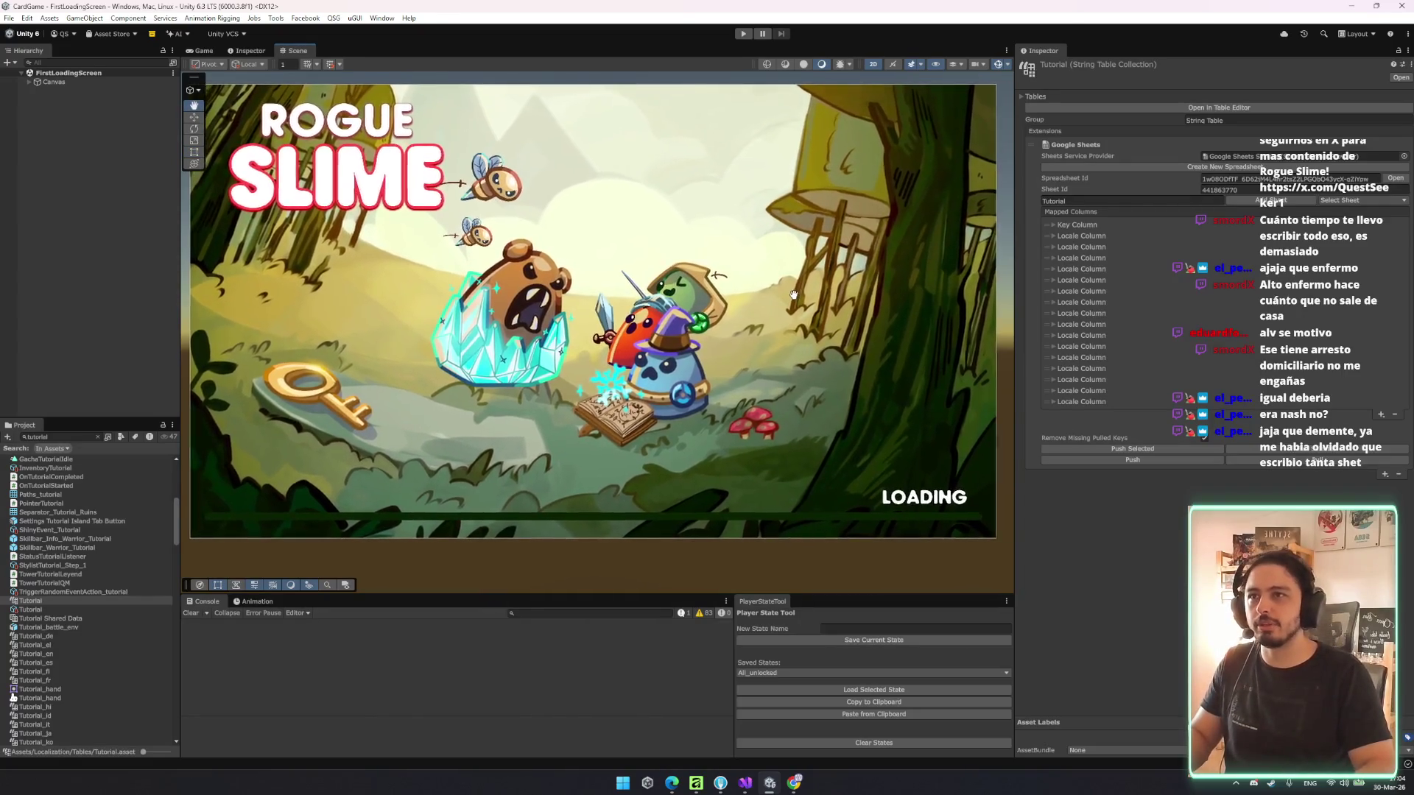
scroll(806, 291, "down", 1)
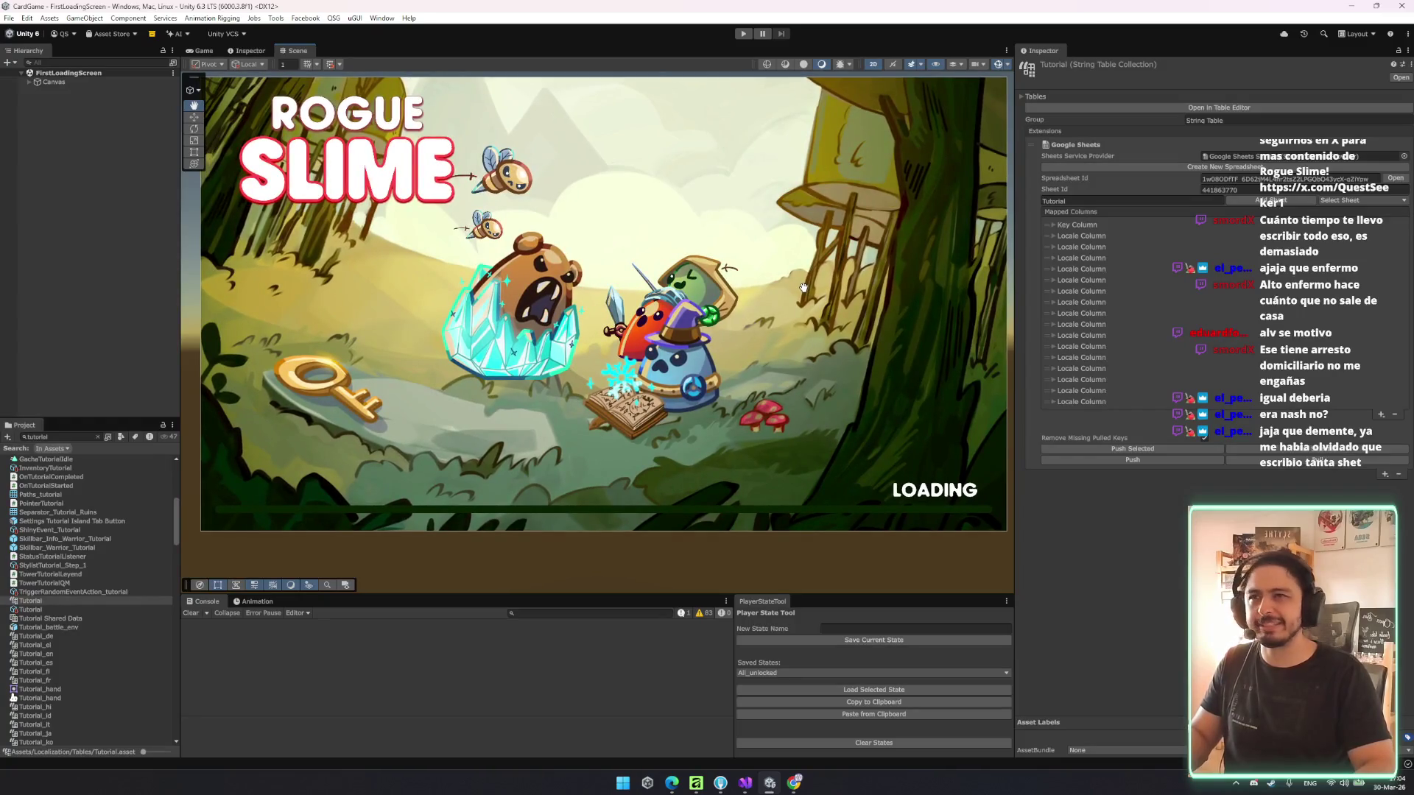
scroll(804, 288, "down", 1)
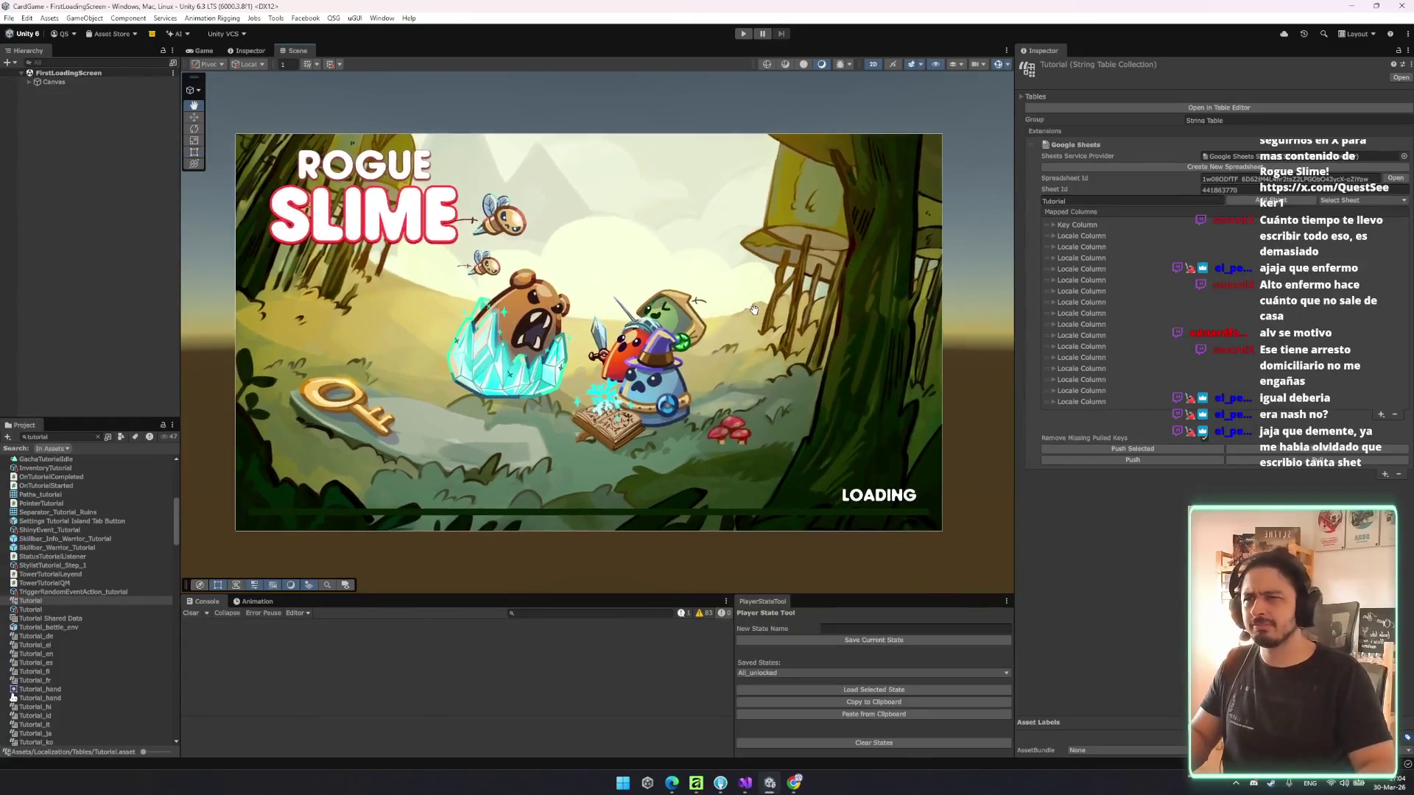
scroll(756, 314, "up", 1)
left_click_drag(756, 314, 799, 273)
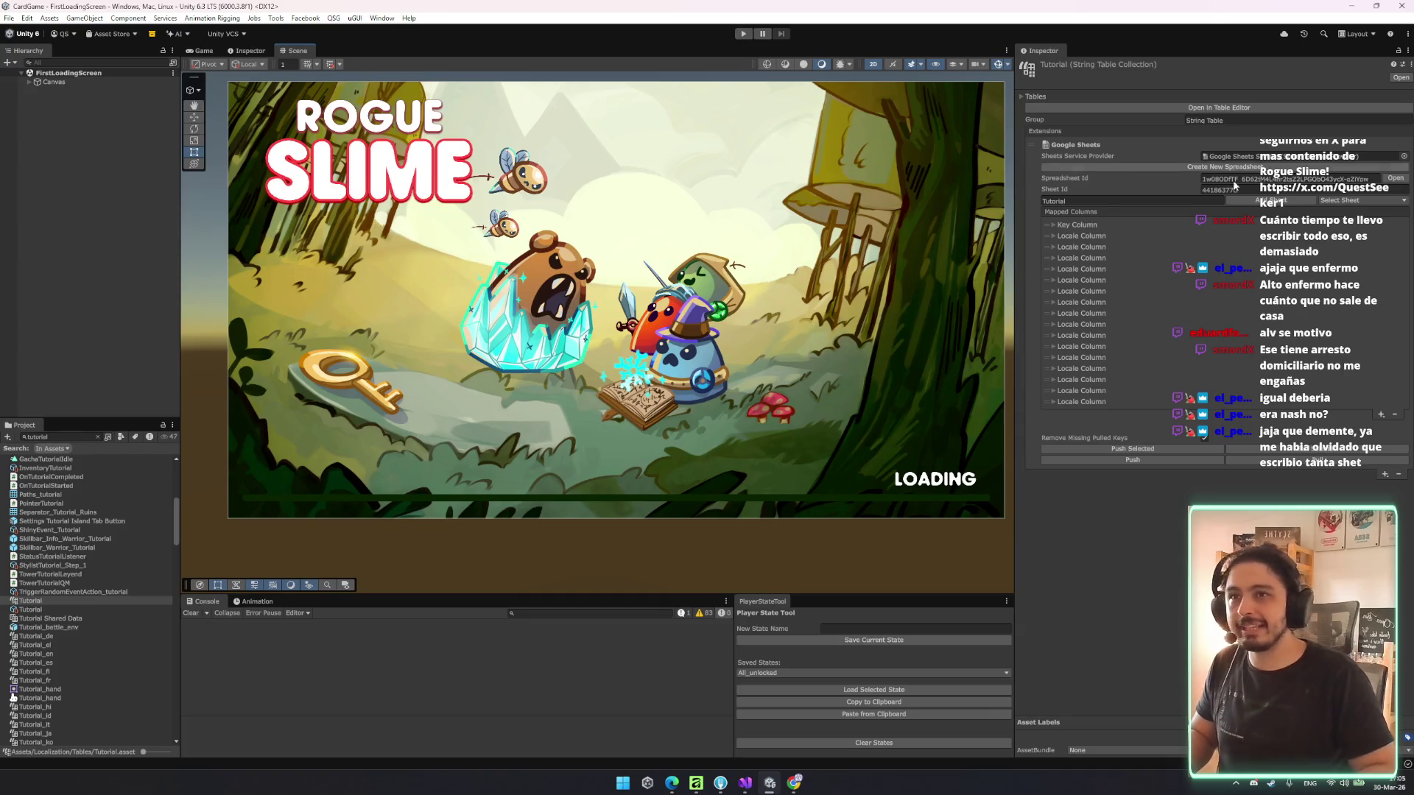
left_click(1305, 462)
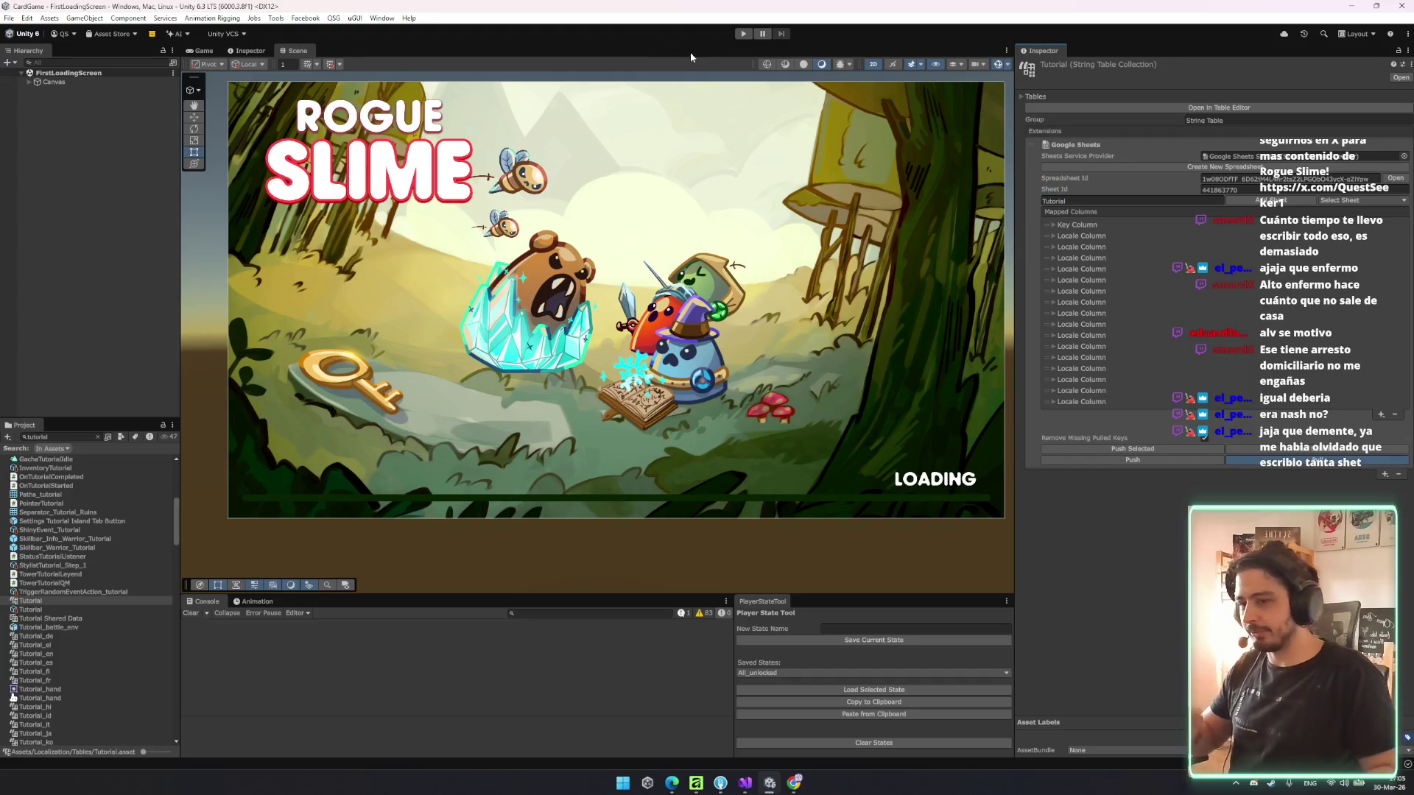
left_click(743, 34)
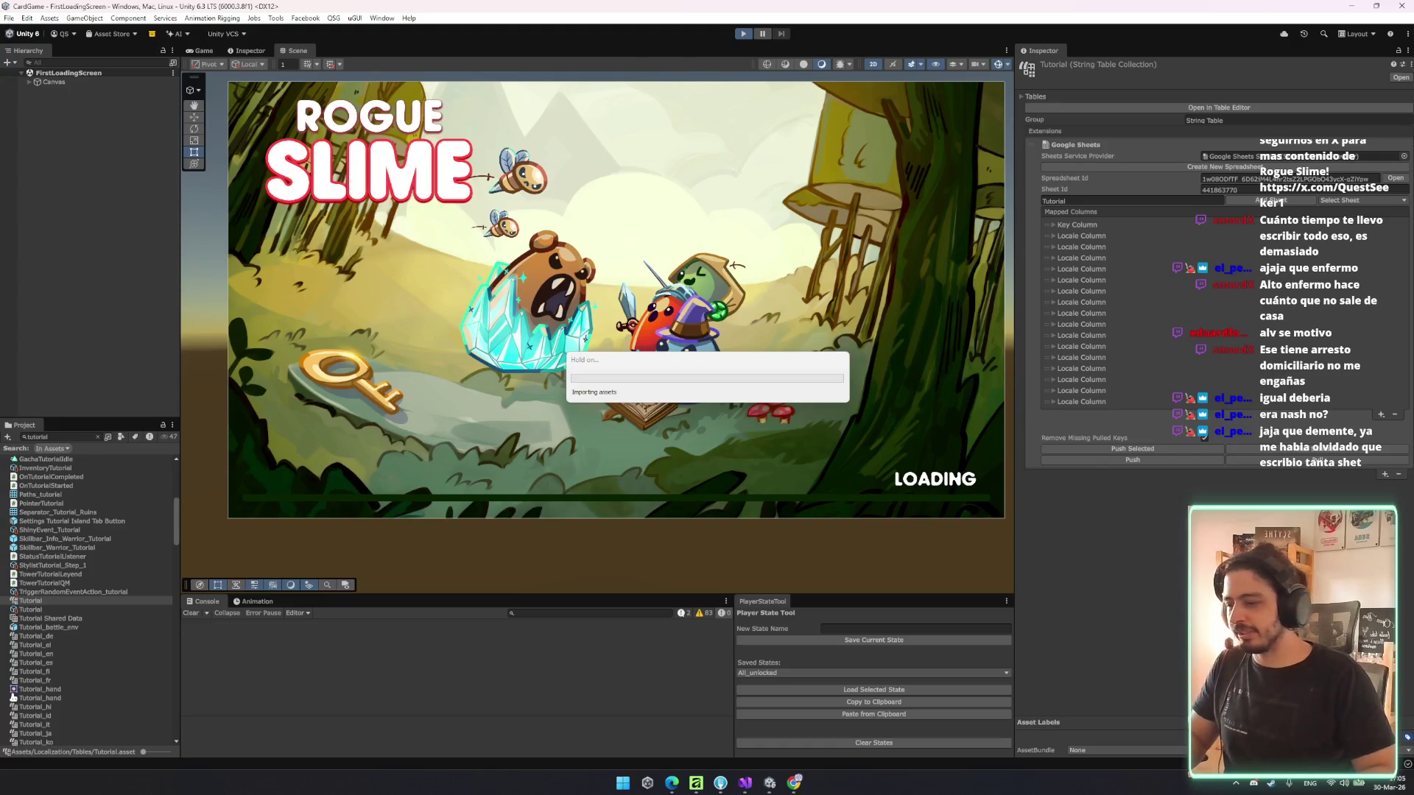
- Start a game and battle, pin then close the Wooden Shield's info, and stop play mode
mouse_move(696, 783)
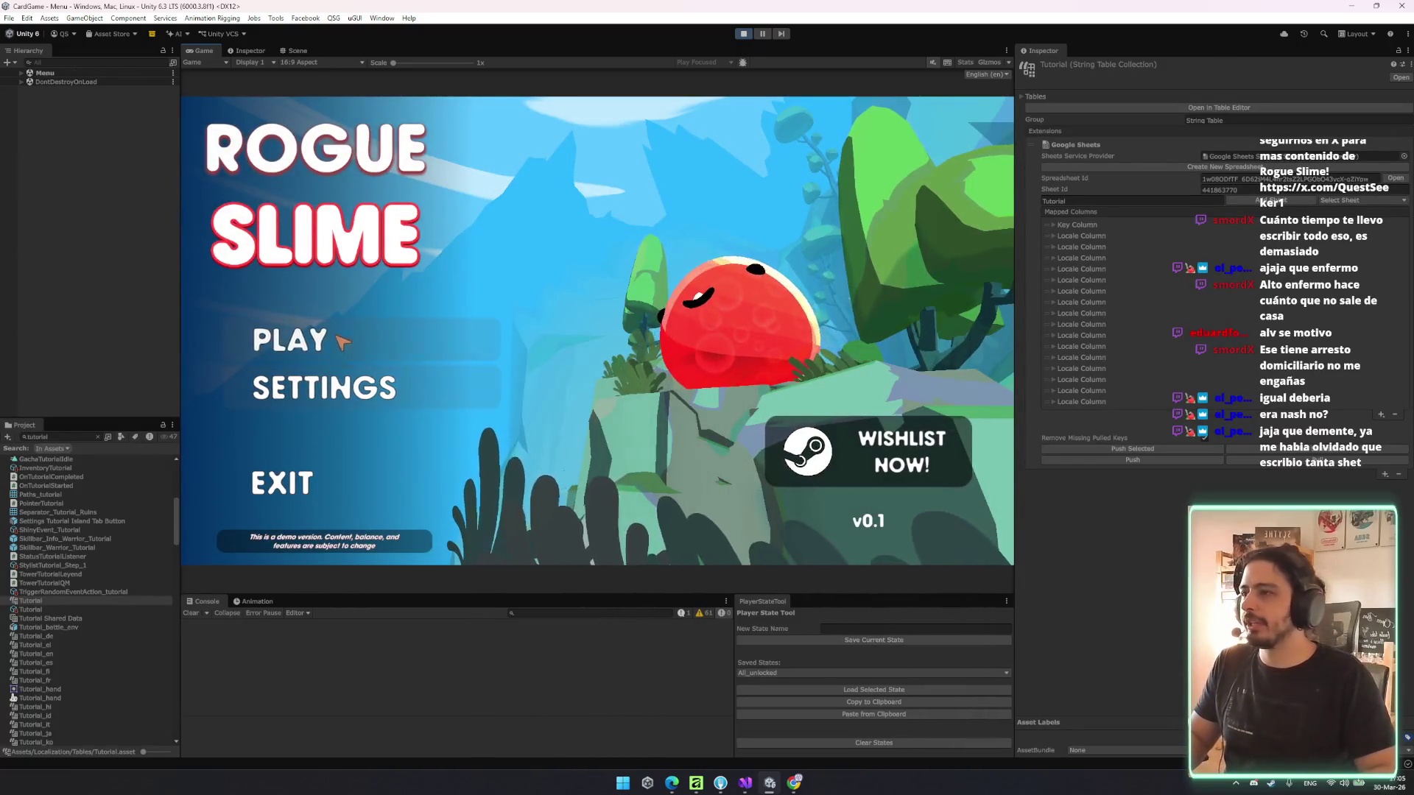
left_click(355, 340)
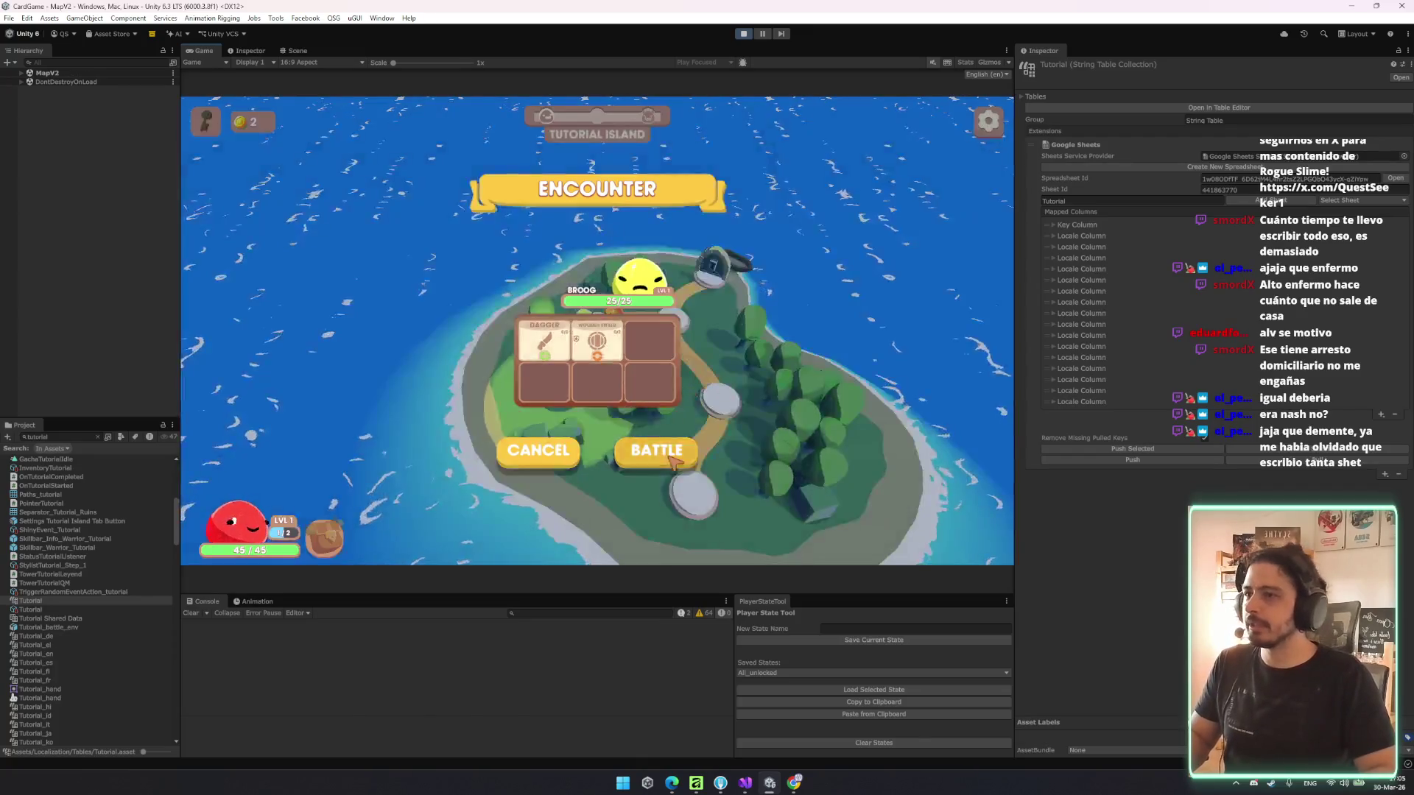
left_click(696, 449)
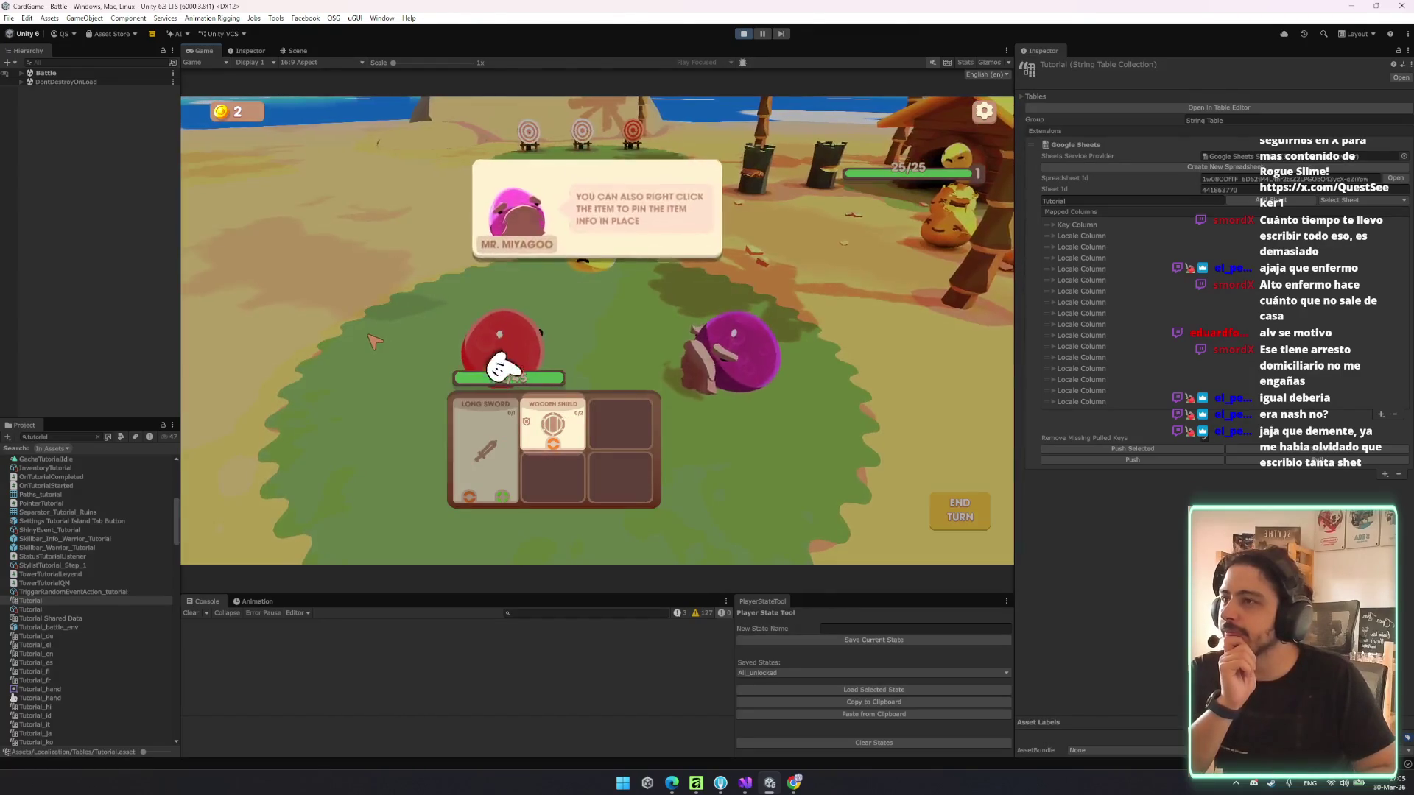
right_click(567, 428)
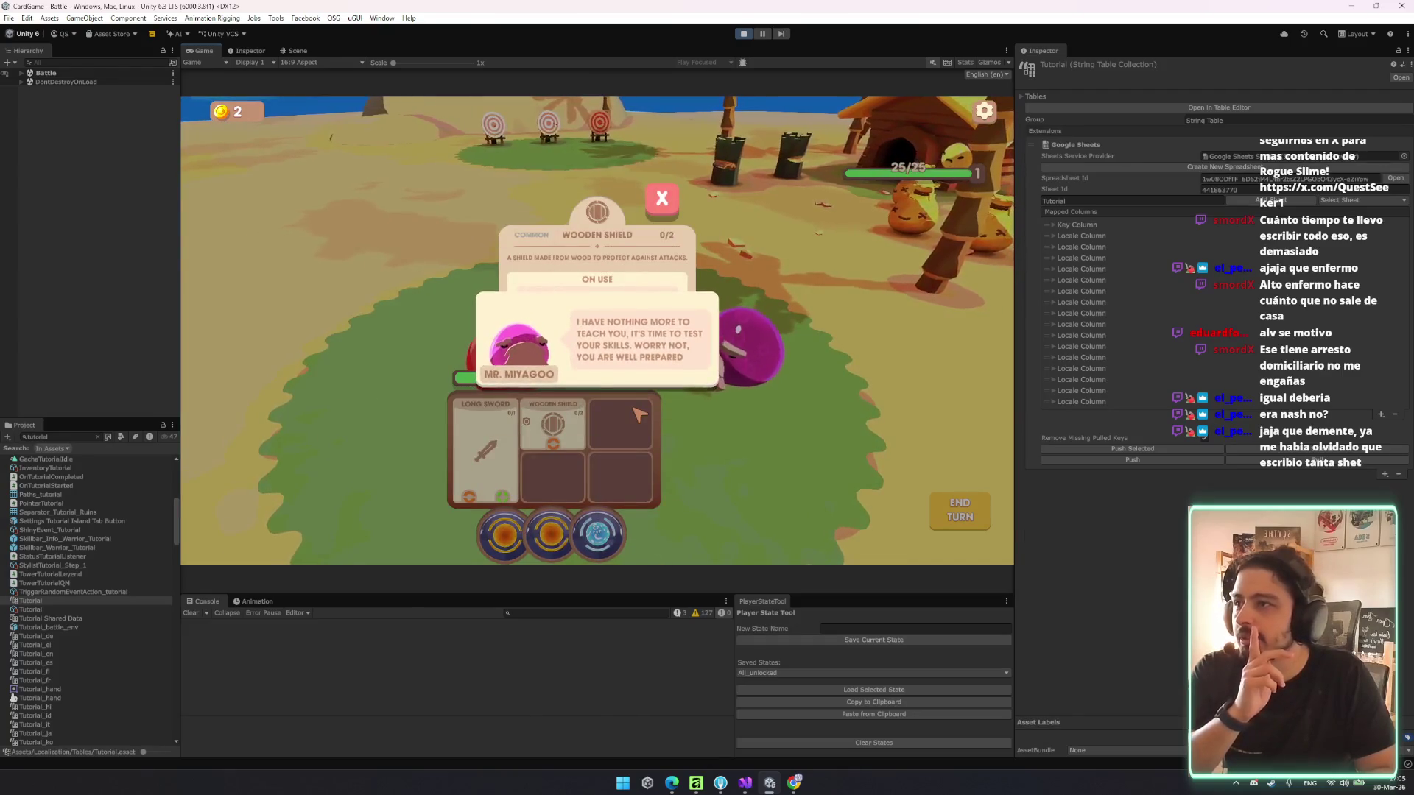
mouse_move(593, 308)
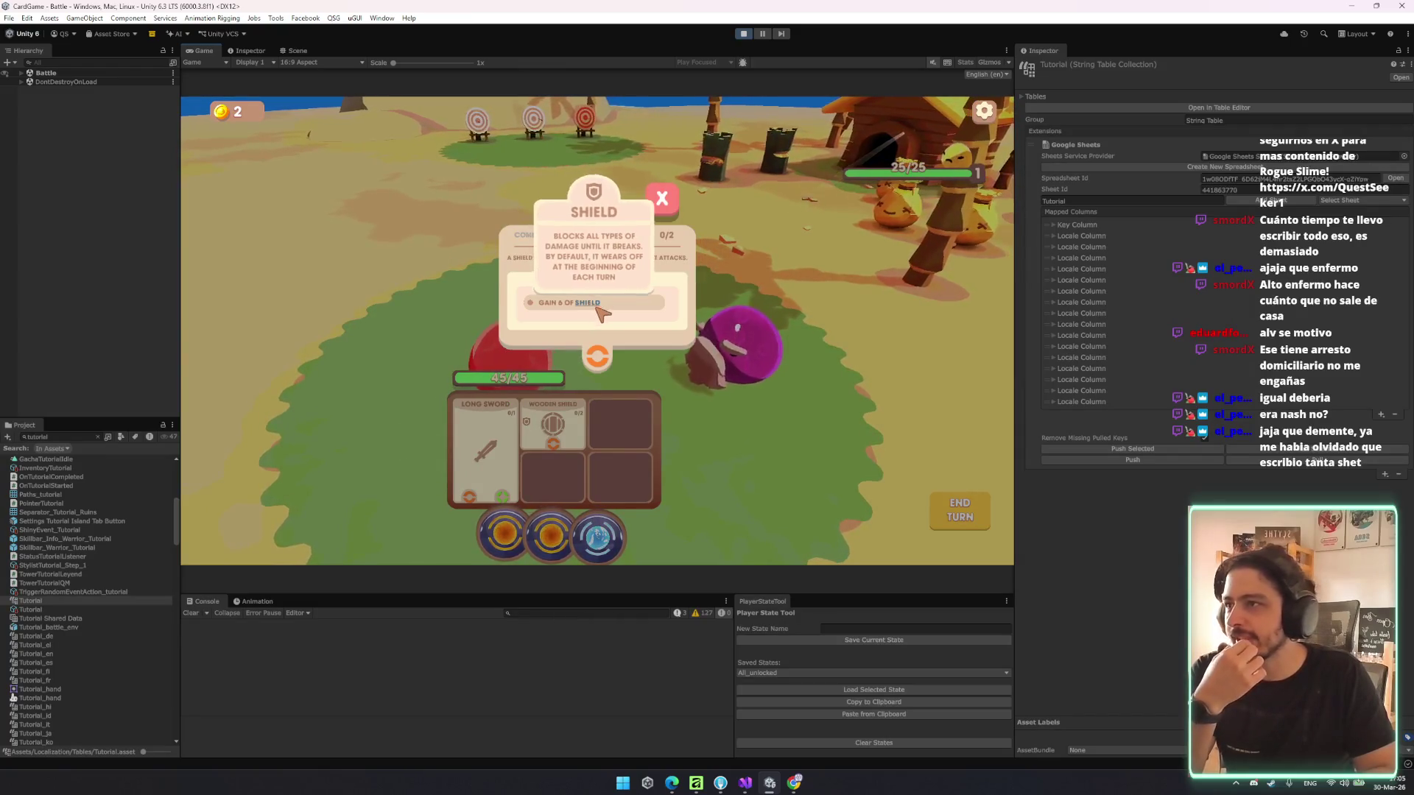
left_click(701, 417)
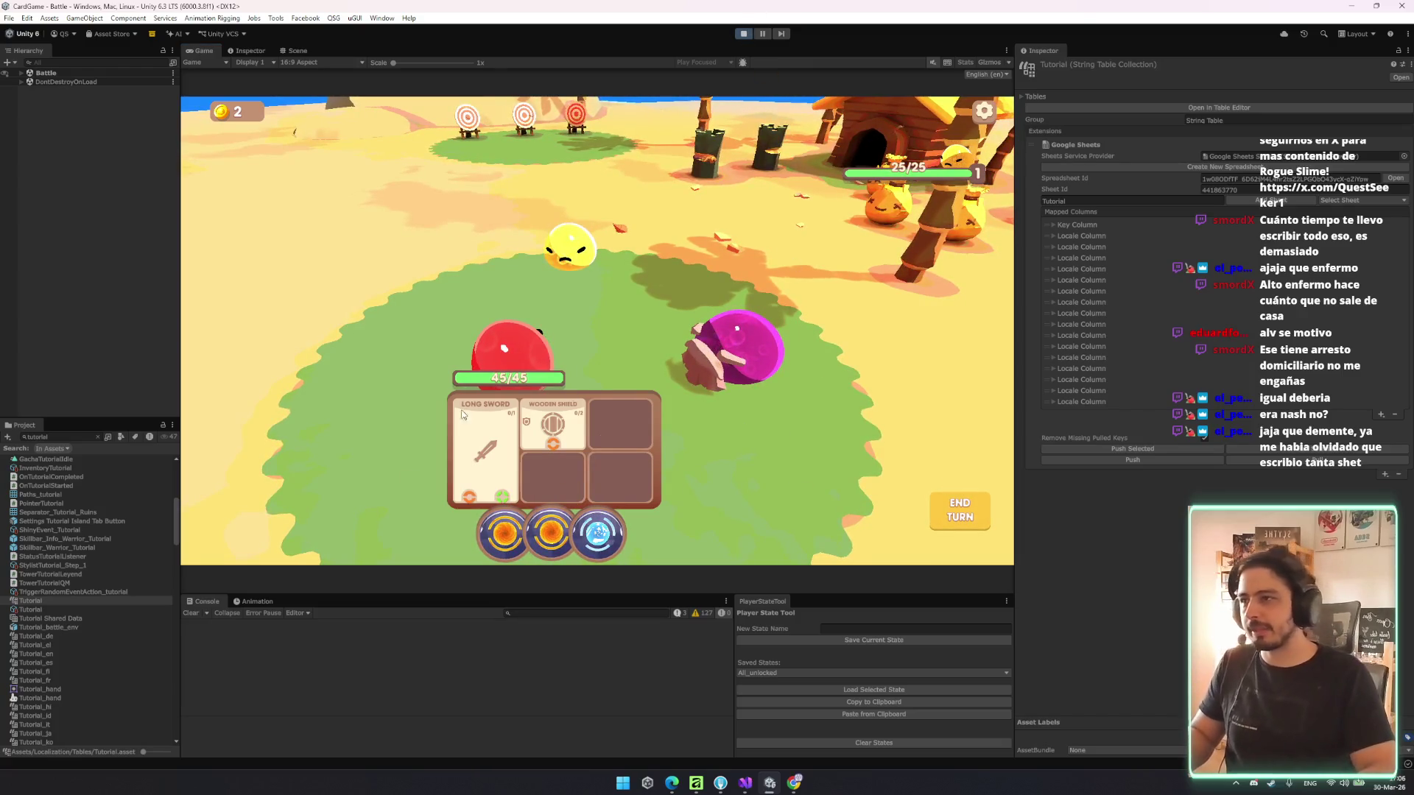
key("ctrl+p")
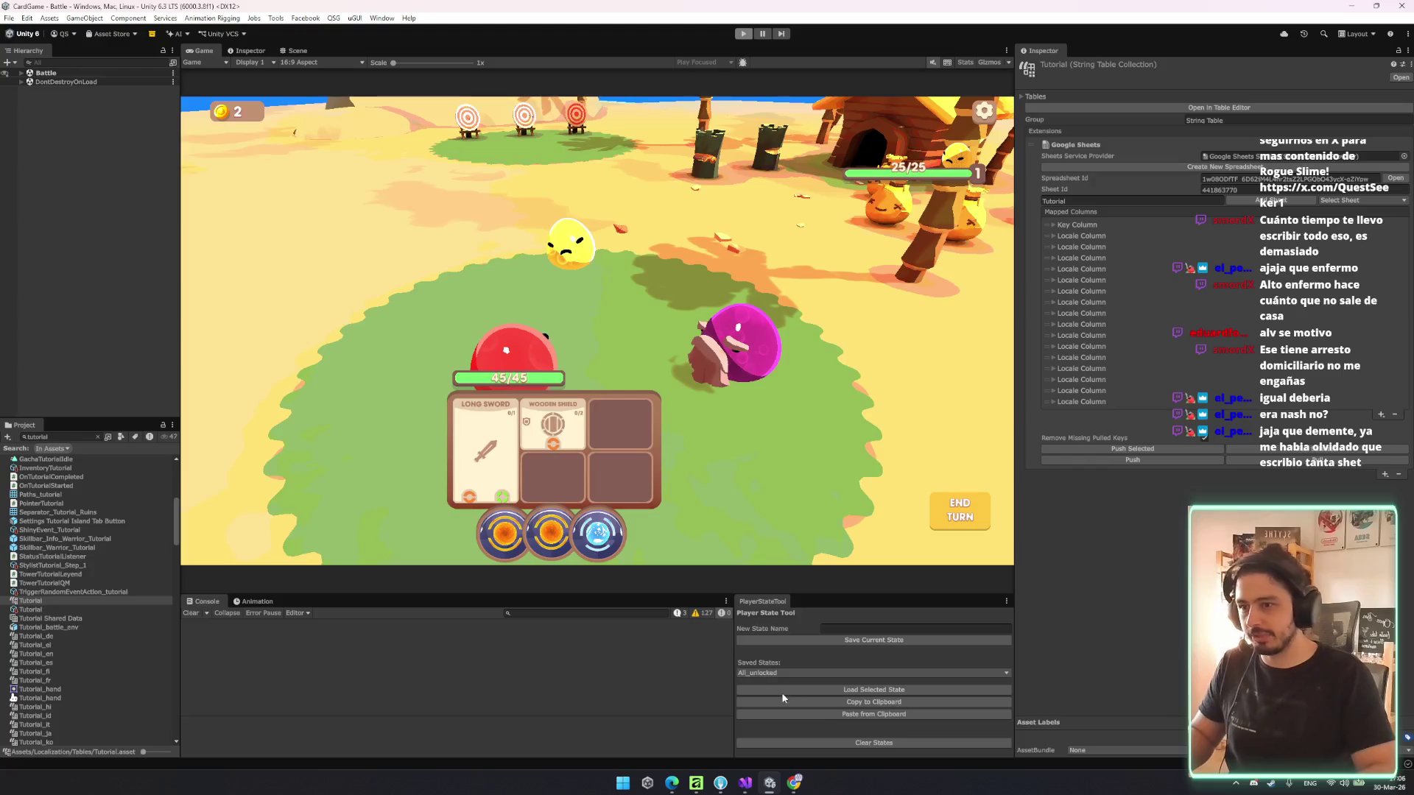
left_click(745, 782)
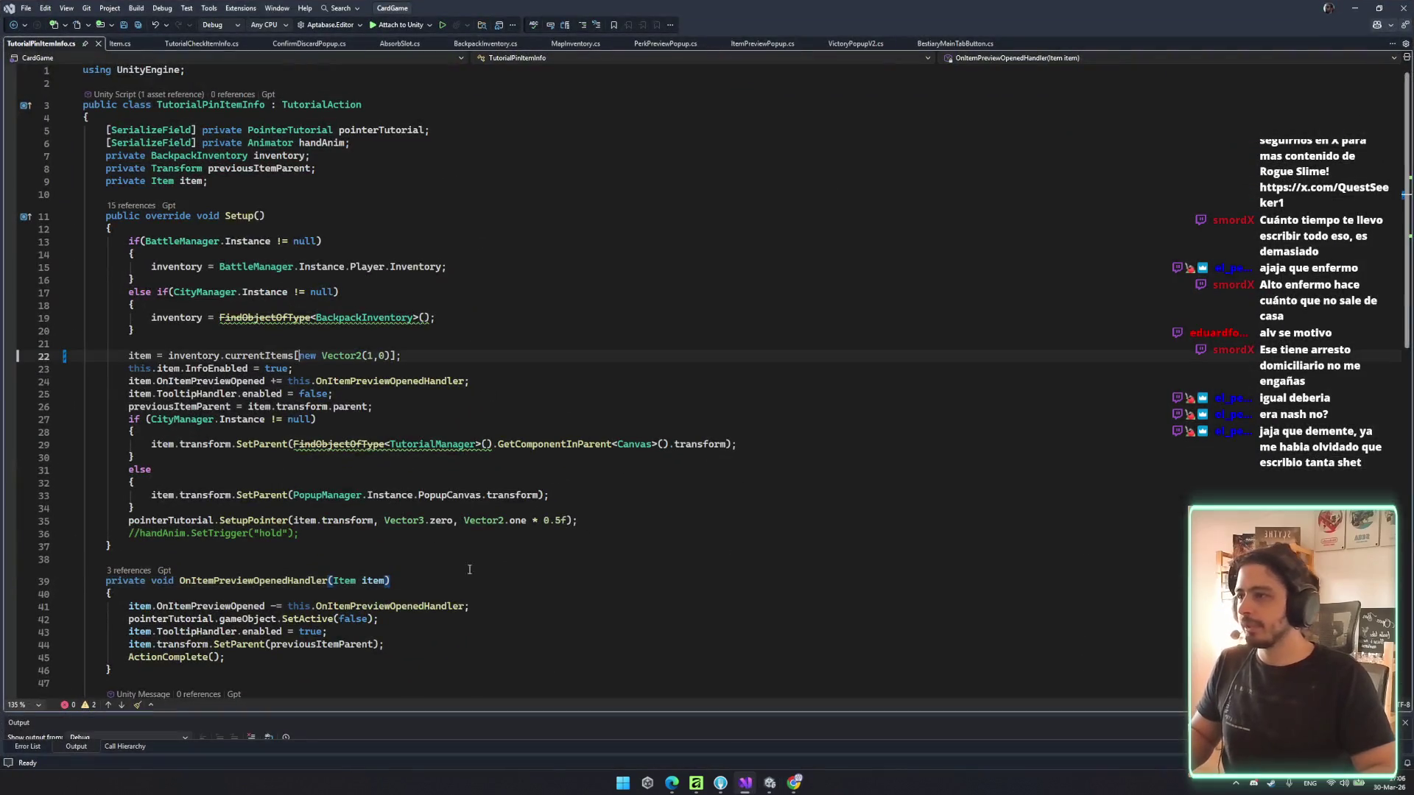
- Stage the localized tables Tutorial_de.asset through Tutorial_vi.asset in Fork
left_click(745, 783)
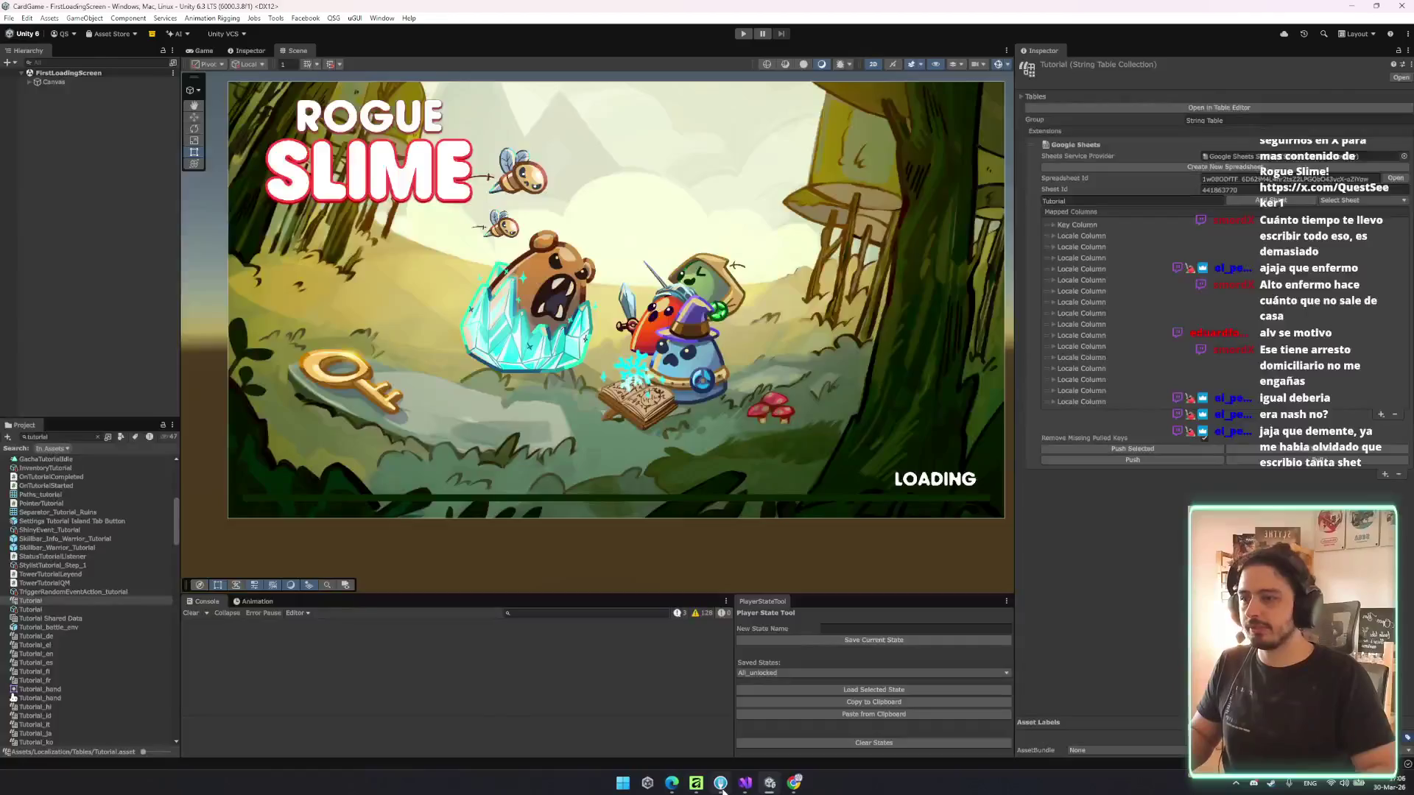
left_click(720, 783)
left_click(262, 231)
scroll(283, 317, "down", 2)
left_click(283, 331, "shift")
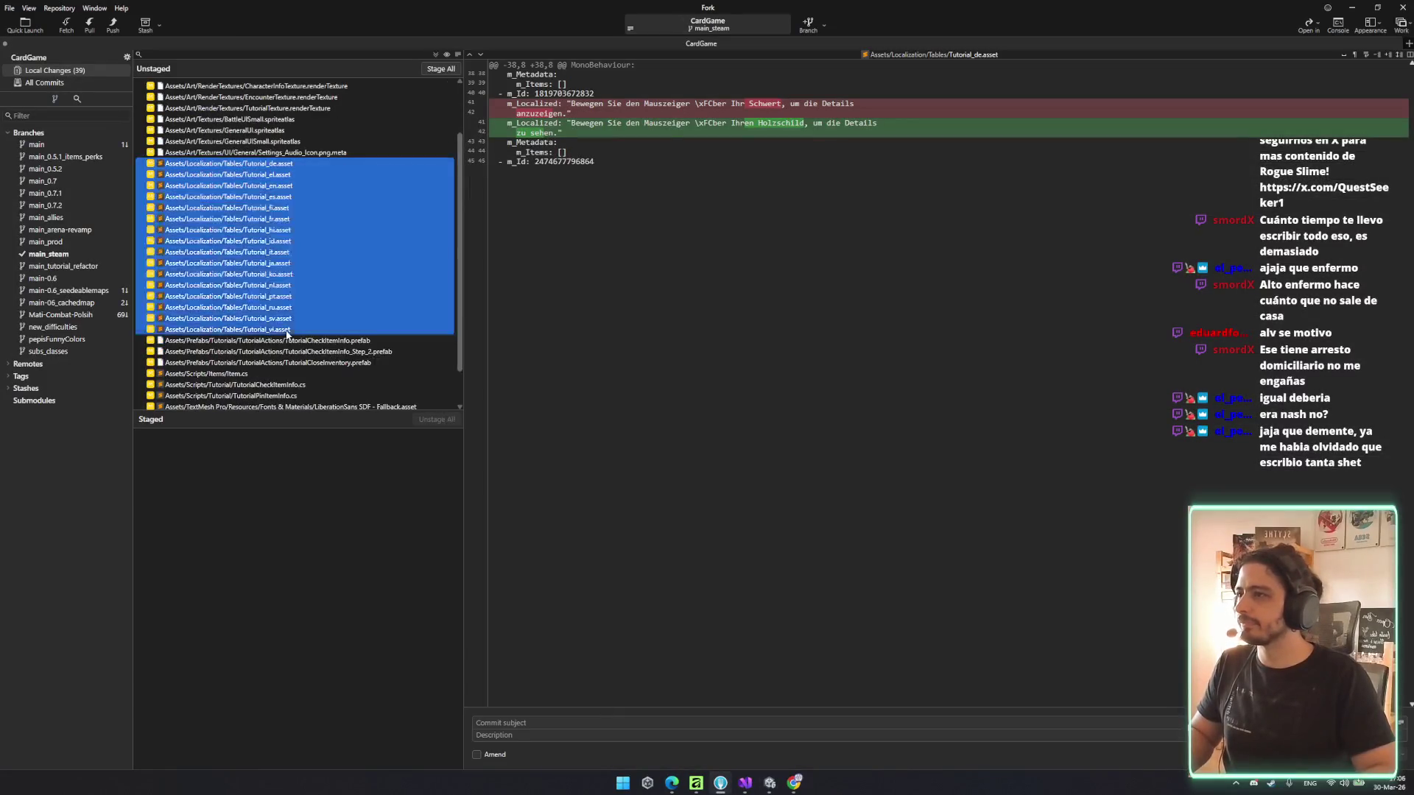
double_click(282, 333)
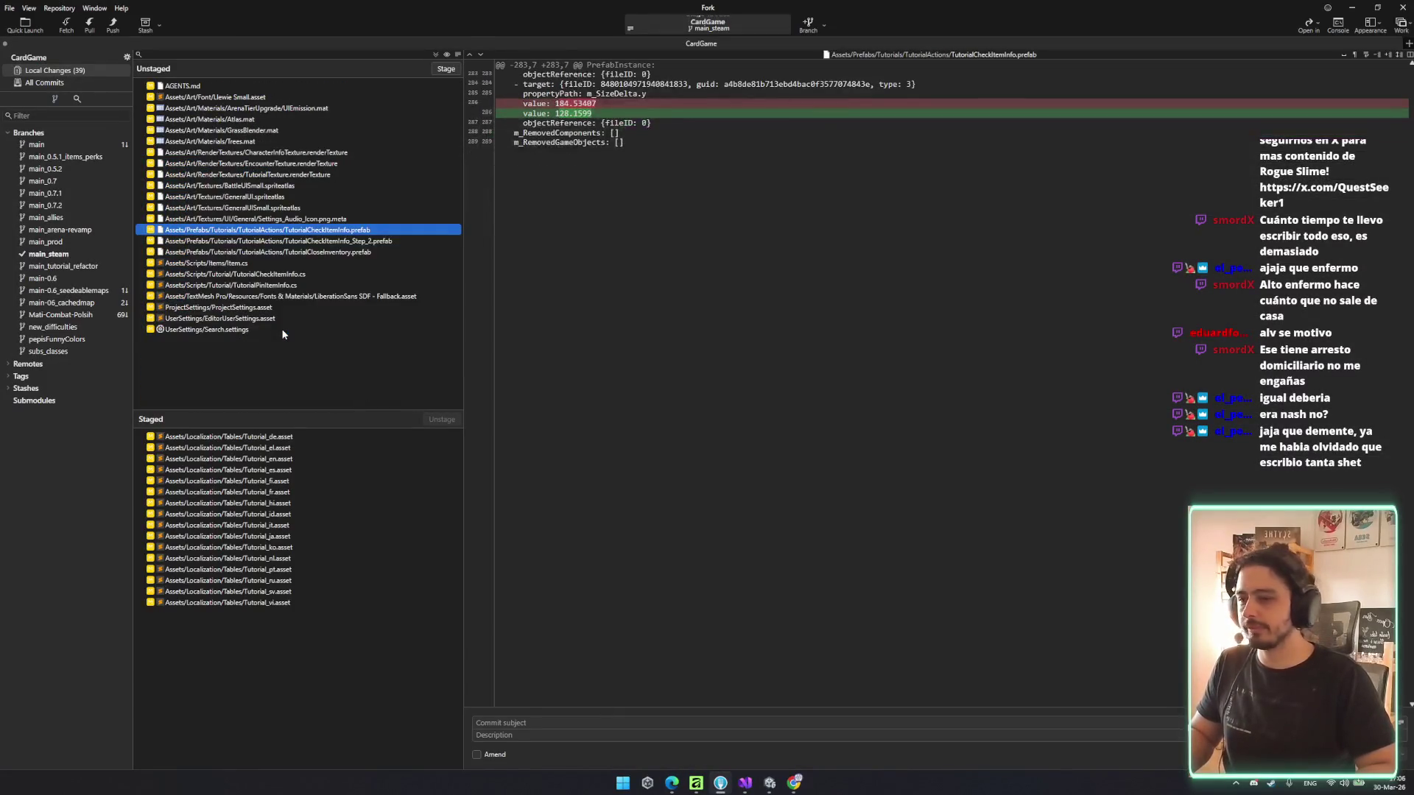
- Stage both TutorialCheckItemInfo prefabs plus Item.cs and the two tutorial scripts
key("shift+Down")
key("shift+Down")
key("Return")
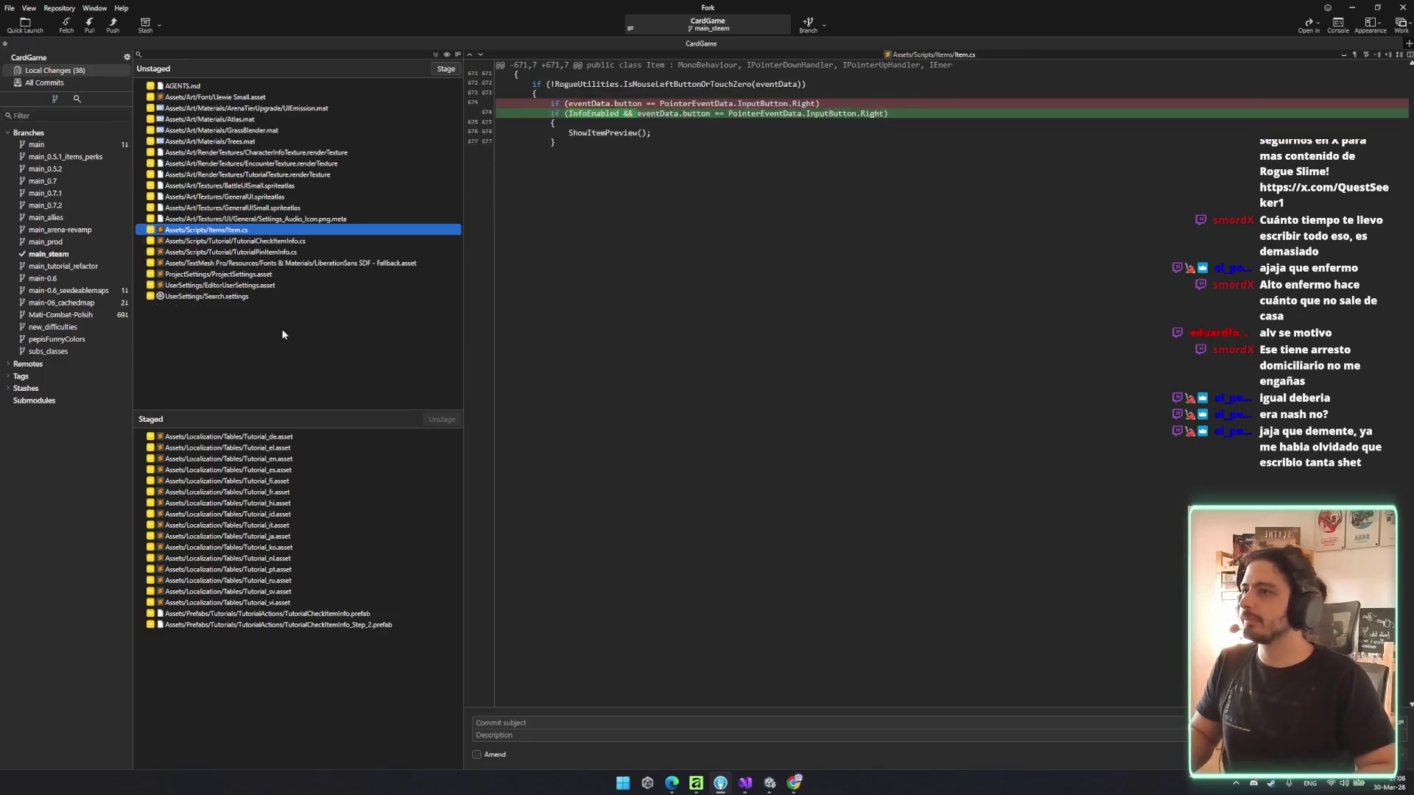
key("shift+Down")
key("shift+Down")
key("Return")
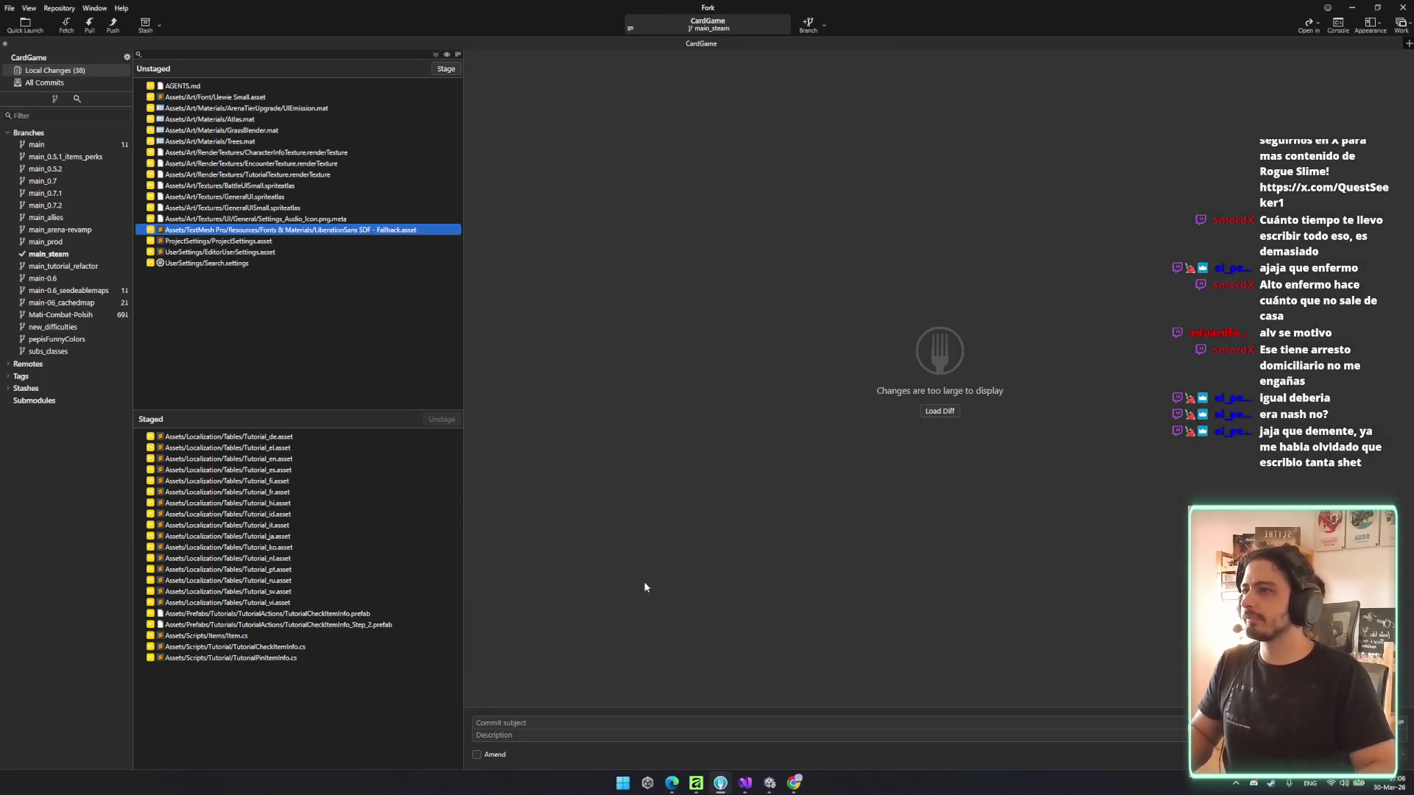
- Commit the staged files with the subject 'Now the tutorial of the info is related to the wooden shield'
left_click(545, 723)
type("Now")
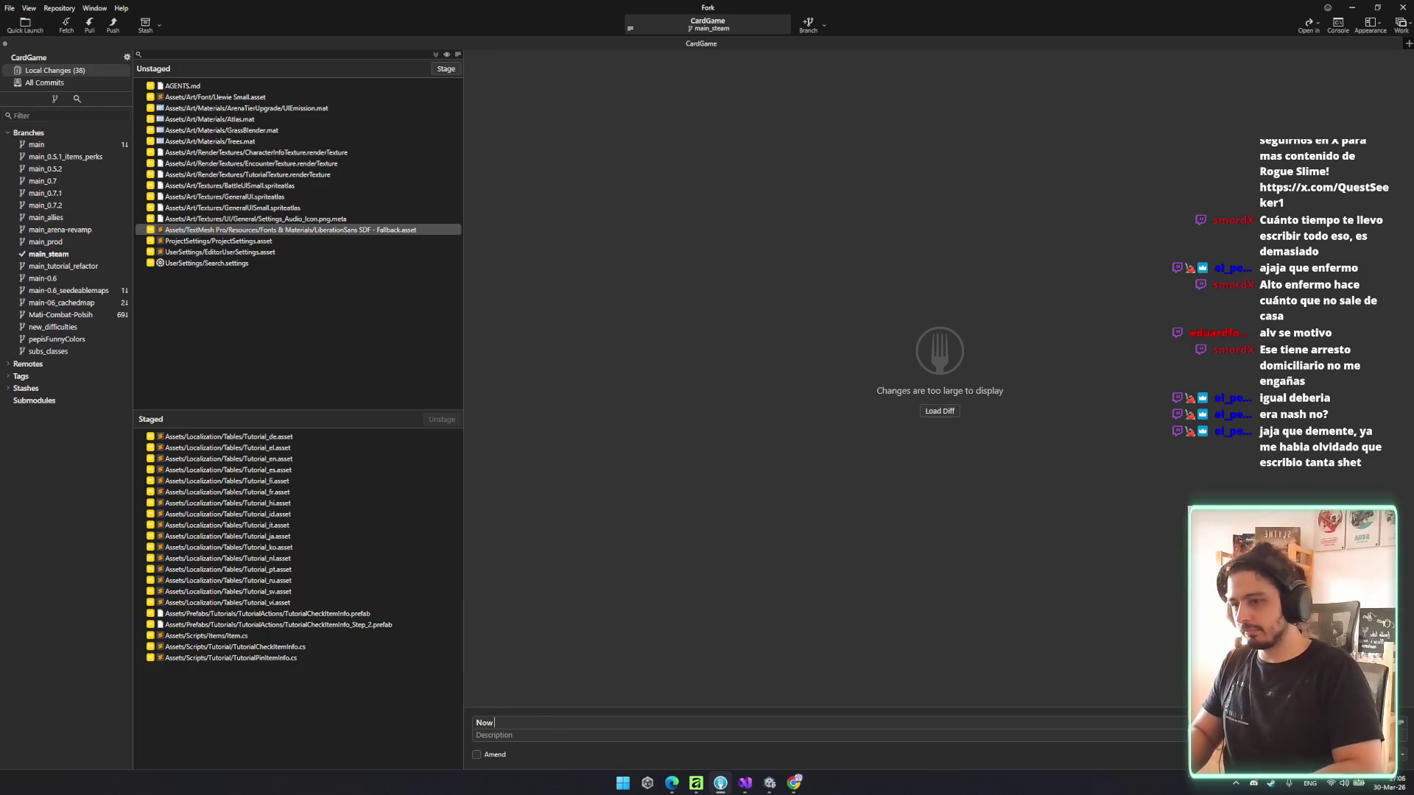
type(" the tutorial od")
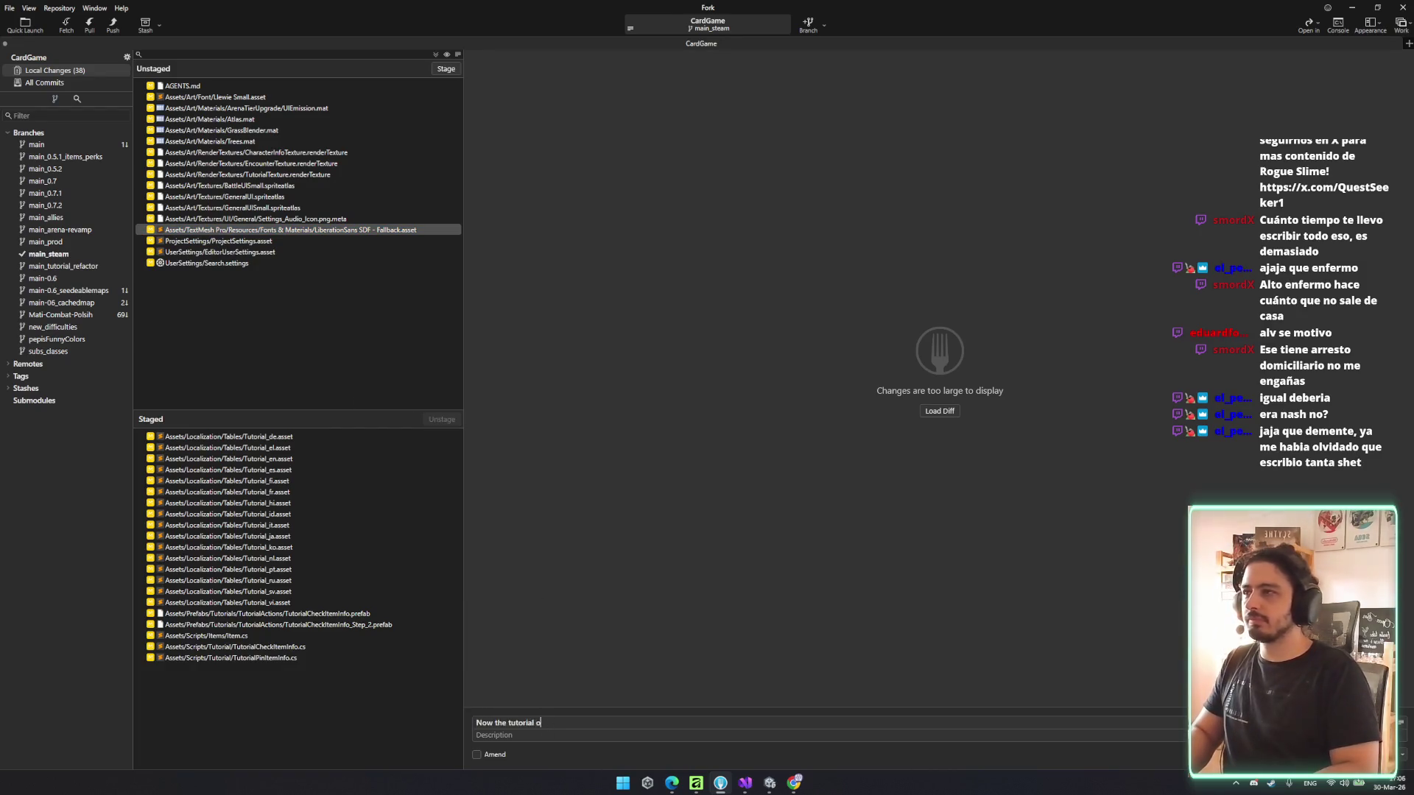
key("BackSpace")
type("f the info is re")
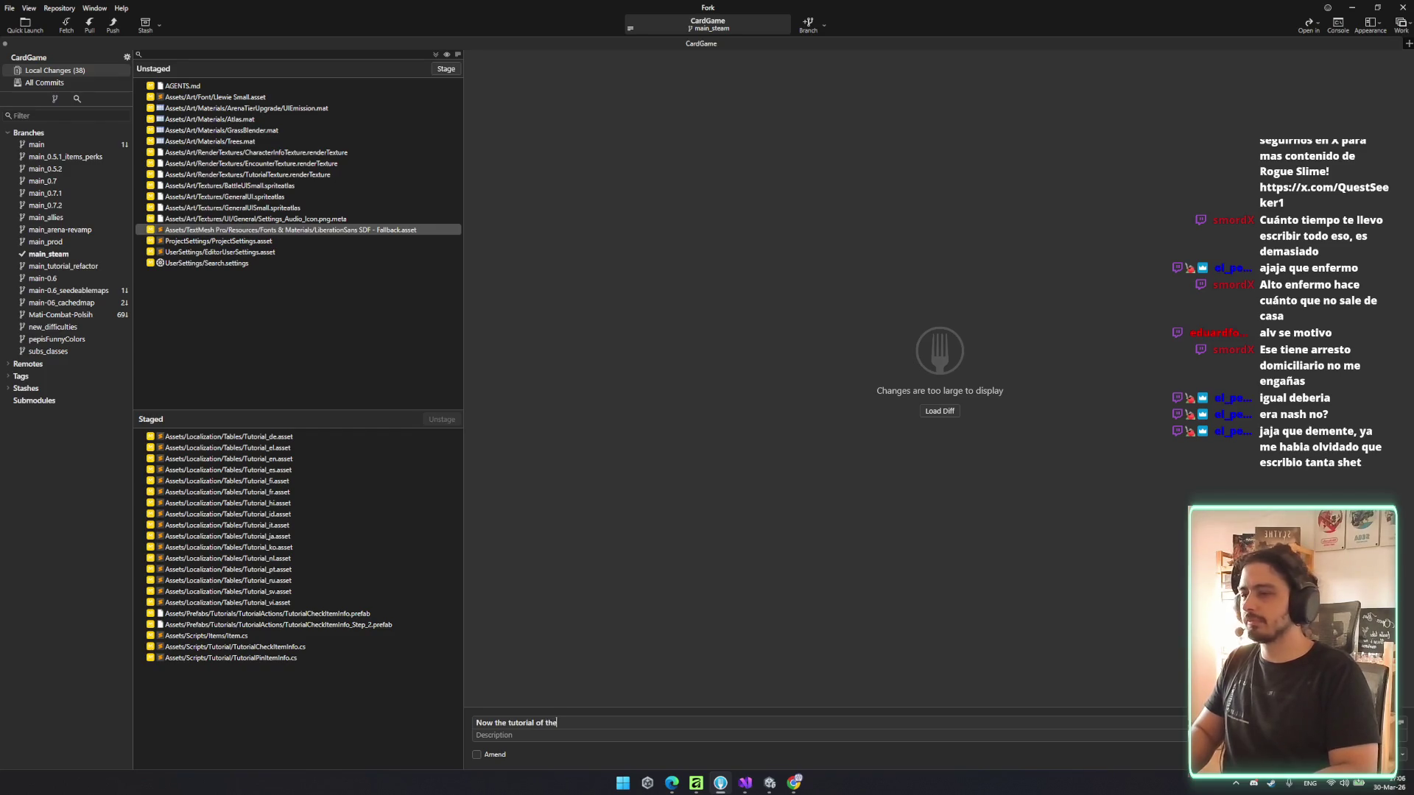
type("lea")
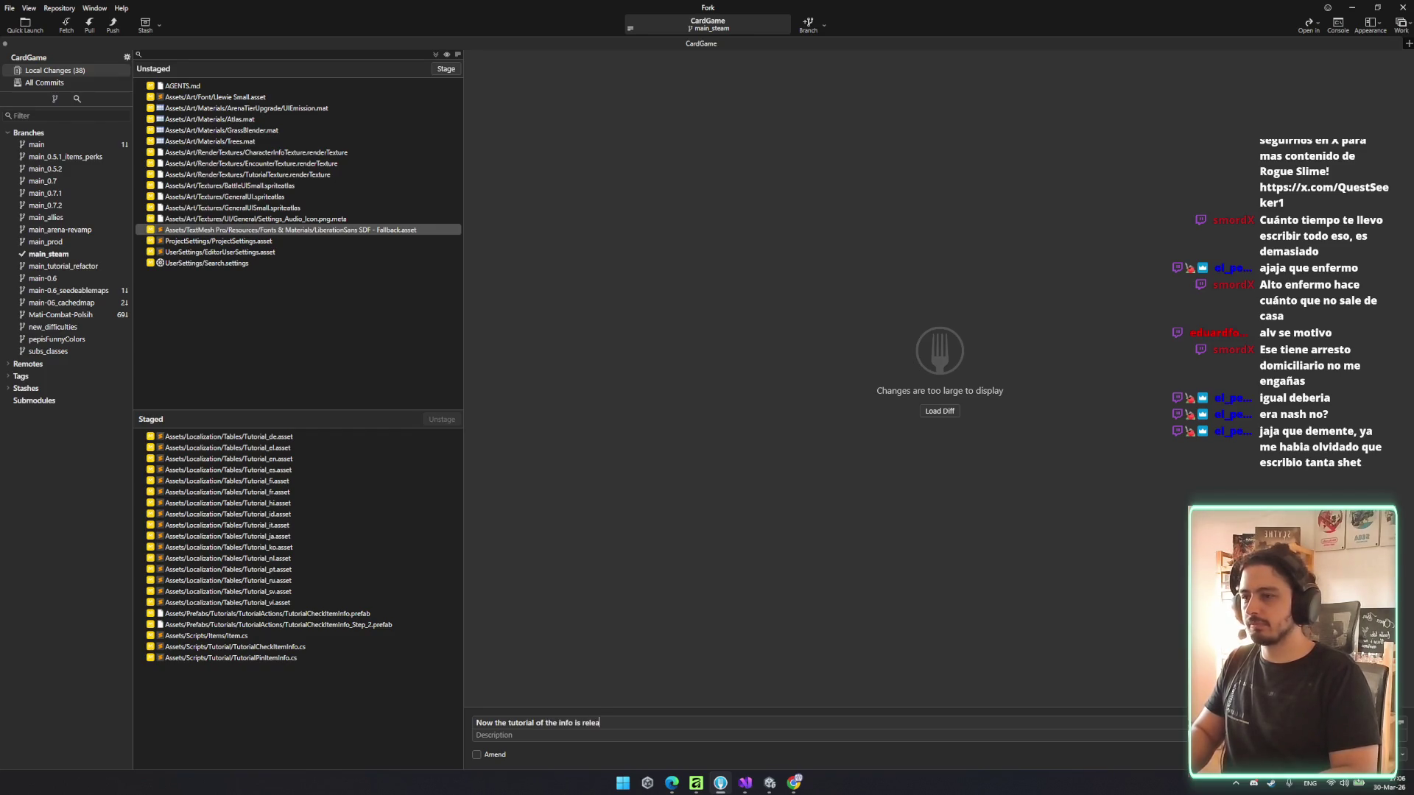
key("BackSpace")
key("BackSpace")
type("ated to the")
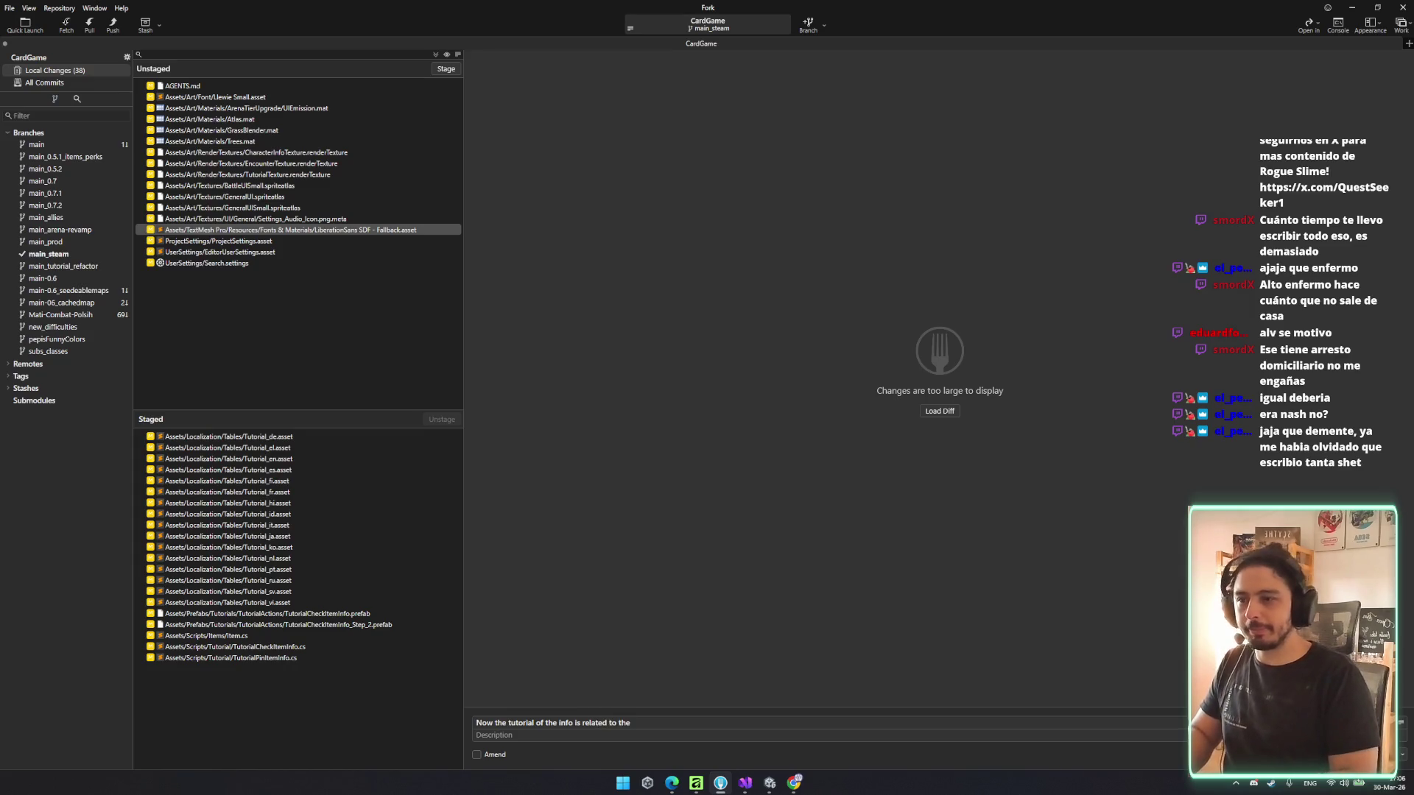
type(" info")
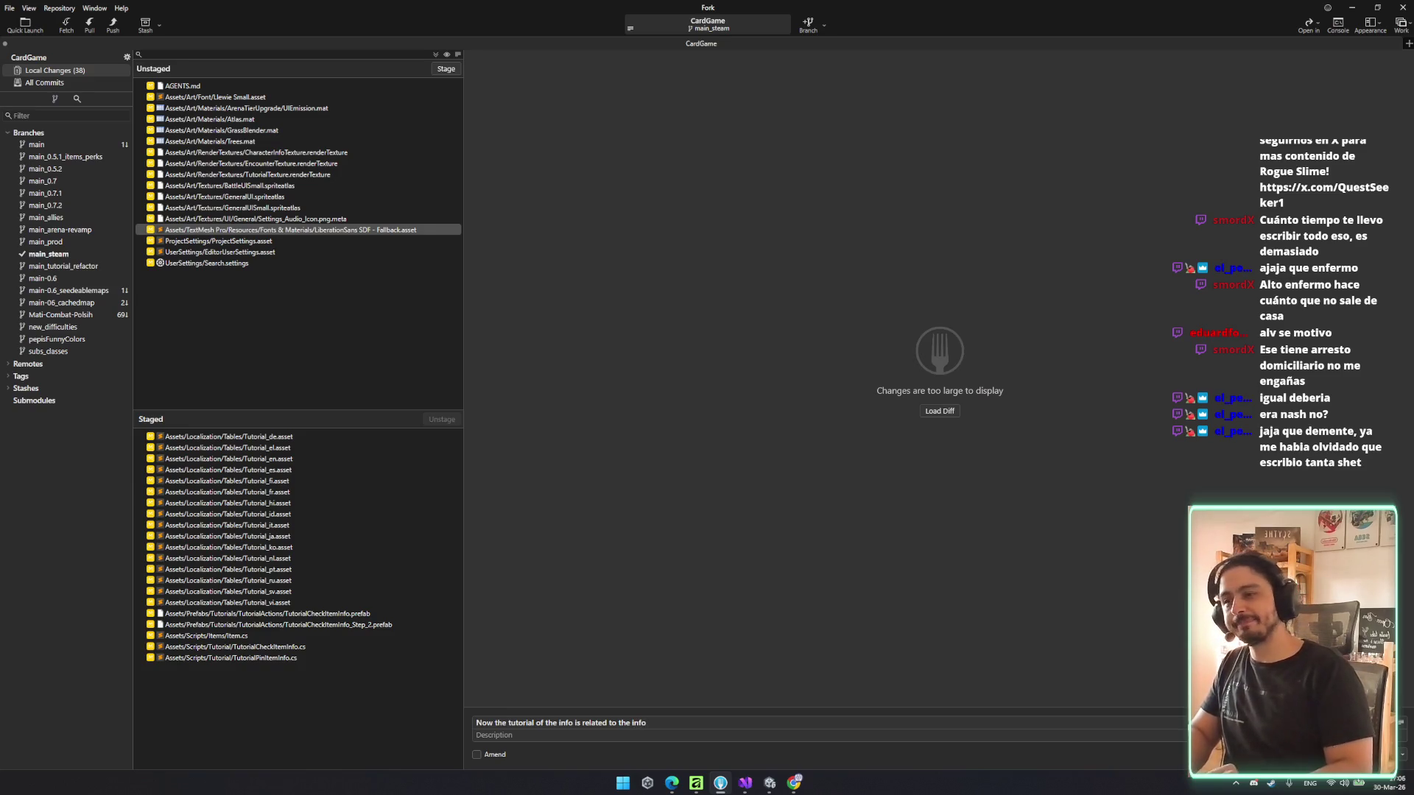
key("BackSpace")
key("BackSpace")
key("BackSpace")
type("wooden w")
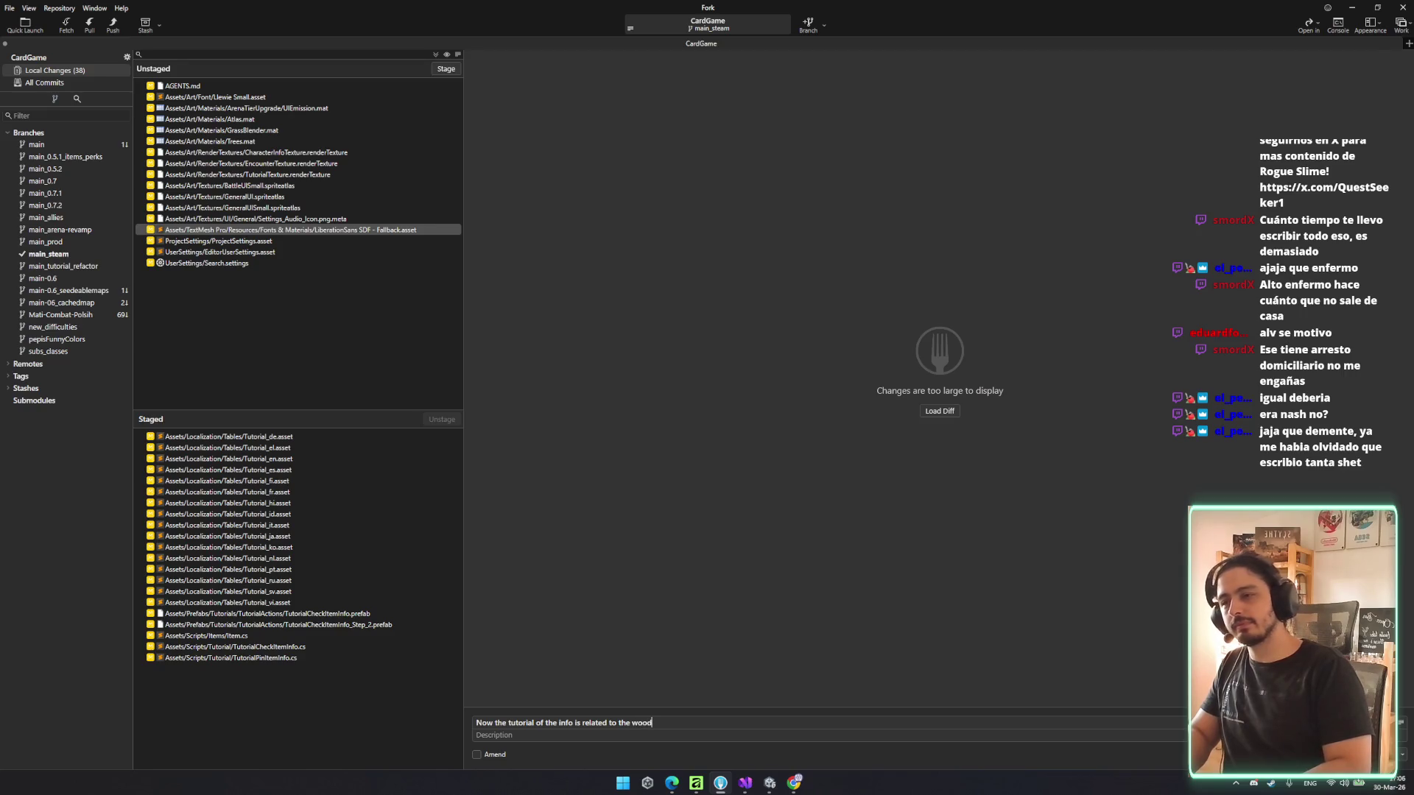
key("BackSpace")
type("shield")
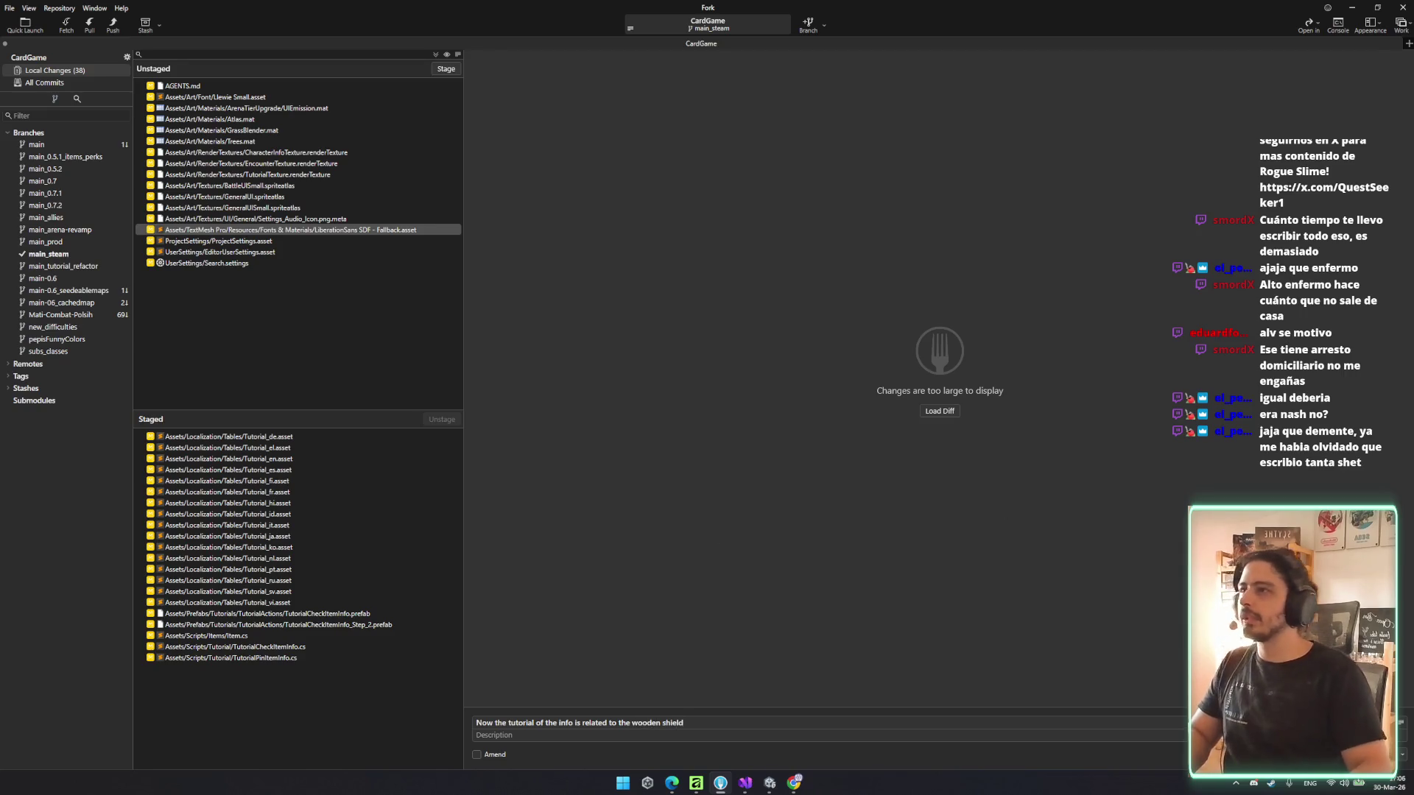
key("ctrl+Return")
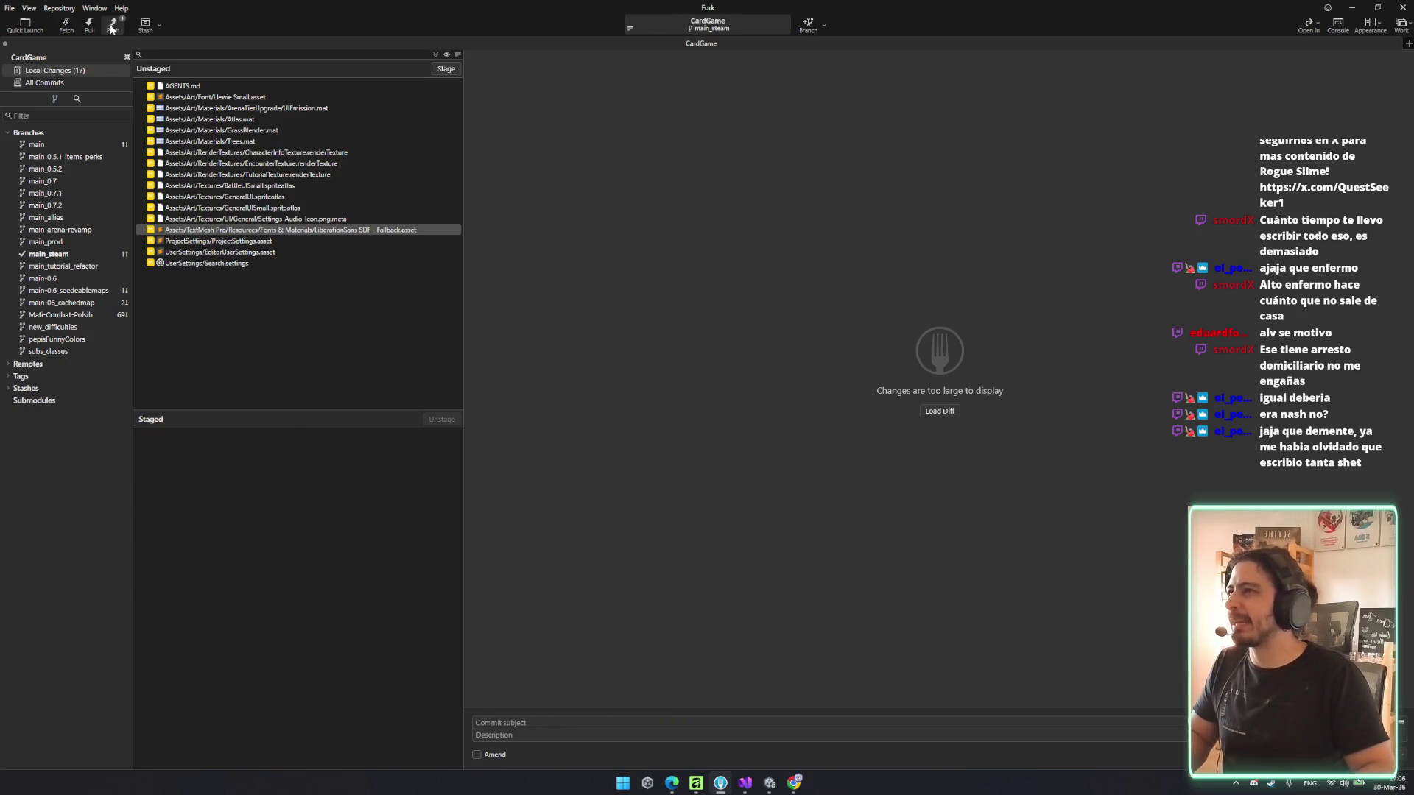
- Push main_steam to origin, then briefly check the localization spreadsheet in the browser
key("ctrl+shift+p")
left_click(780, 423)
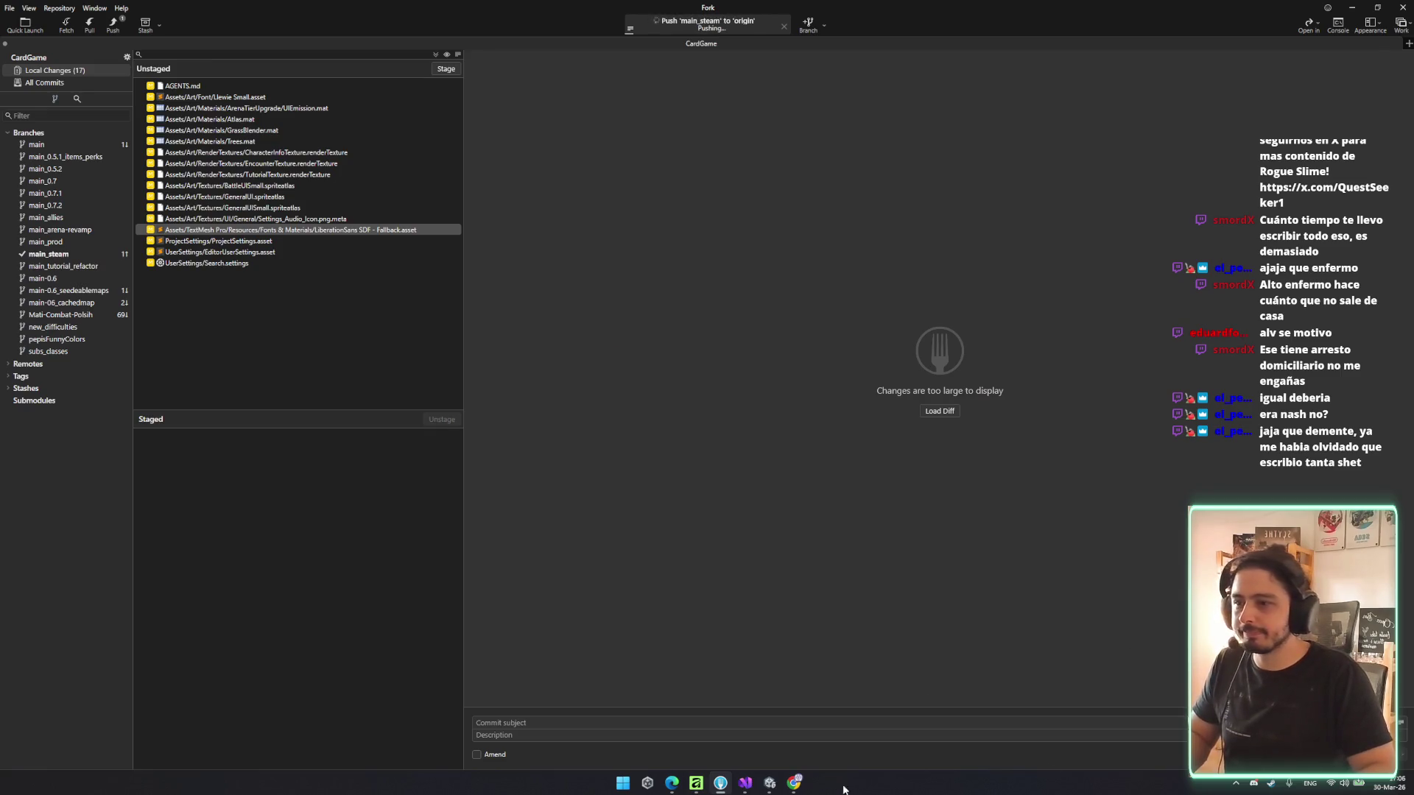
left_click(671, 782)
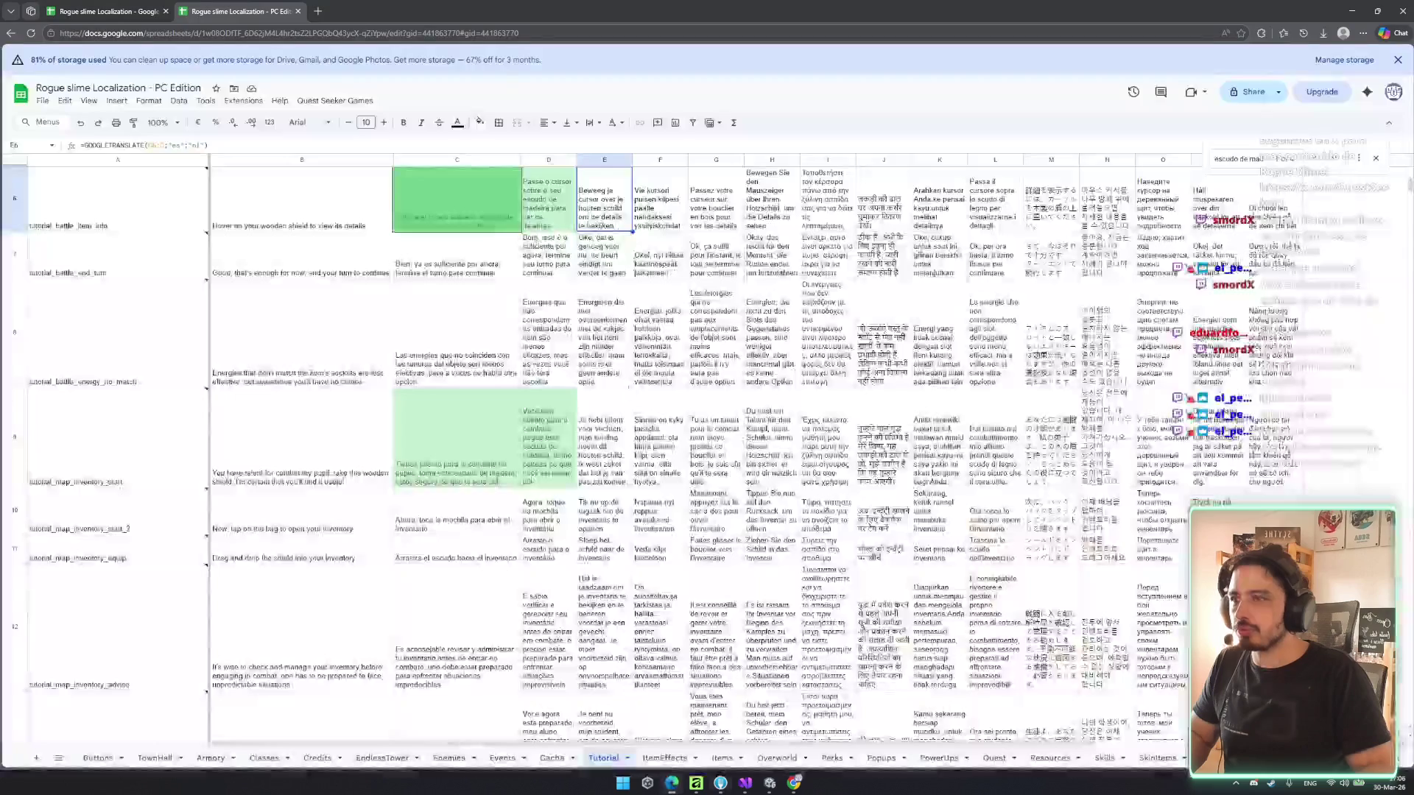
left_click(671, 782)
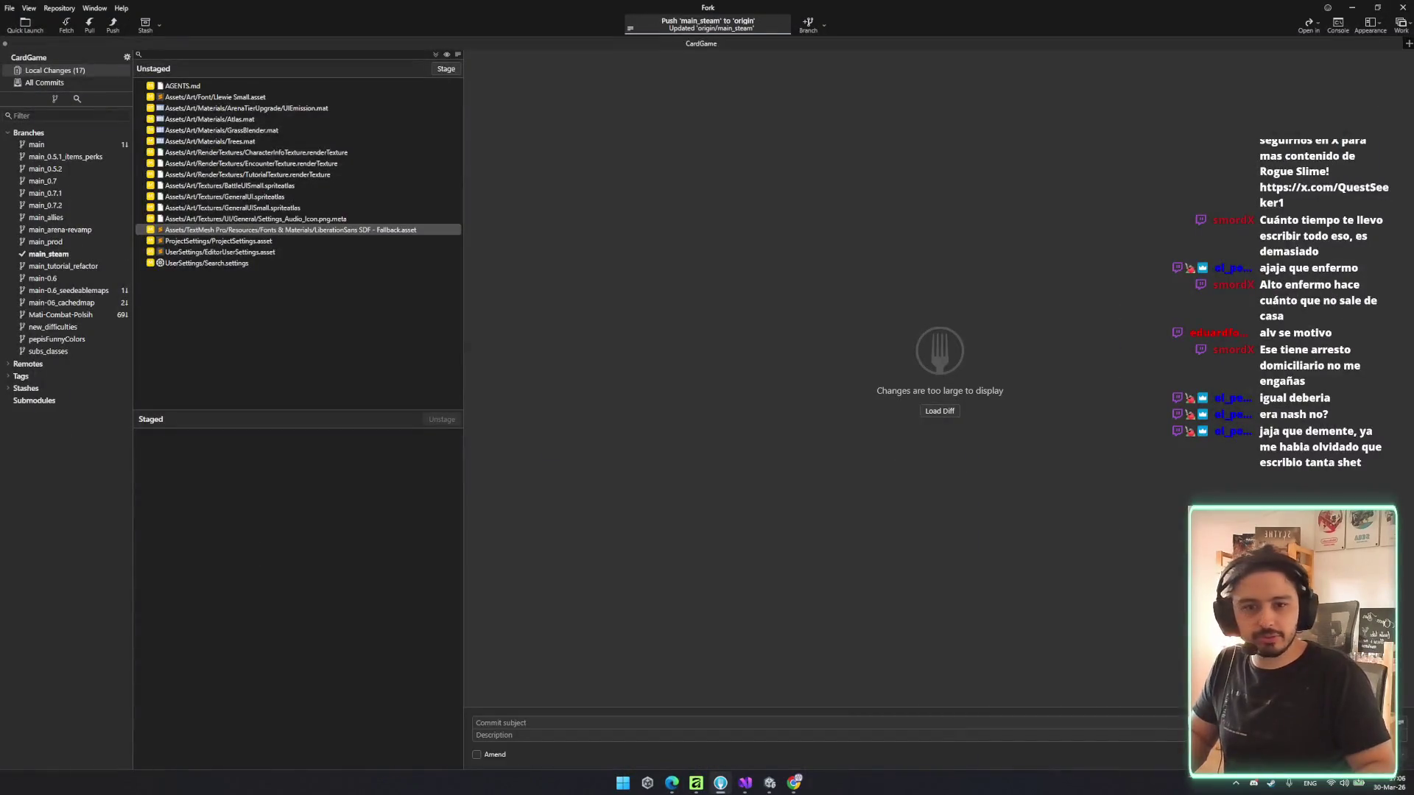
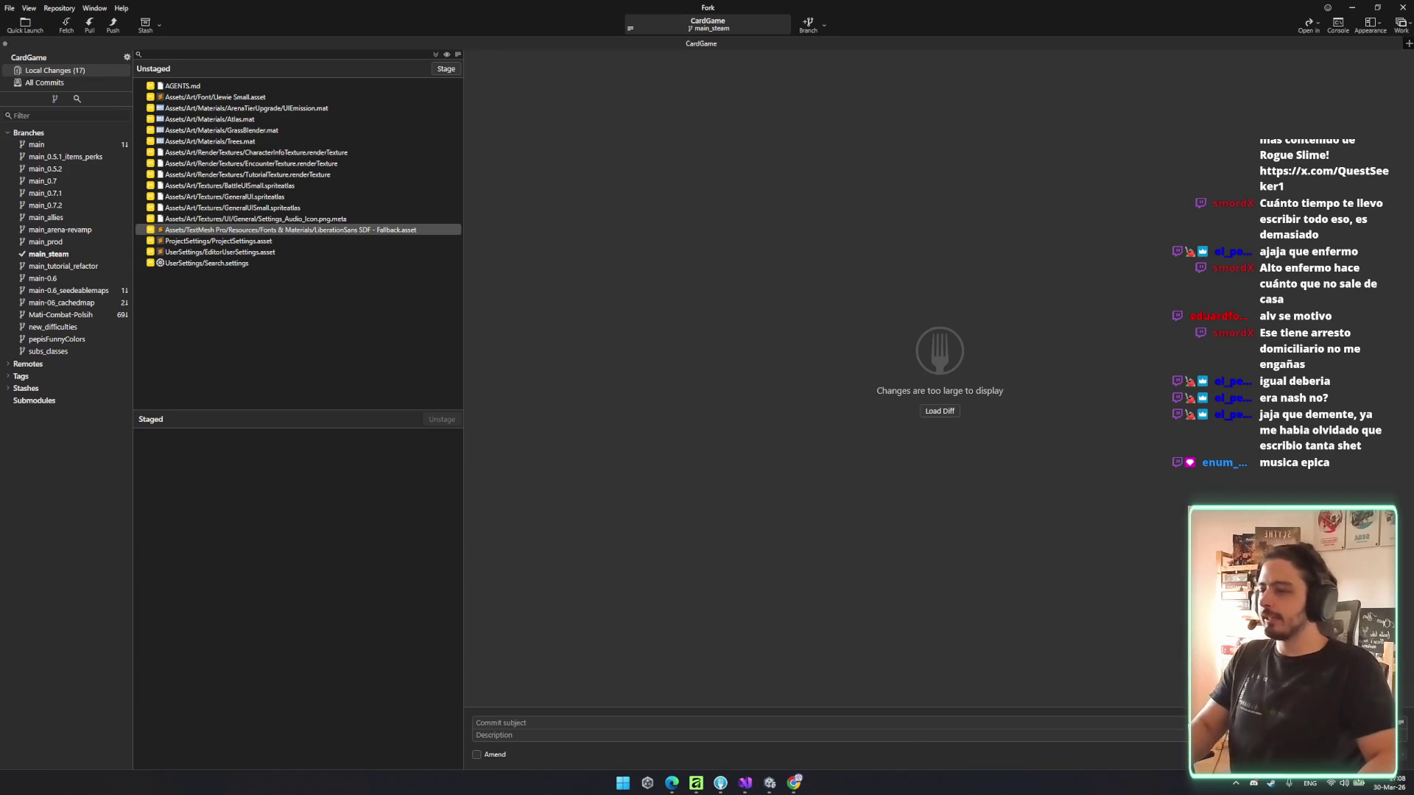
- Minimize Fork to return to the Unity editor
left_click(1353, 7)
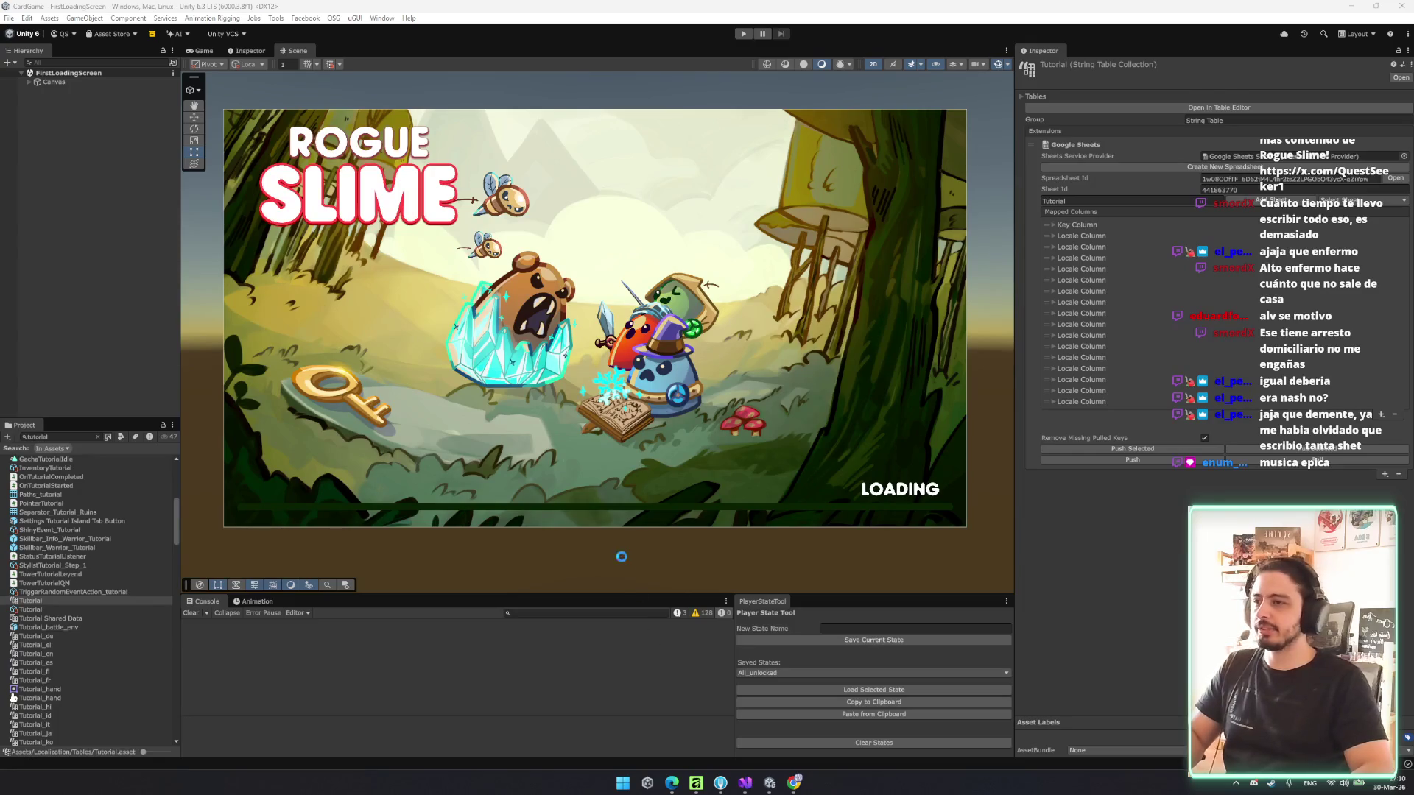
- Play the game into Tutorial Island, then clear the Project search and select _DEBUG
left_click(741, 33)
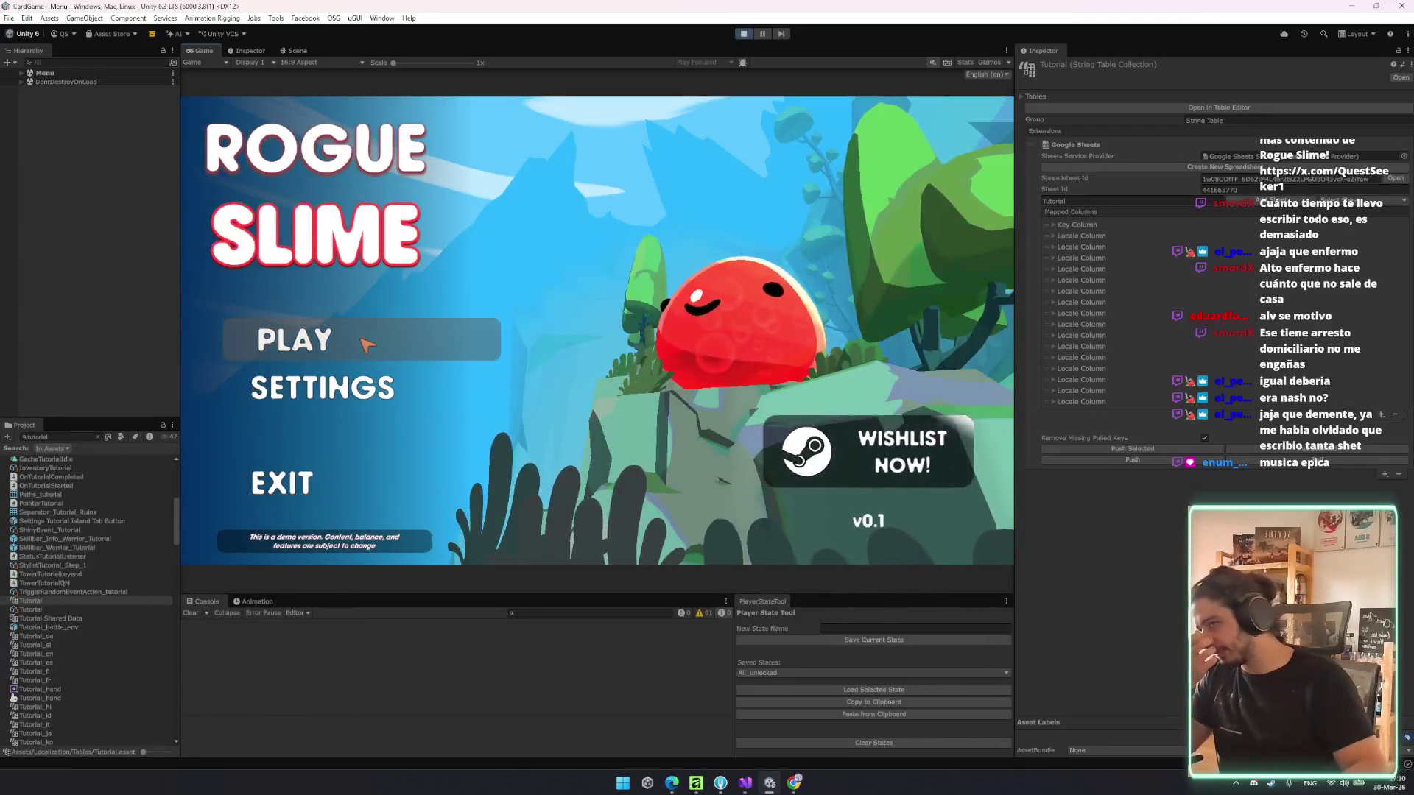
left_click(365, 339)
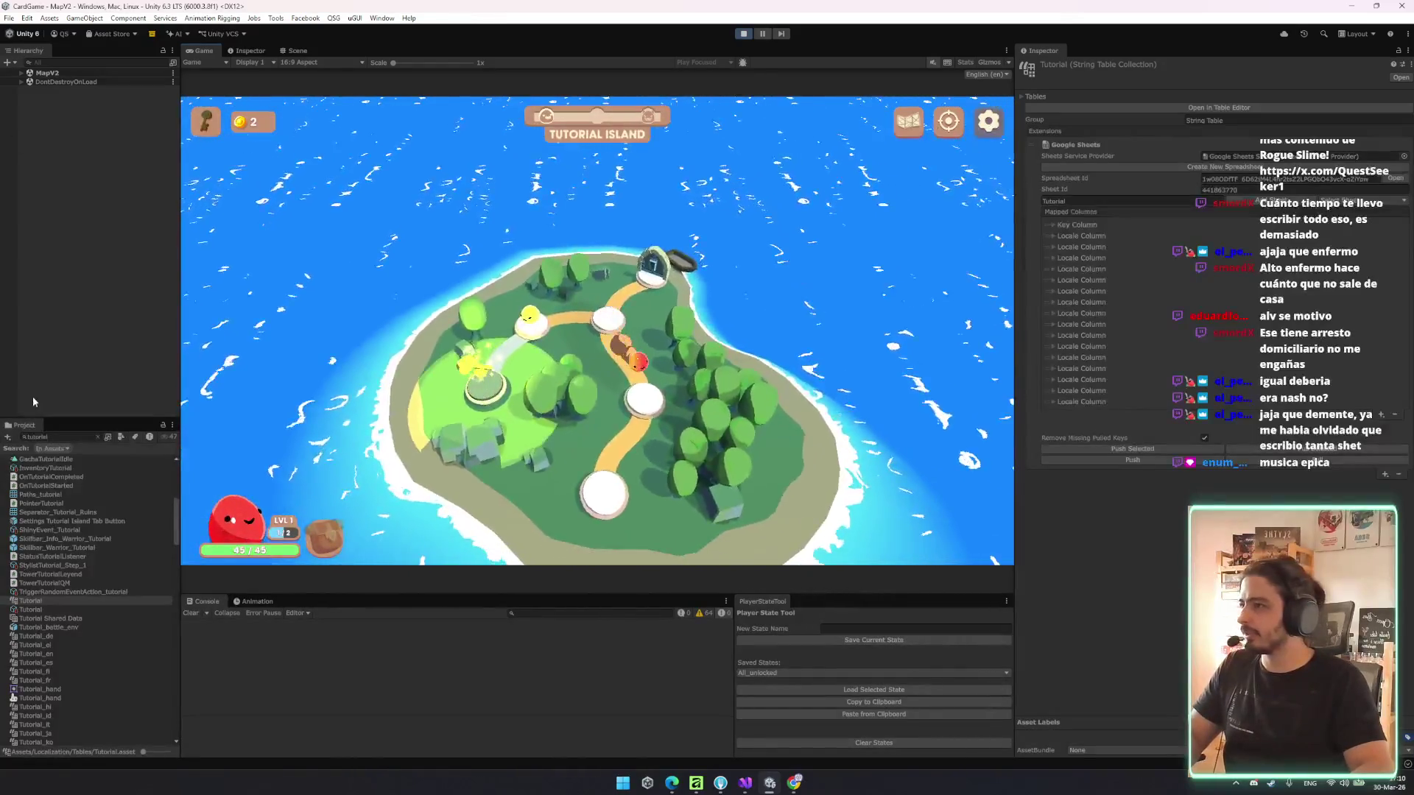
left_click(50, 439)
type("eventost")
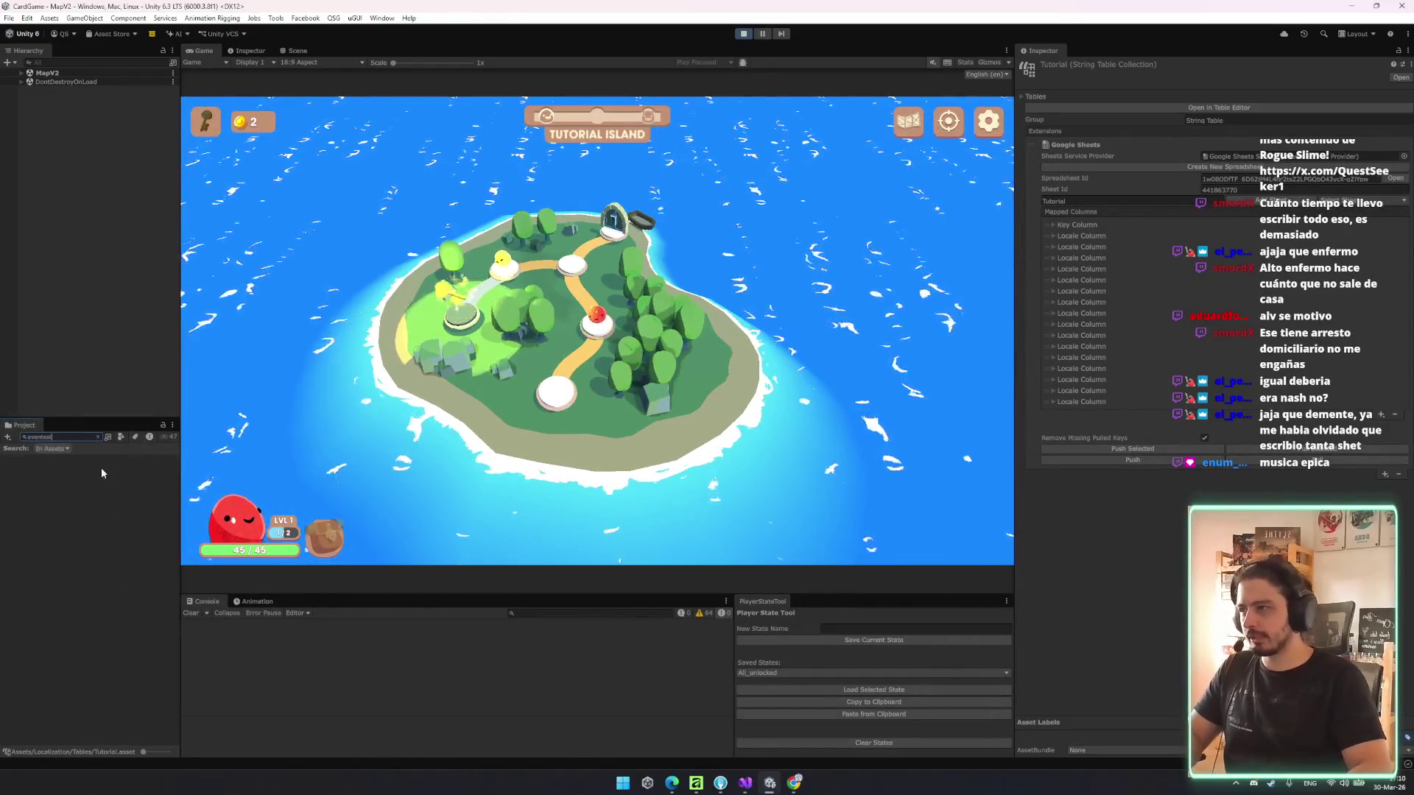
key("BackSpace")
key("BackSpace")
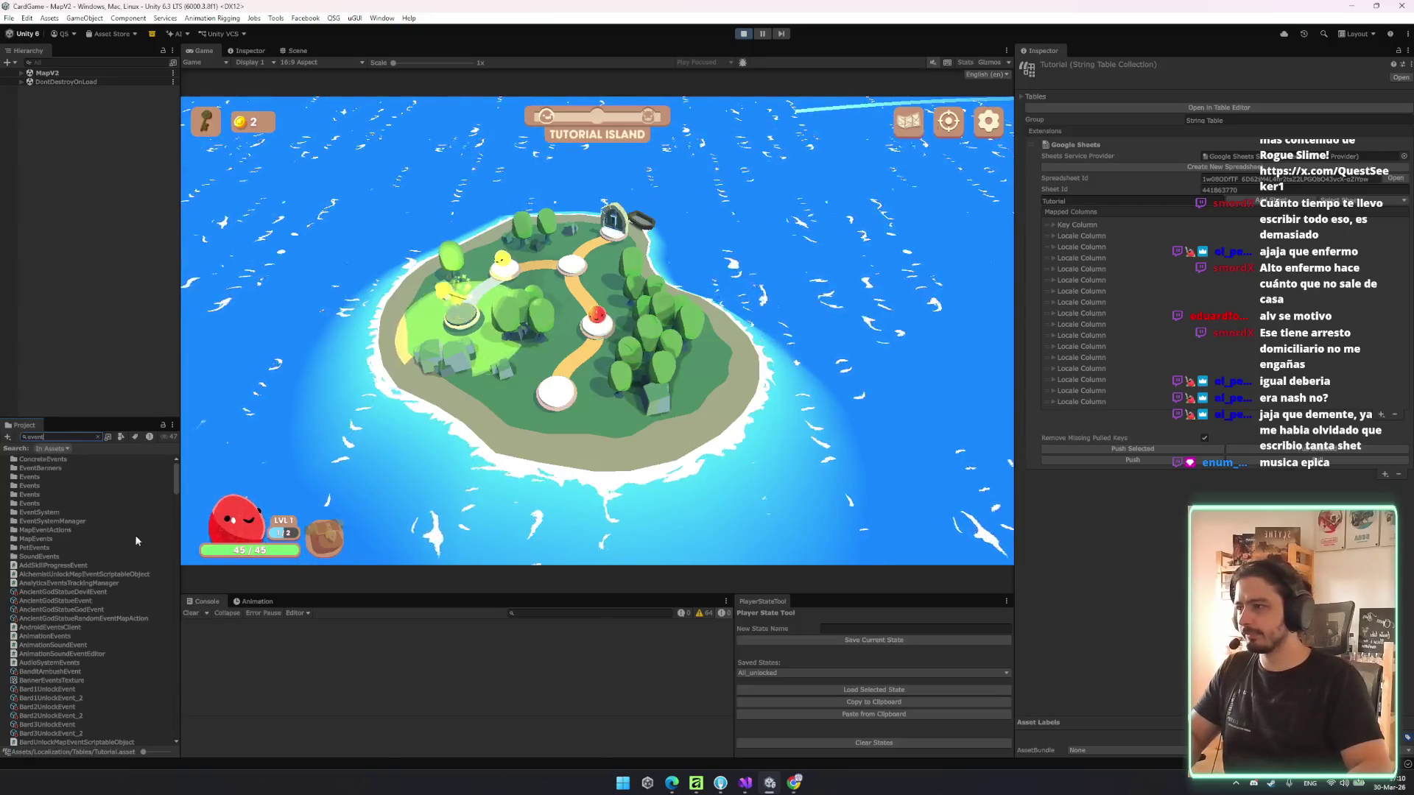
key("Escape")
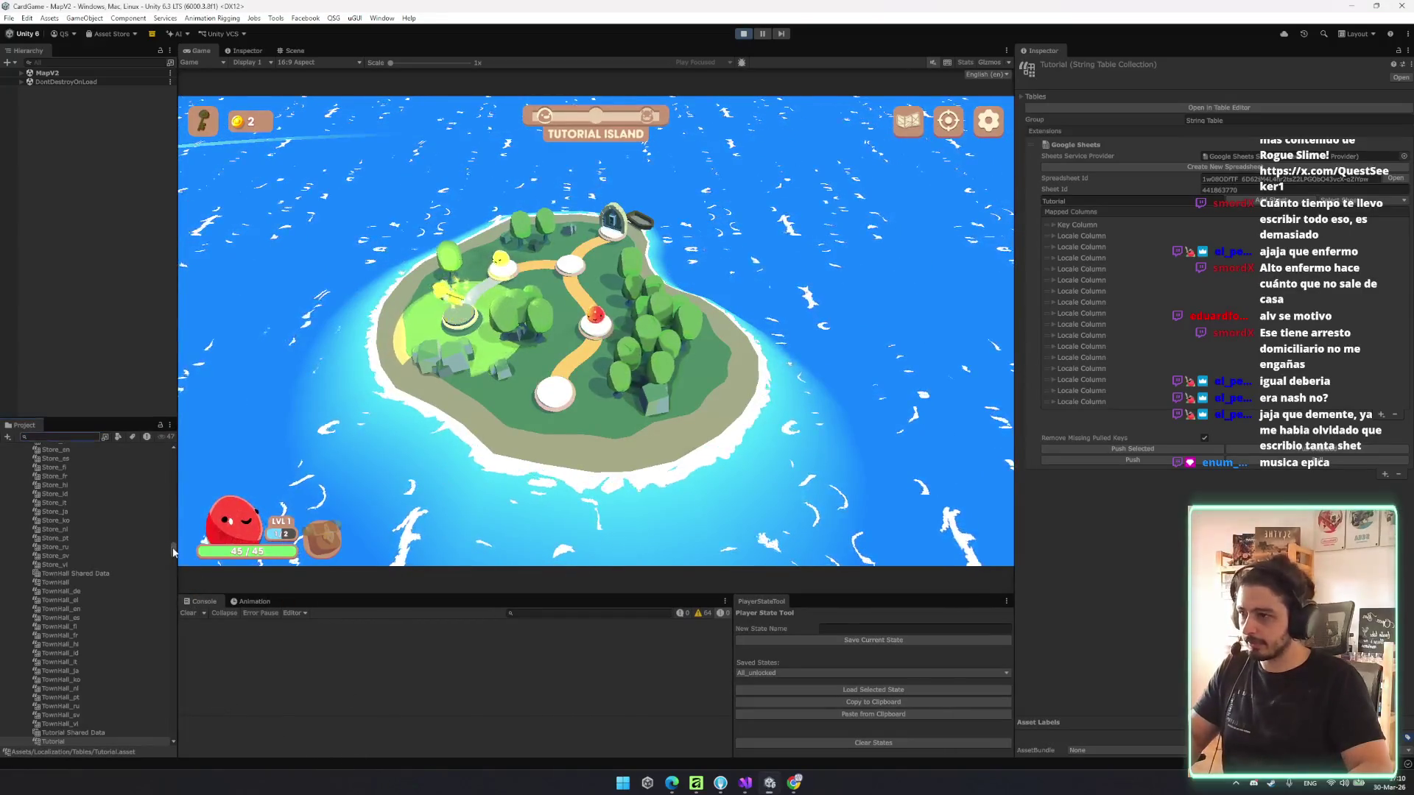
left_click_drag(174, 548, 174, 455)
left_click(112, 459)
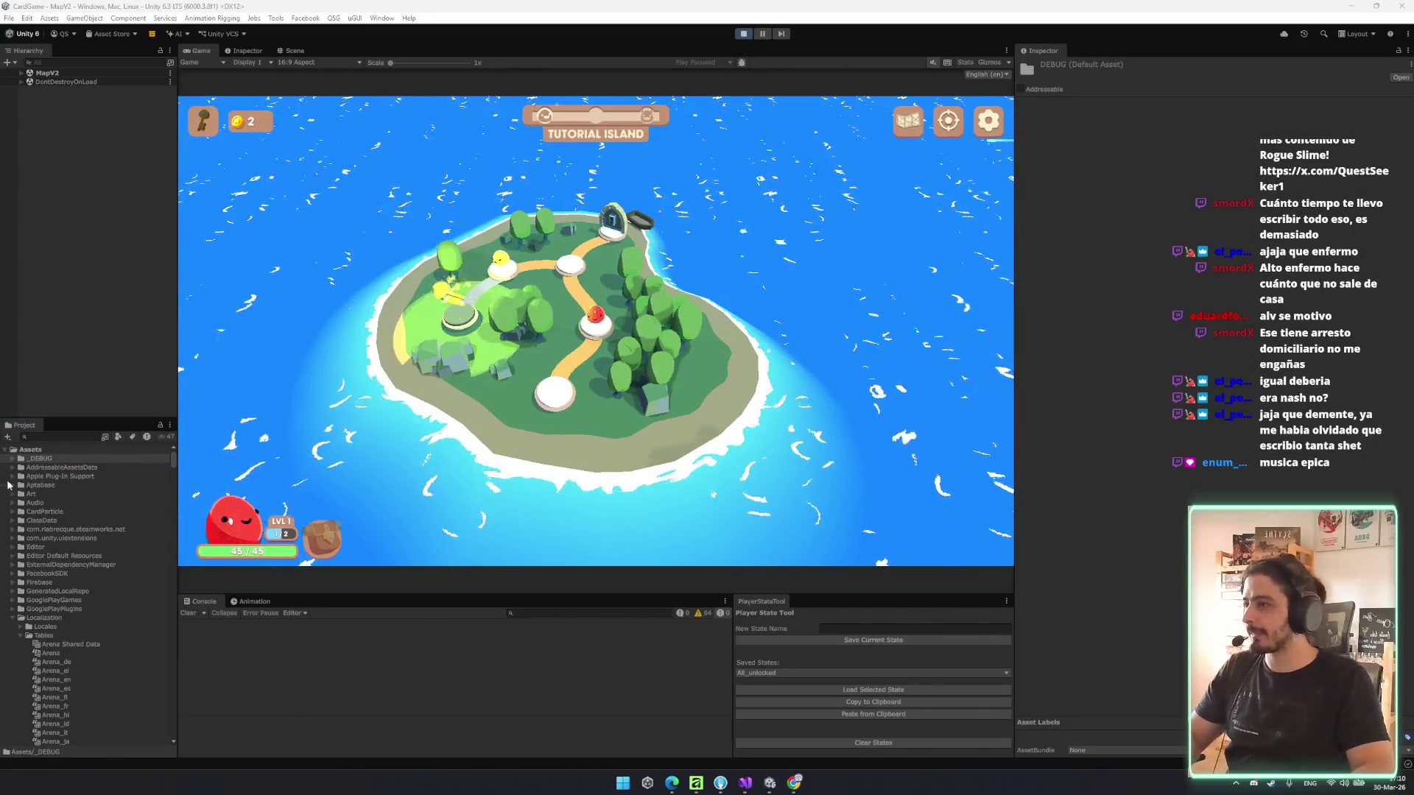
- Set the Event Tester's Event To Test to LoggingCompetition_Win
key("Right")
key("Down")
key("Down")
key("Down")
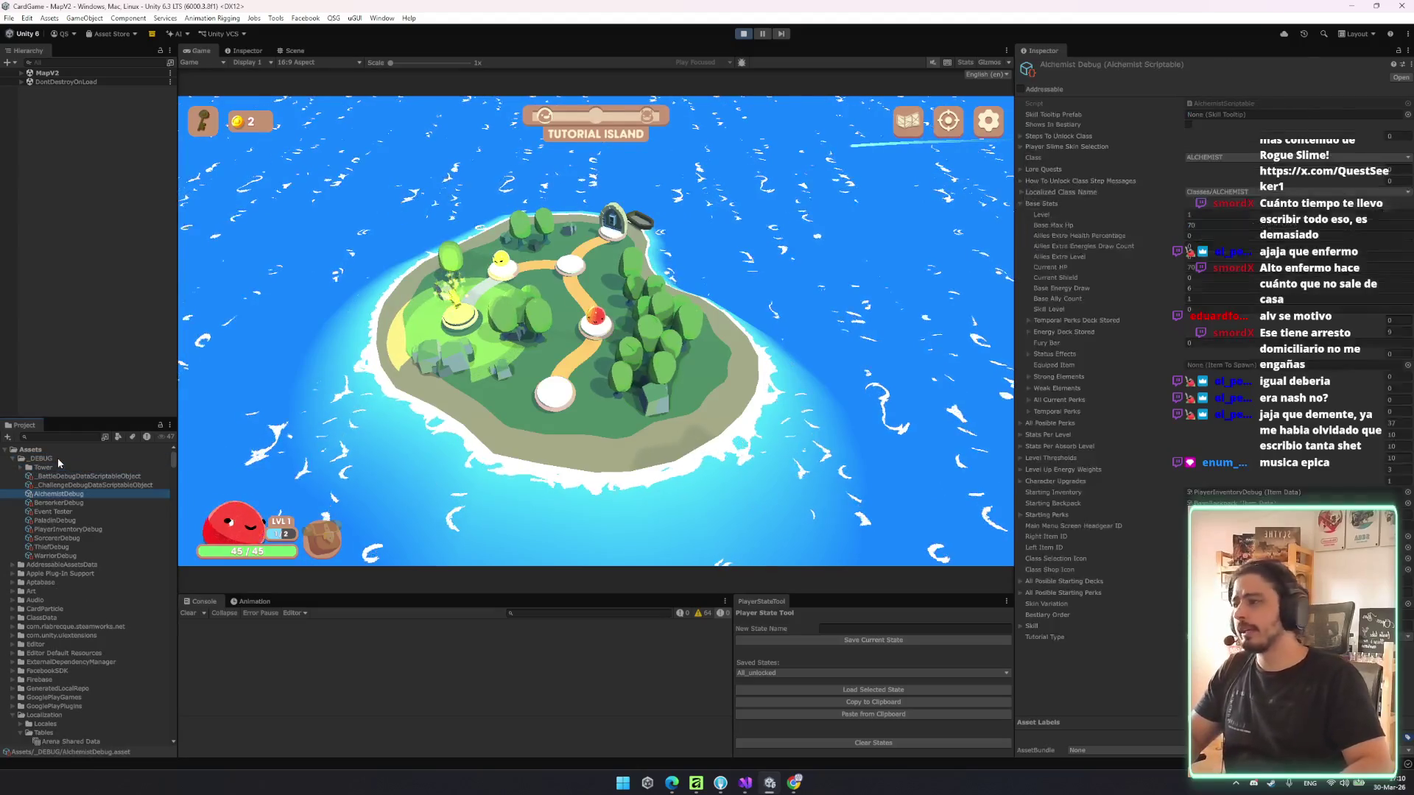
left_click(1408, 115)
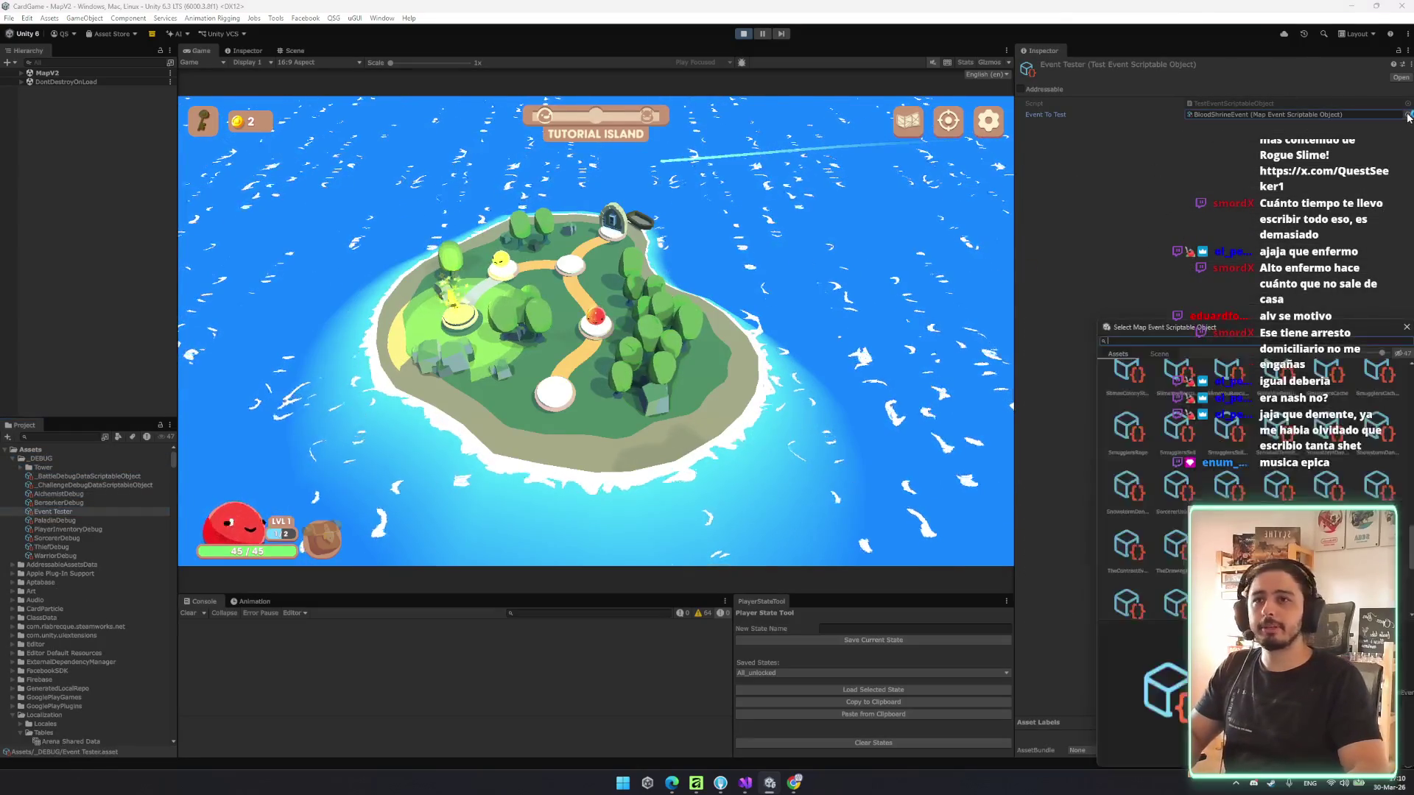
left_click_drag(1317, 333, 1259, 325)
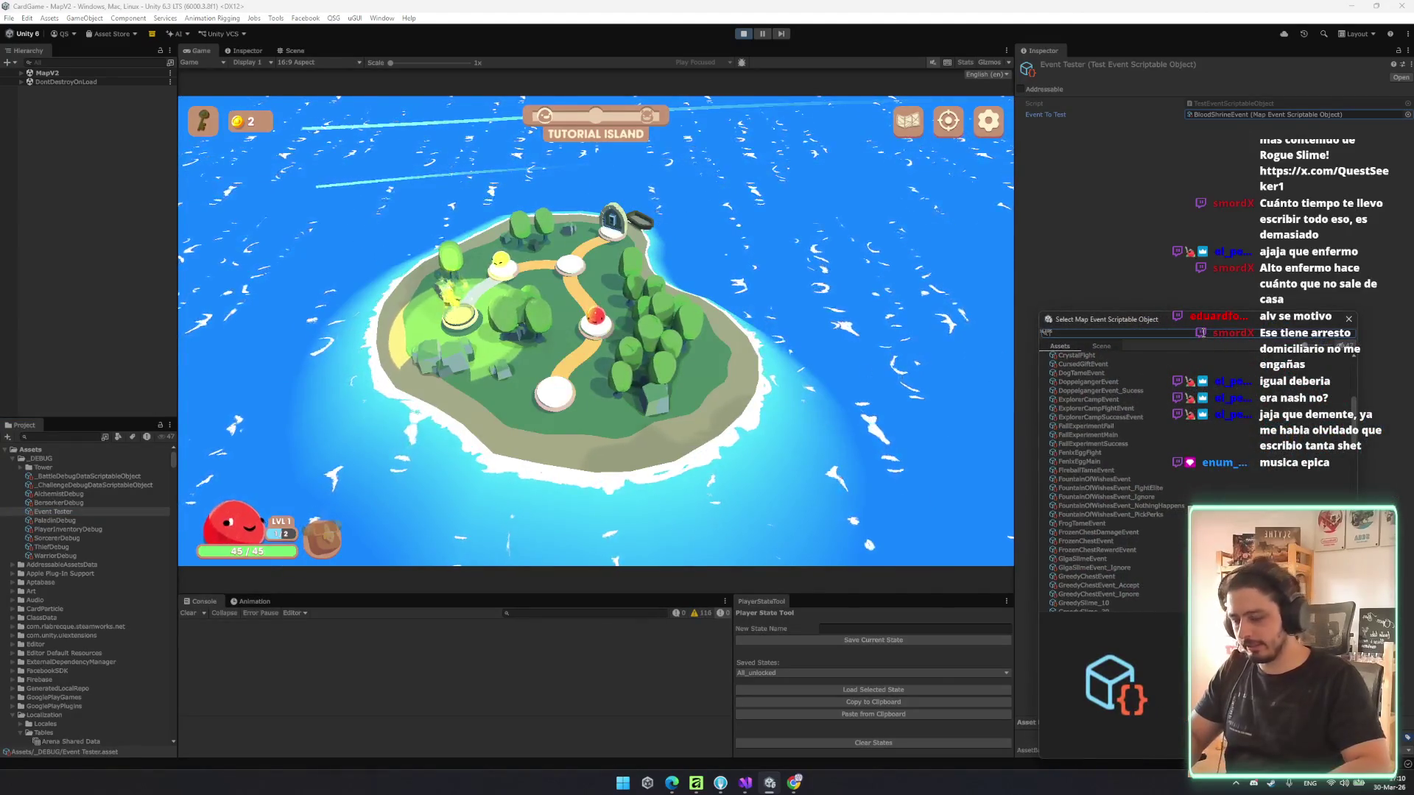
type("log")
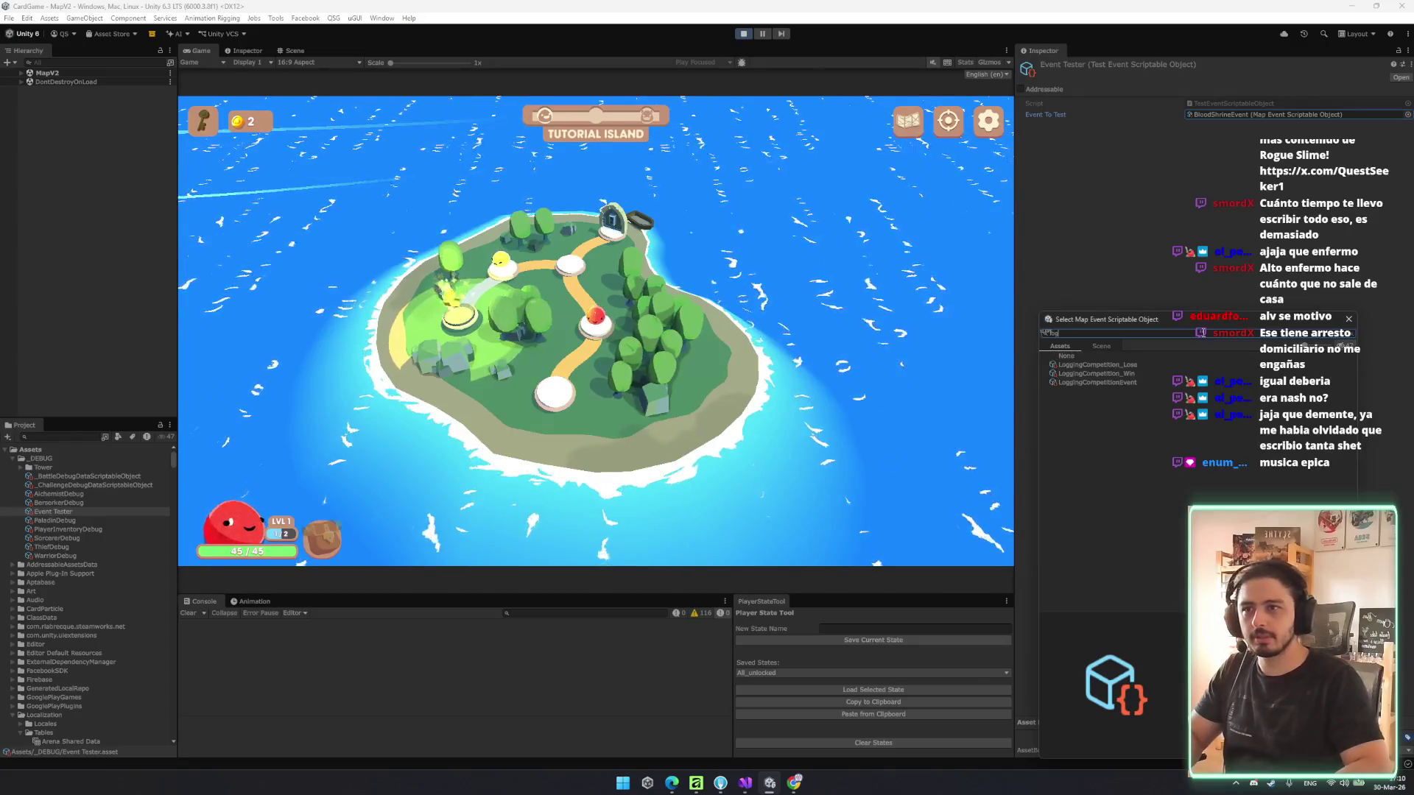
double_click(1109, 374)
- Fire the event with Try Event and claim the 40-coin, 17-wood reward
right_click(1195, 70)
left_click(1229, 90)
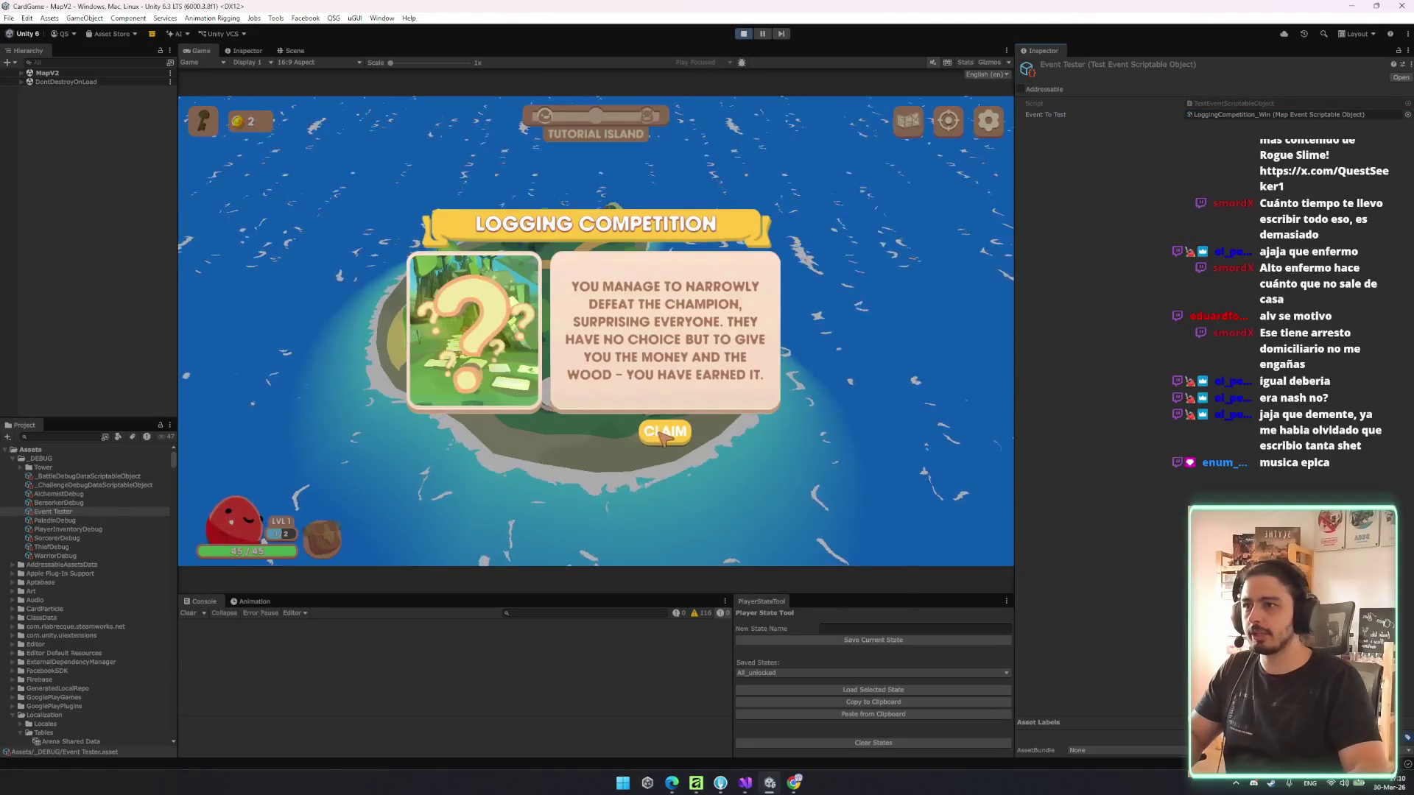
left_click(667, 427)
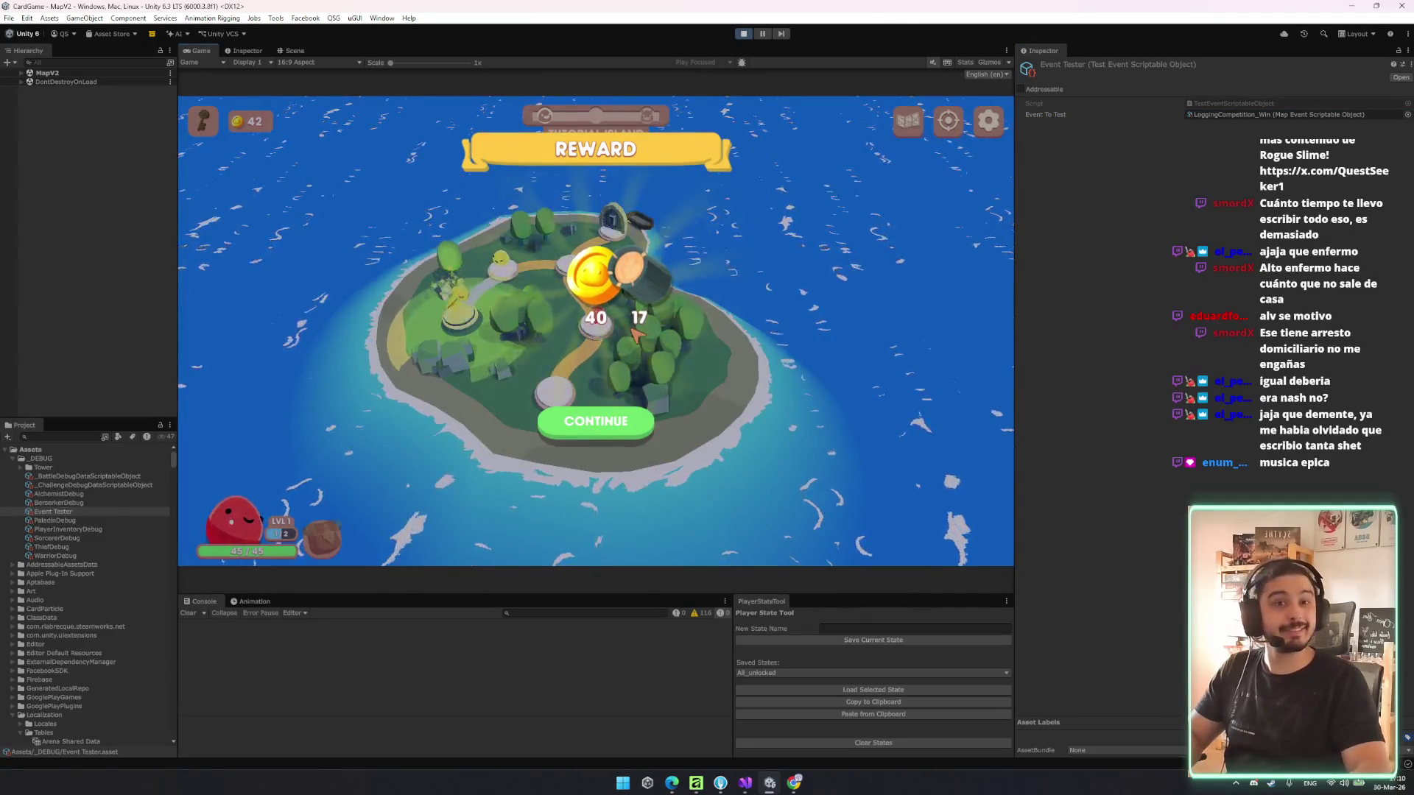
left_click(293, 50)
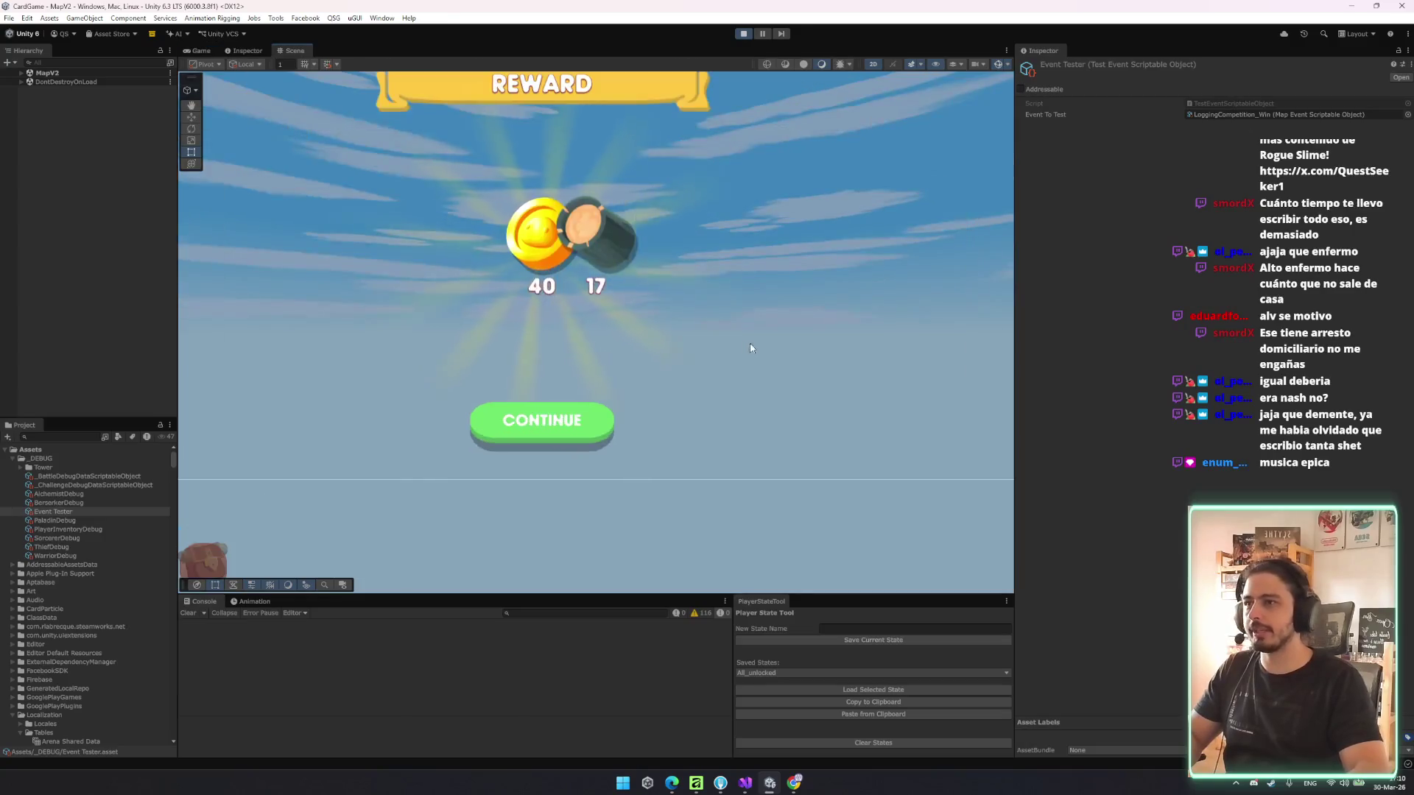
- Frame ModifiersUICanvas in the Scene view and browse its CenterView and BottomView branches
left_click(523, 214)
key("f")
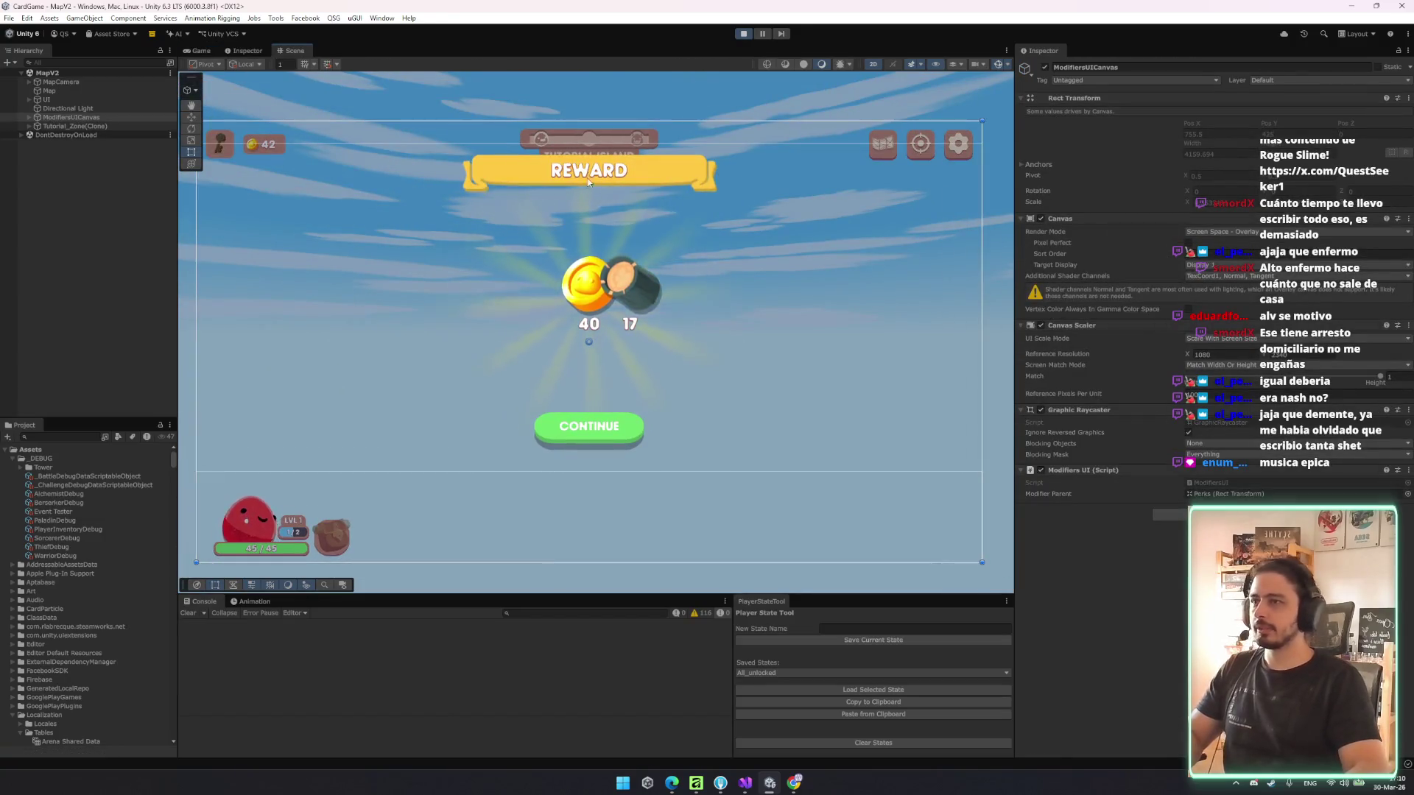
left_click(587, 286)
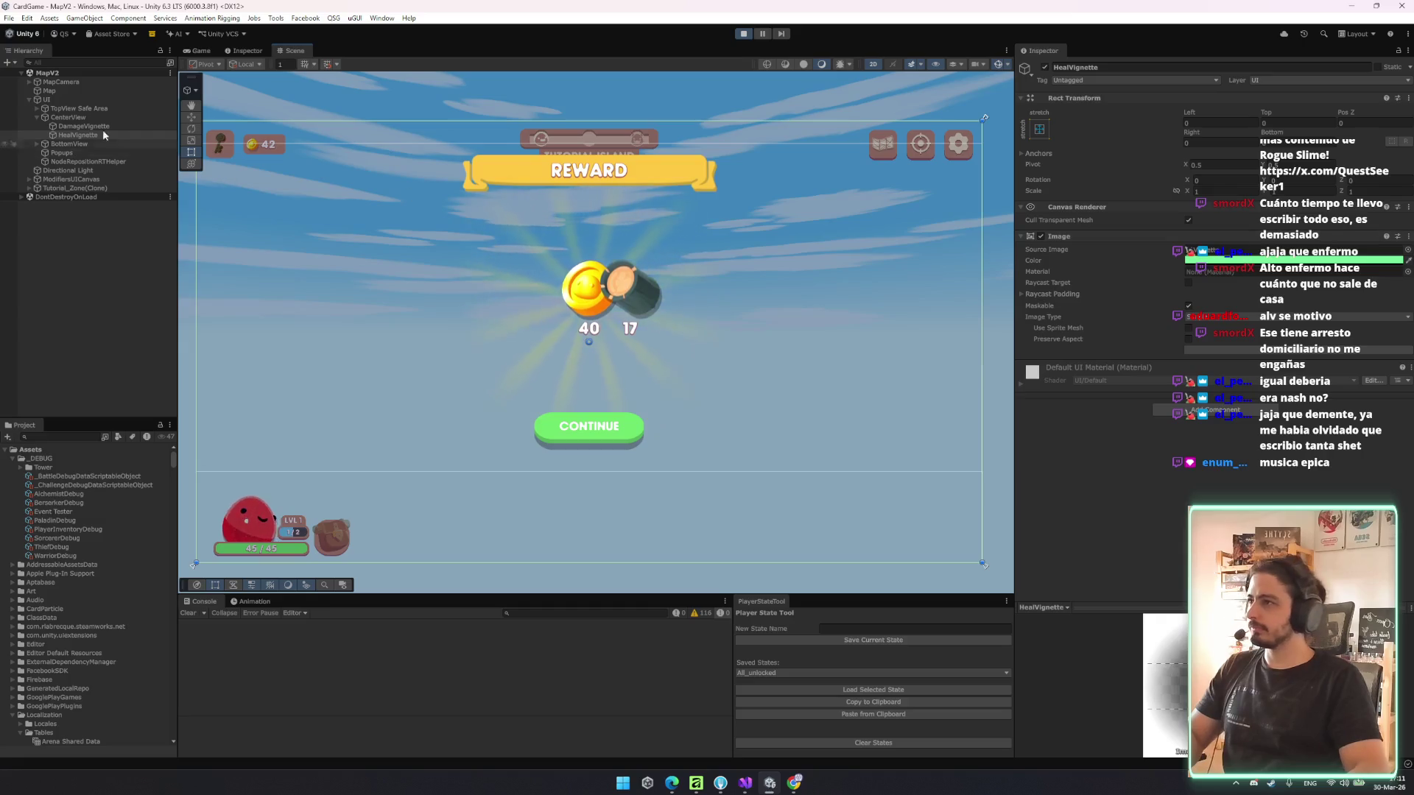
key("Left")
key("Down")
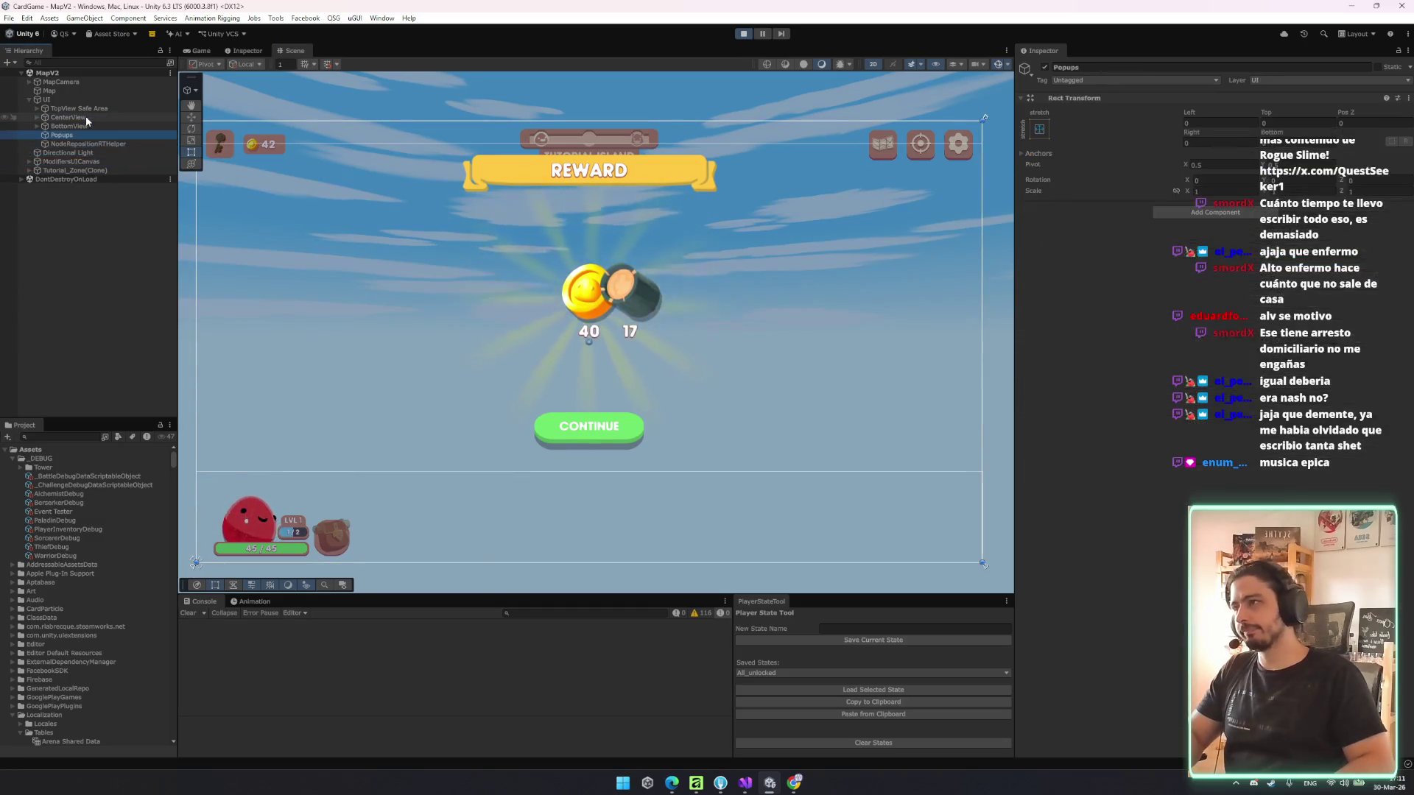
key("Left")
key("Left")
key("Left")
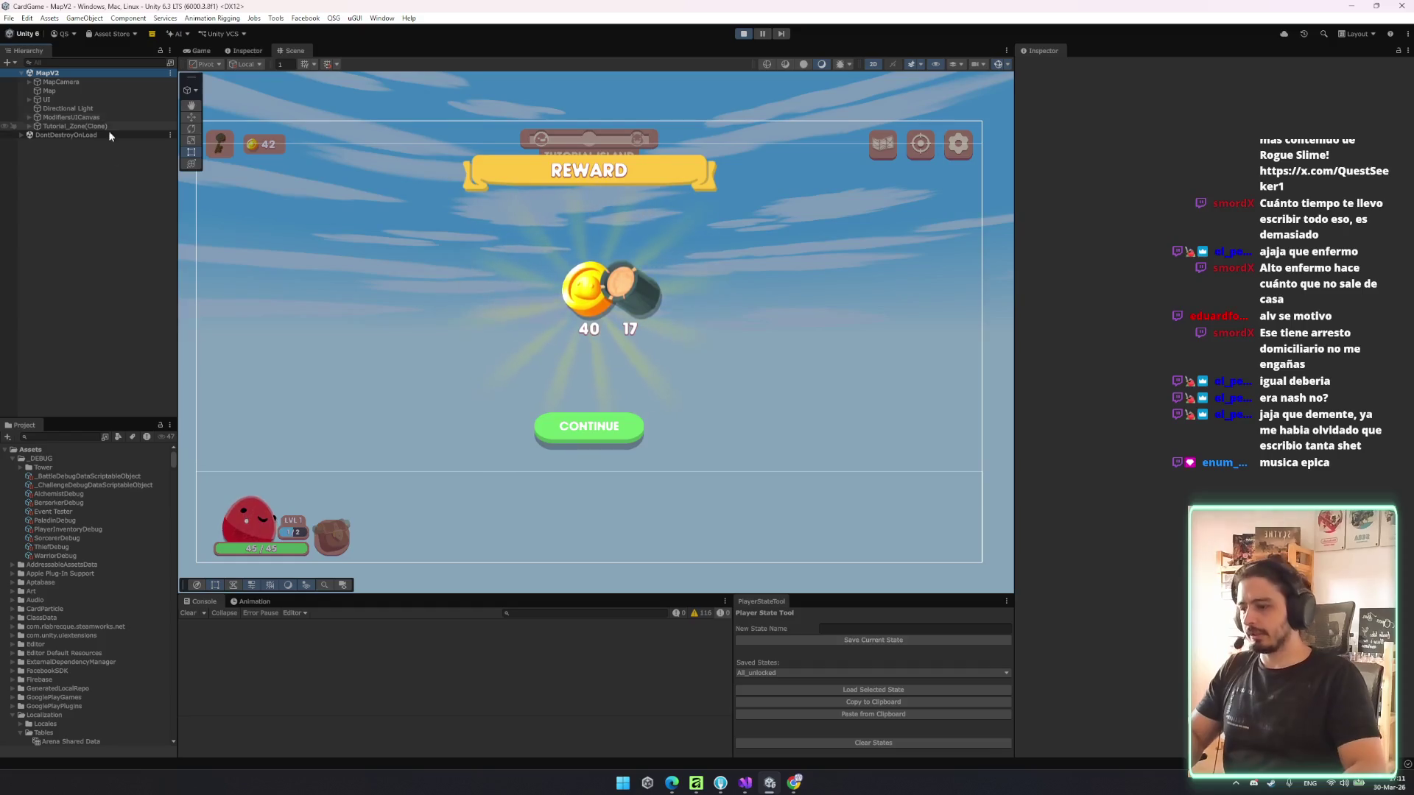
- Filter the Hierarchy for 'popups' and select PopupsCanvas
left_click(87, 62)
type("p")
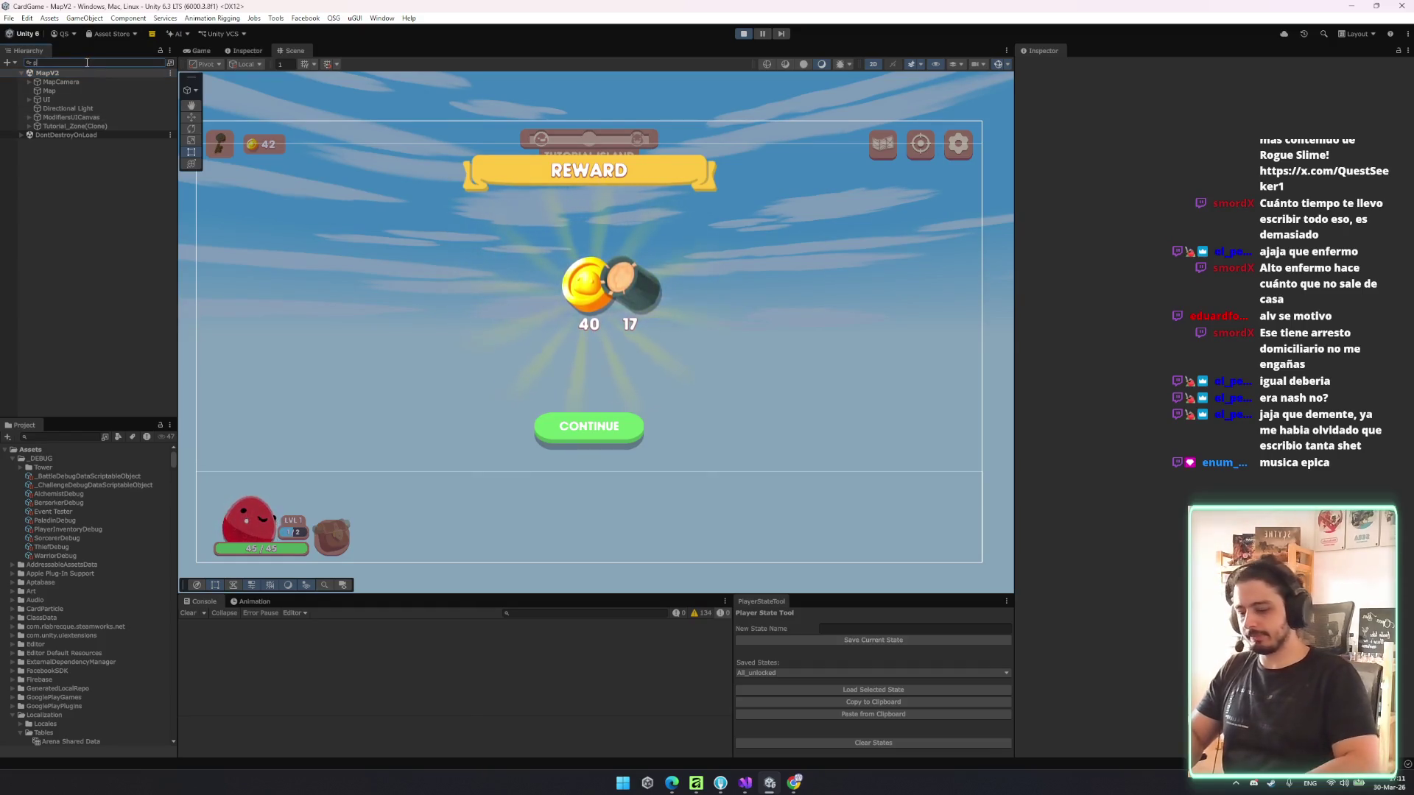
type("opups")
left_click(85, 100)
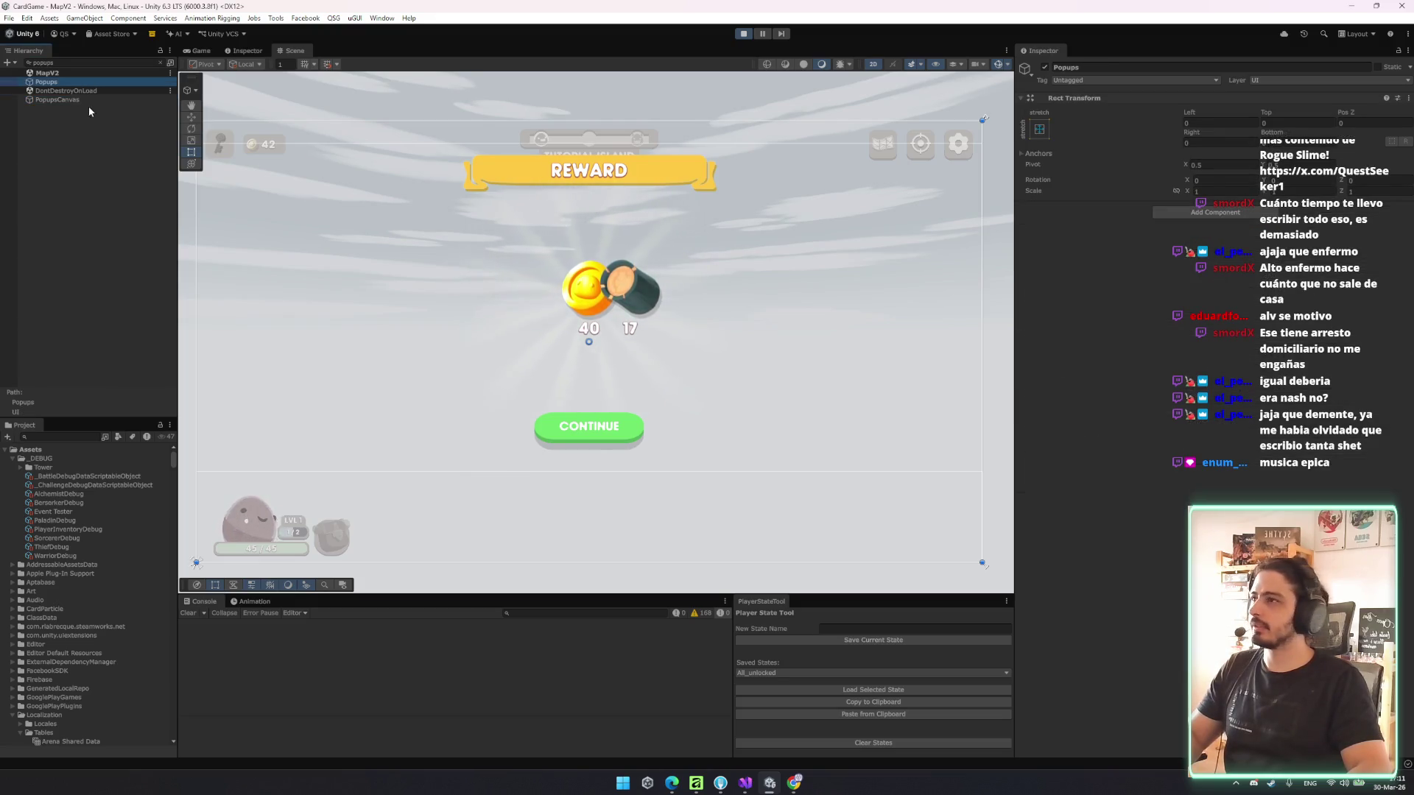
key("Escape")
- Expand PopupsCanvas > RewardPopup(Clone) > Popup Container down to ResourcesContainer
key("Right")
key("Down")
key("Down")
key("Down")
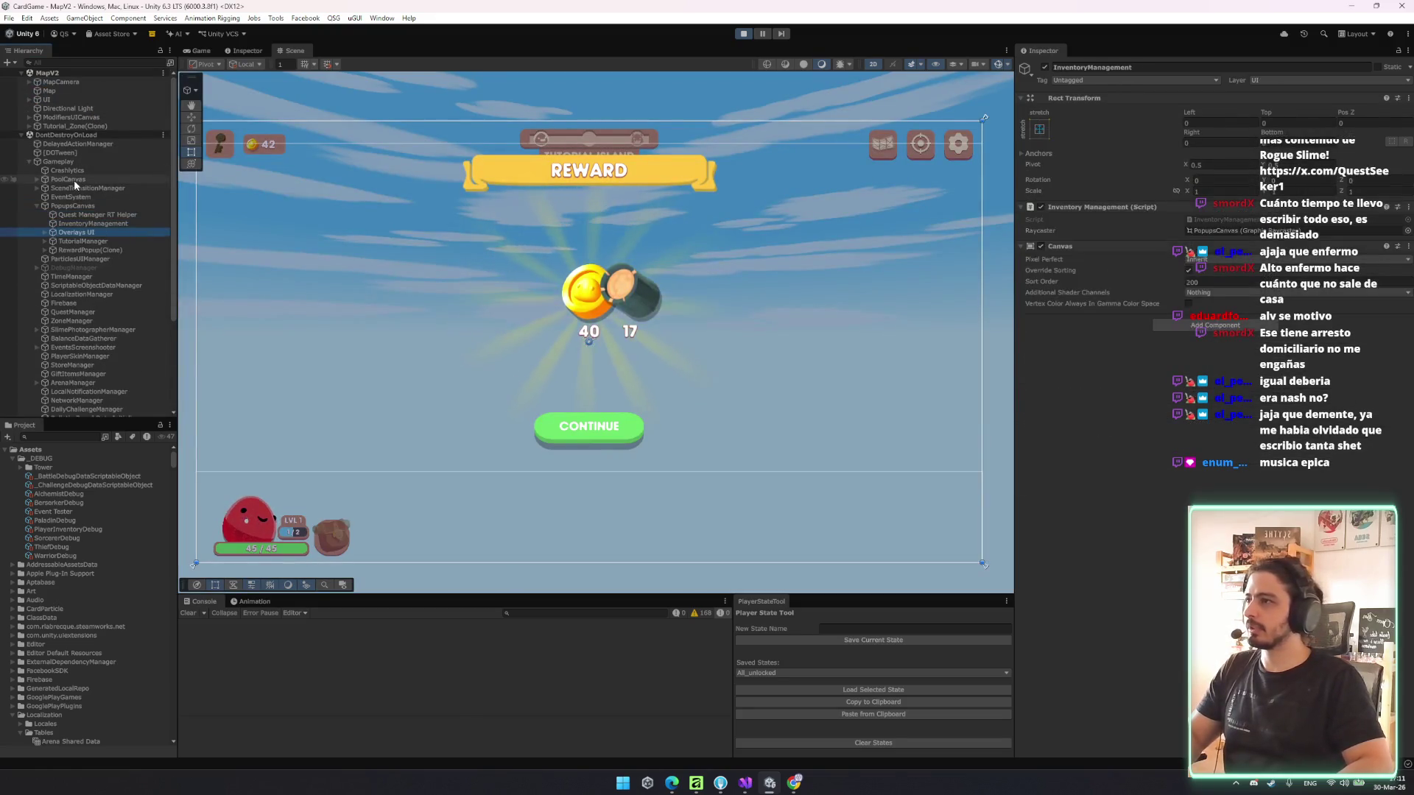
key("Right")
key("Down")
key("Right")
key("Down")
key("Down")
key("Right")
key("Down")
key("Right")
key("Down")
key("Down")
key("Right")
key("Down")
key("Down")
key("Down")
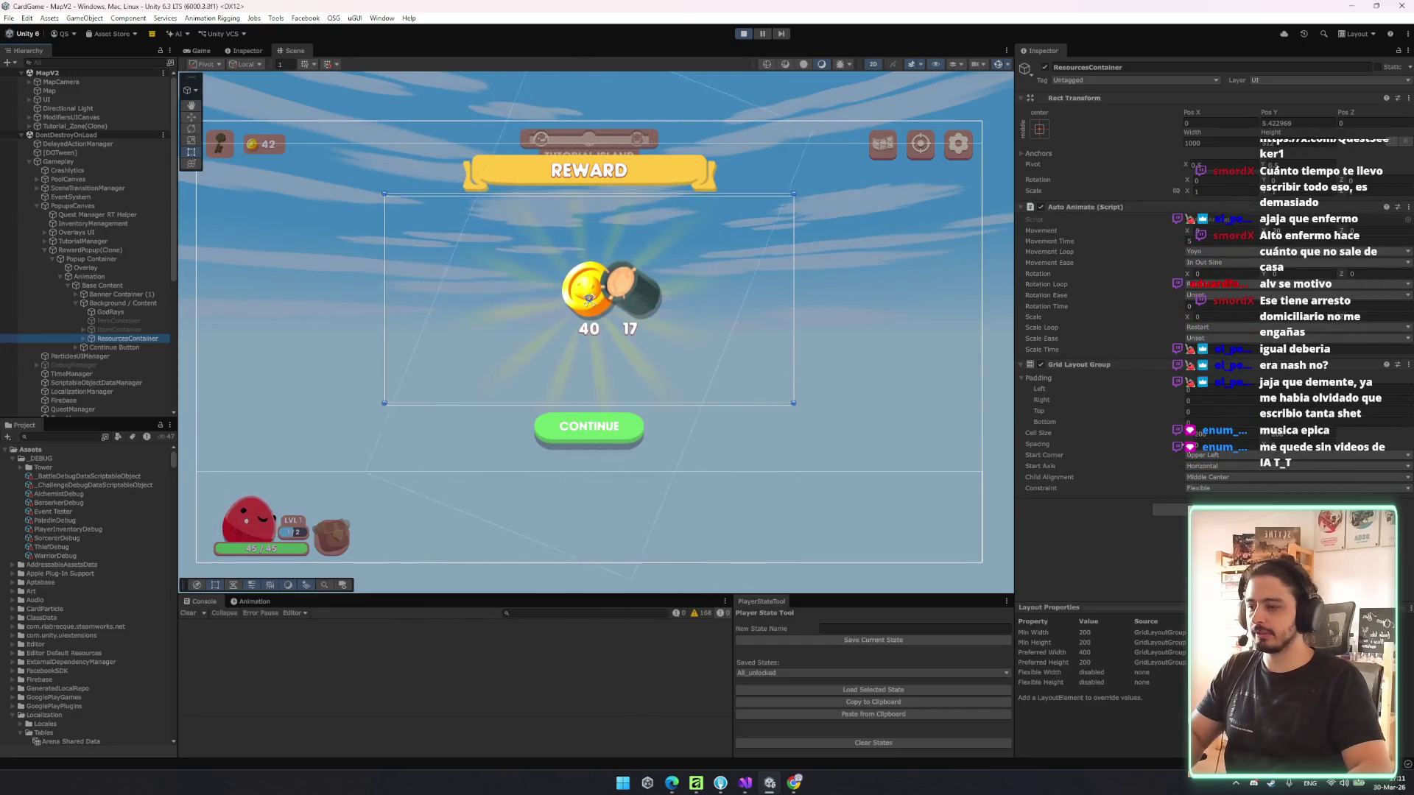
- Try wider Grid Layout spacing, undo it, and expand ResourcesContainer's reward widgets
left_click_drag(1188, 444, 1235, 440)
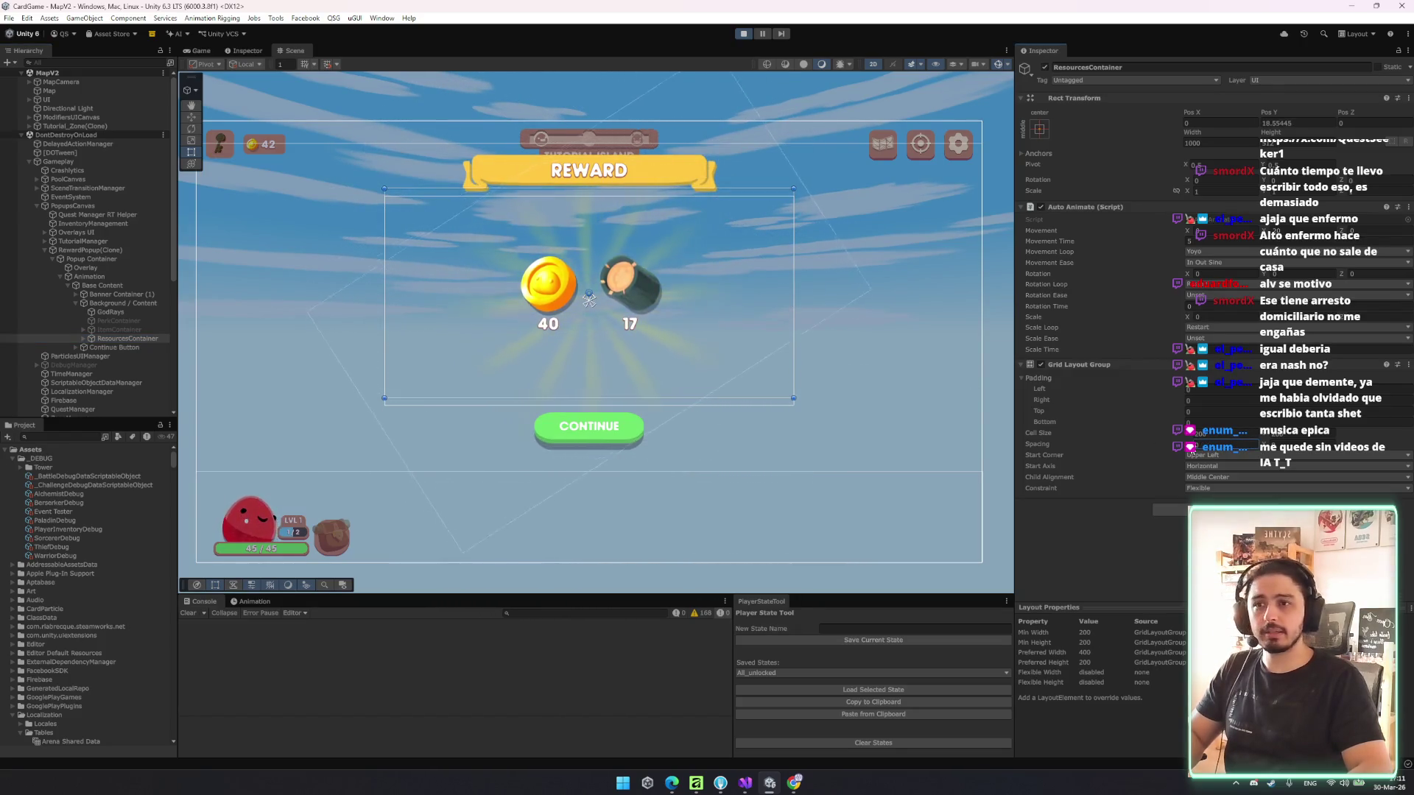
key("ctrl+z")
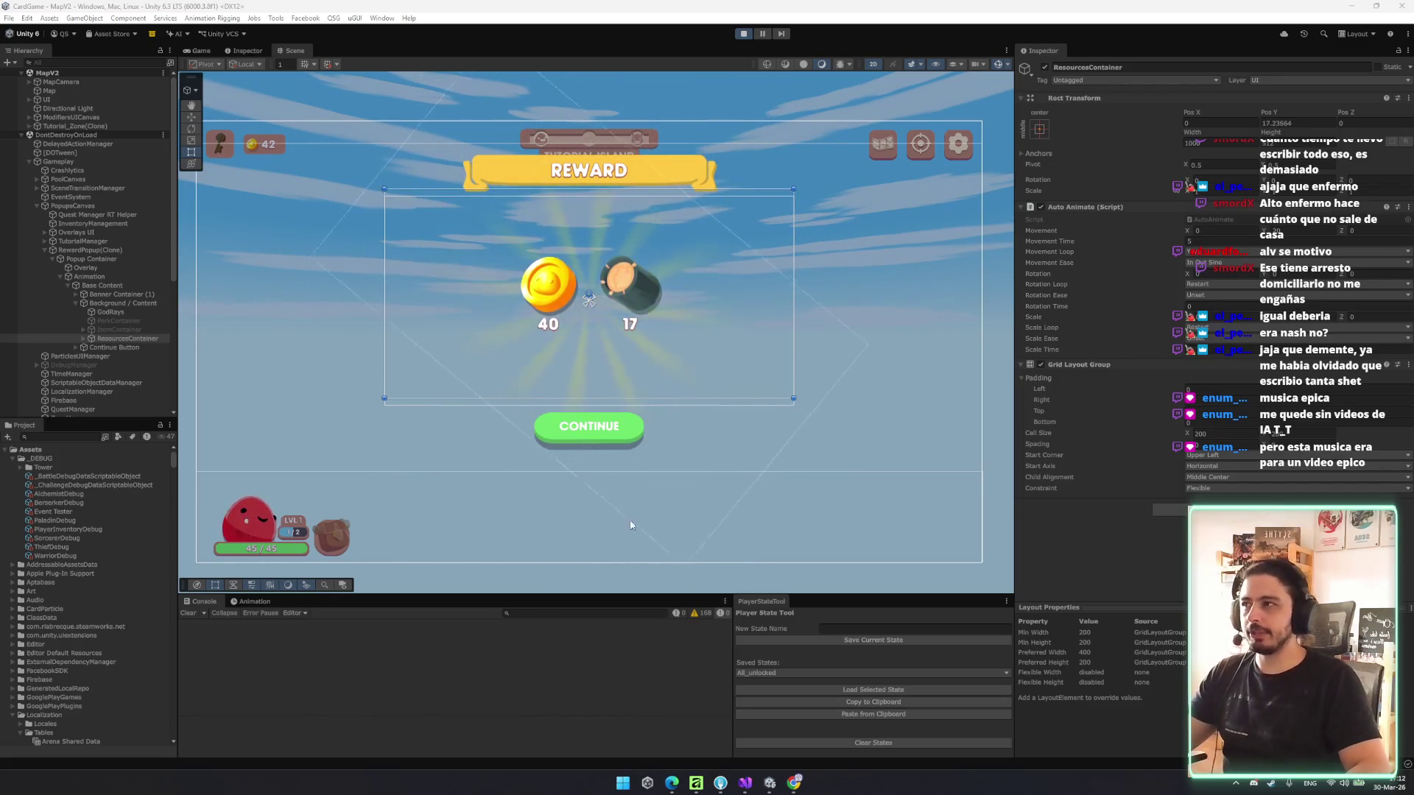
left_click(123, 340)
key("Right")
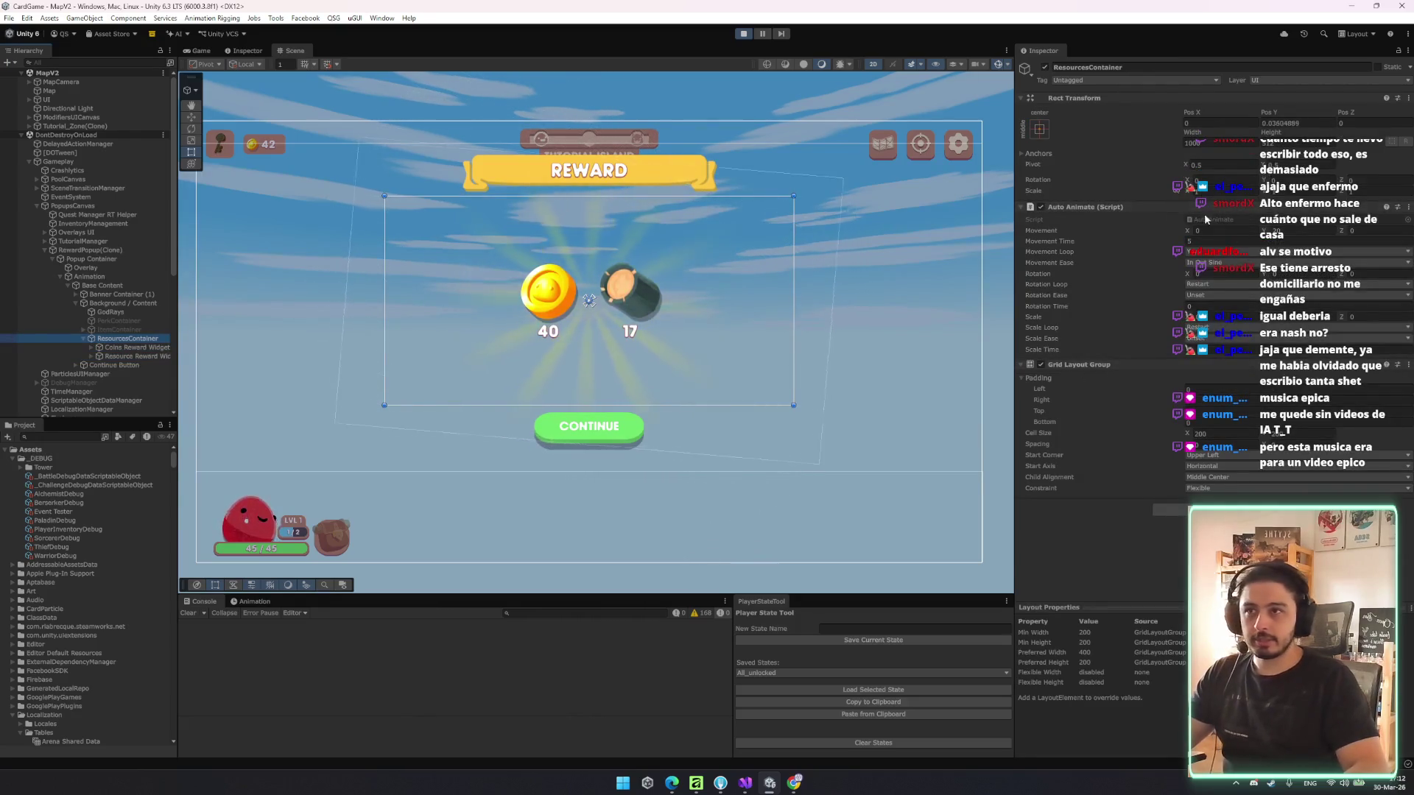
- Open RewardPopup(Clone)'s RewardPopup script in Visual Studio from its Script field
left_click(122, 249)
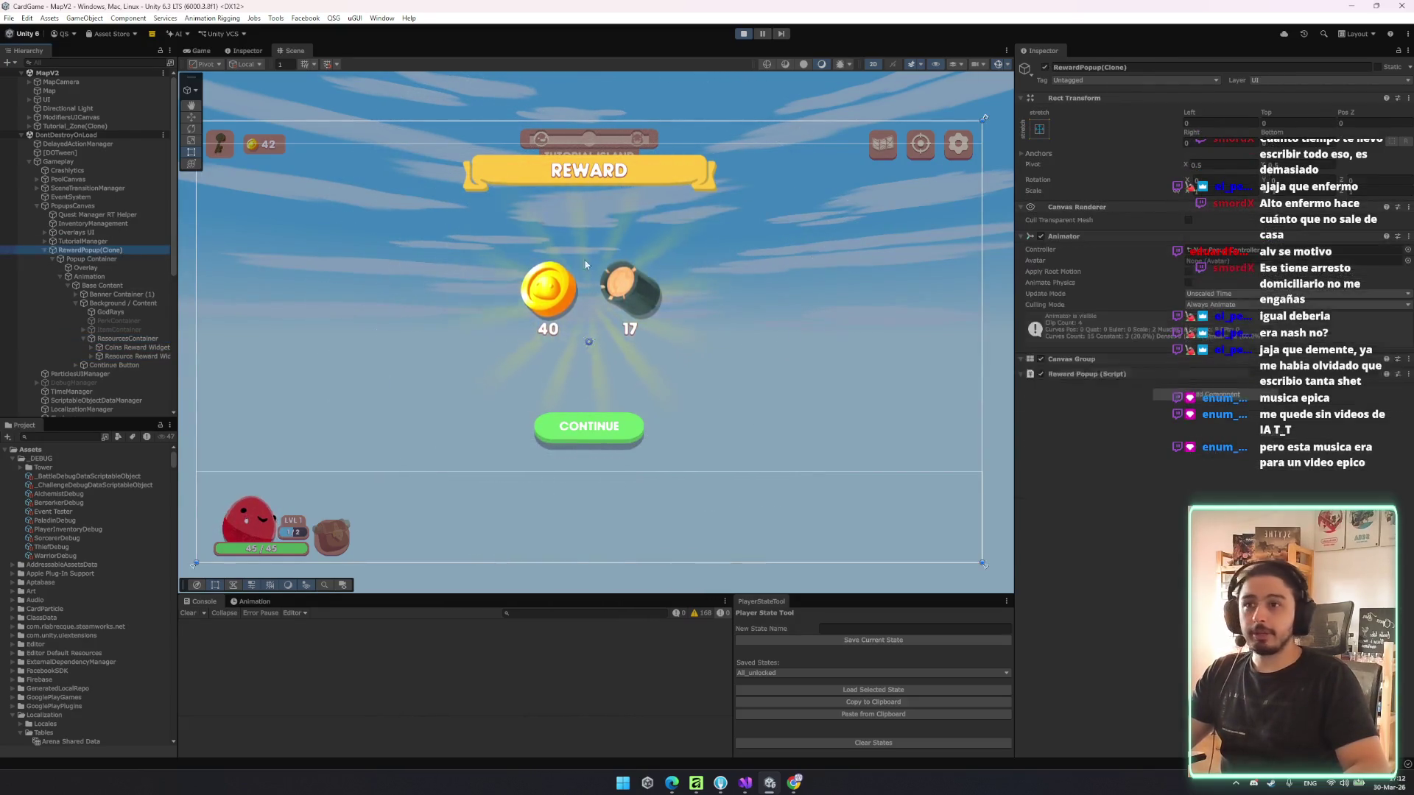
left_click(1211, 427)
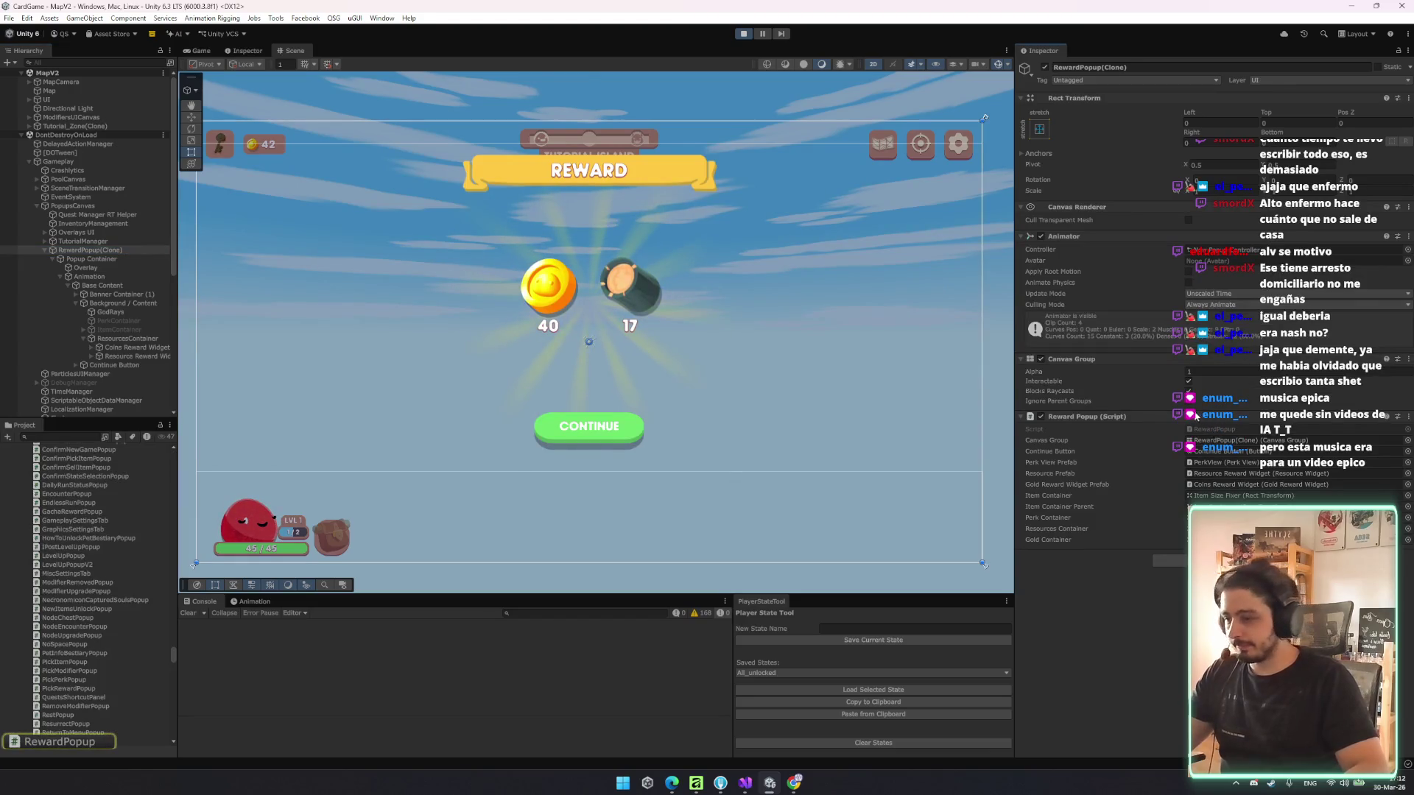
double_click(1215, 429)
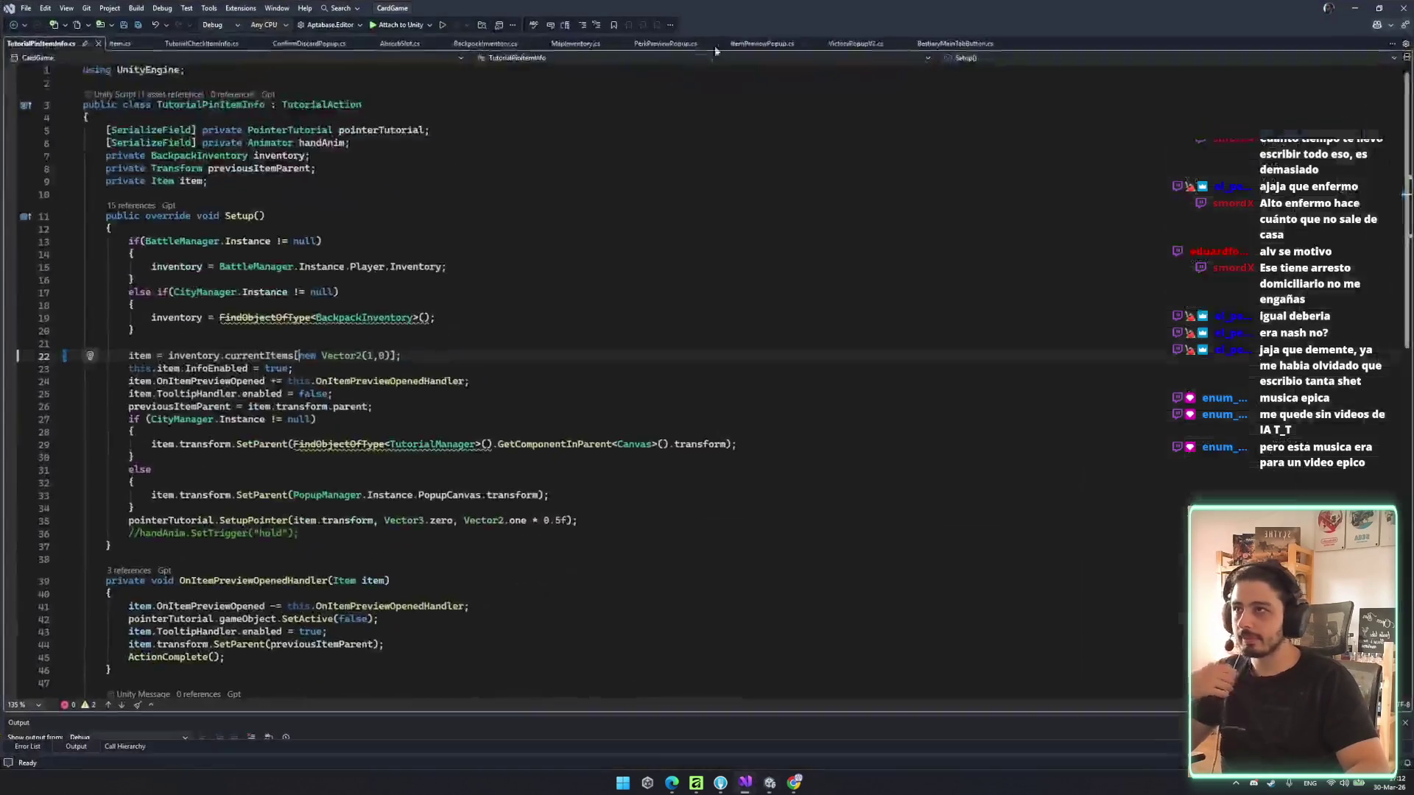
- Review the resource Setup method and where itemContainerParent and resourcesContainer are used
scroll(526, 522, "down", 6)
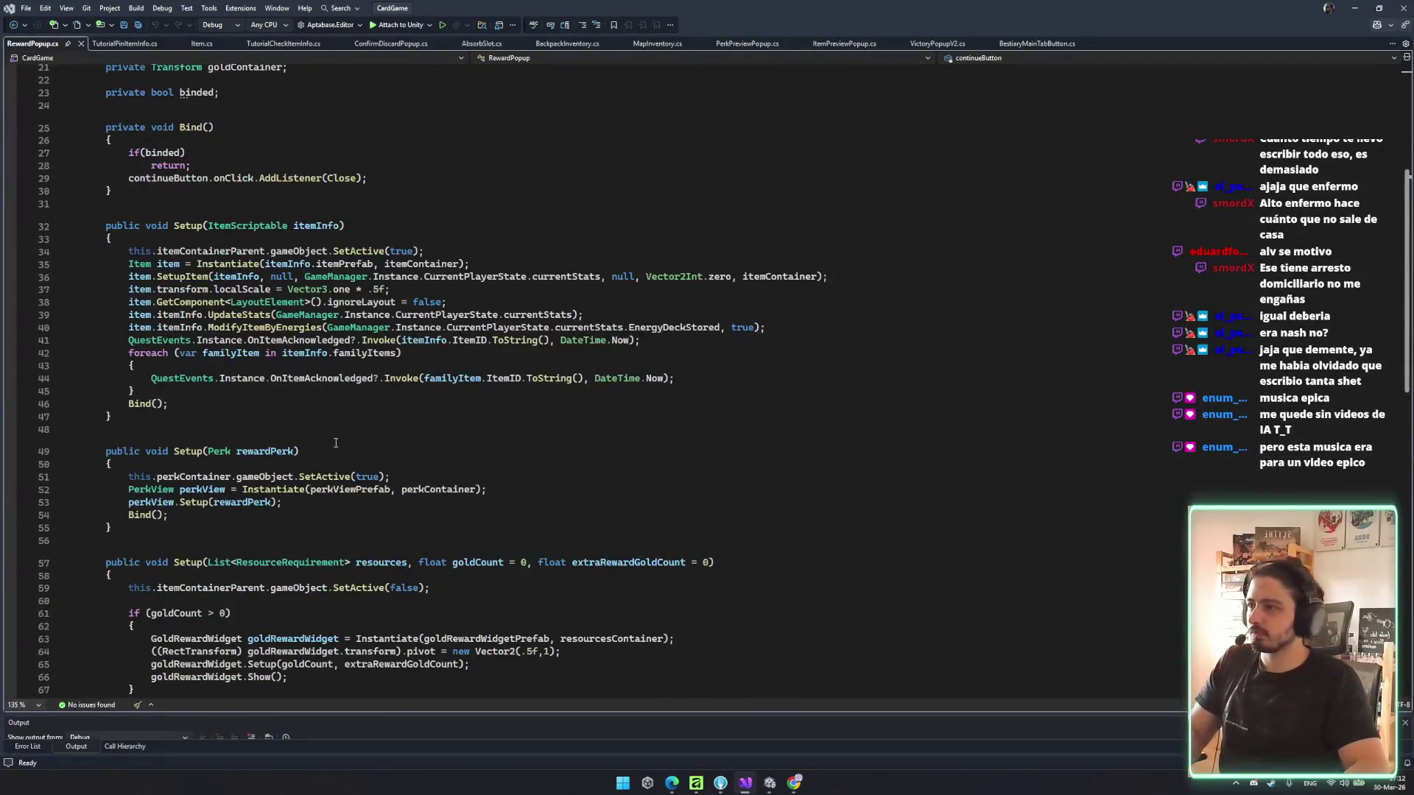
double_click(263, 327)
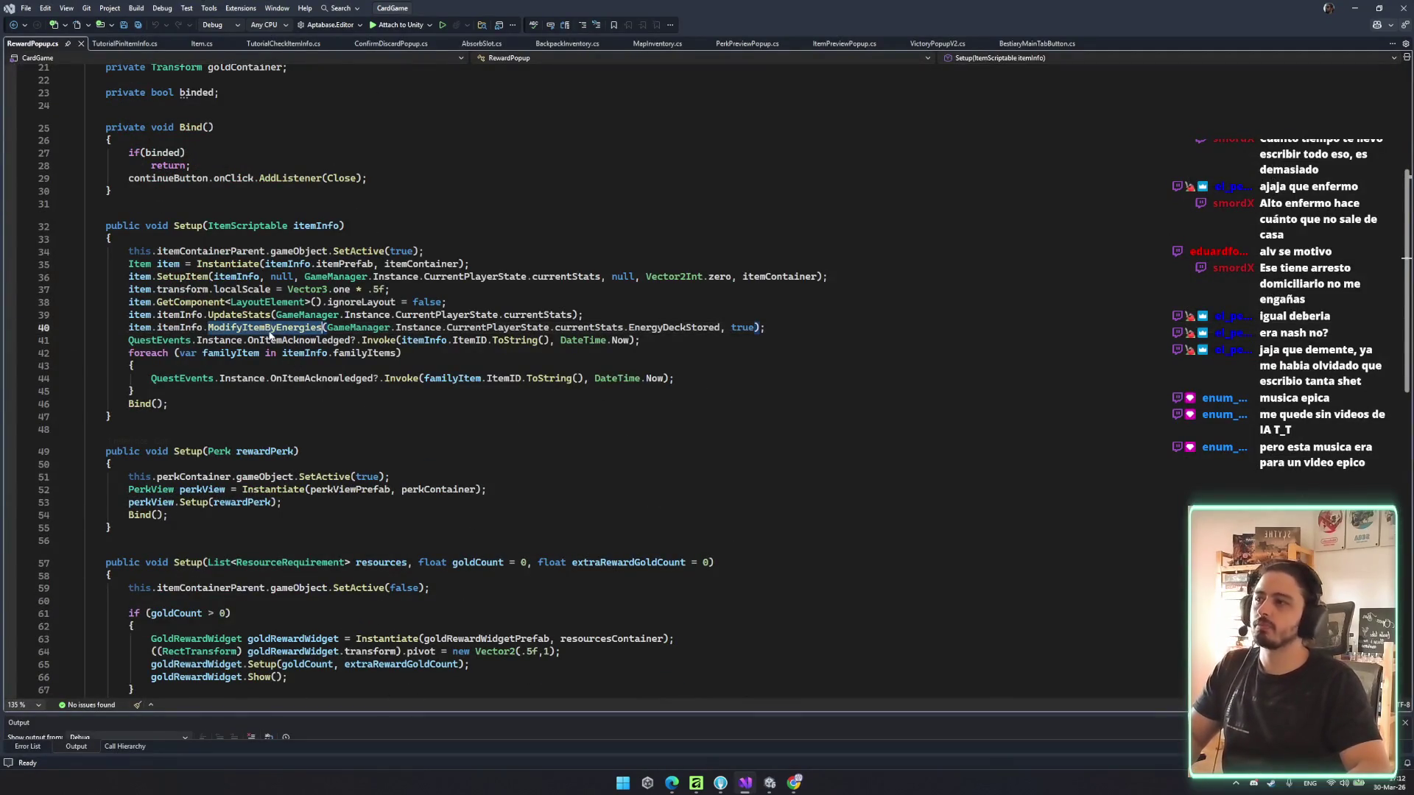
scroll(244, 309, "down", 8)
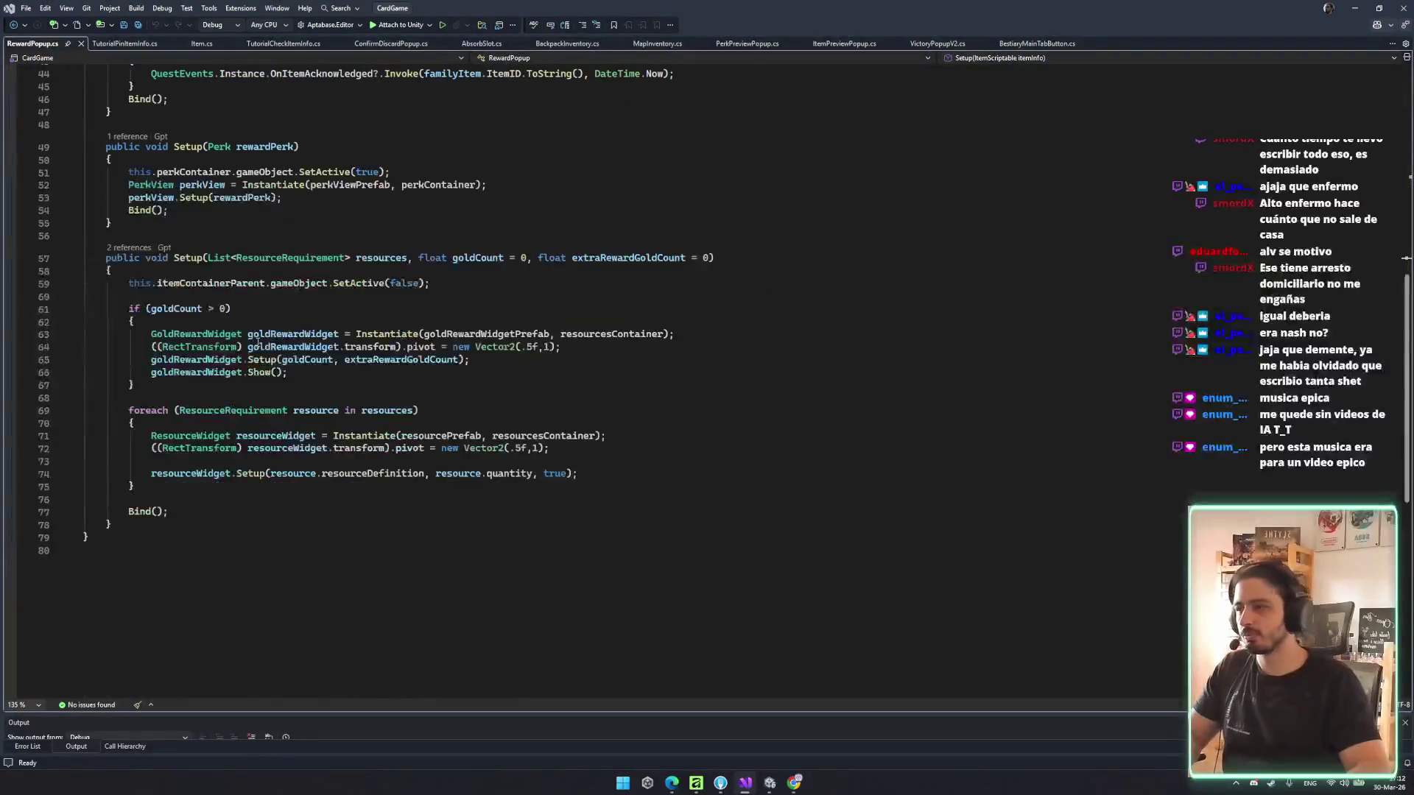
left_click_drag(114, 271, 140, 487)
left_click(285, 487)
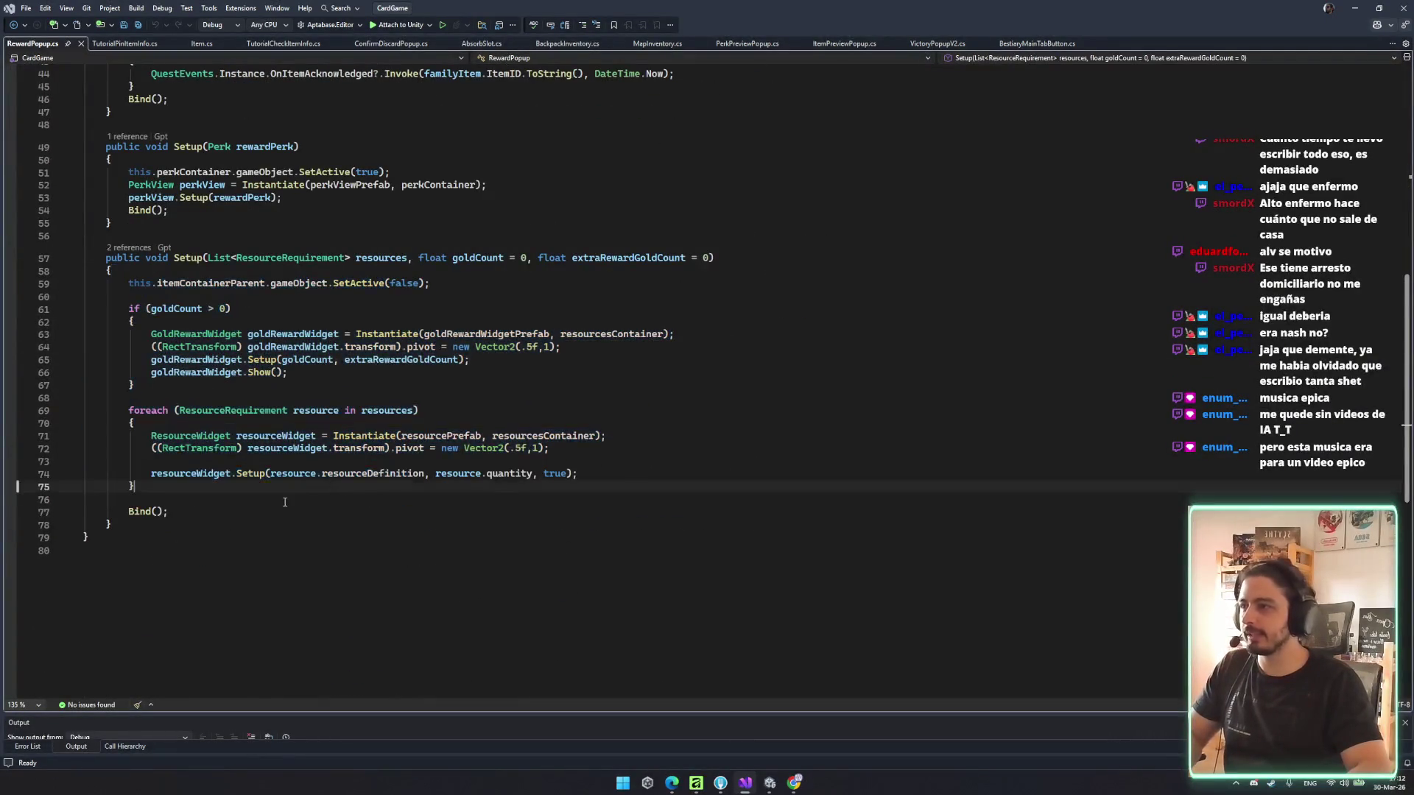
left_click_drag(145, 283, 354, 495)
left_click(512, 376)
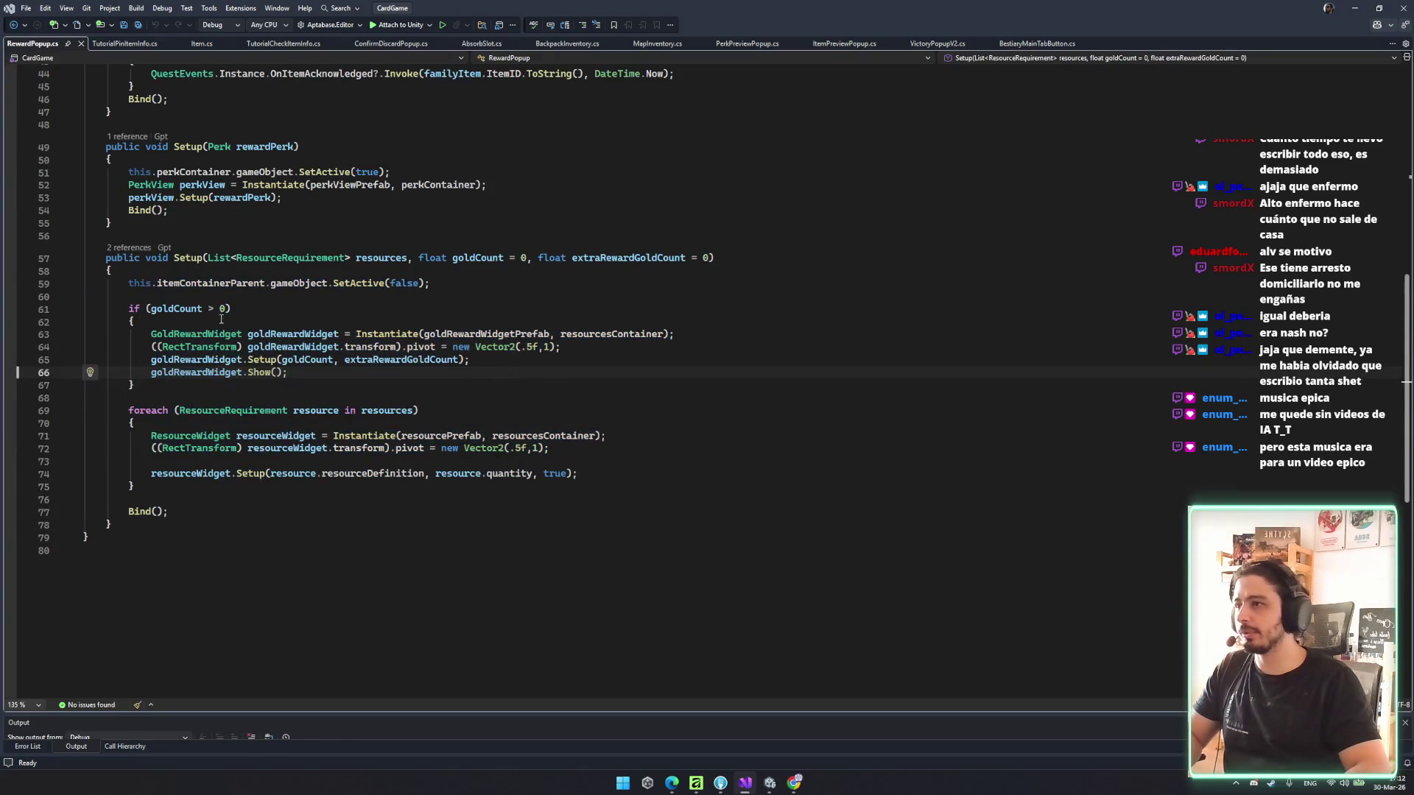
double_click(250, 283)
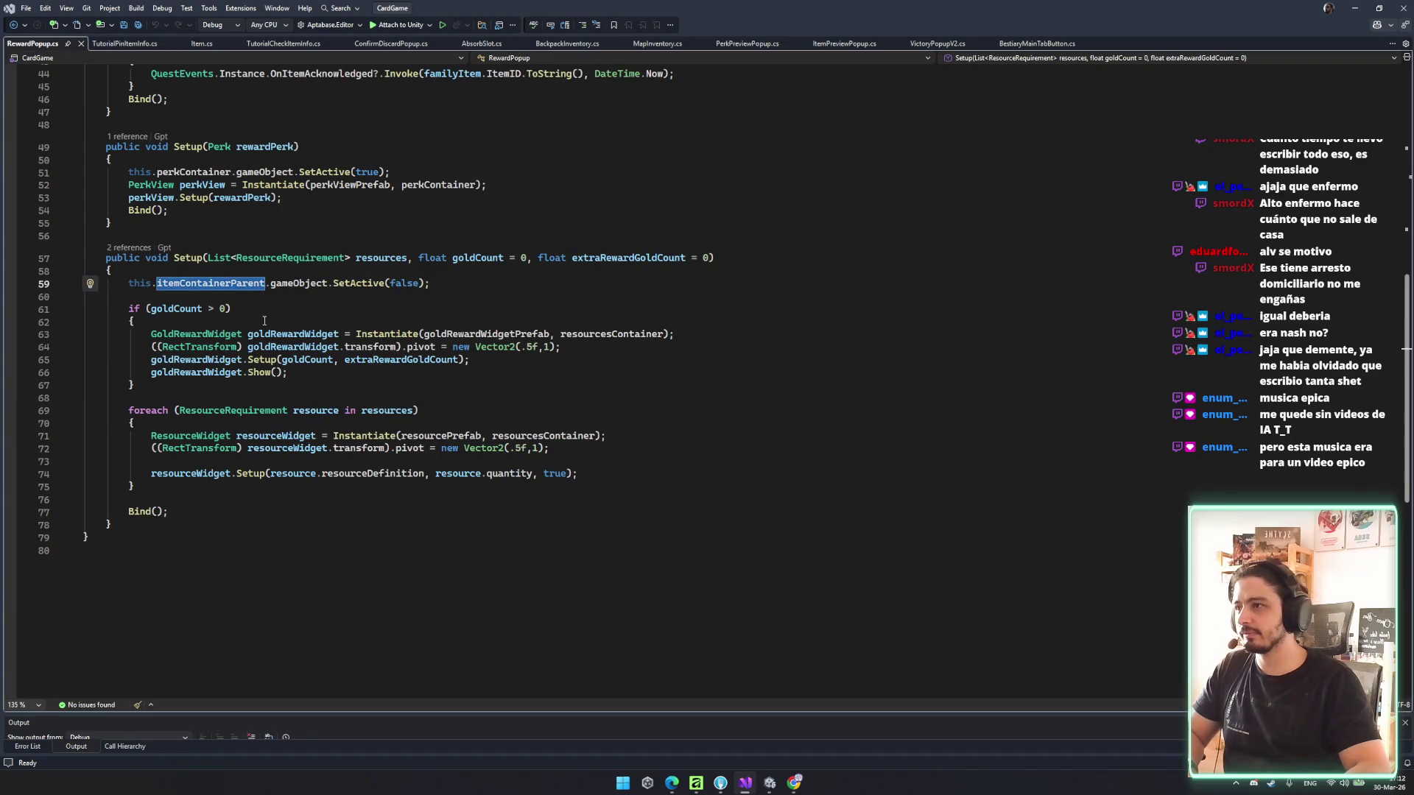
double_click(597, 335)
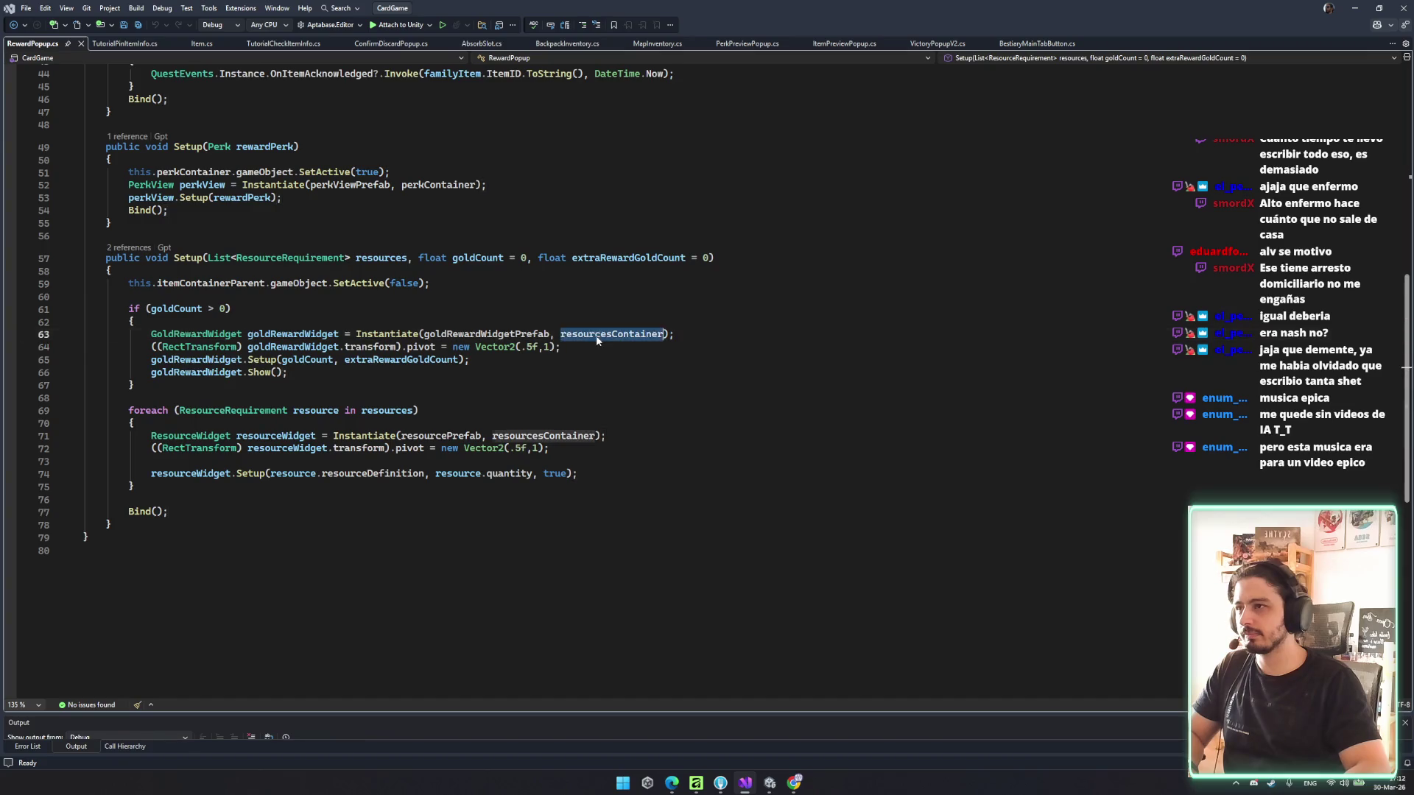
- Add a blank line above Bind() and declare a private IEnumerator Refresh() method
left_click(256, 500)
key("Return")
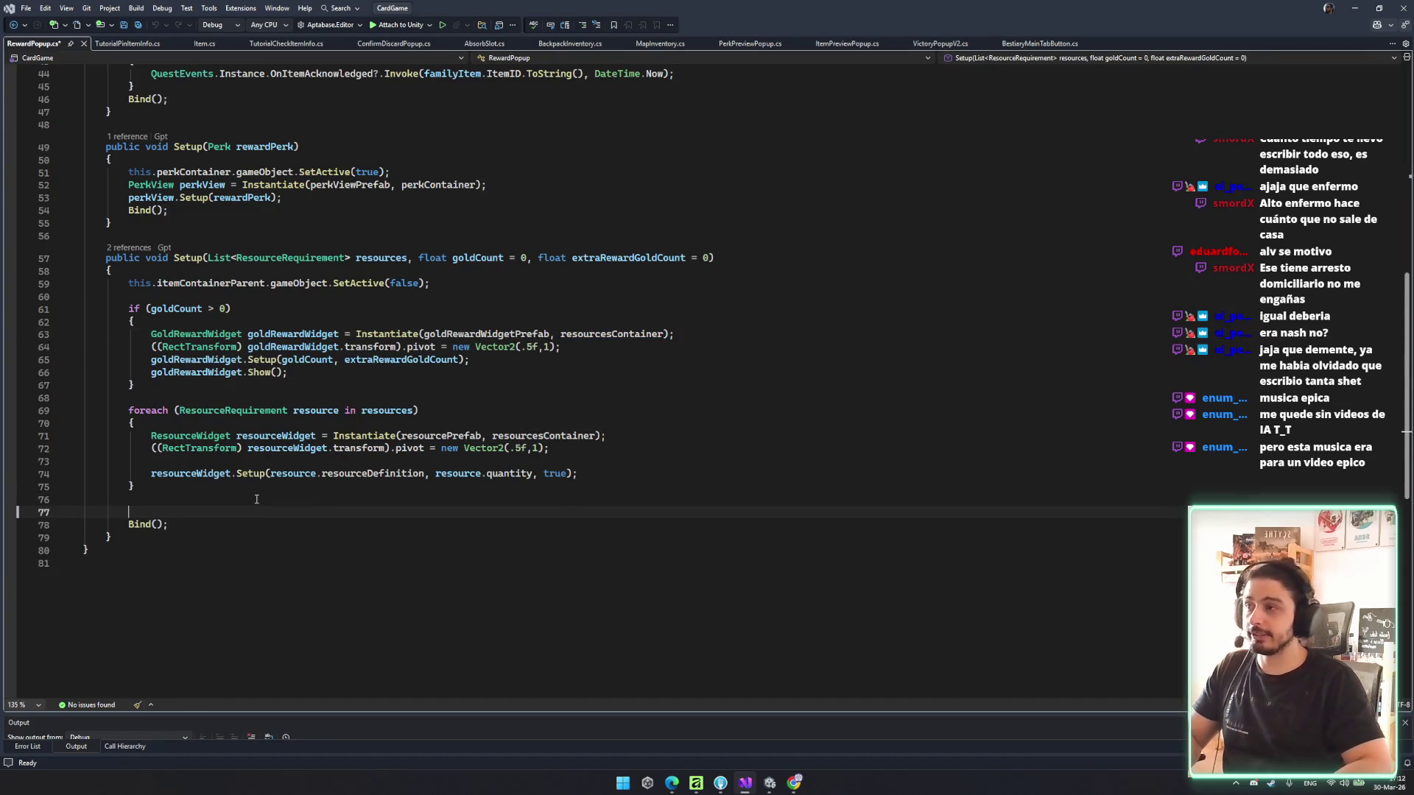
left_click(231, 538)
key("Return")
key("Return")
type("priv")
key("BackSpace")
key("BackSpace")
key("BackSpace")
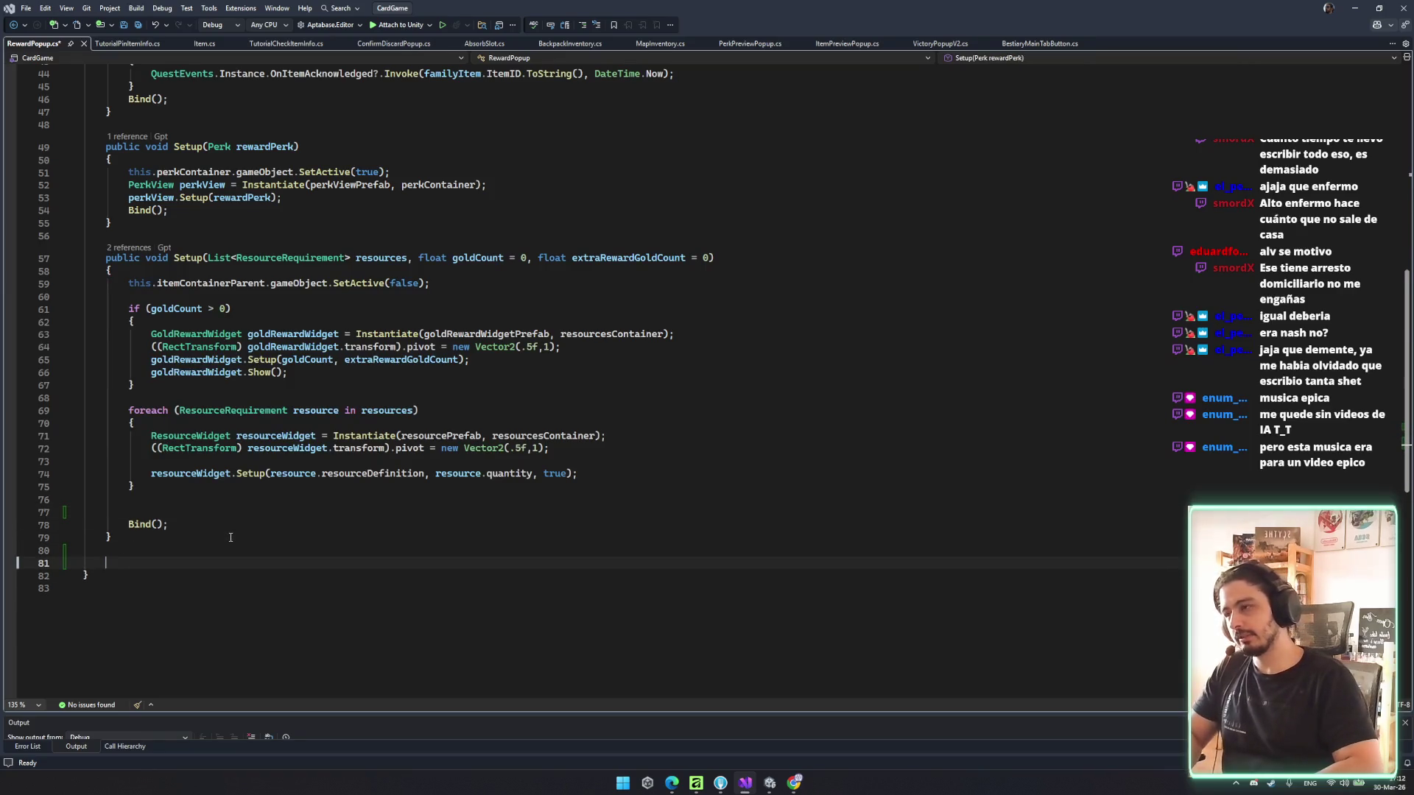
type("rivate I")
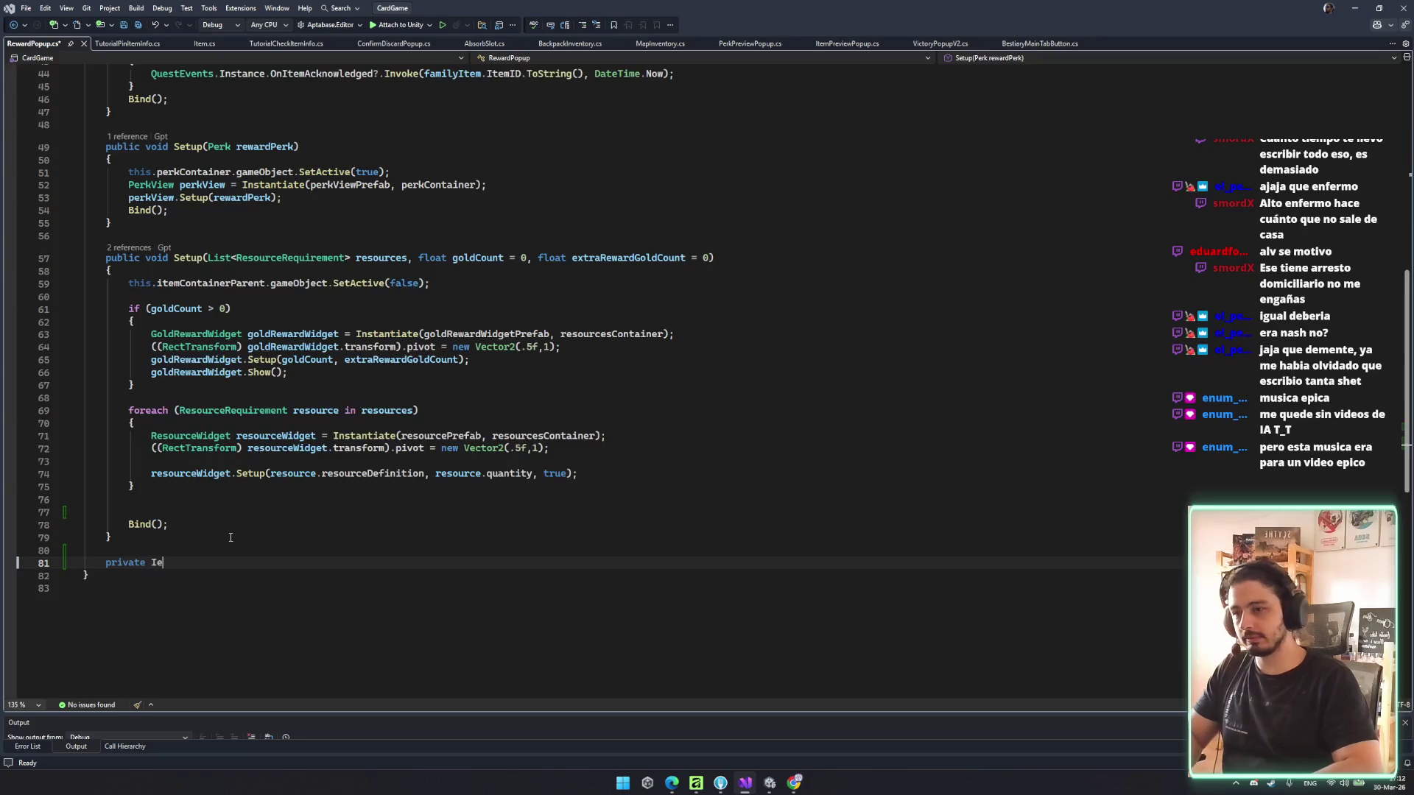
type("e")
key("BackSpace")
key("BackSpace")
key("BackSpace")
type("Em")
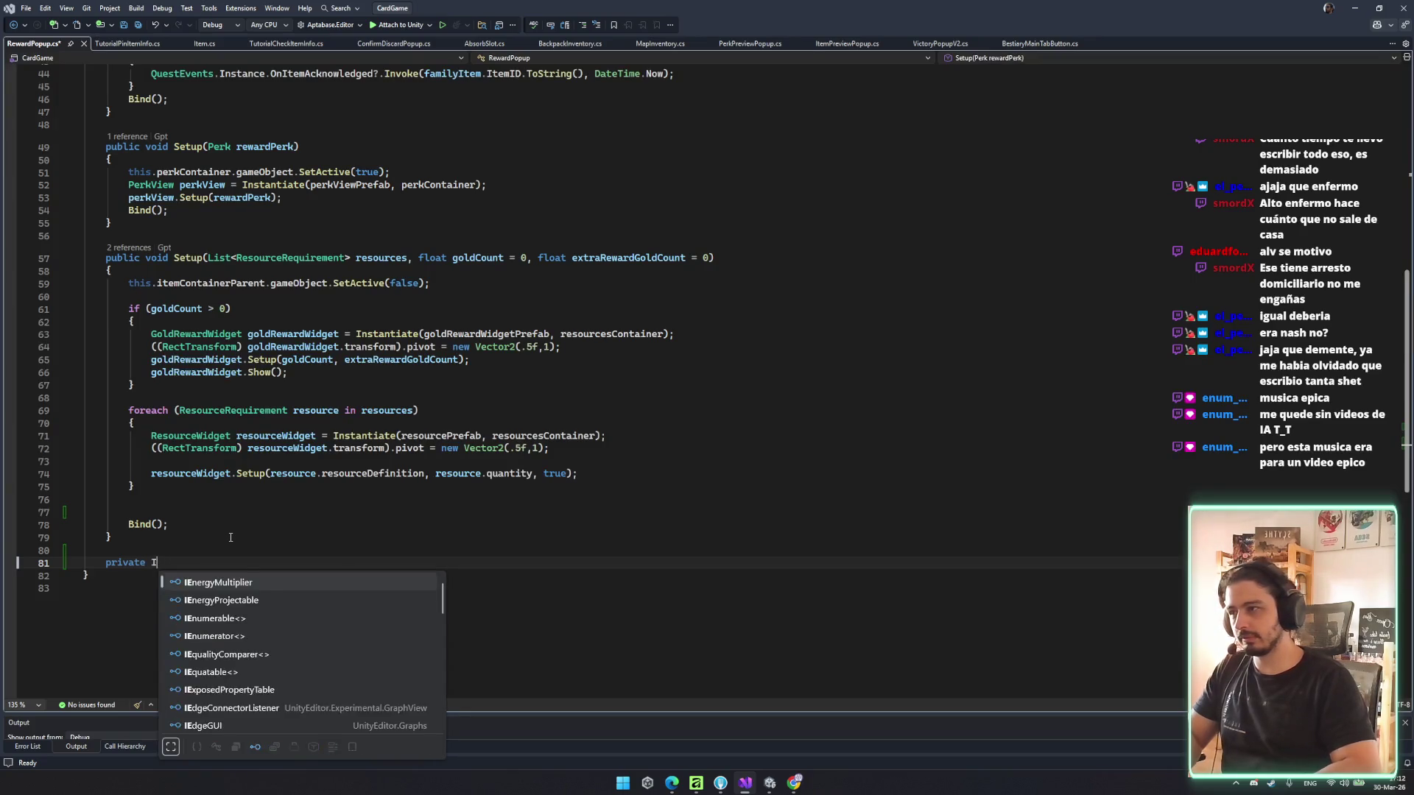
key("BackSpace")
key("BackSpace")
key("BackSpace")
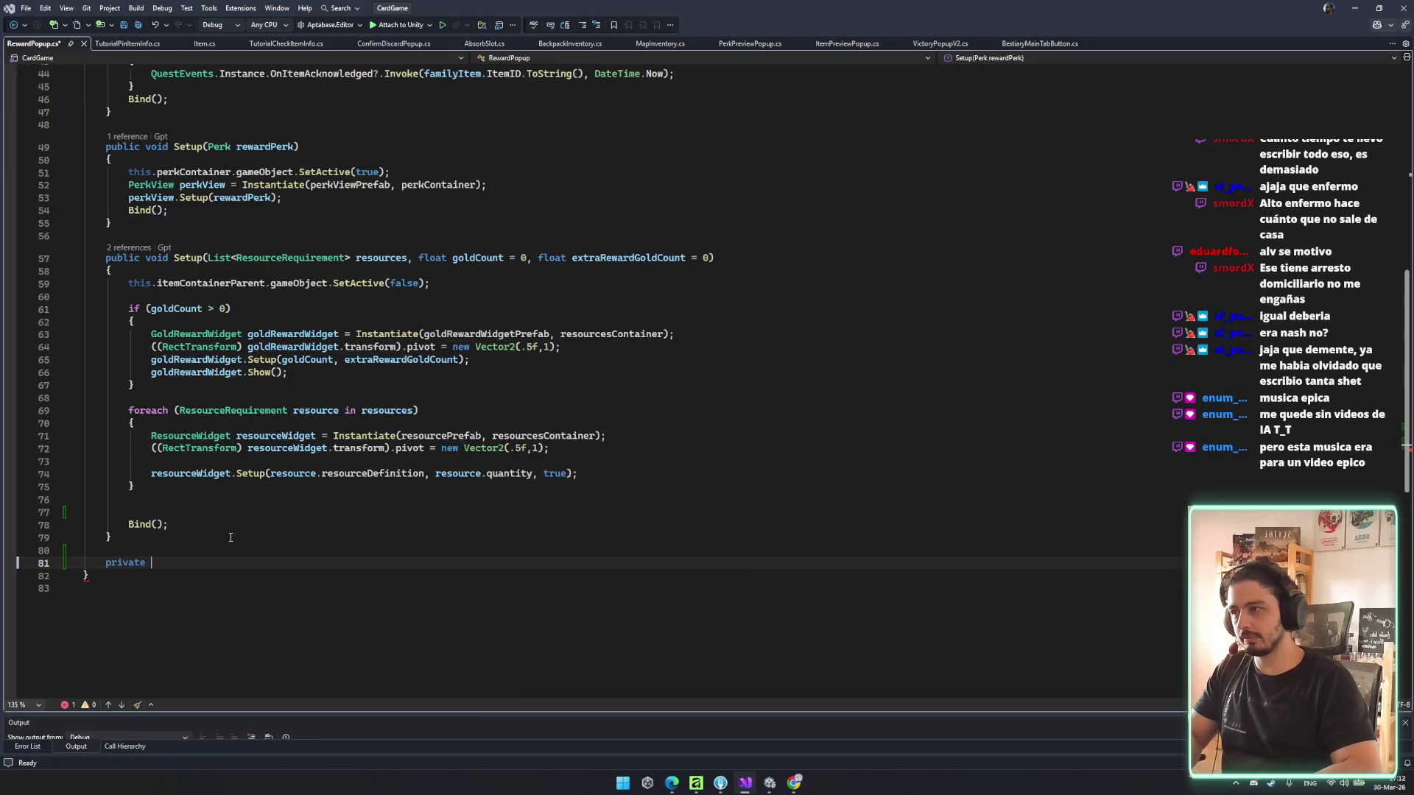
type("Ienumerator")
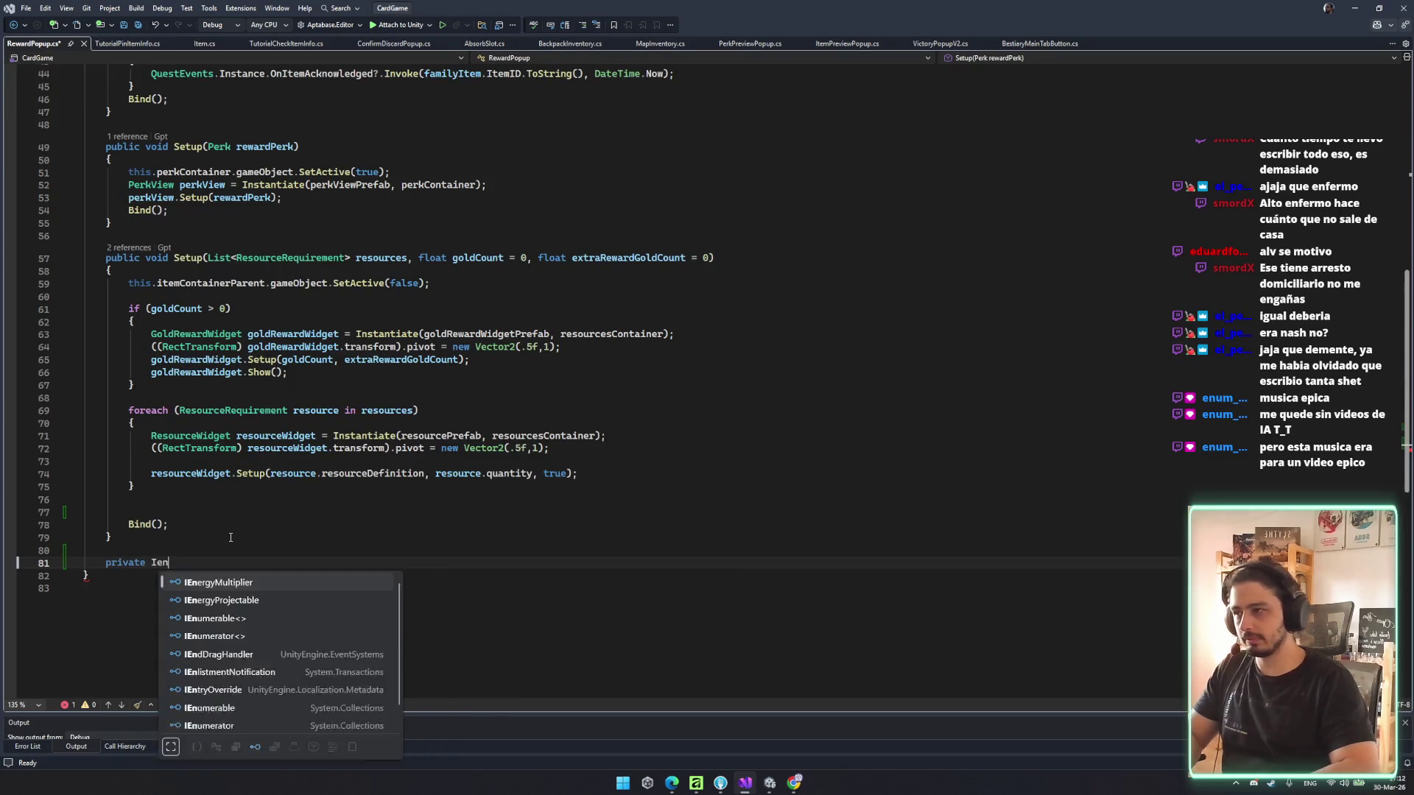
key("Tab")
type("(")
key("BackSpace")
key("BackSpace")
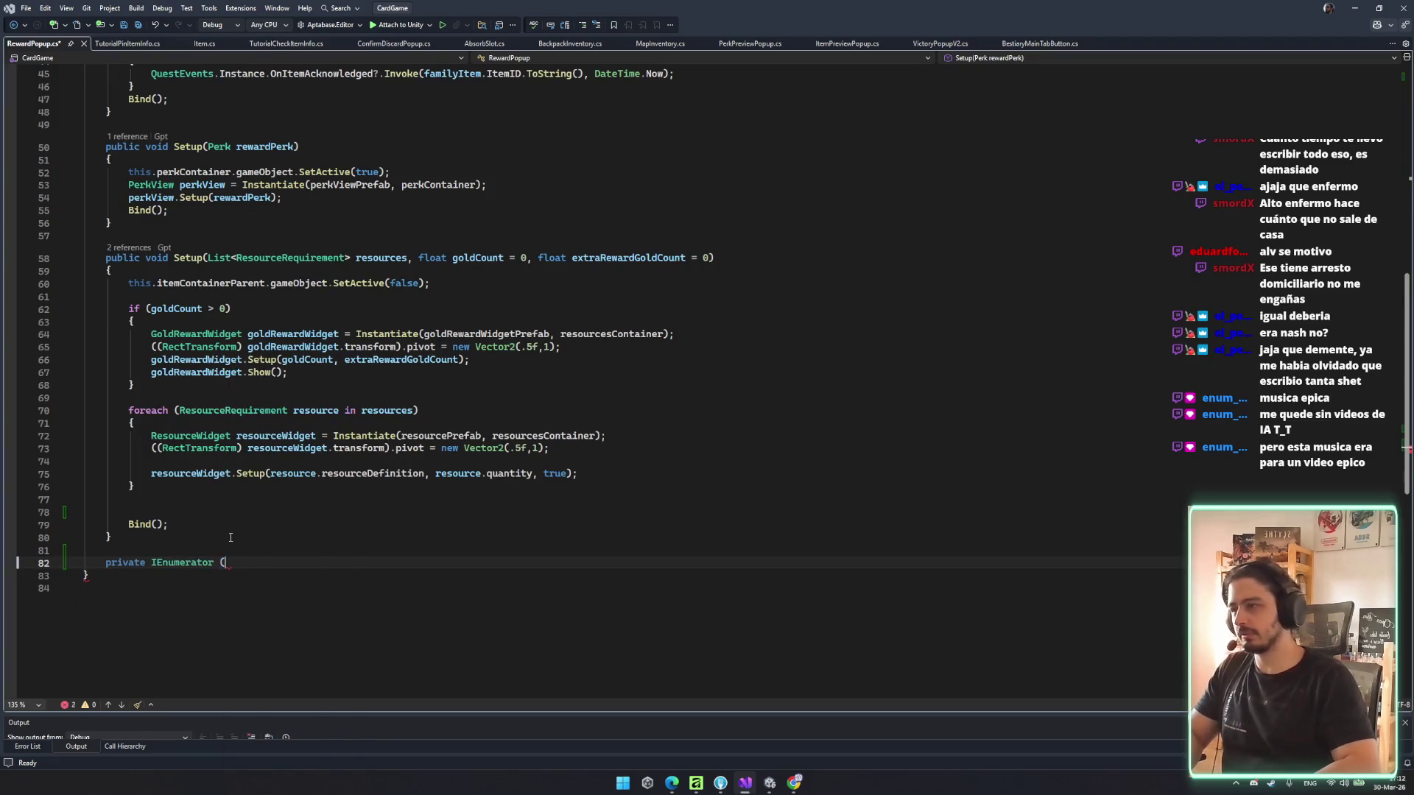
type("Refresh()")
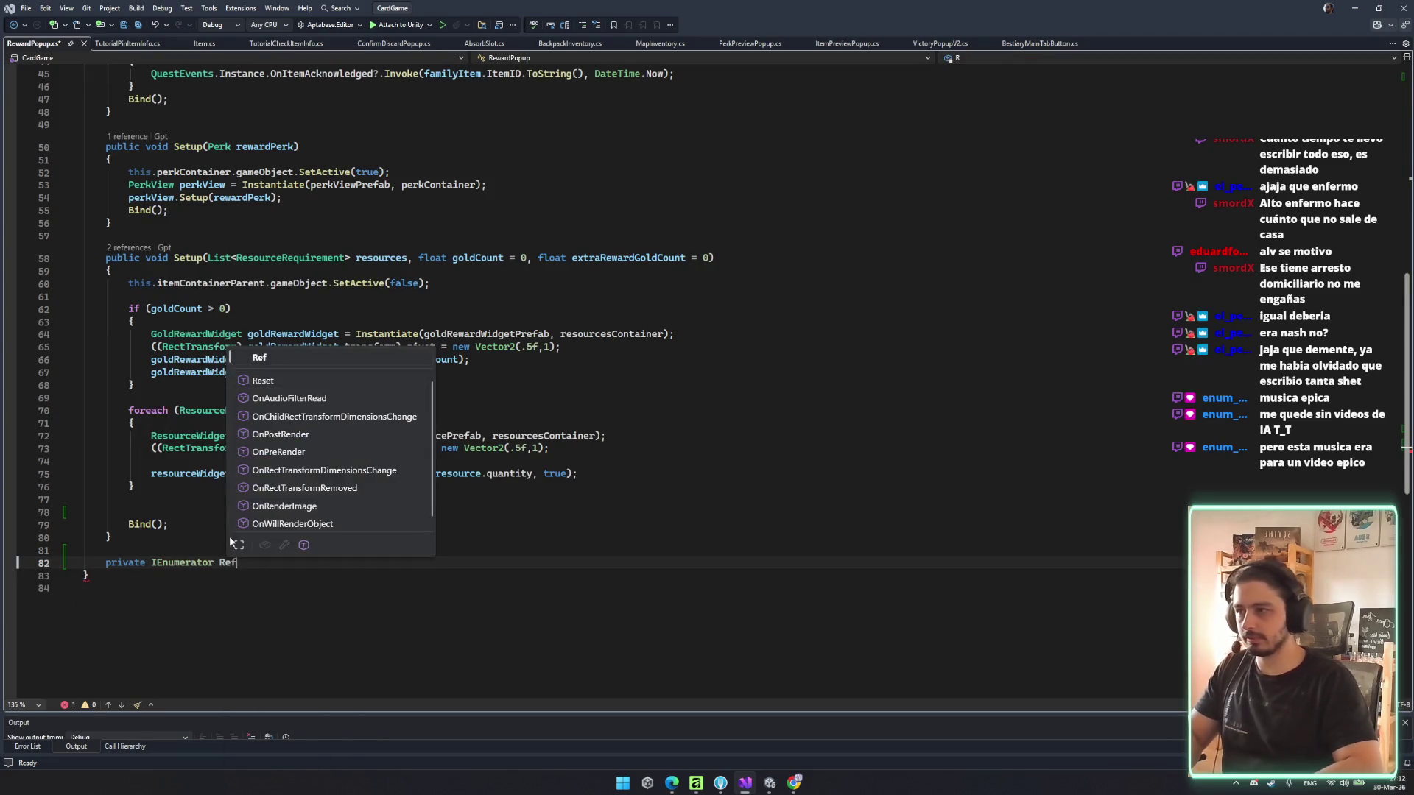
key("Return")
- Fill Refresh with SetActive(false), yield return new WaitForEndOfFrame(), then SetActive(true) on resourcesContainer
type("{")
key("Return")
type("resourcesContainer")
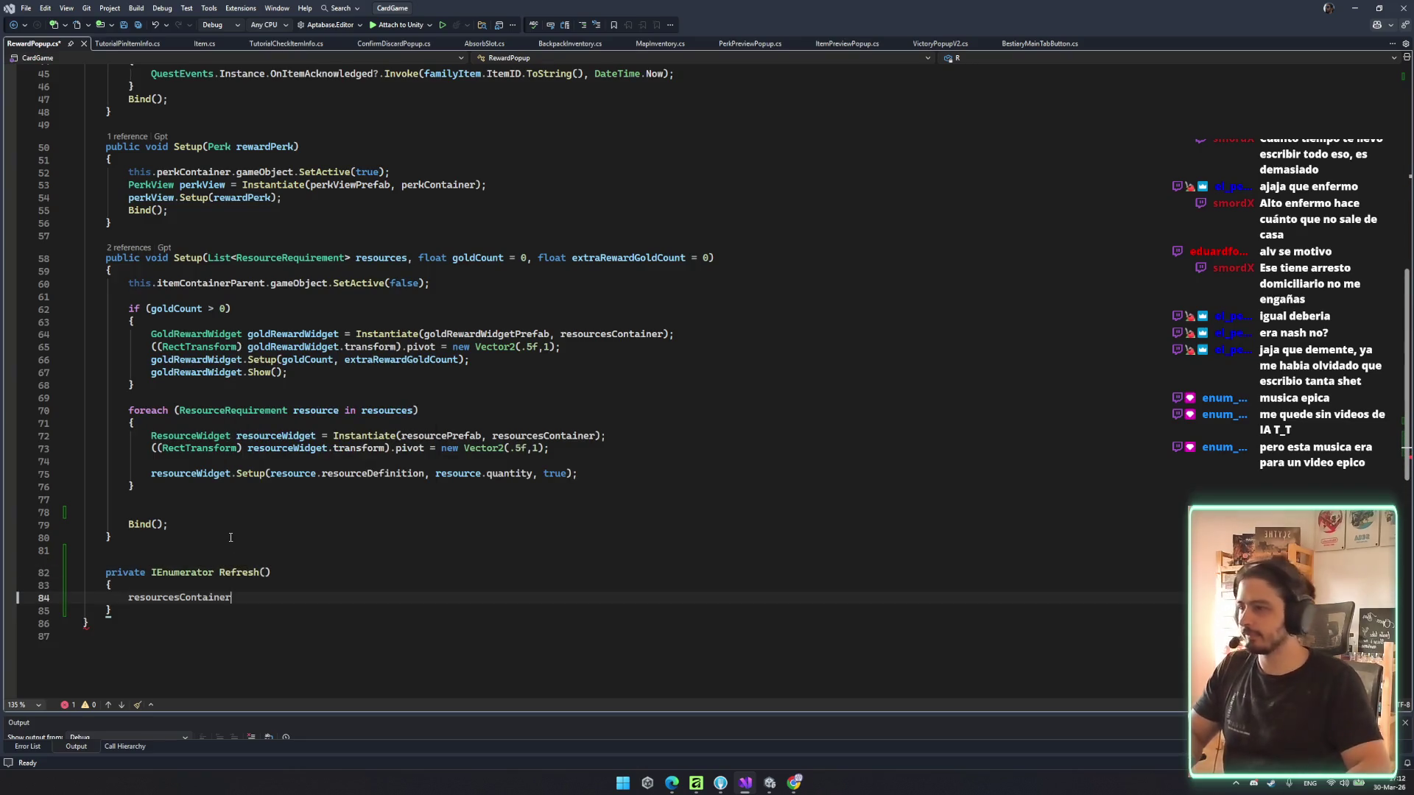
type(".gameObject.SetActive(f")
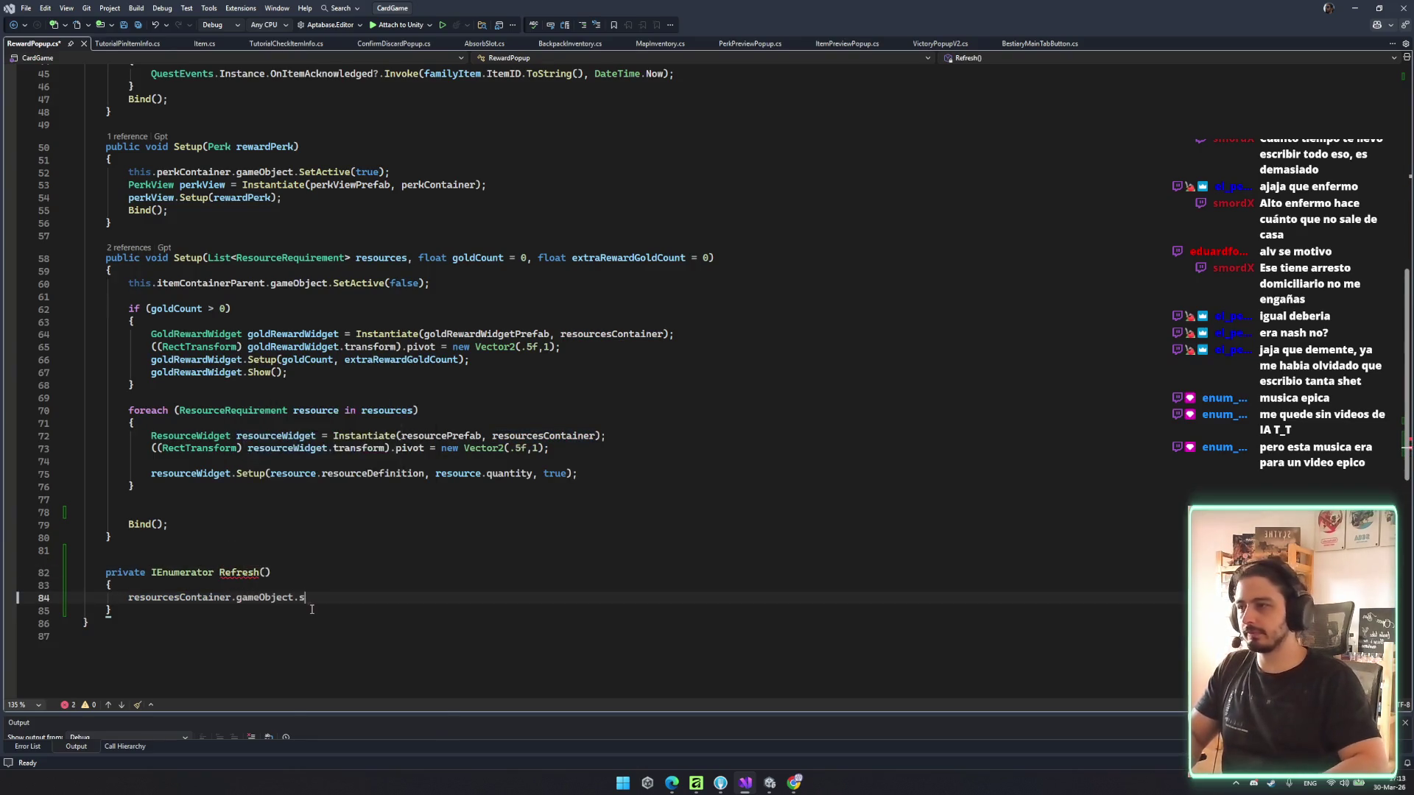
type("alse);")
key("ctrl+s")
key("Return")
type("yield ret")
key("Tab")
key("Return")
key("Tab")
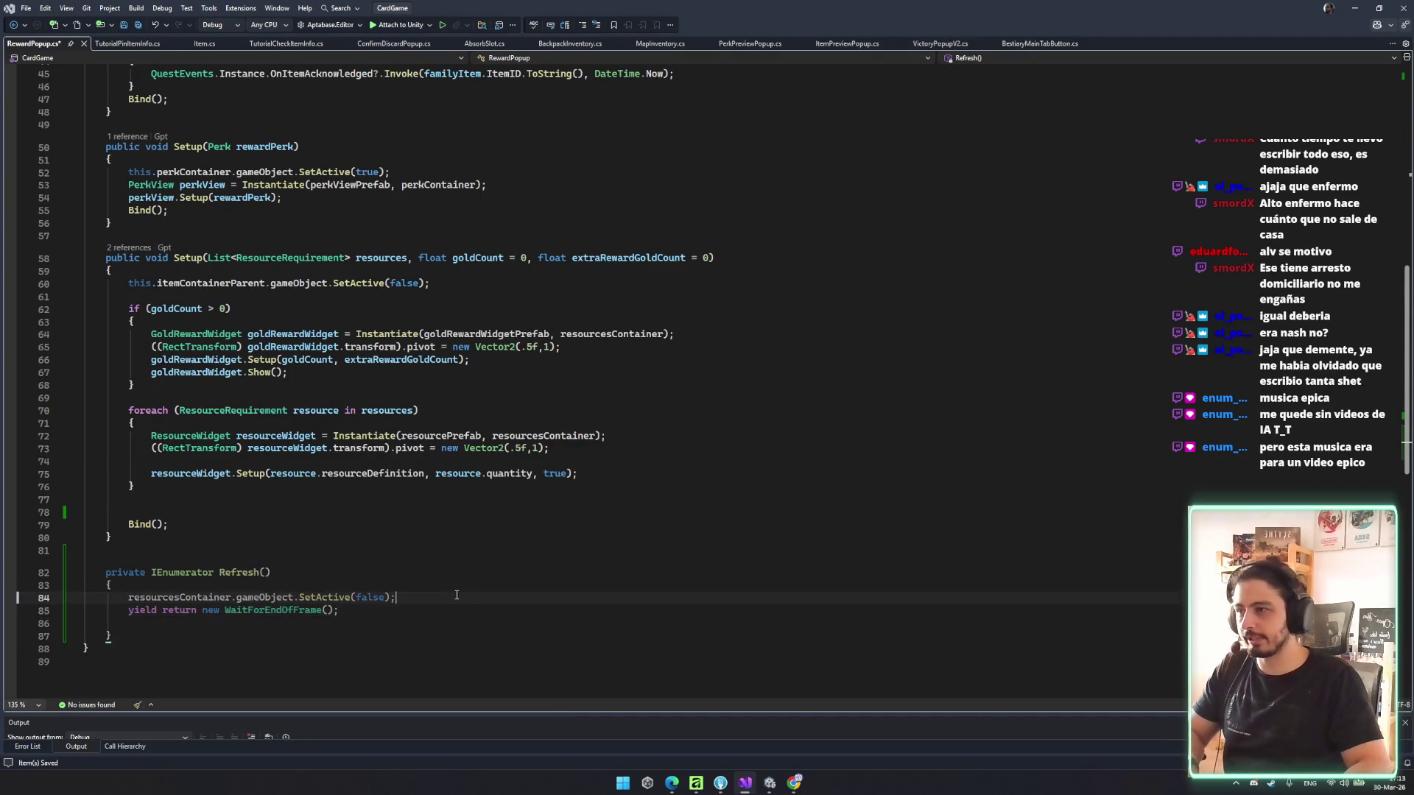
key("Tab")
key("BackSpace")
double_click(372, 622)
type("t")
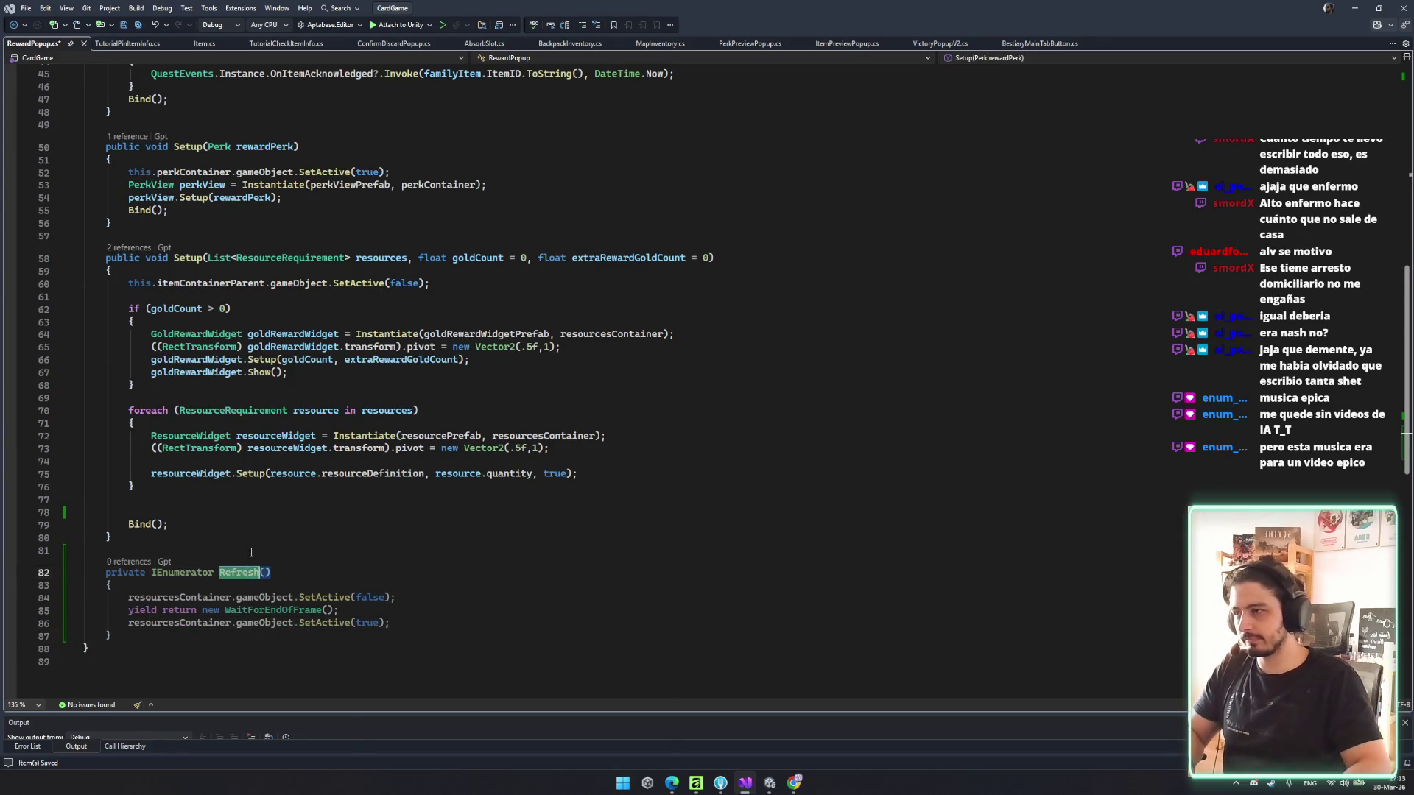
- Call StartCoroutine(Refresh()) above Bind() and save RewardPopup.cs
left_click(250, 507)
type("start")
type("(")
key("ctrl+space")
left_click(213, 503)
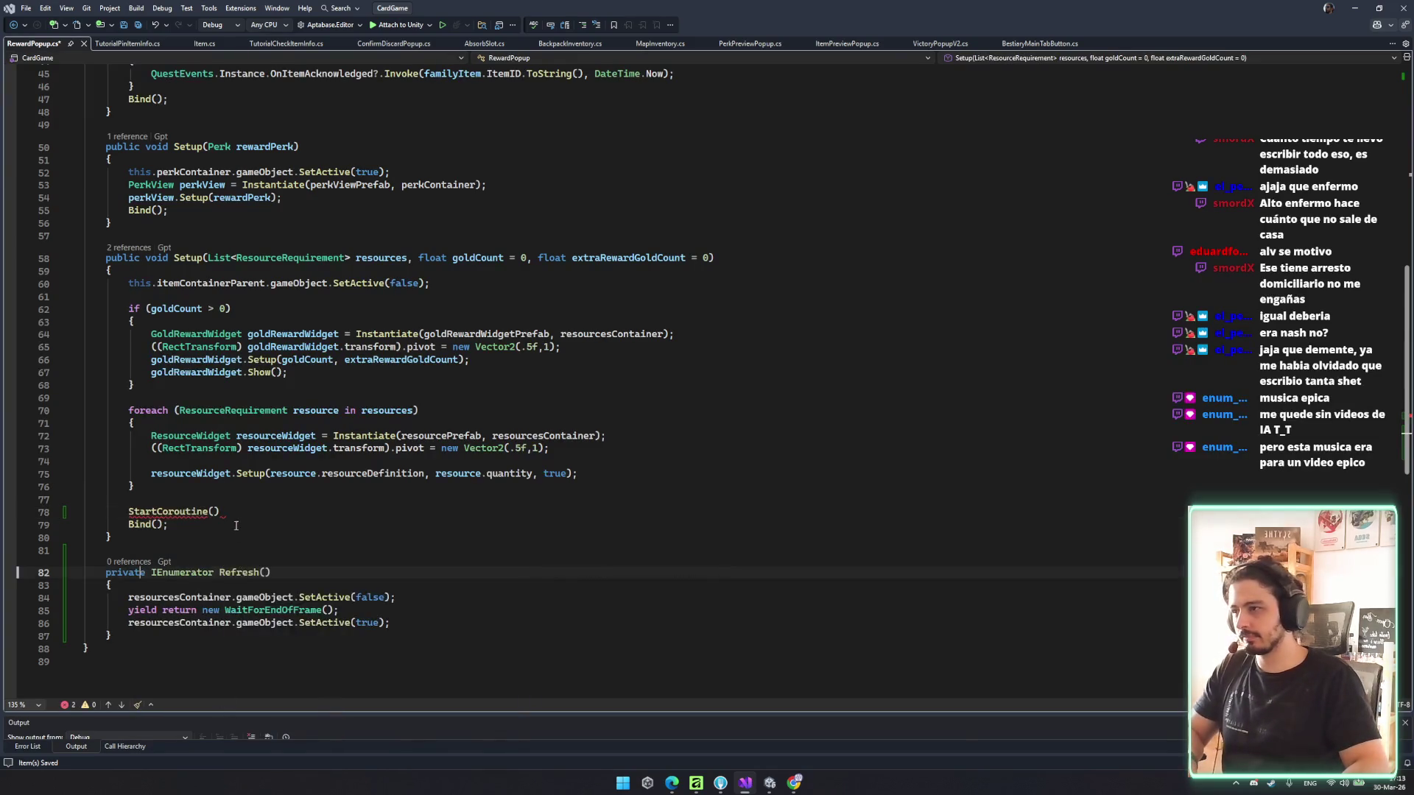
left_click(215, 512)
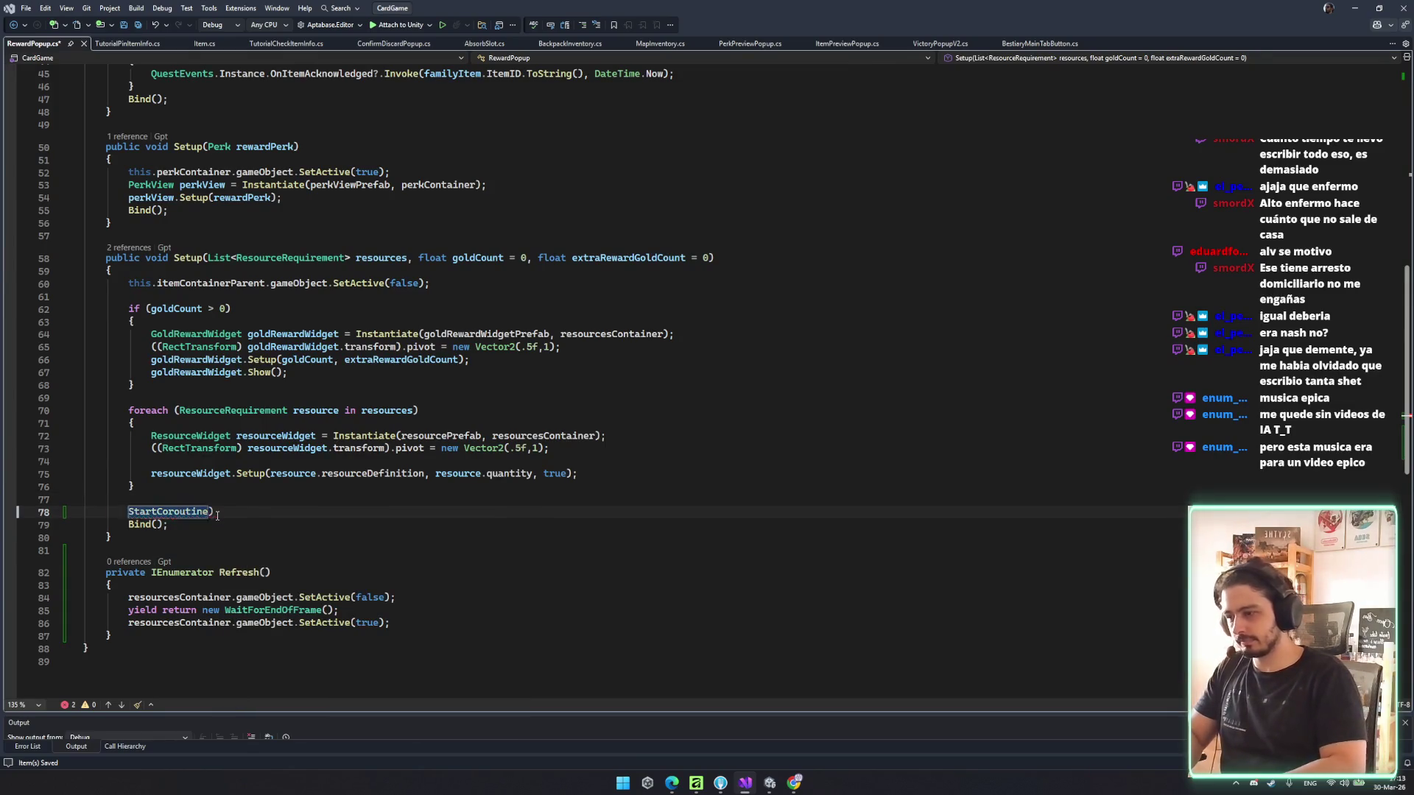
type("Res")
key("BackSpace")
type("f")
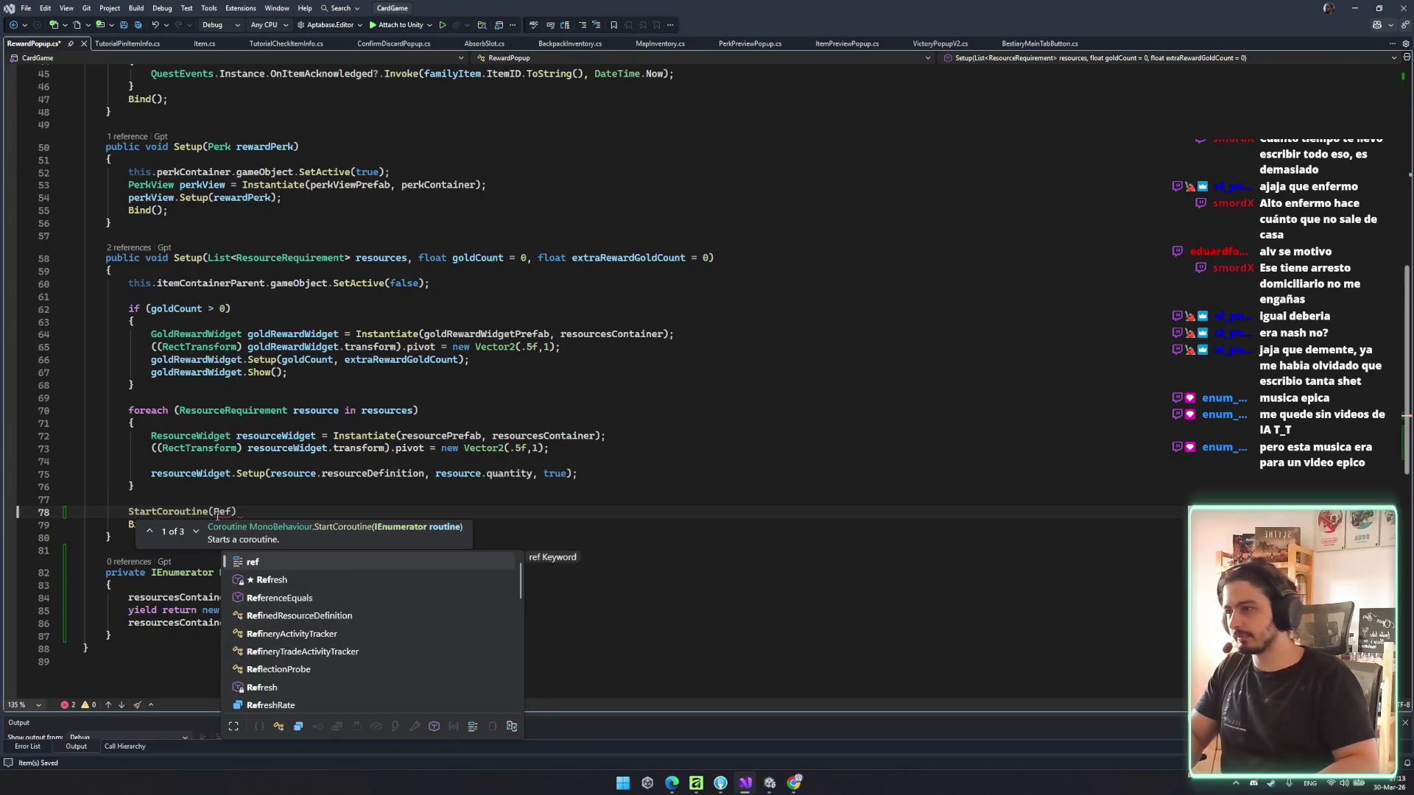
type("r")
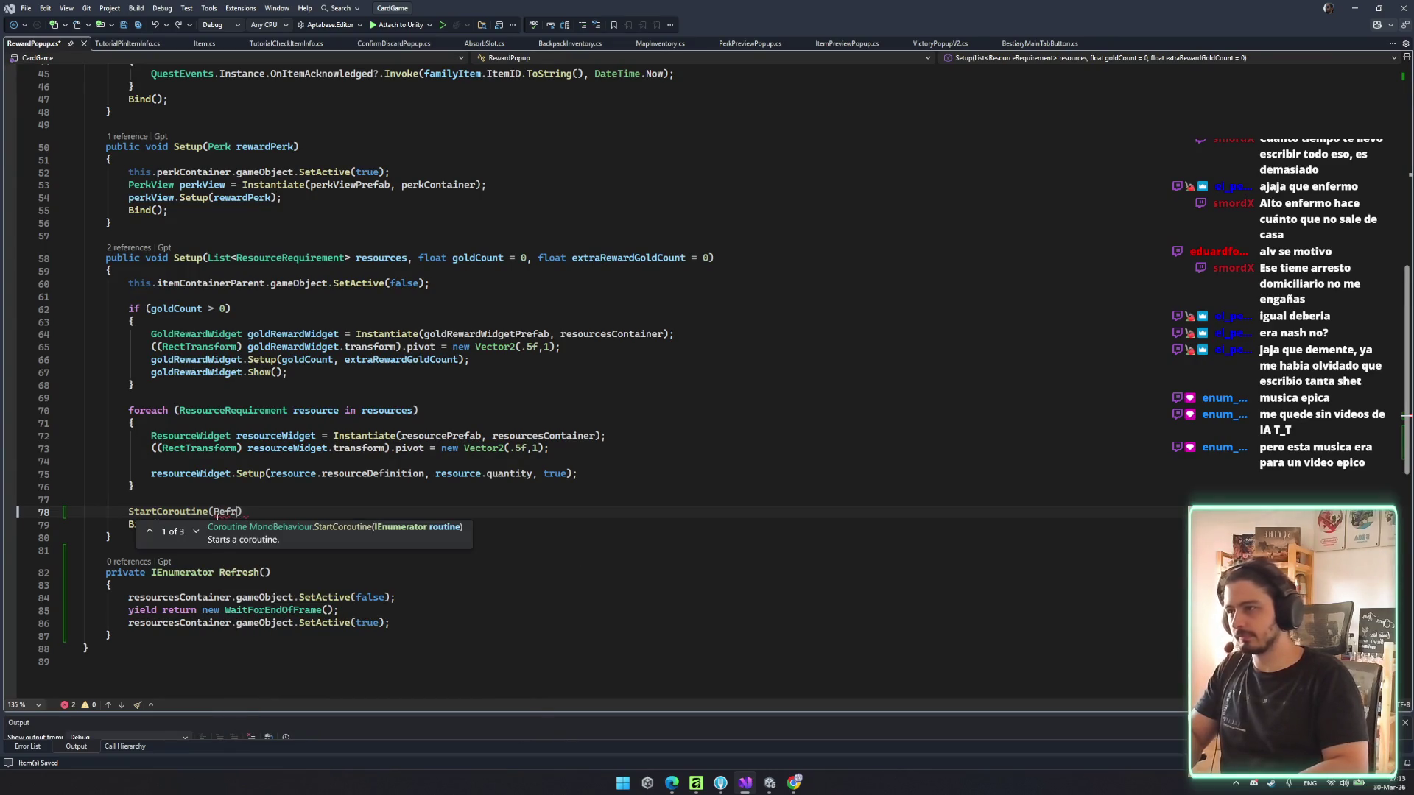
type("e")
key("Tab")
type("());")
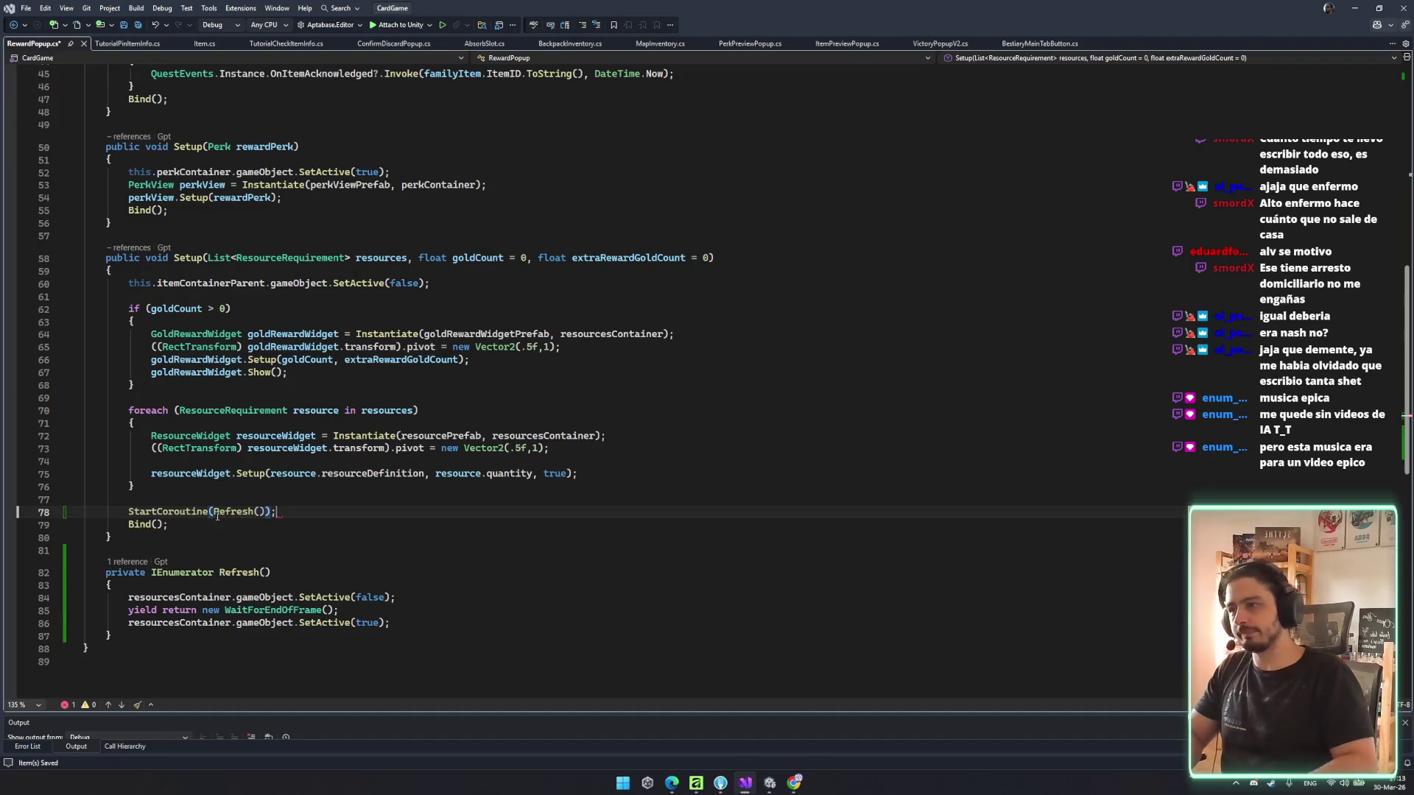
key("ctrl+s")
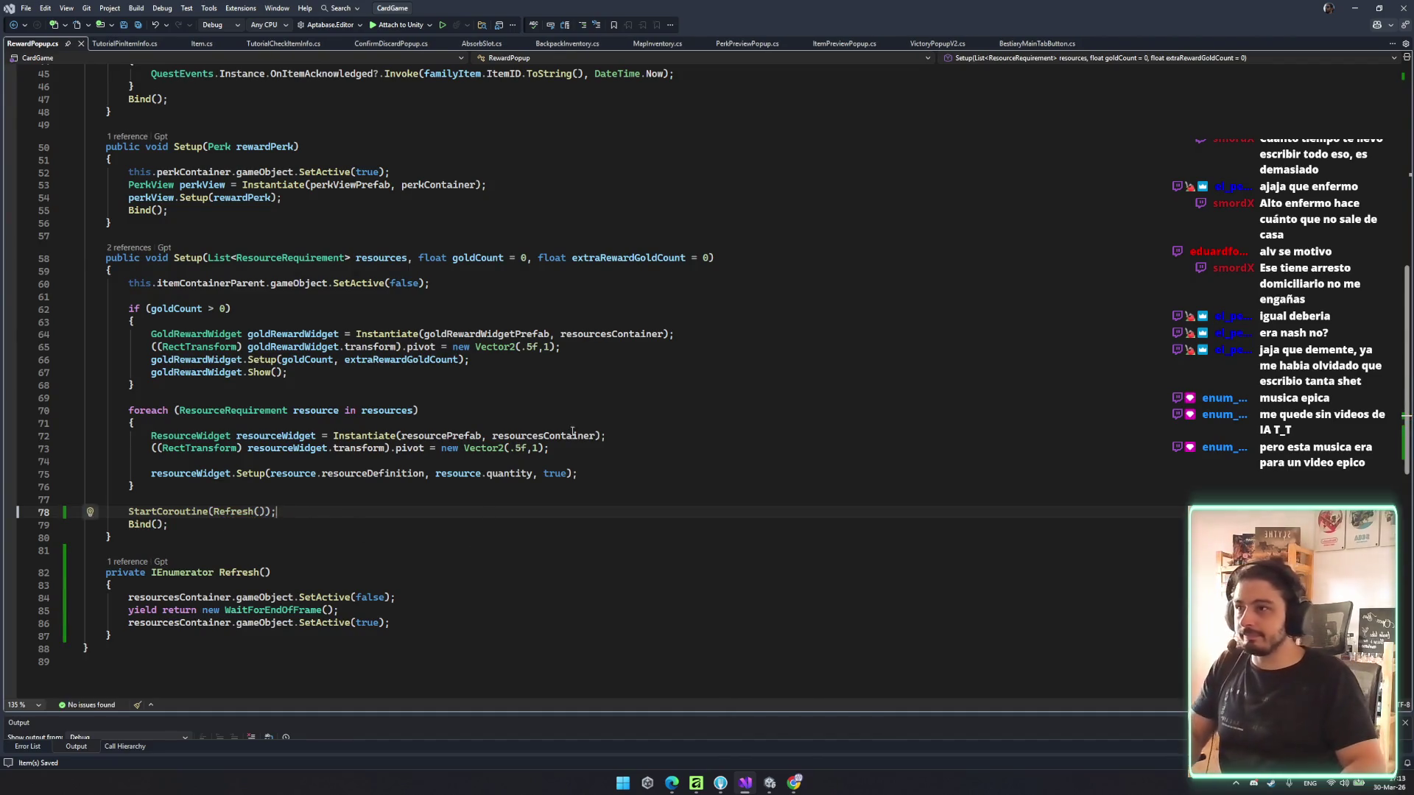
- Review the resourceWidget and gold widget code, adding blank lines after the resource Setup call
left_click(545, 435)
double_click(535, 448)
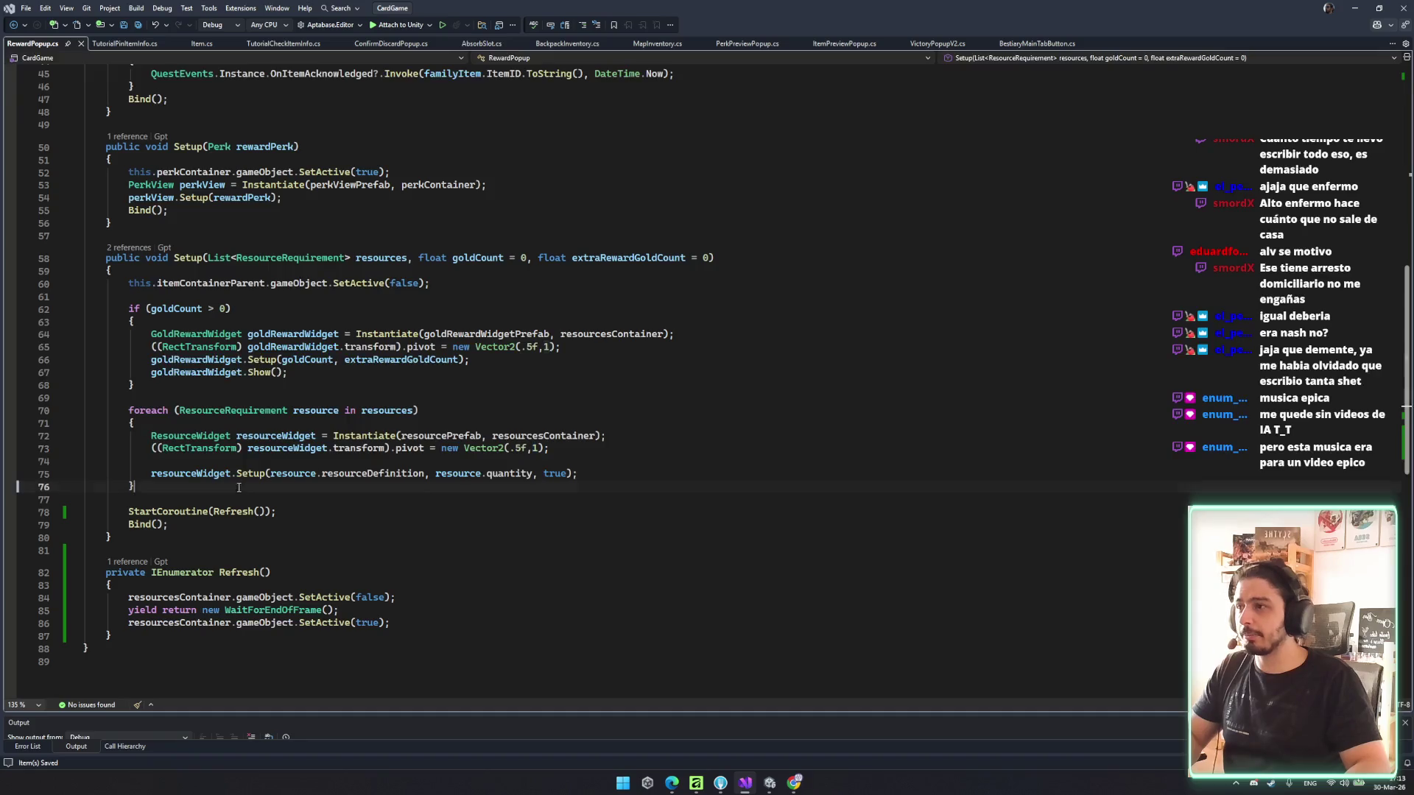
double_click(202, 474)
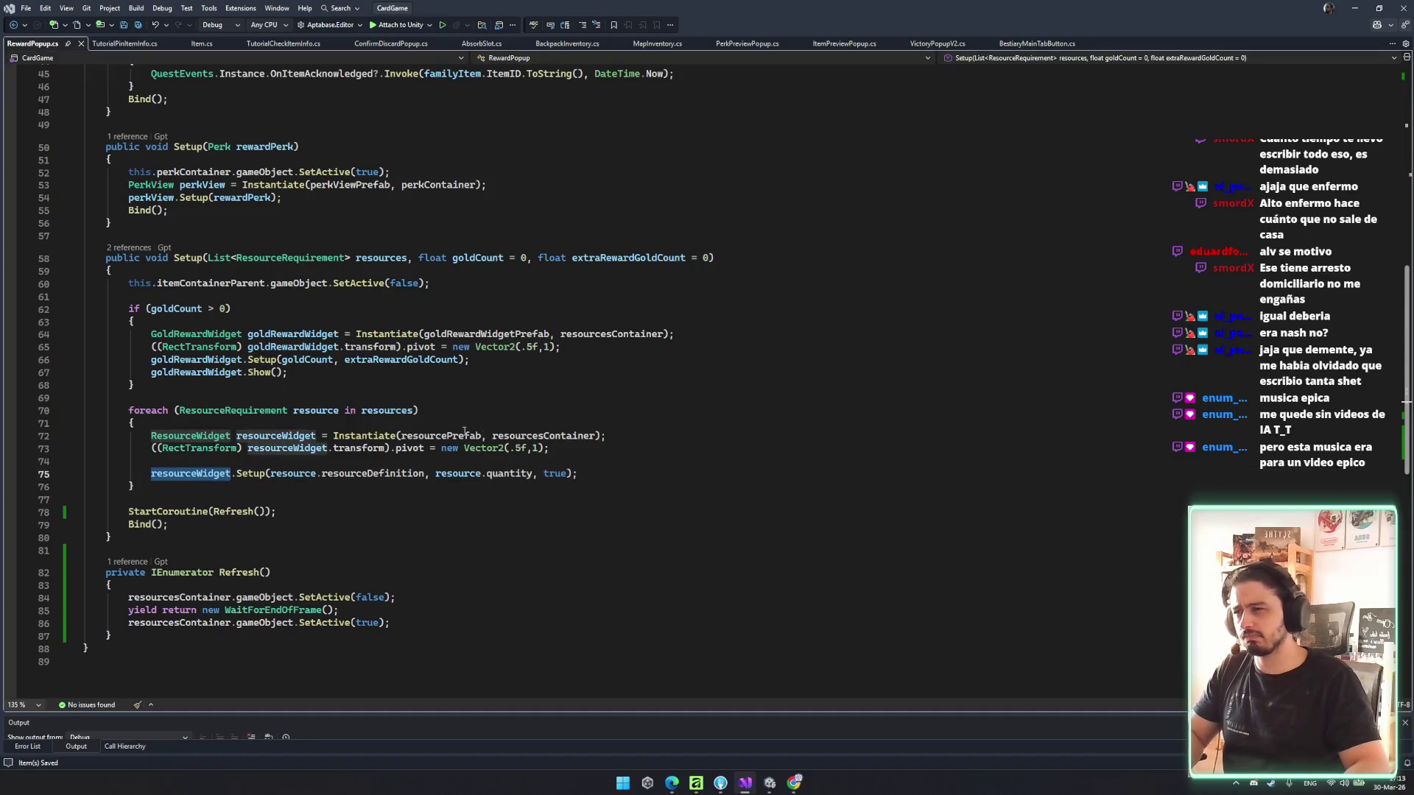
left_click(215, 360)
left_click(664, 471)
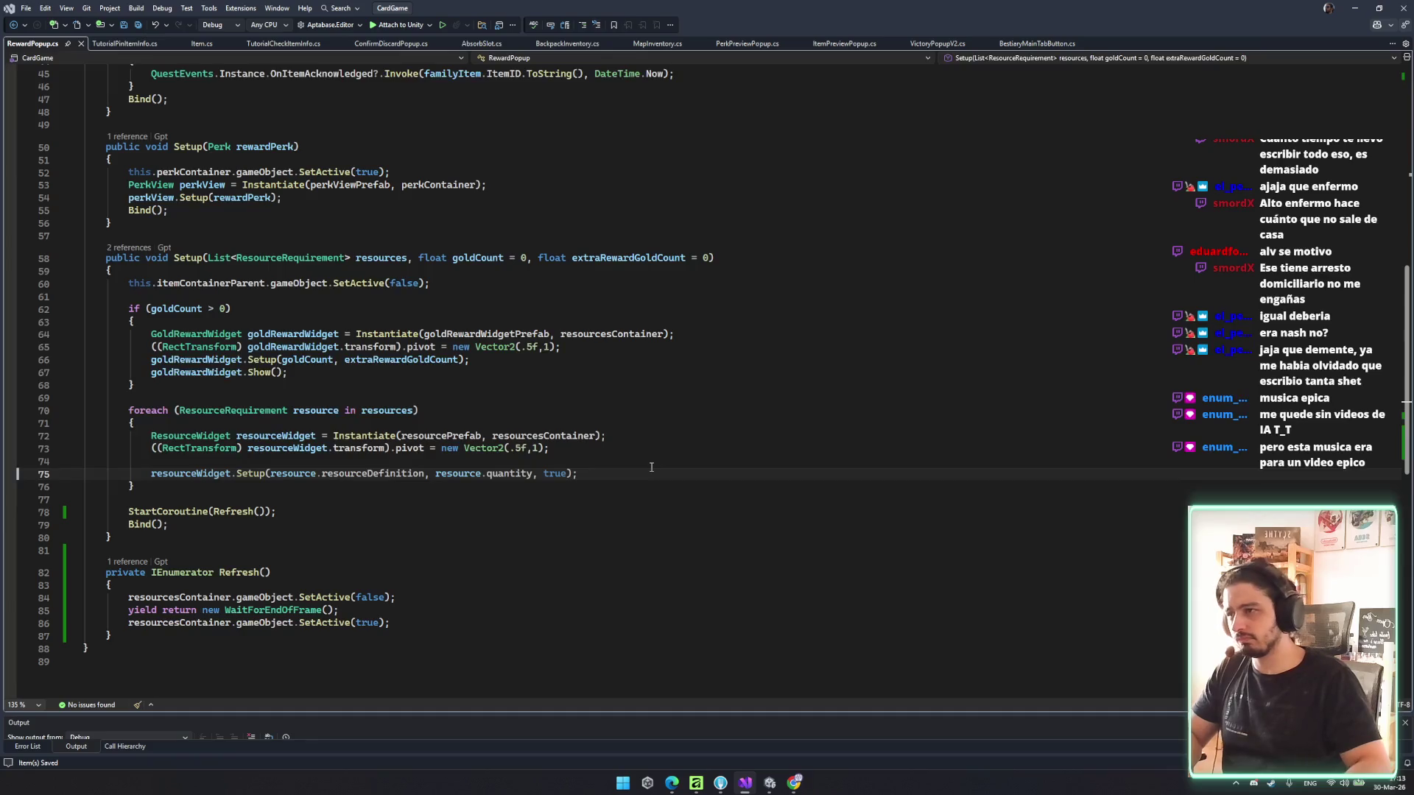
key("Return")
key("Down")
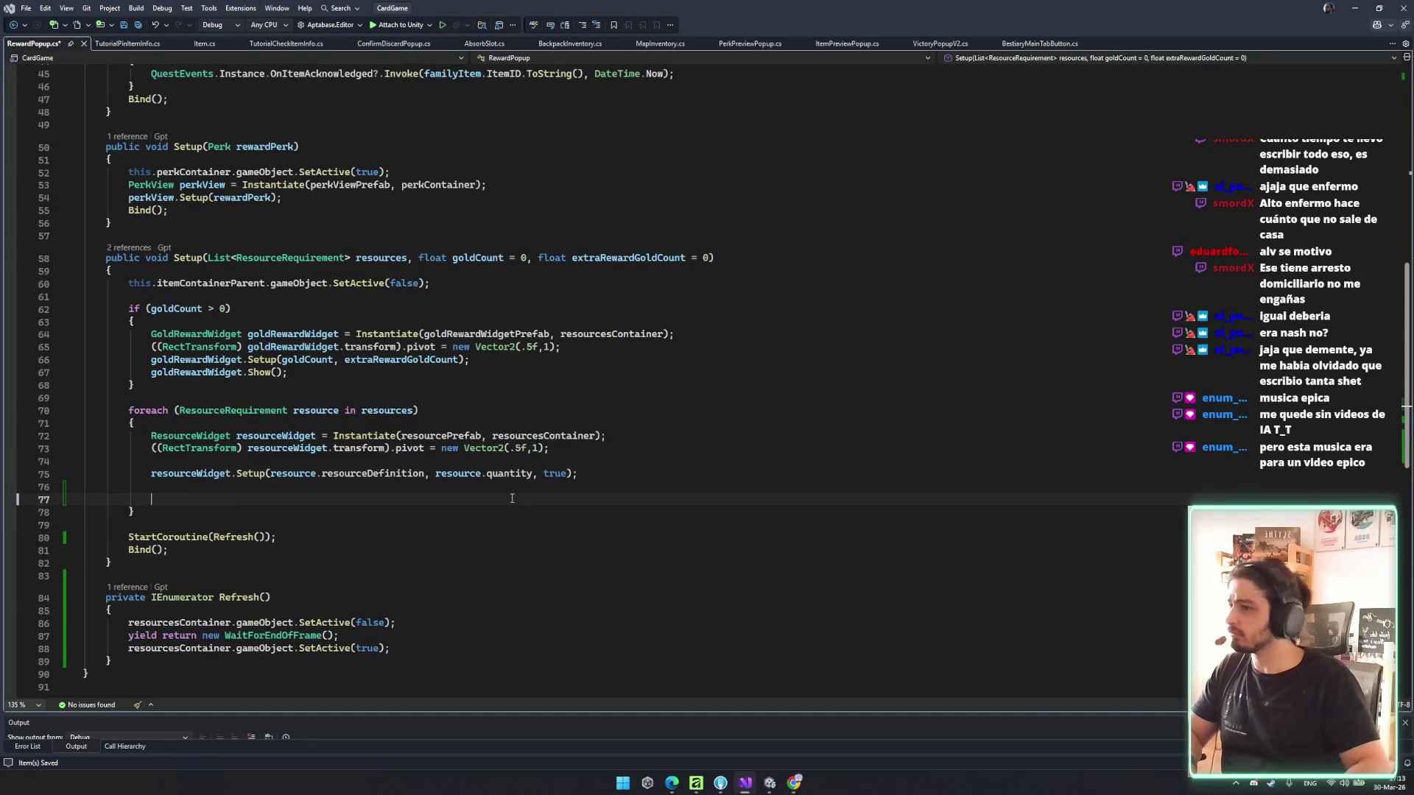
scroll(493, 440, "up", 3)
left_click(475, 473)
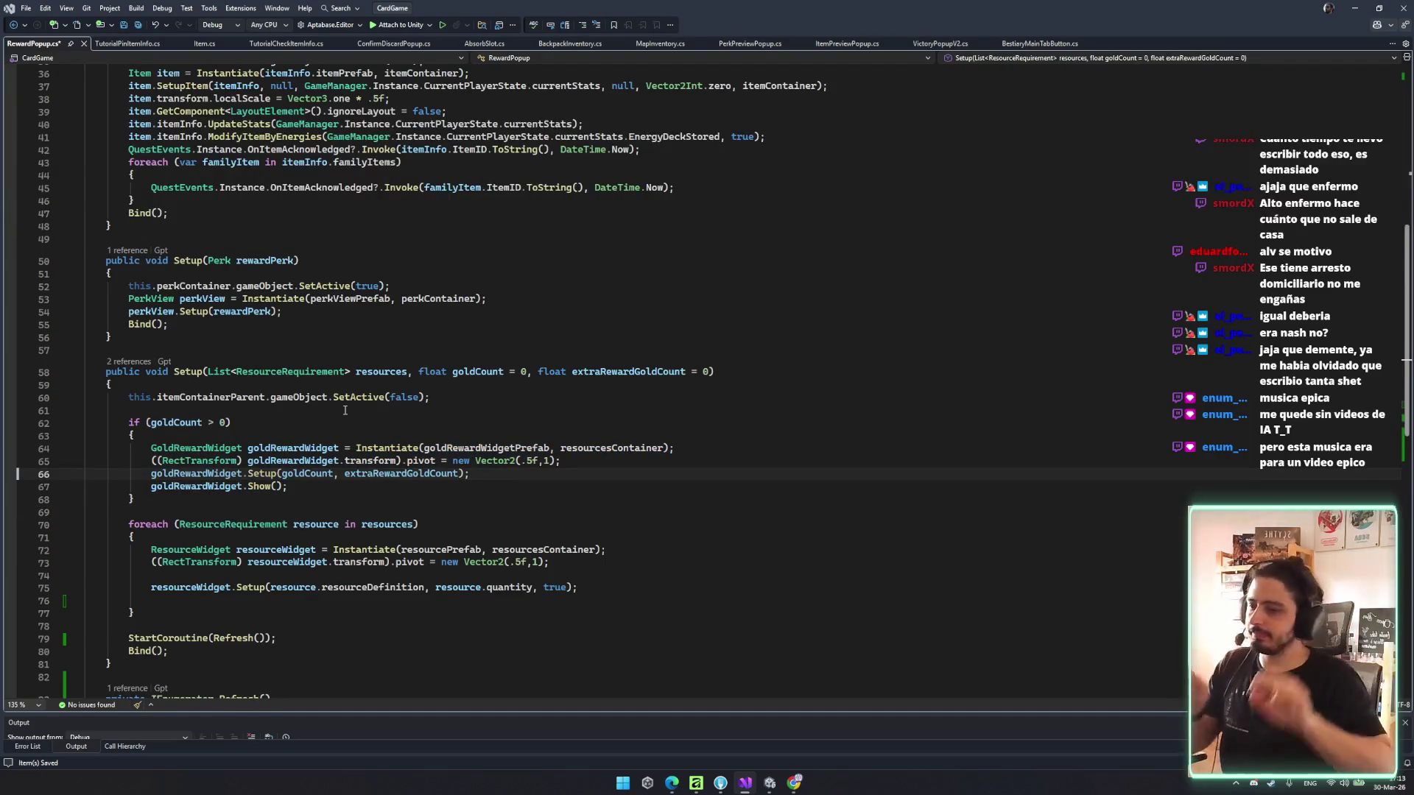
left_click(221, 486)
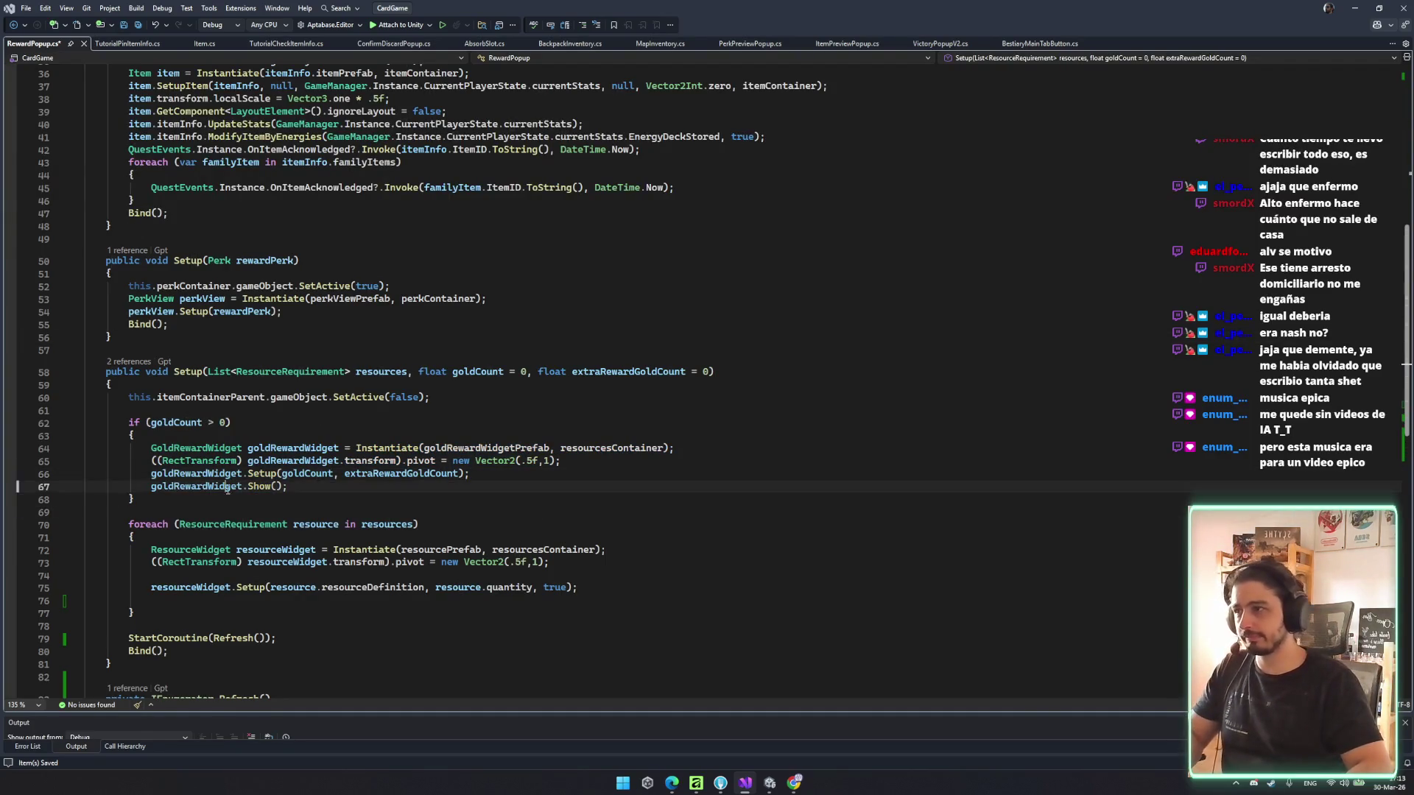
left_click(322, 486)
scroll(243, 309, "up", 6)
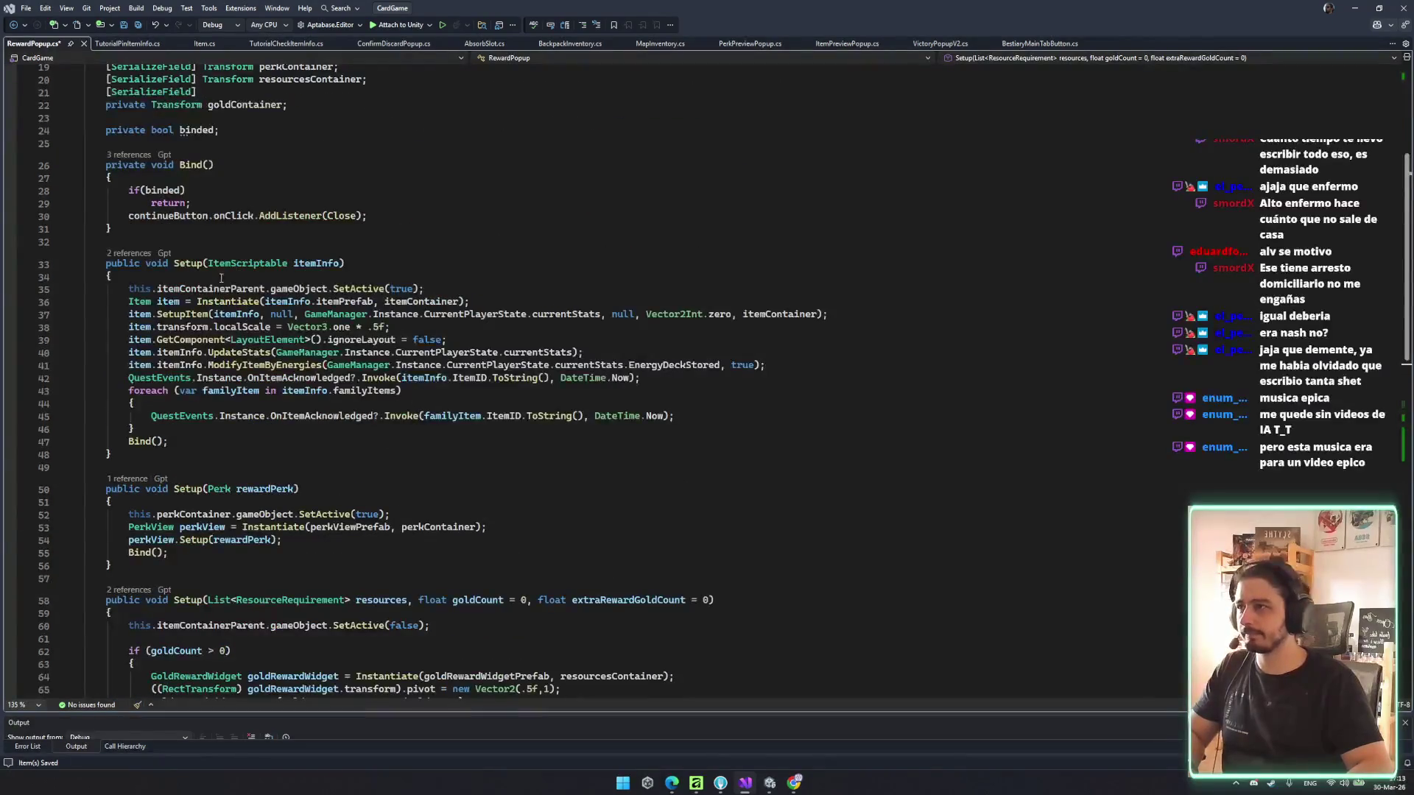
scroll(185, 263, "down", 7)
- After goldRewardWidget.Show(), begin a goldRewardWidget.transform.DOScale tween with 0.2 duration
left_click(198, 448)
key("End")
key("Return")
type("goldRewardWidget.dow")
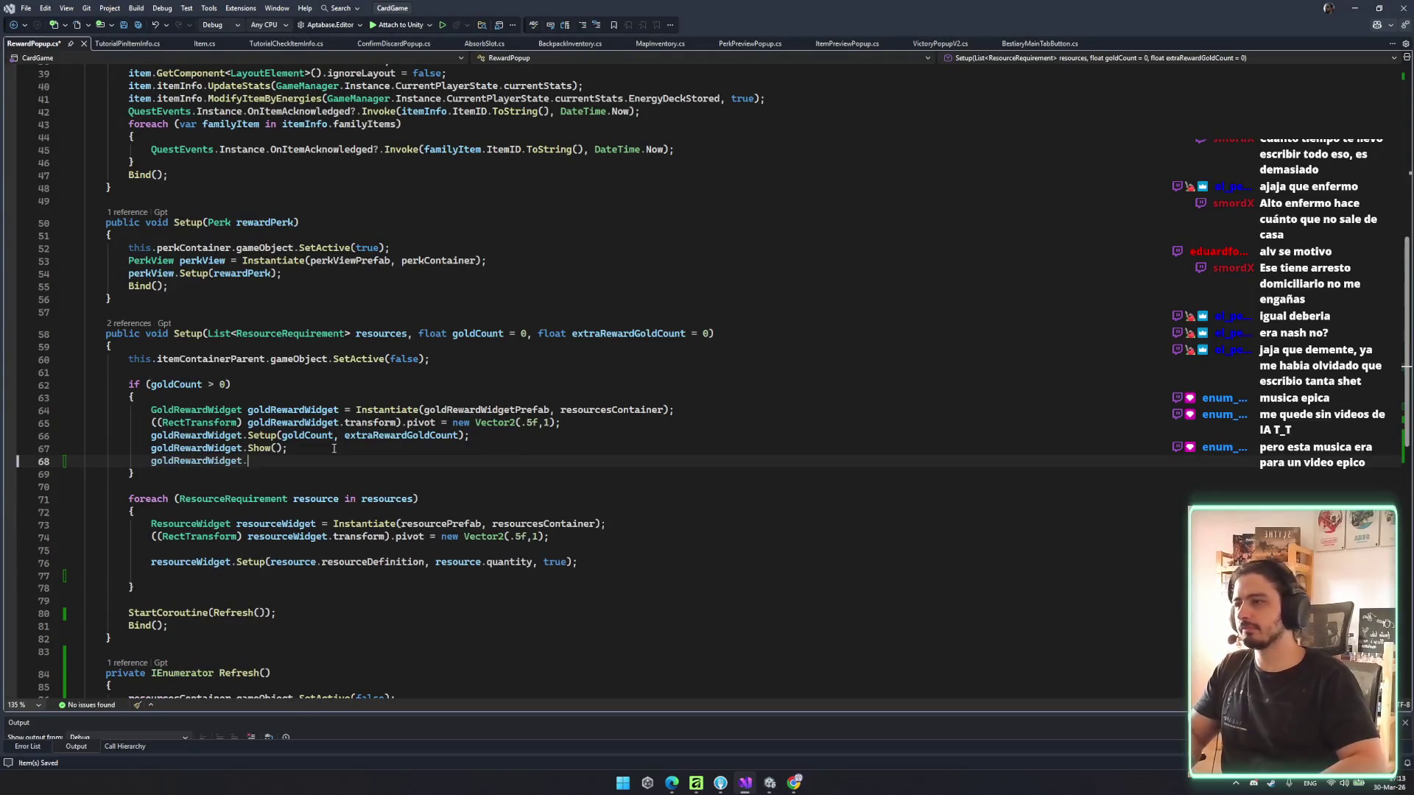
key("BackSpace")
type("scal")
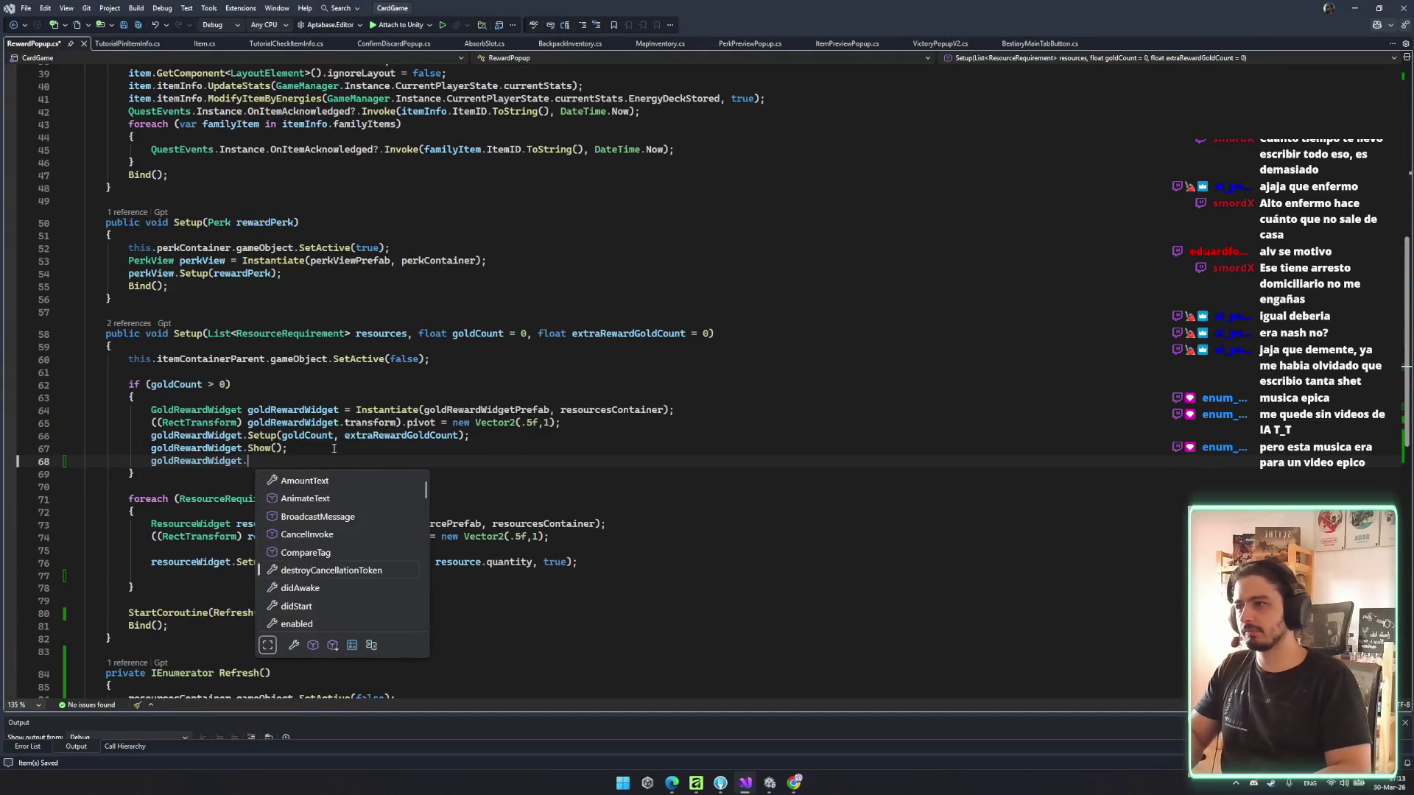
key("ctrl+BackSpace")
type("transform.")
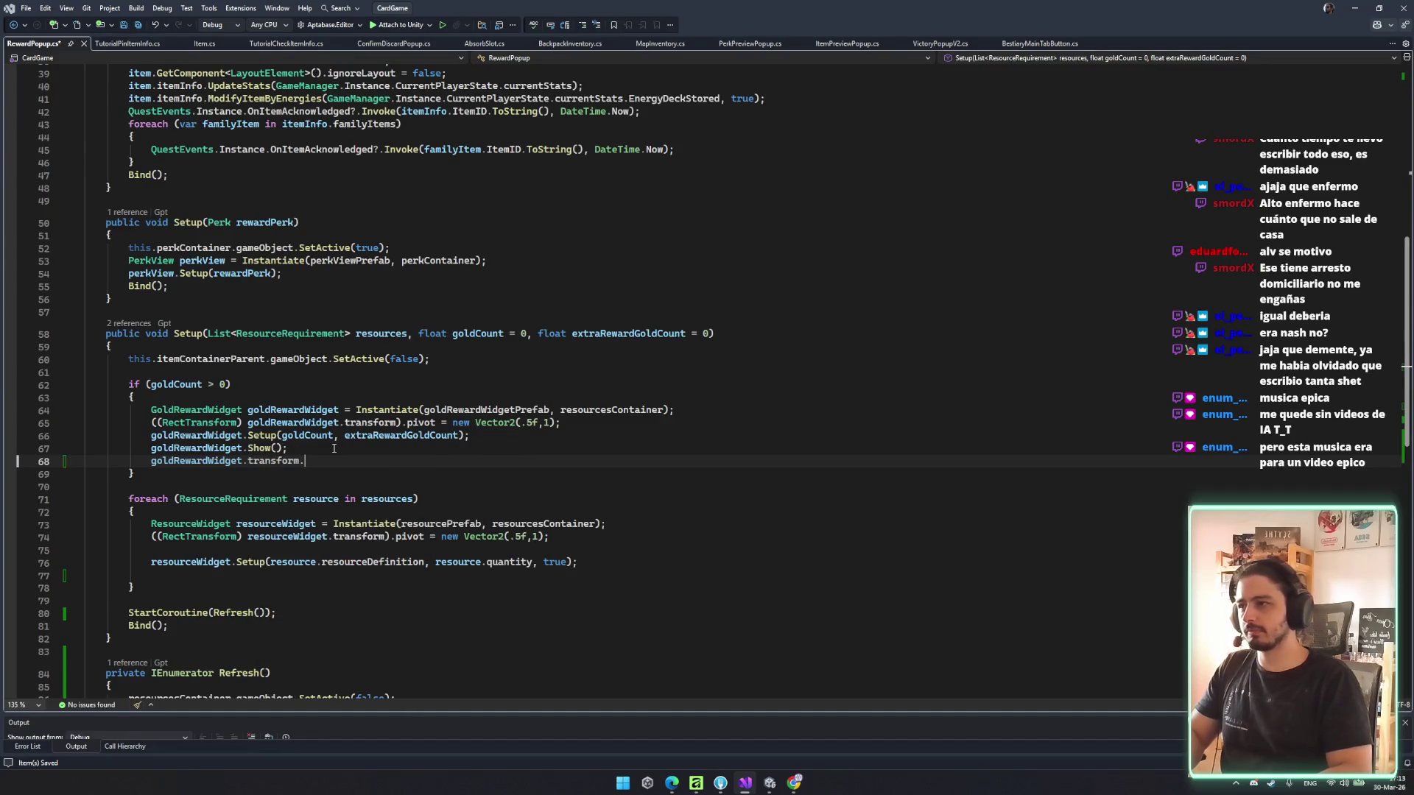
key("BackSpace")
key("BackSpace")
type("dos")
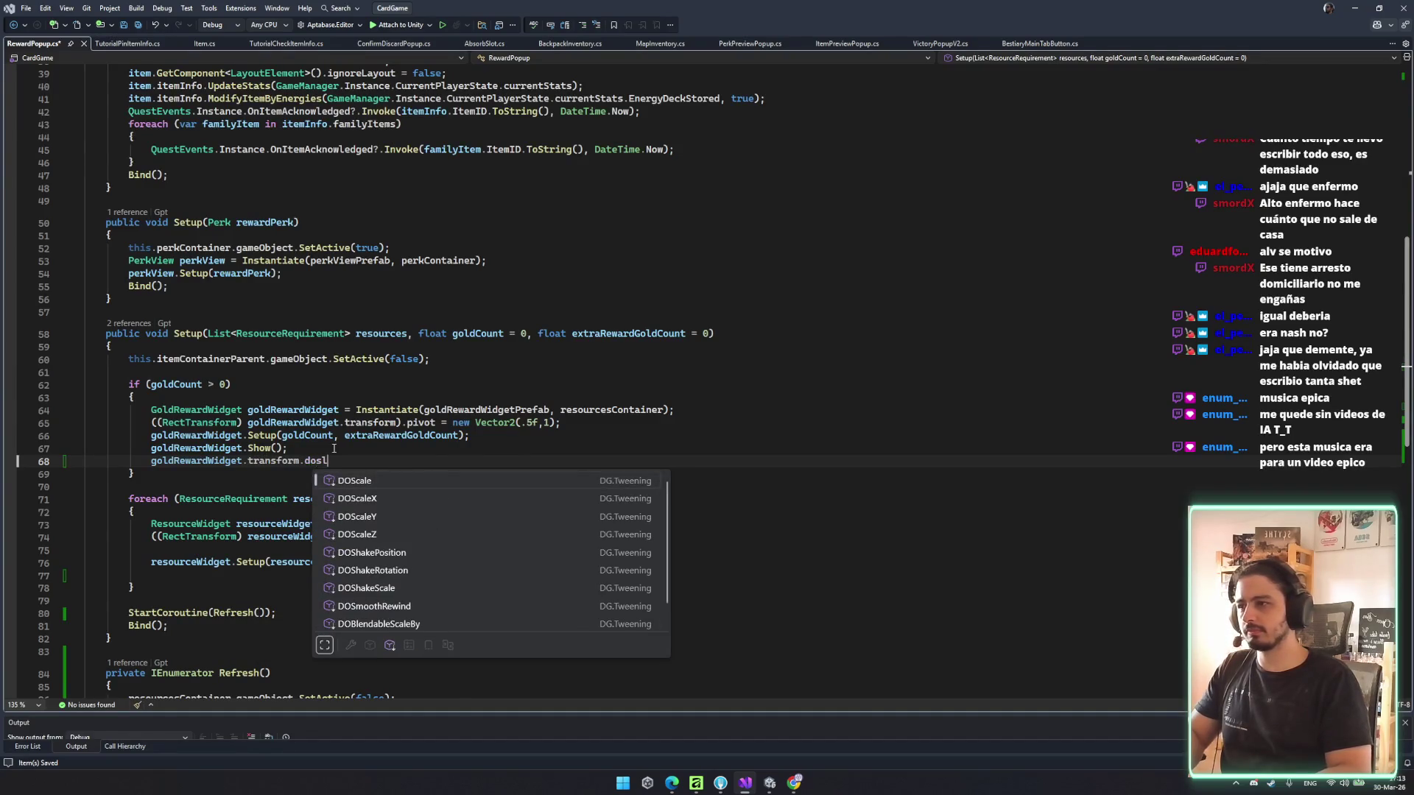
key("Tab")
type("(0")
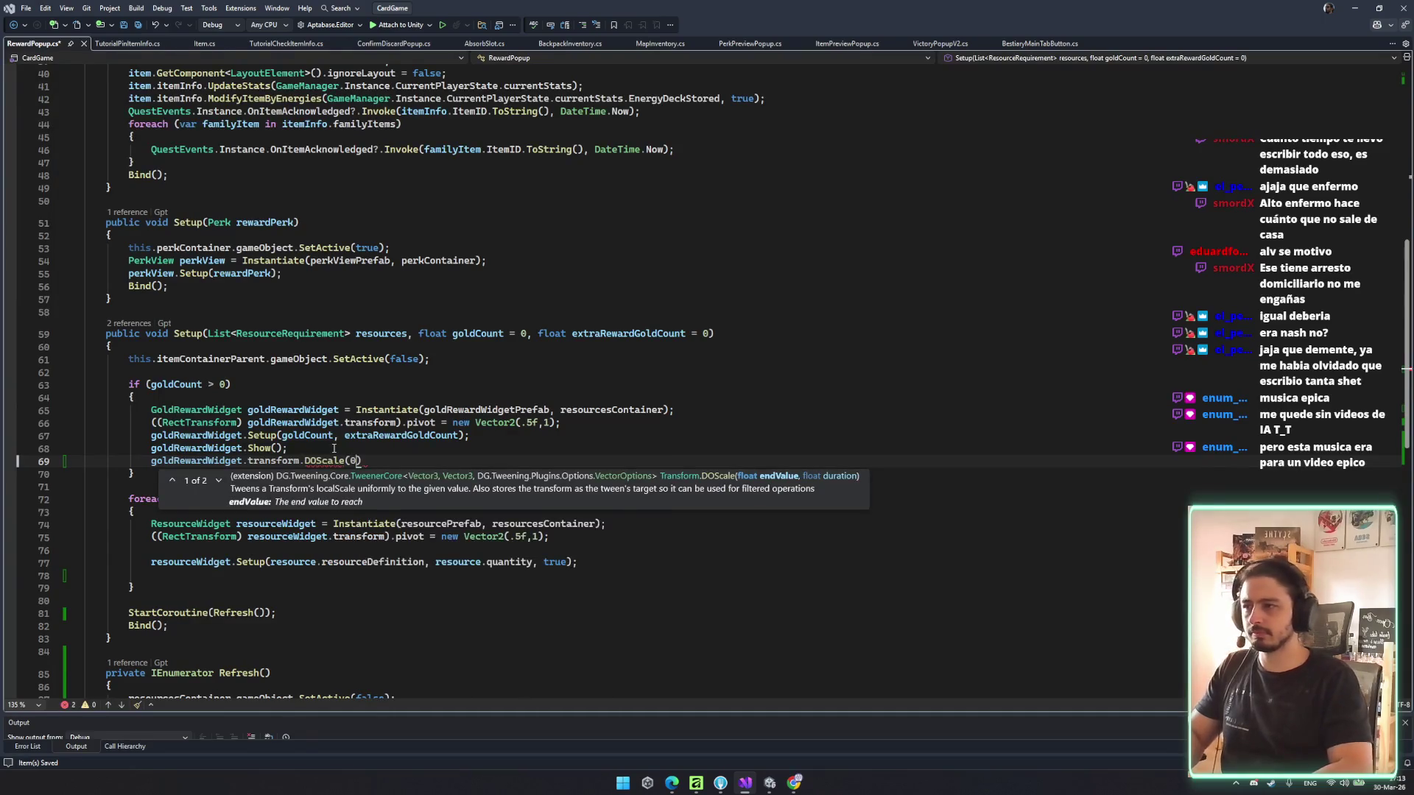
type(" 0.2")
type(").s")
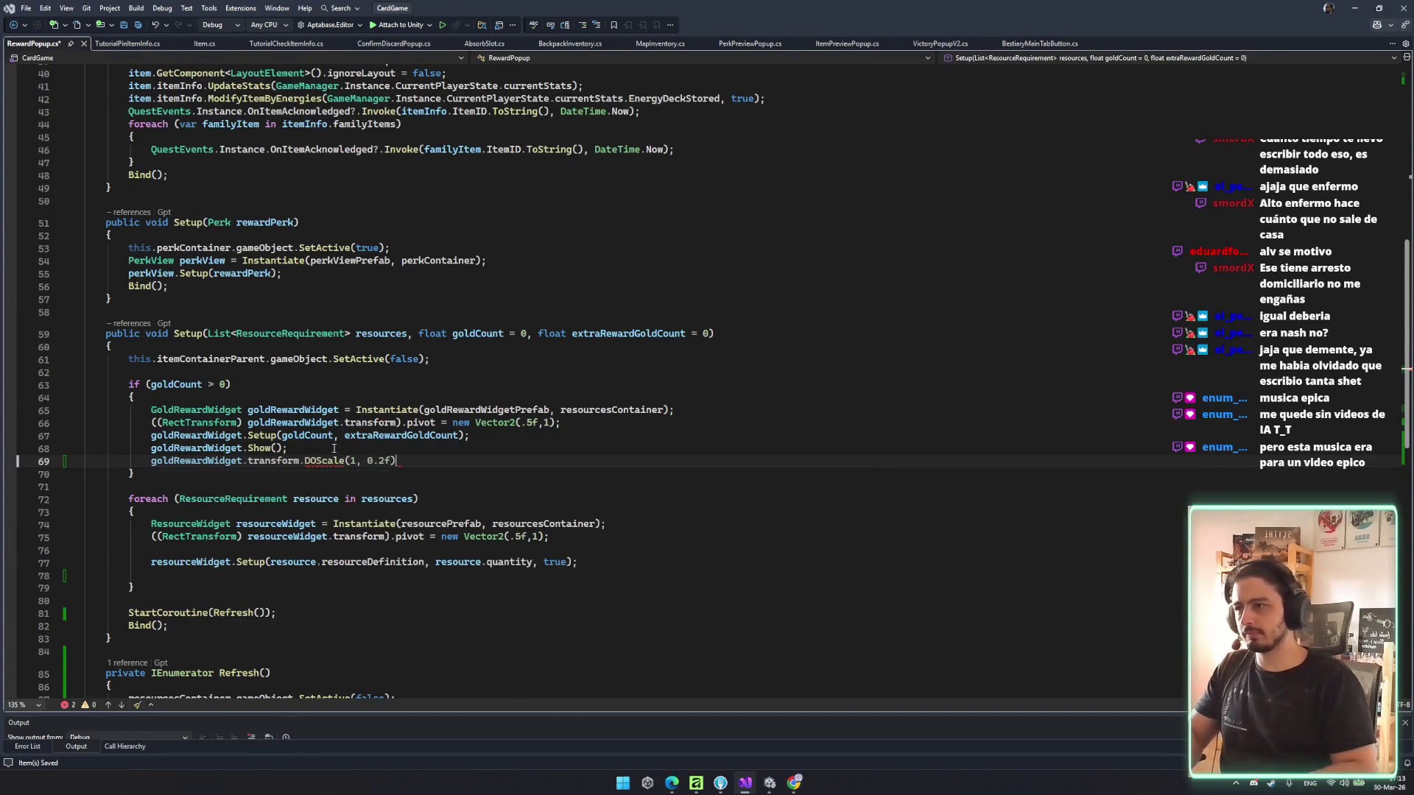
- Chain SetEase(Ease.OutBack).From(0).SetDelay(0.2f) onto the gold widget's DOScale(1, 0.2f)
key("Escape")
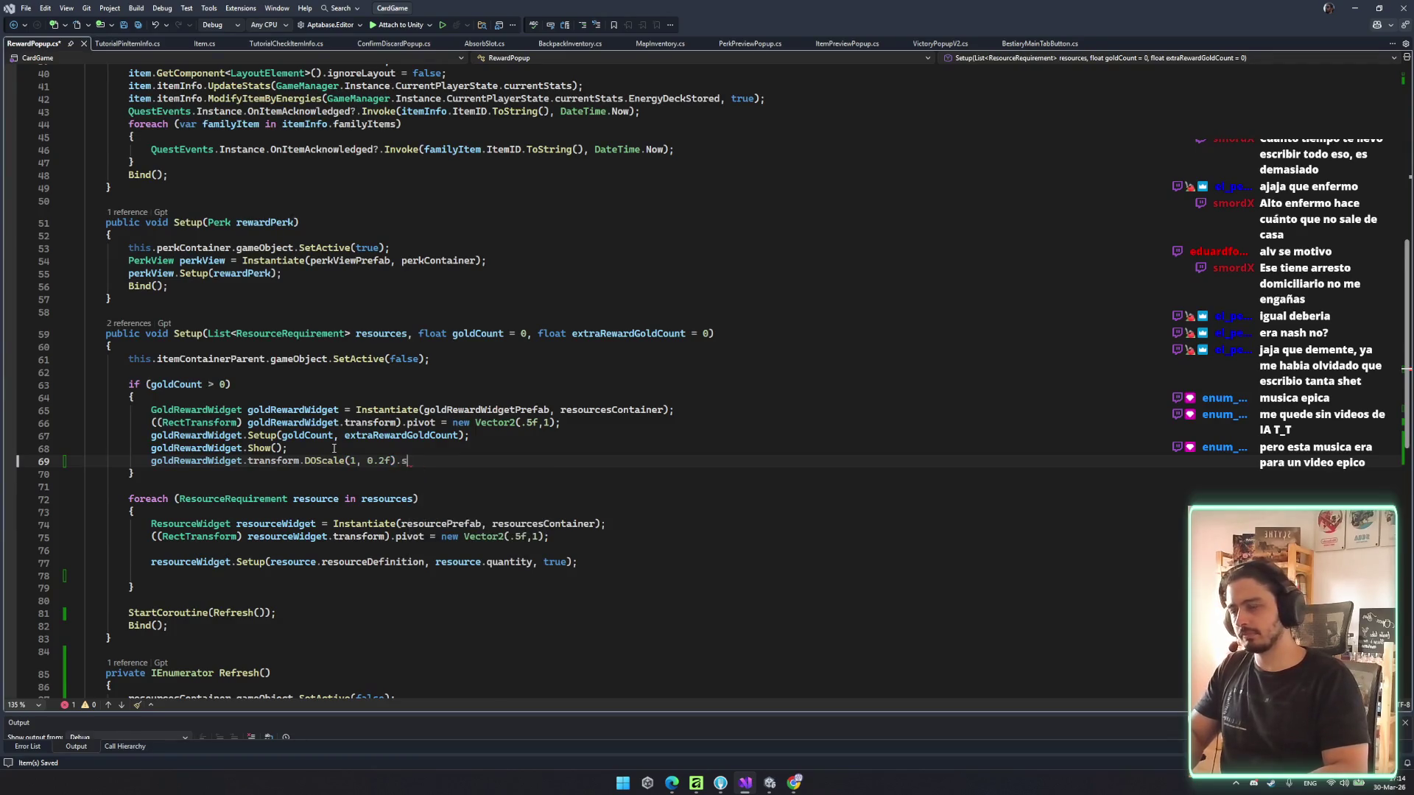
type("etE")
key("Tab")
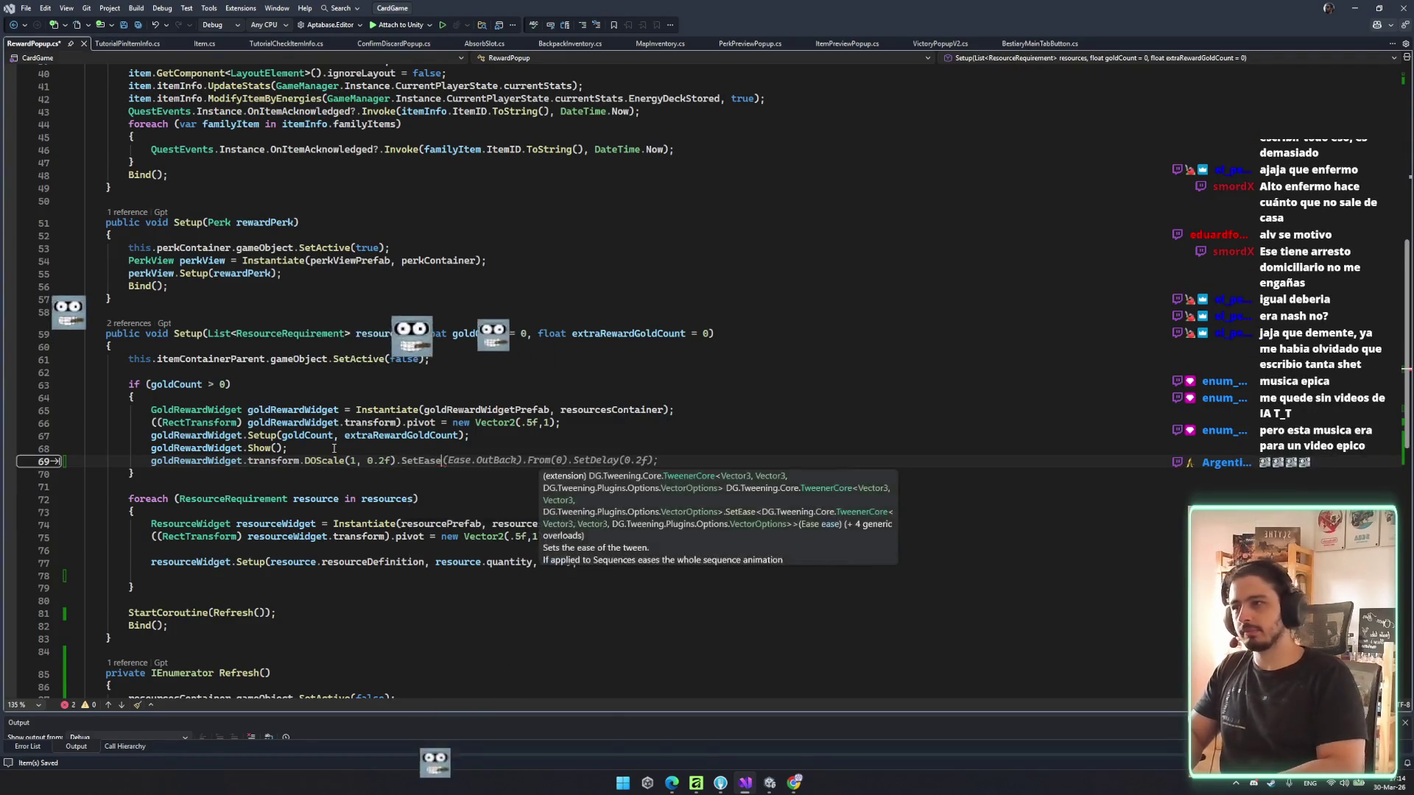
type("(")
key("Escape")
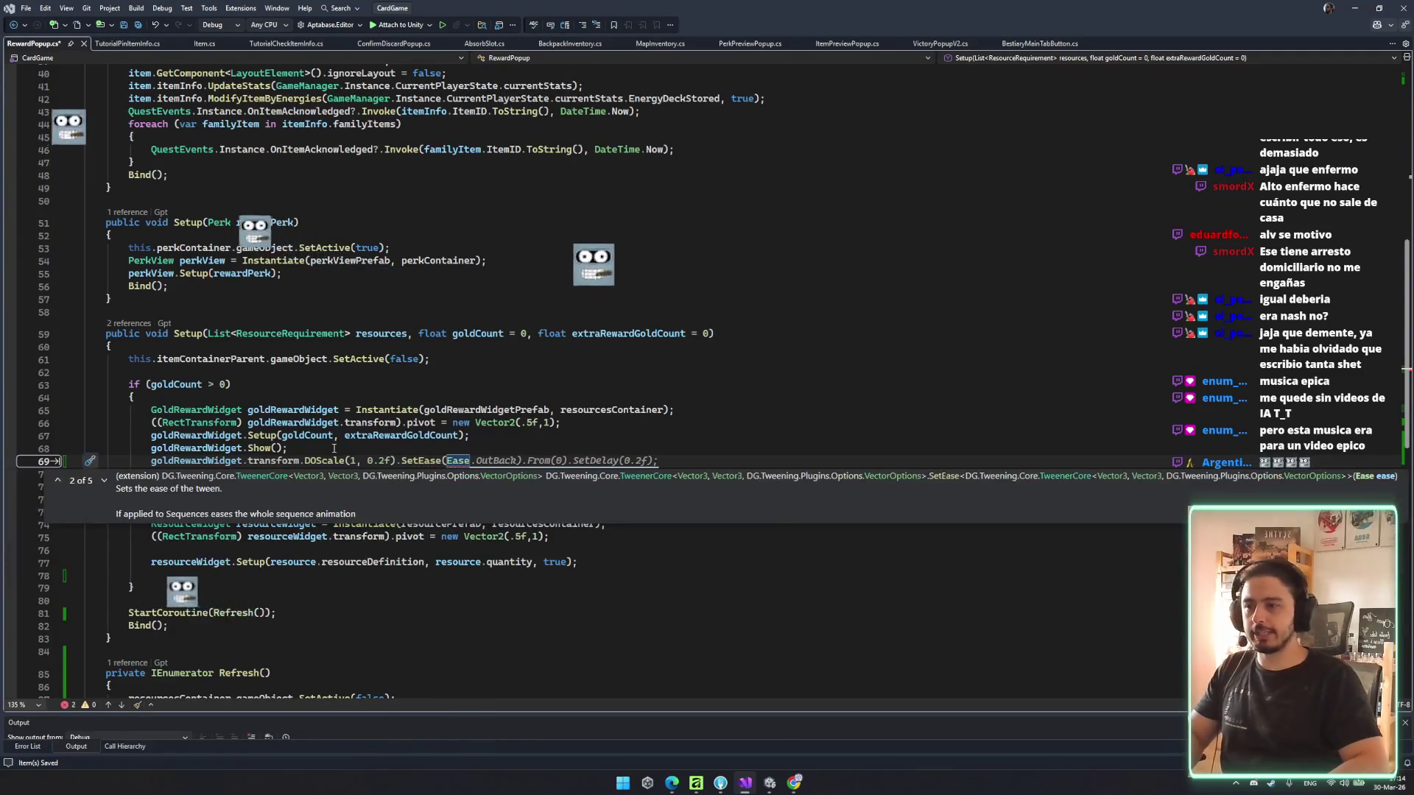
key("Tab")
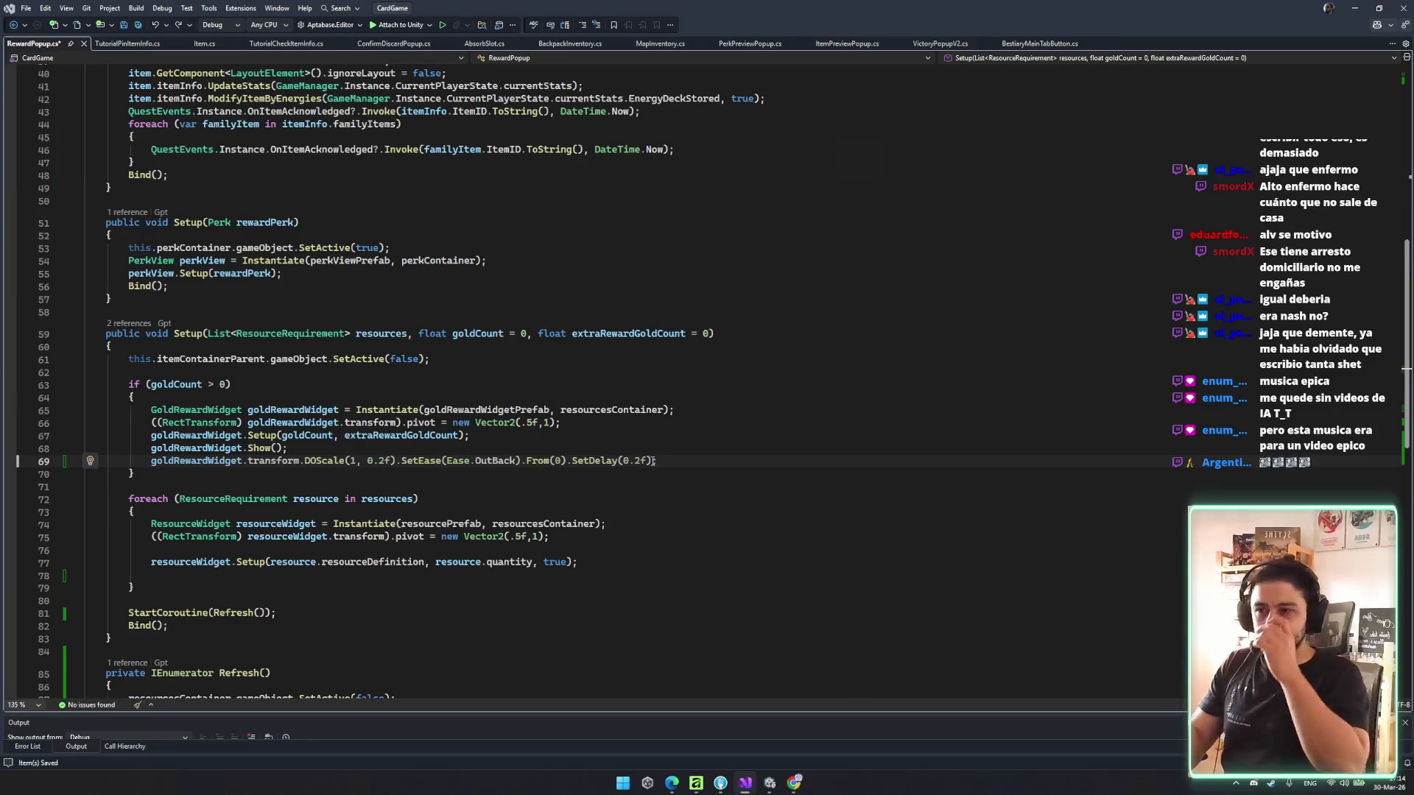
left_click_drag(658, 460, 738, 450)
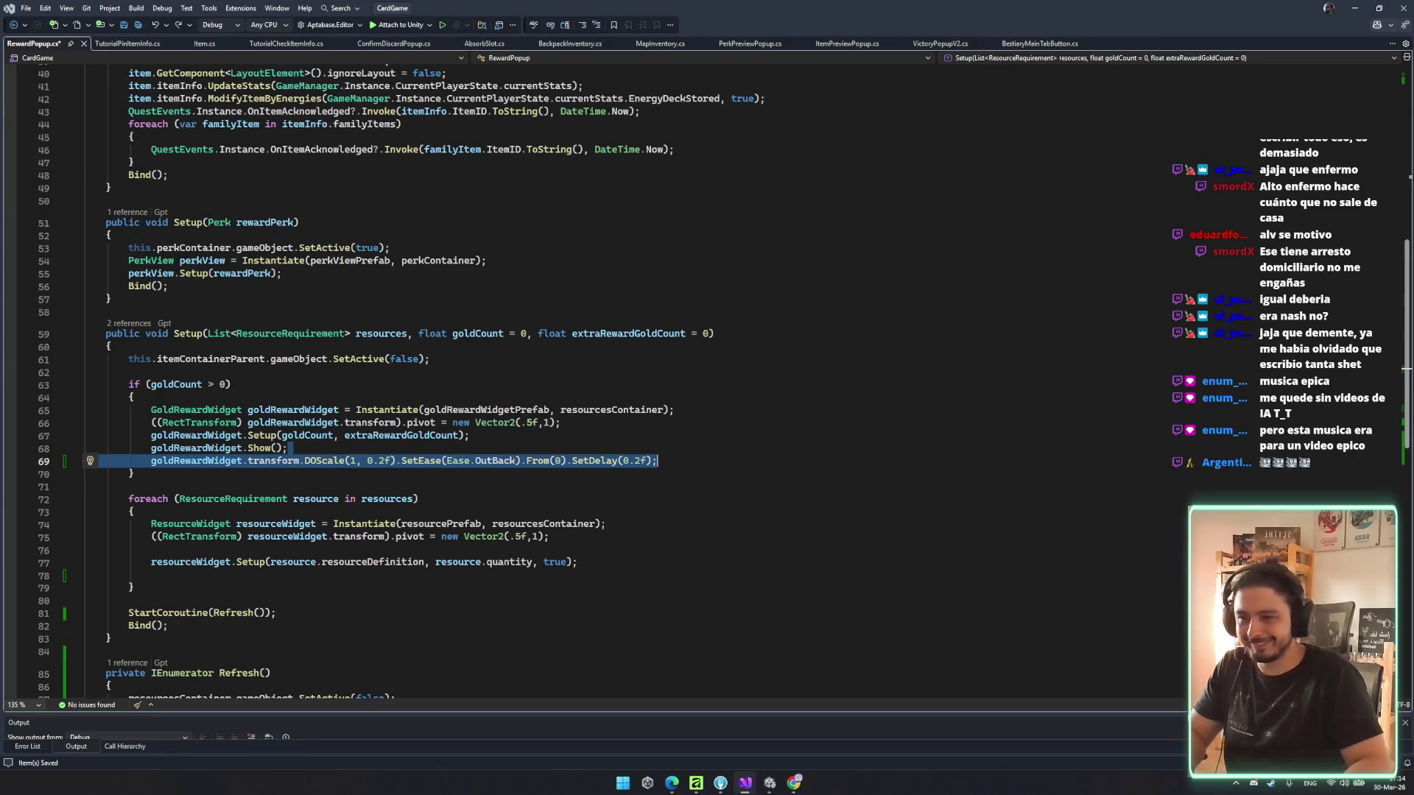
key("alt+Tab")
scroll(705, 497, "up", 1)
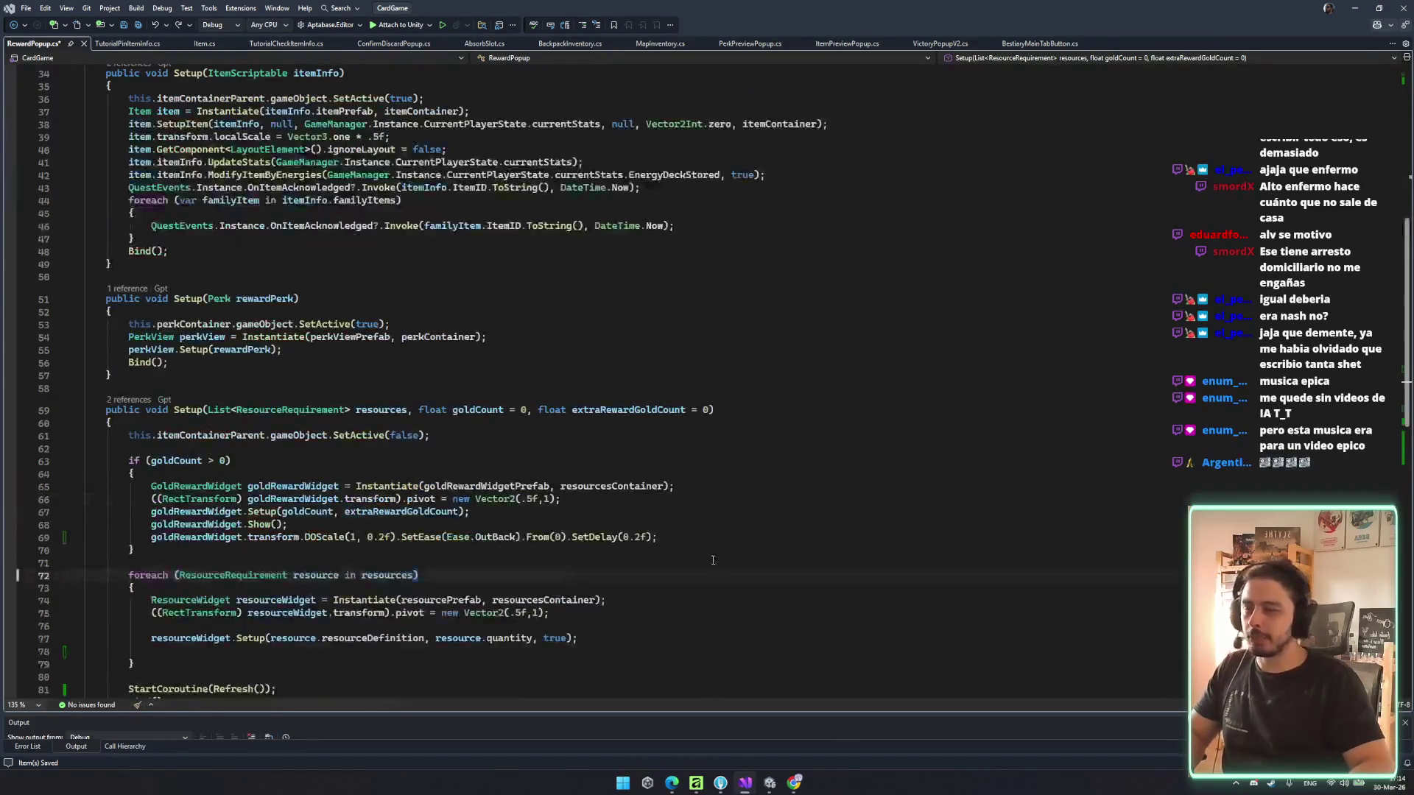
scroll(707, 442, "down", 2)
left_click_drag(309, 411, 726, 400)
- Insert a new for-loop snippet above the resources foreach in RewardPopup.cs
left_click(734, 413)
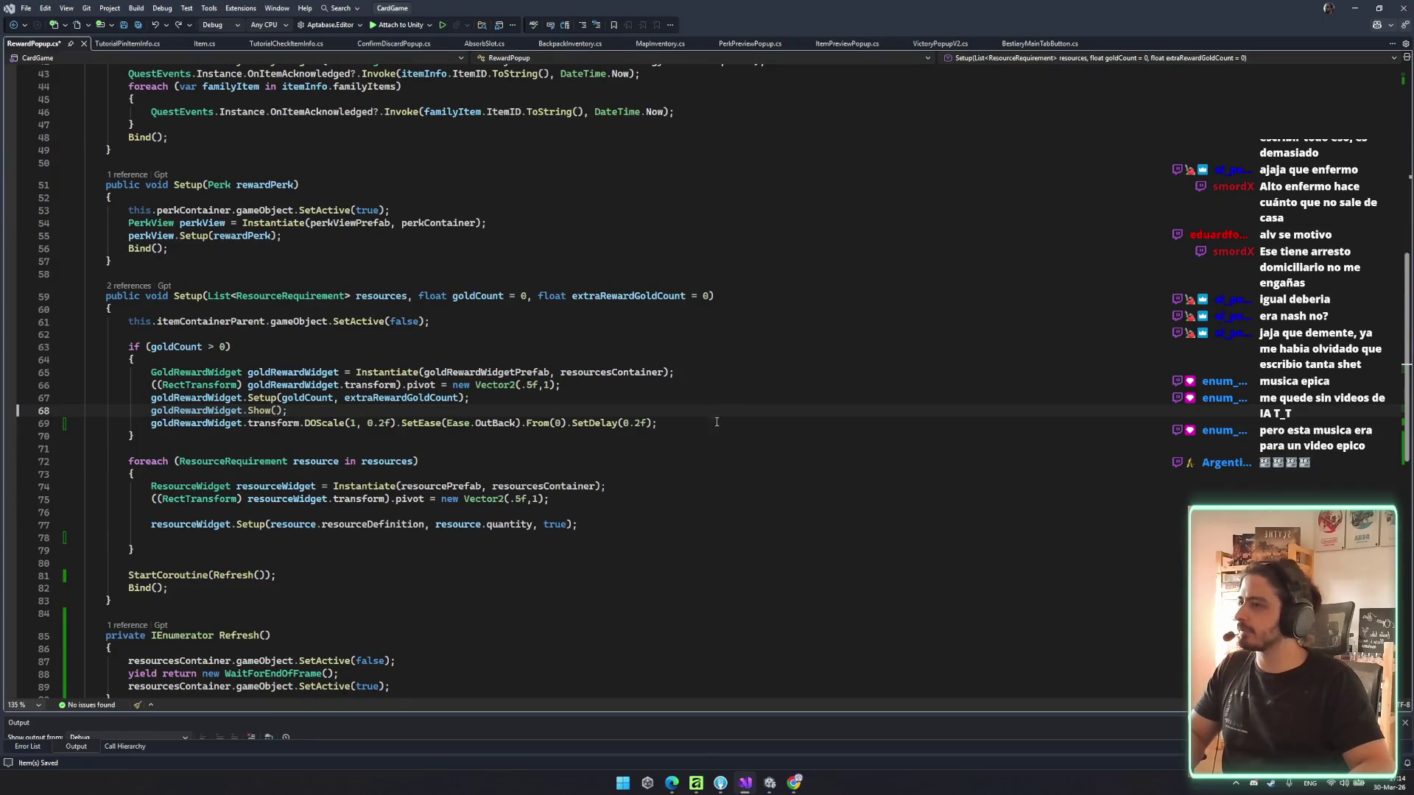
key("shift+Down")
left_click(633, 526)
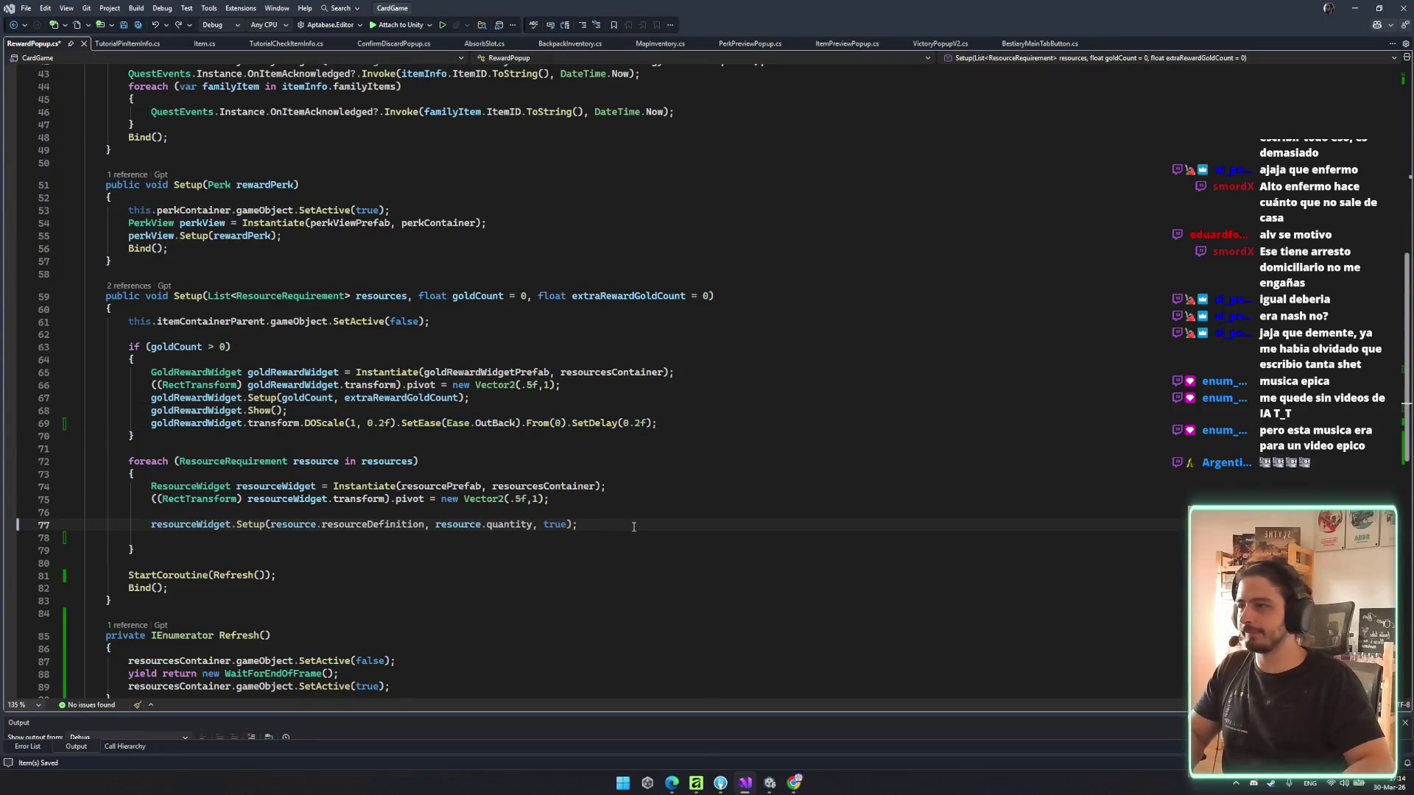
left_click(574, 433)
key("Return")
key("Return")
type("for")
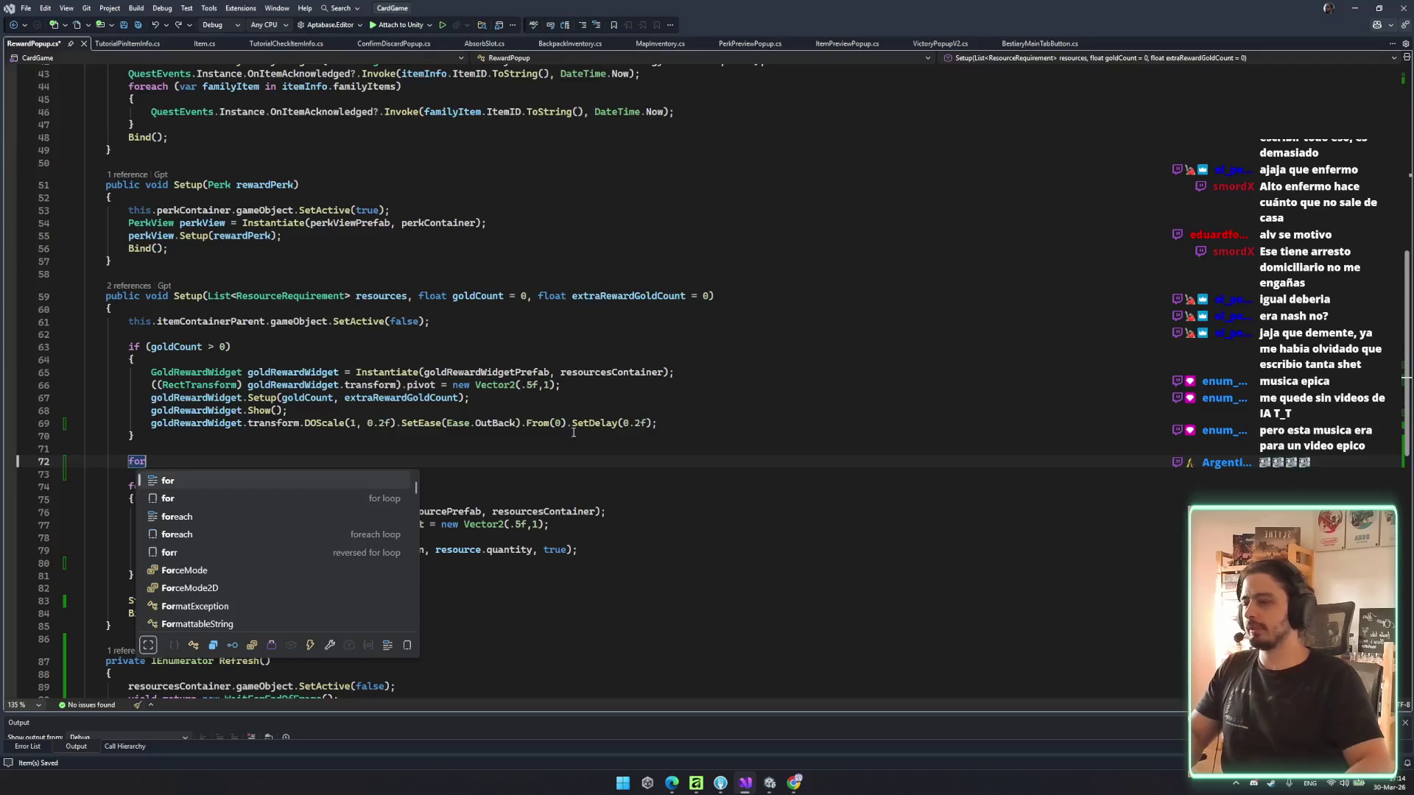
key("Tab")
key("Tab")
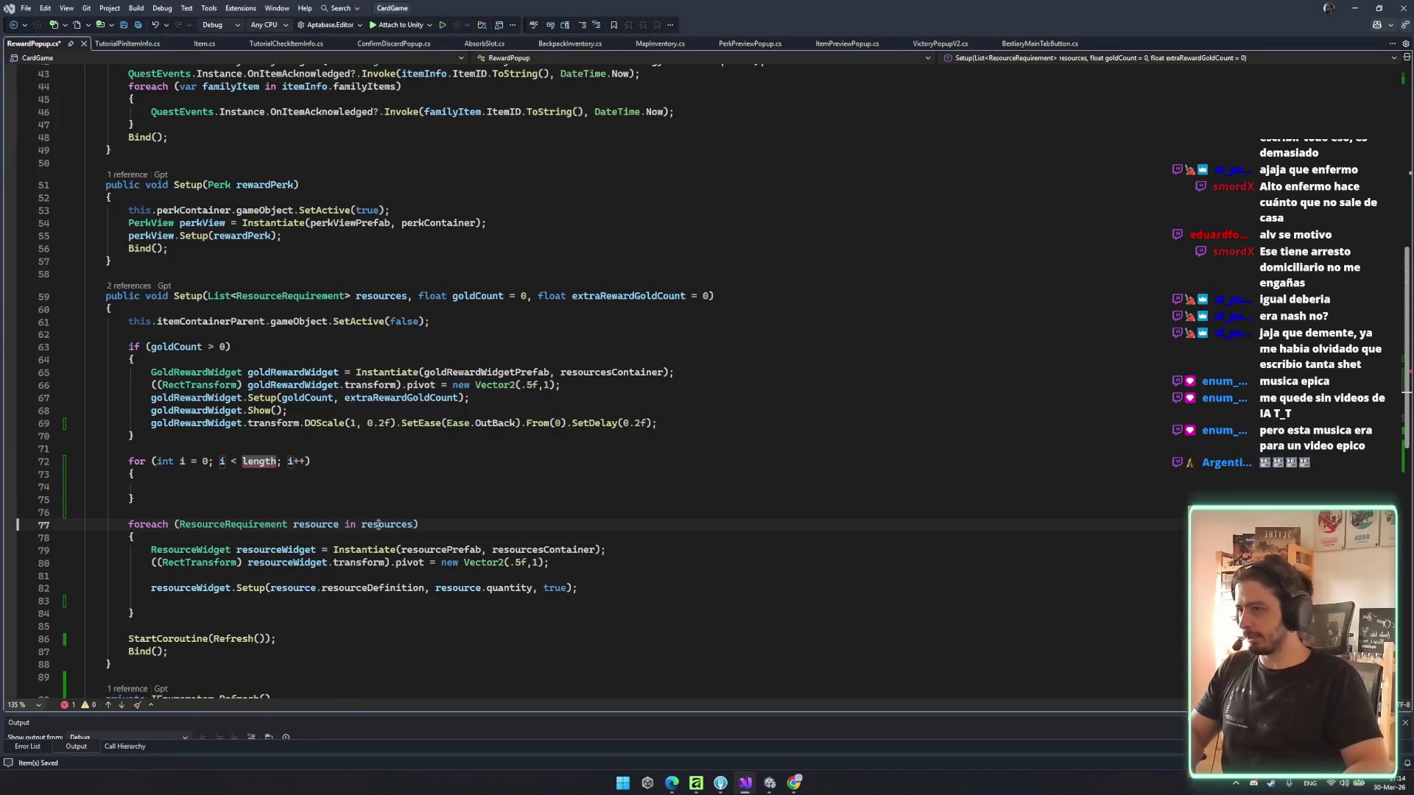
- Make the for-loop run to resources.Count
double_click(388, 525)
key("ctrl+c")
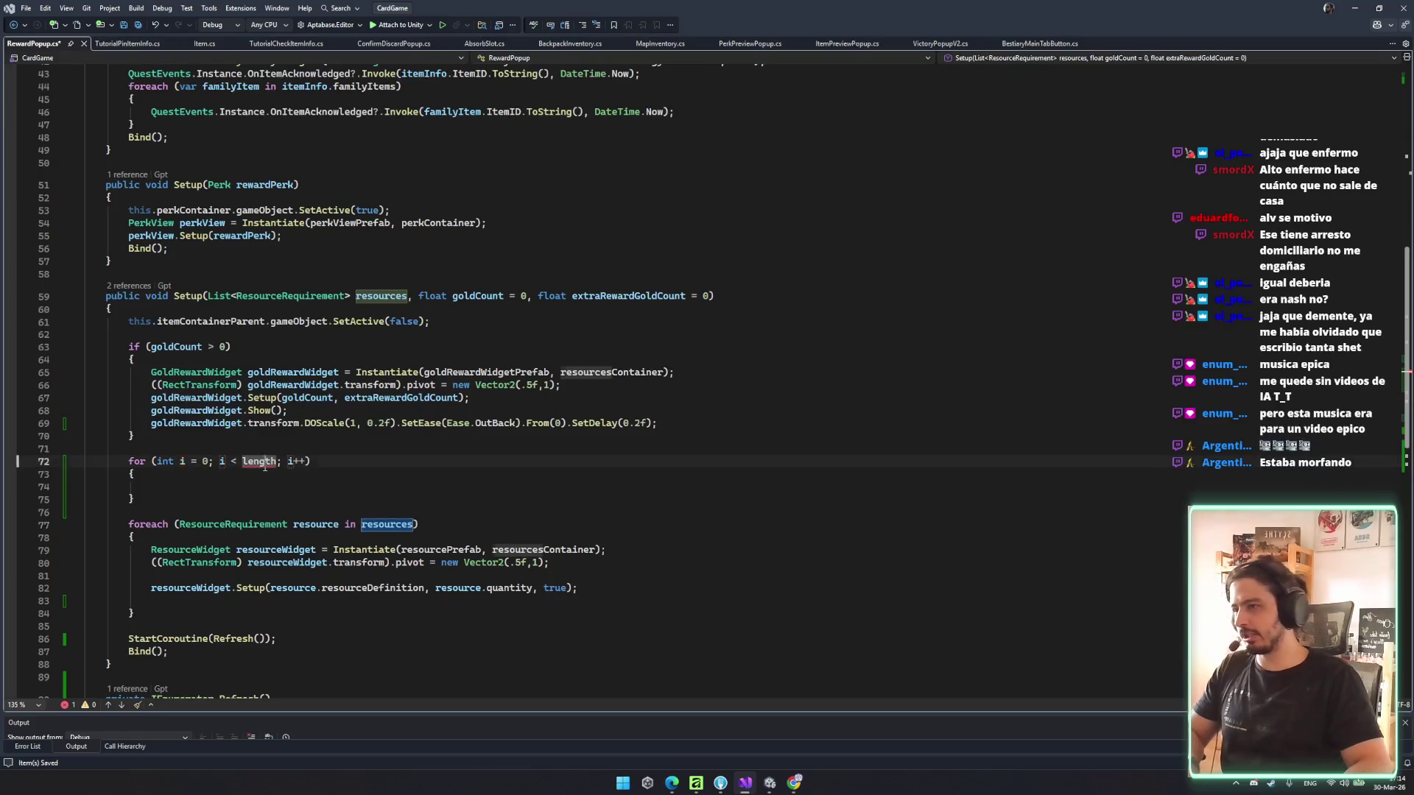
double_click(259, 461)
key("ctrl+v")
mouse_move(266, 465)
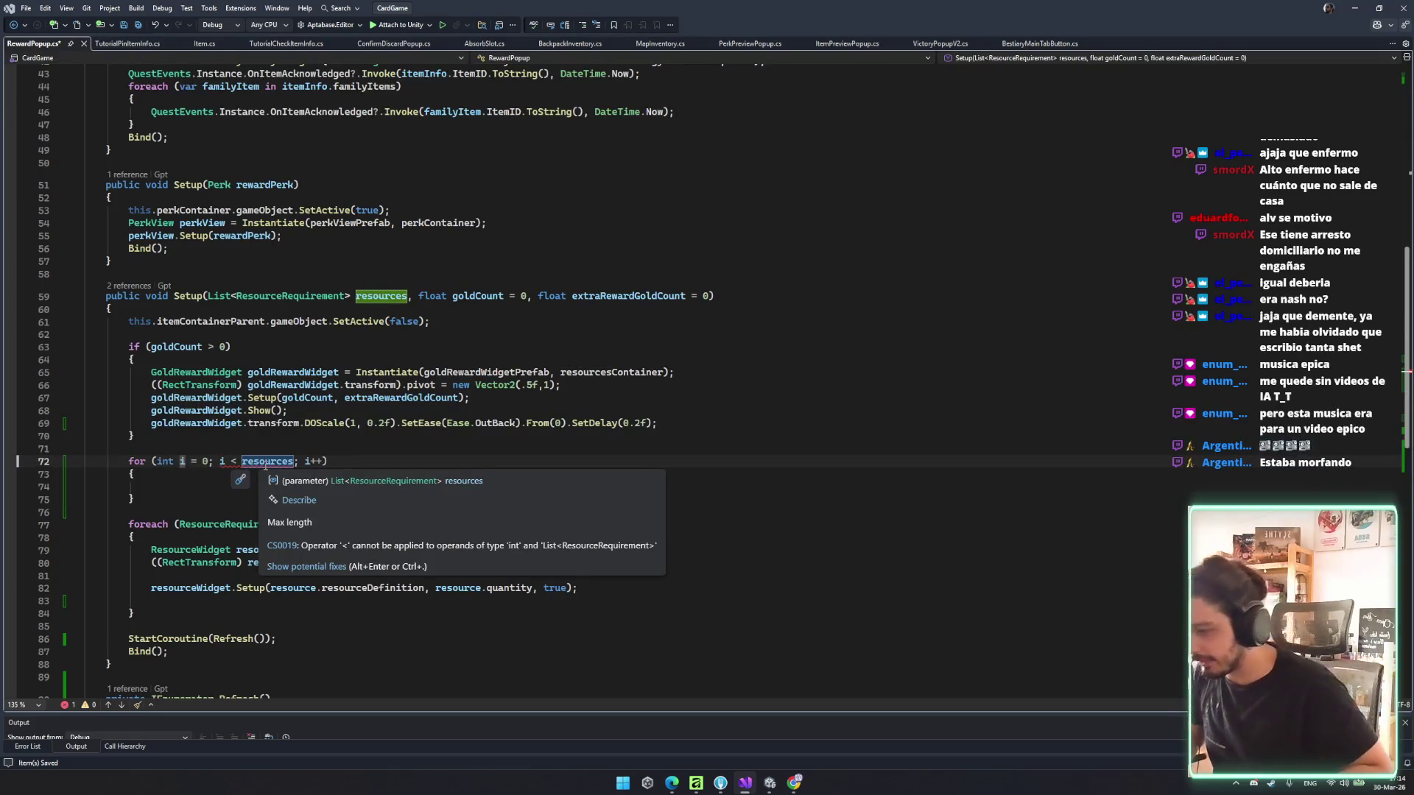
type(".Count")
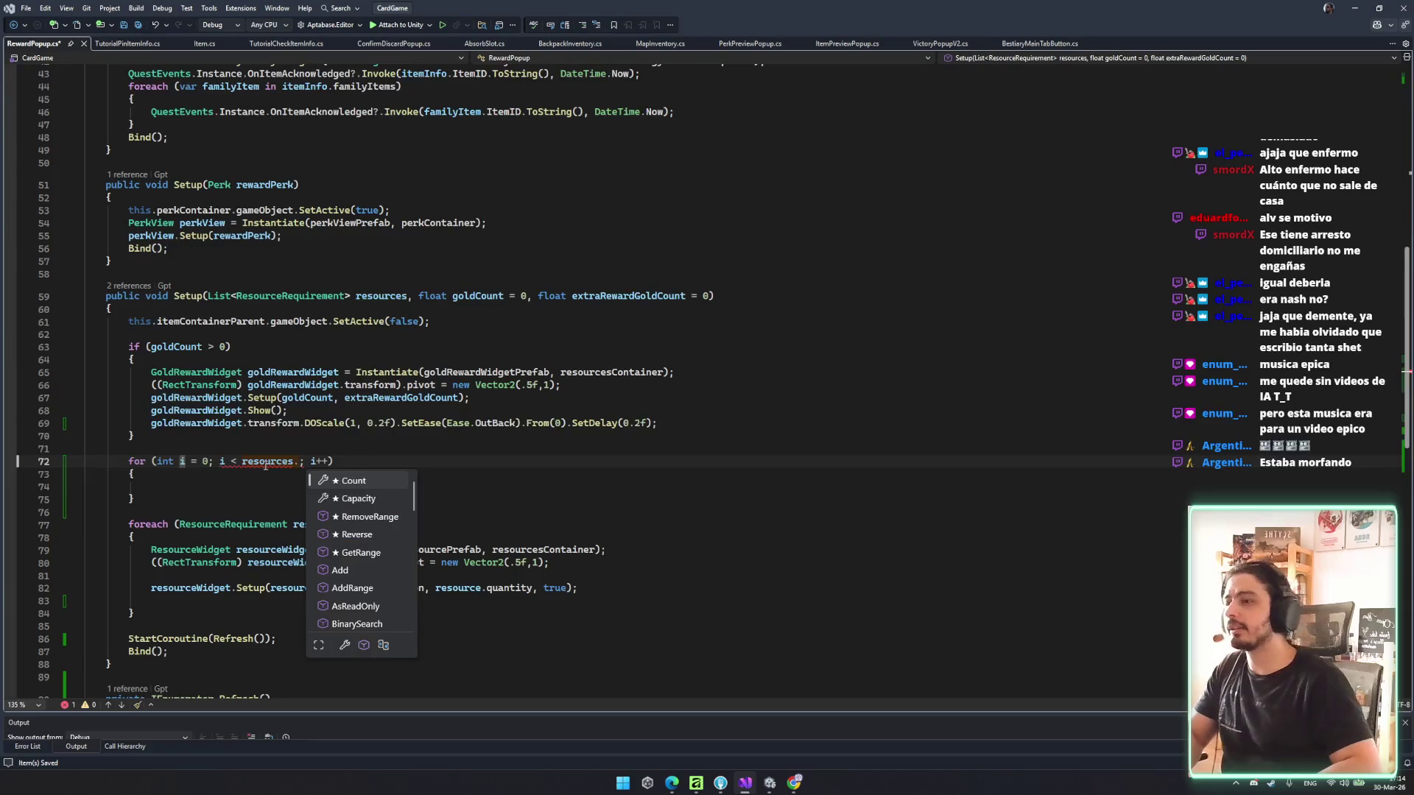
- Copy the foreach body's widget setup lines into the for-loop, indexing both resource references as resources[i]
left_click(293, 525)
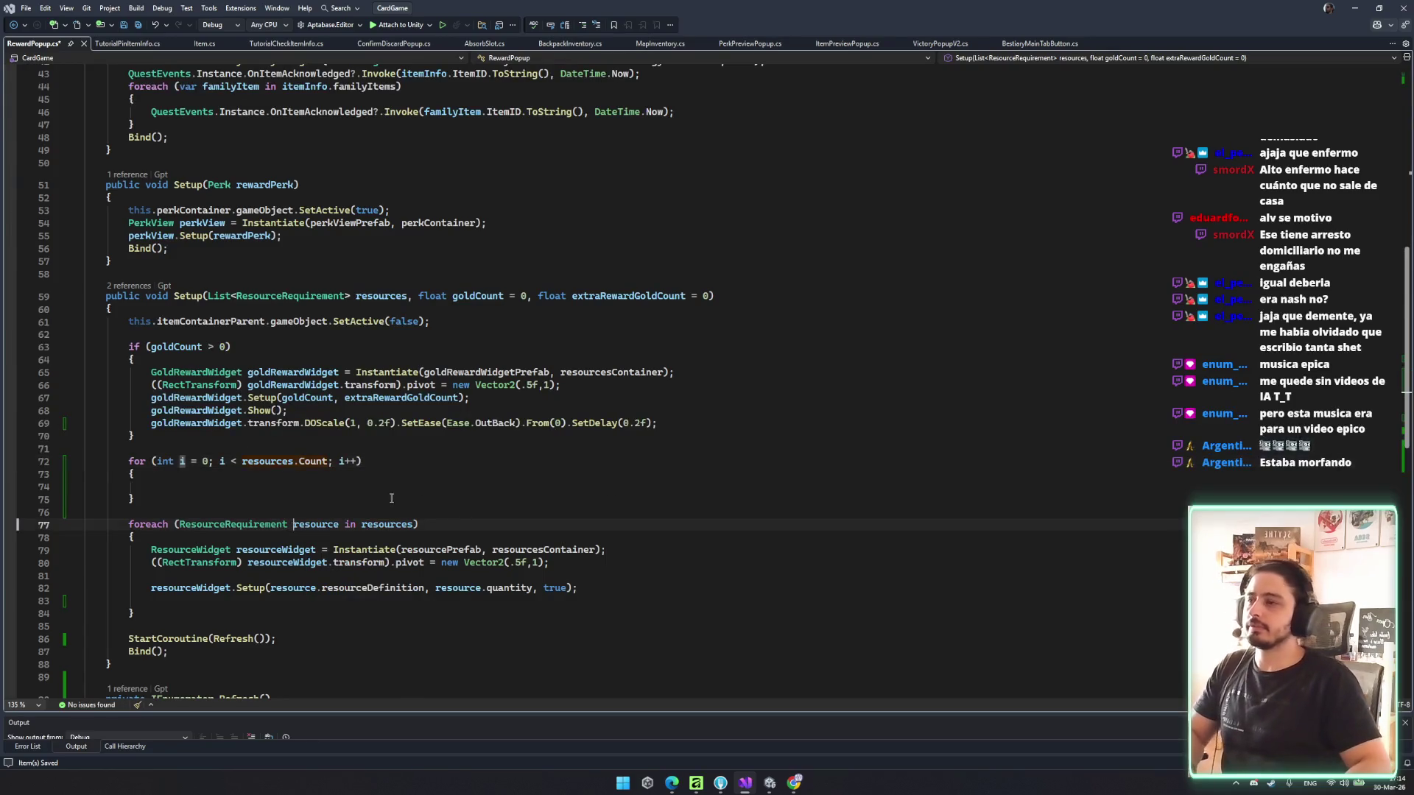
left_click_drag(579, 588, 140, 549)
key("ctrl+c")
left_click(221, 487)
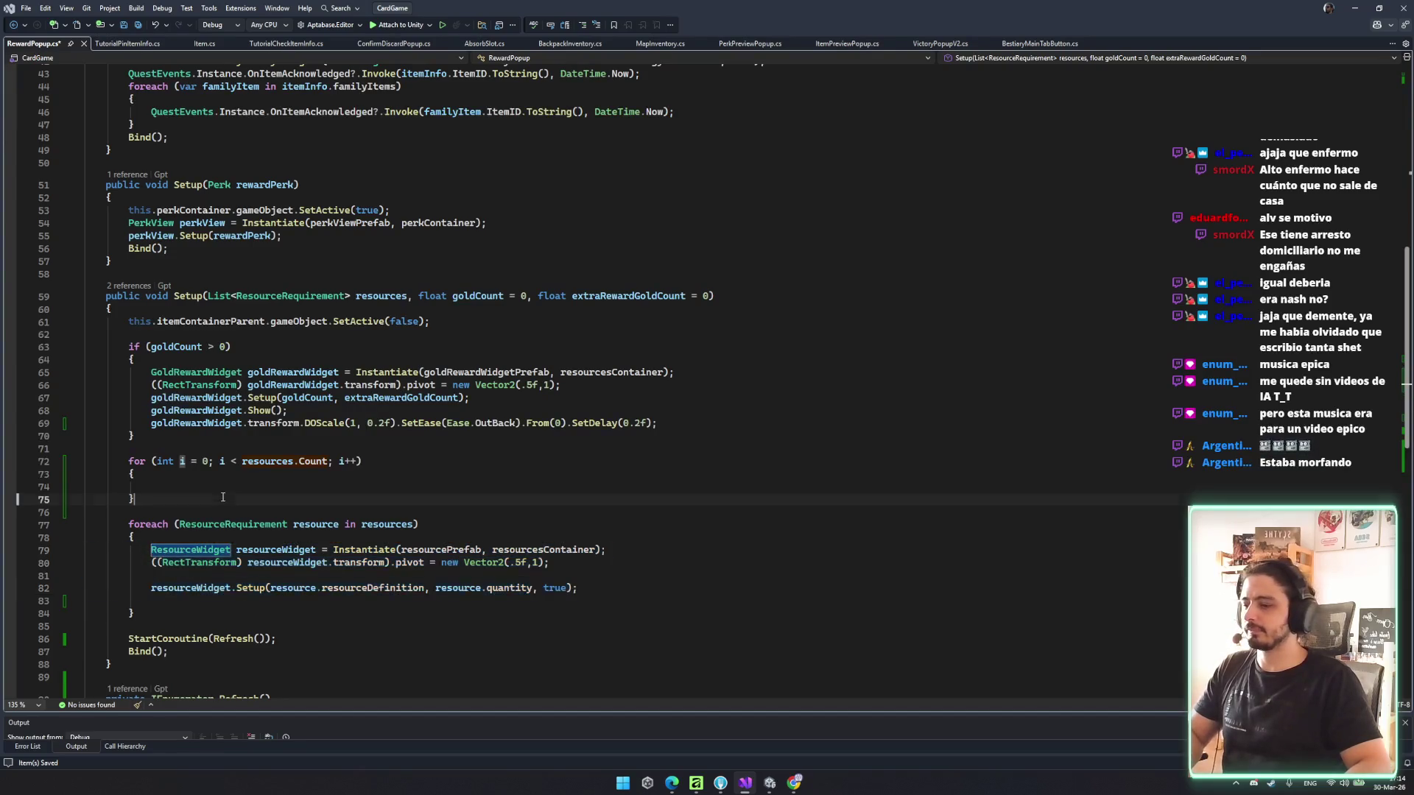
key("ctrl+v")
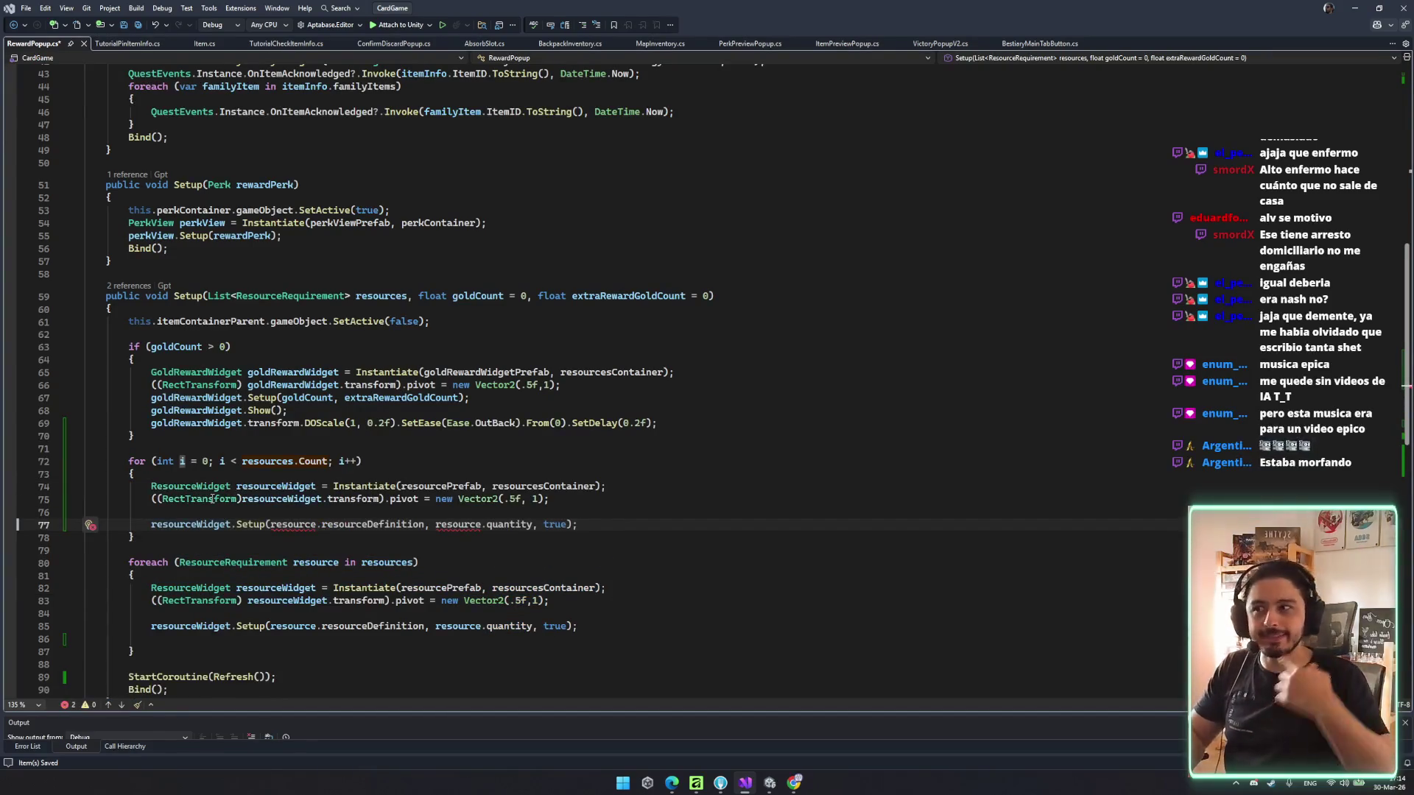
double_click(293, 525)
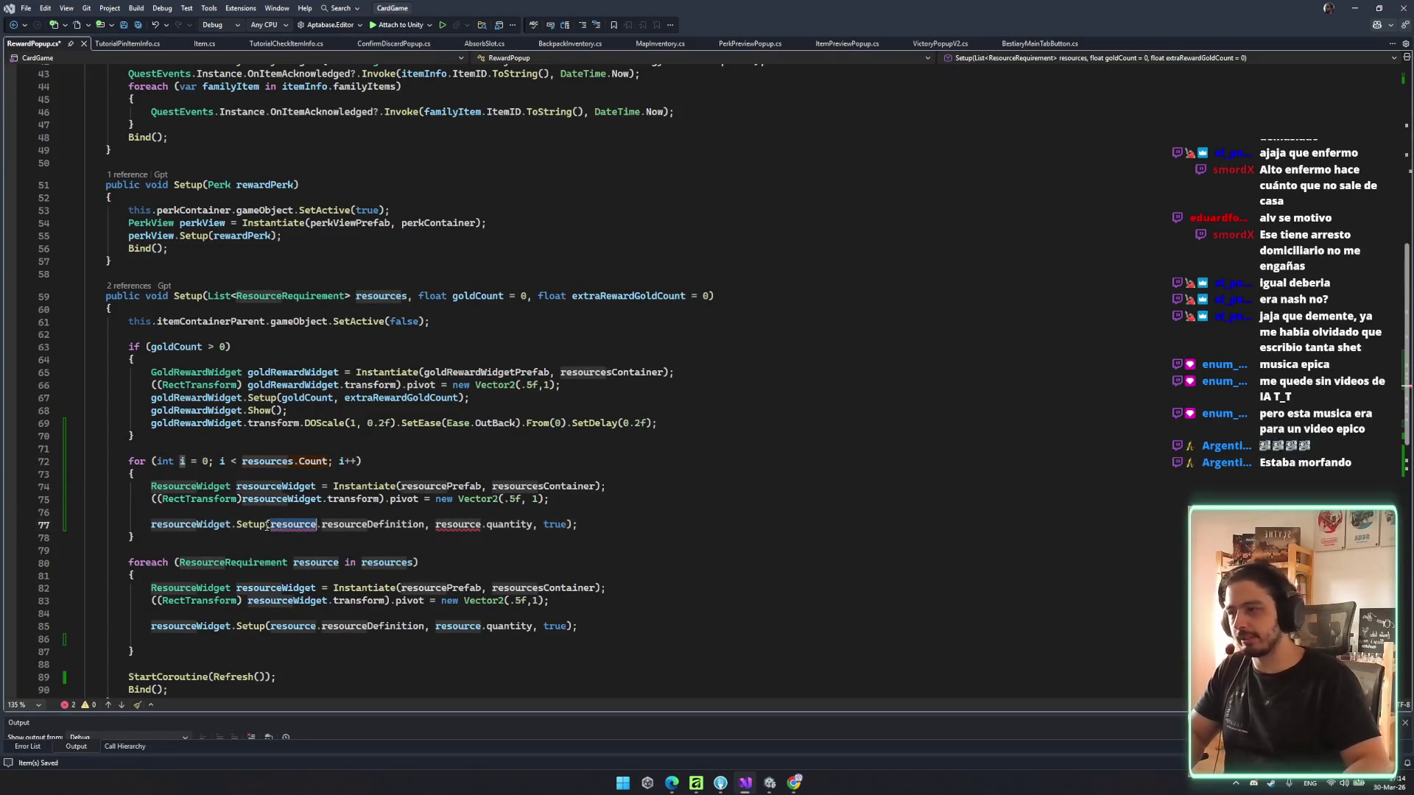
type("resources[i")
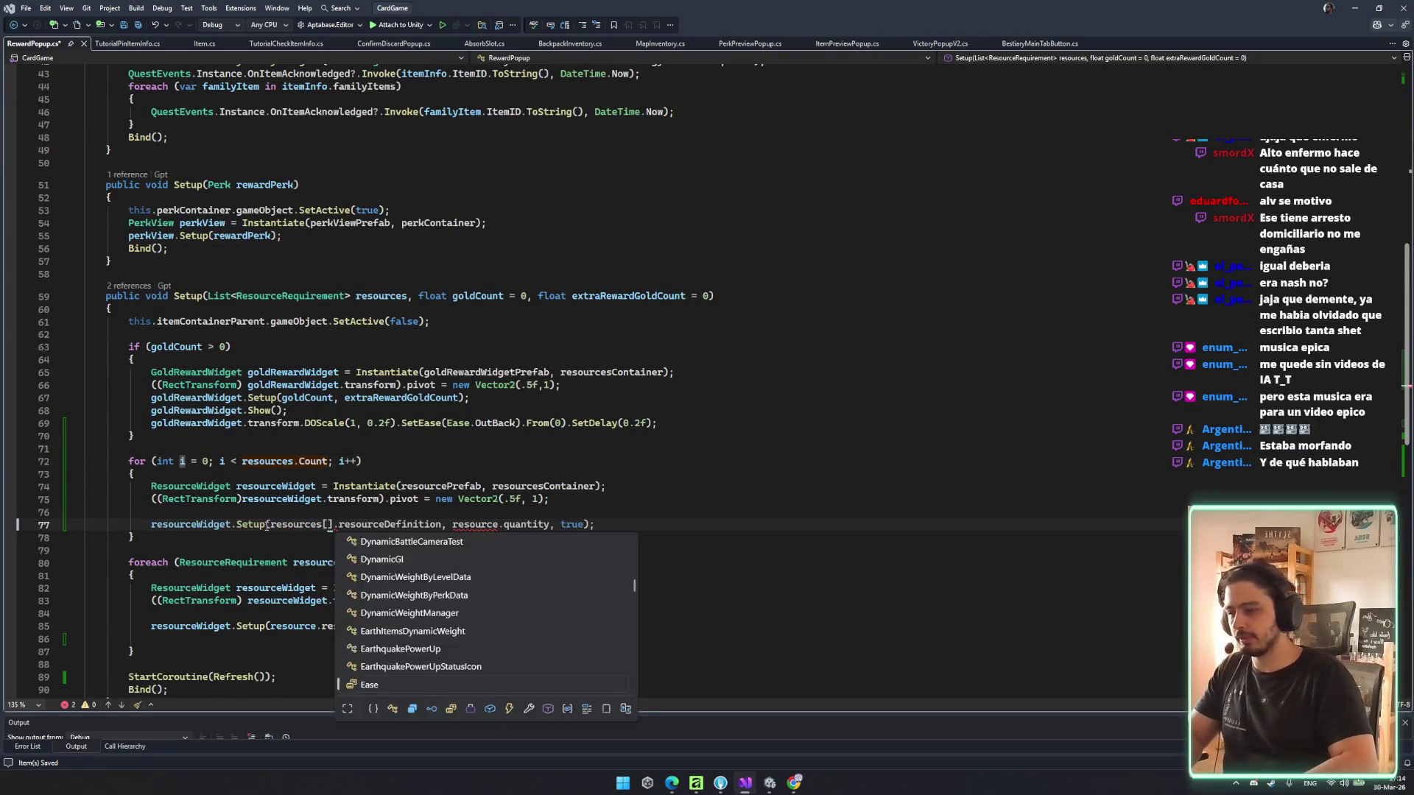
double_click(481, 524)
type("resources[")
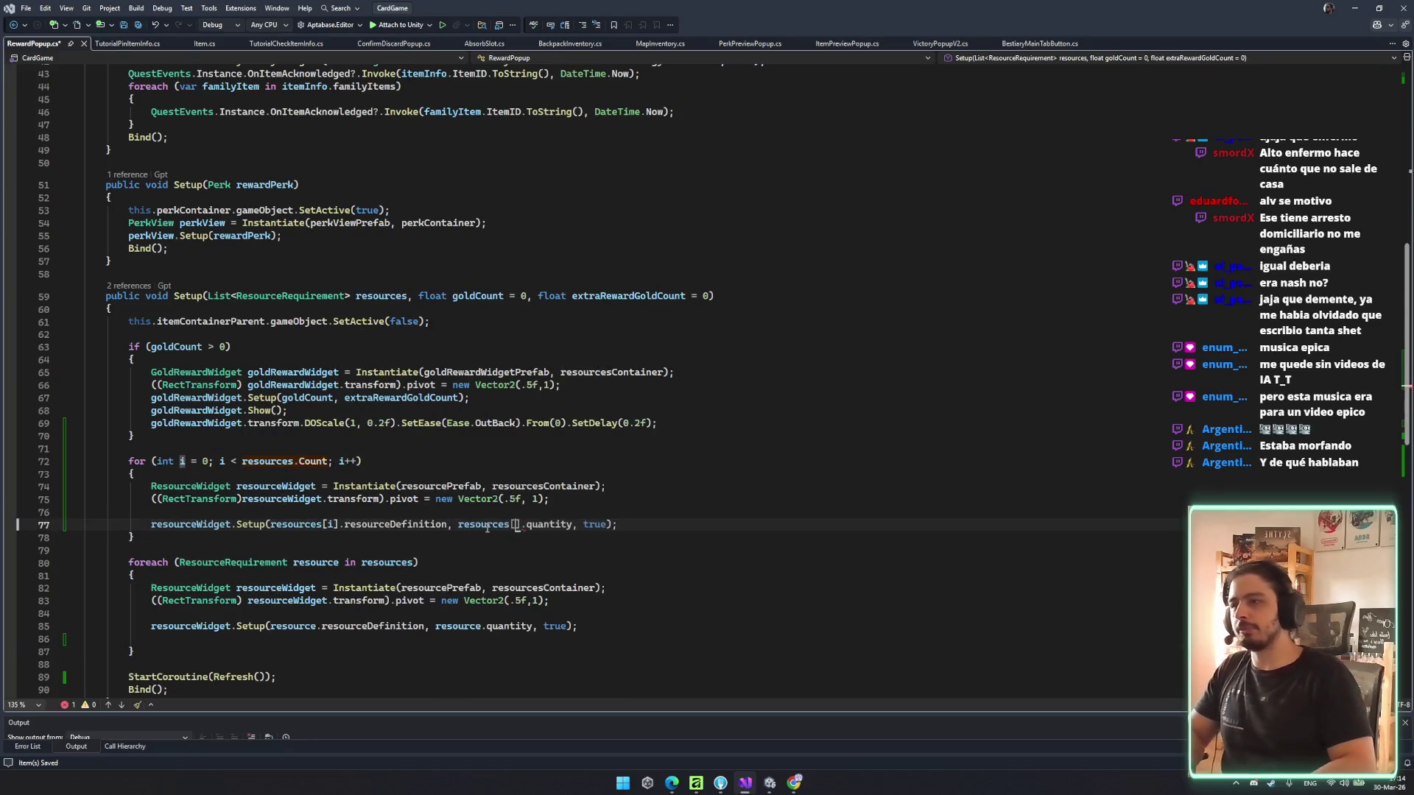
type("i")
key("Escape")
key("Down")
key("Down")
key("Down")
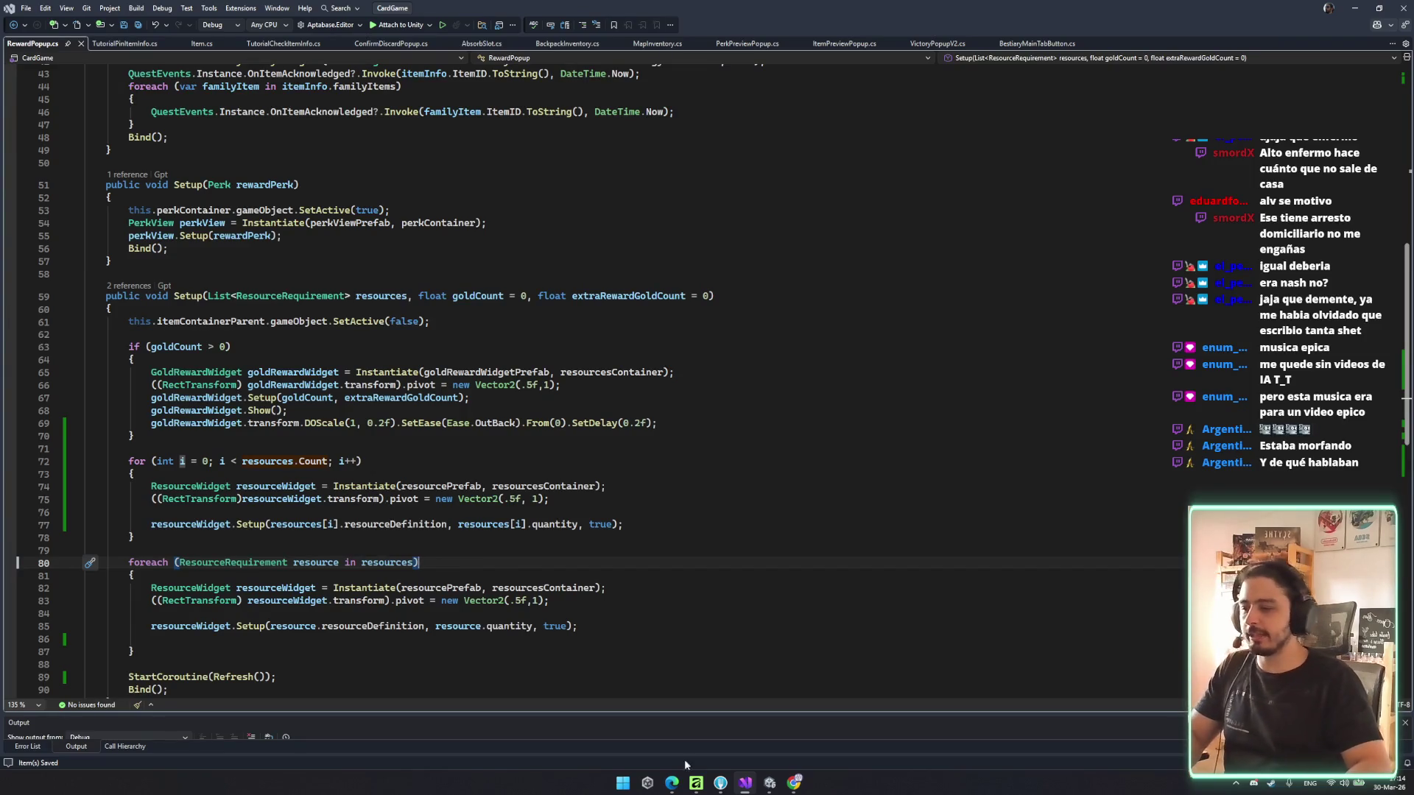
- Delete the blank lines inside the old foreach loop and save RewardPopup.cs
scroll(623, 687, "down", 4)
scroll(370, 690, "up", 4)
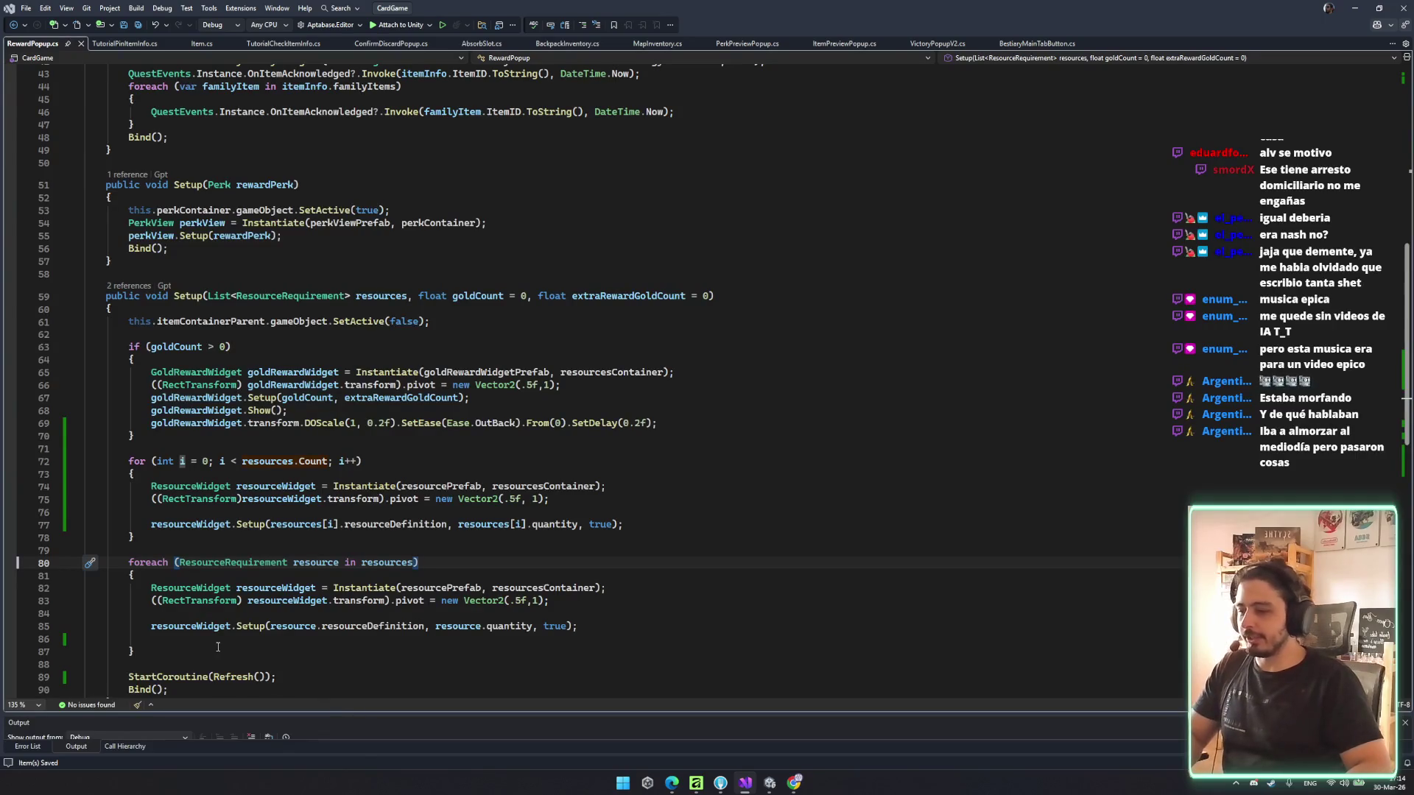
left_click_drag(294, 562, 215, 631)
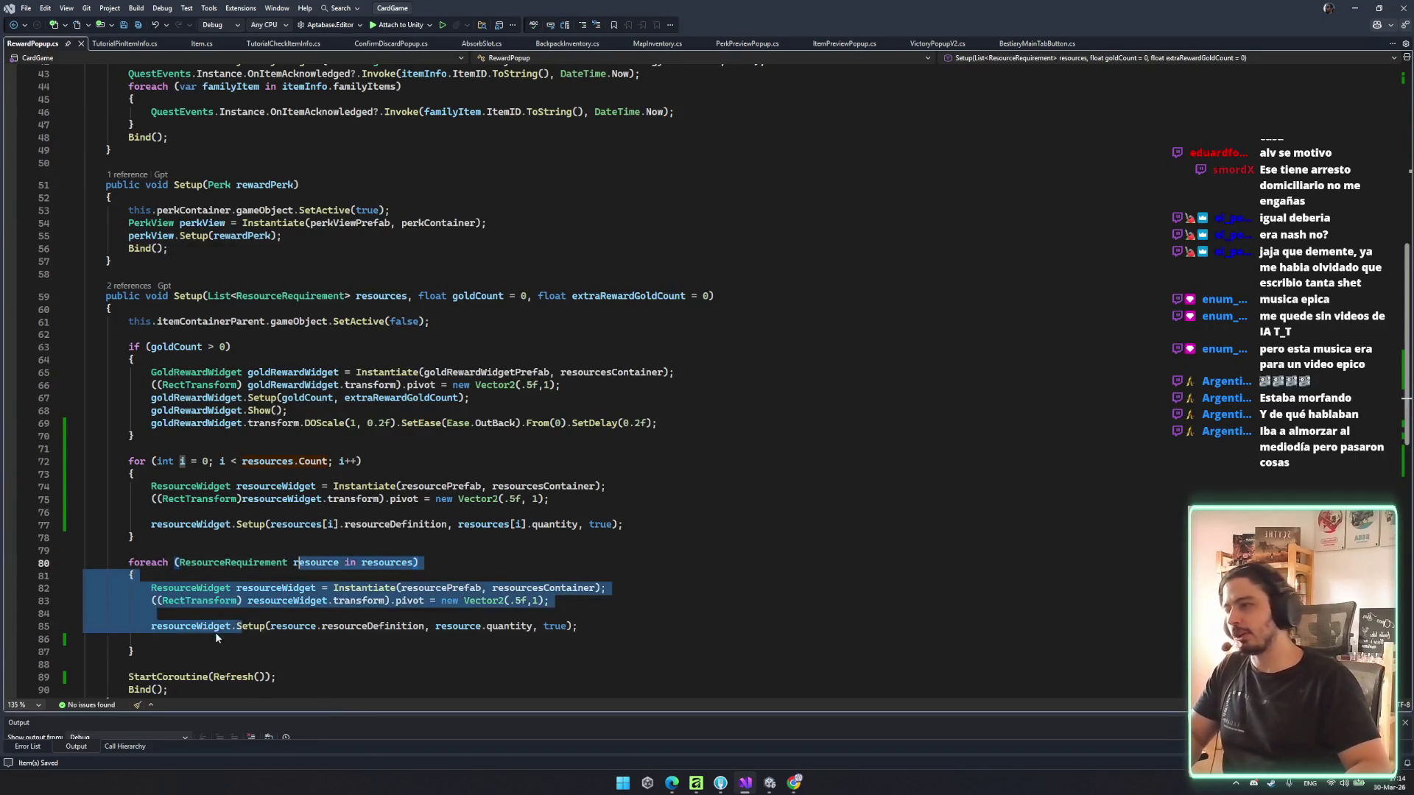
left_click_drag(194, 562, 155, 648)
left_click(417, 634)
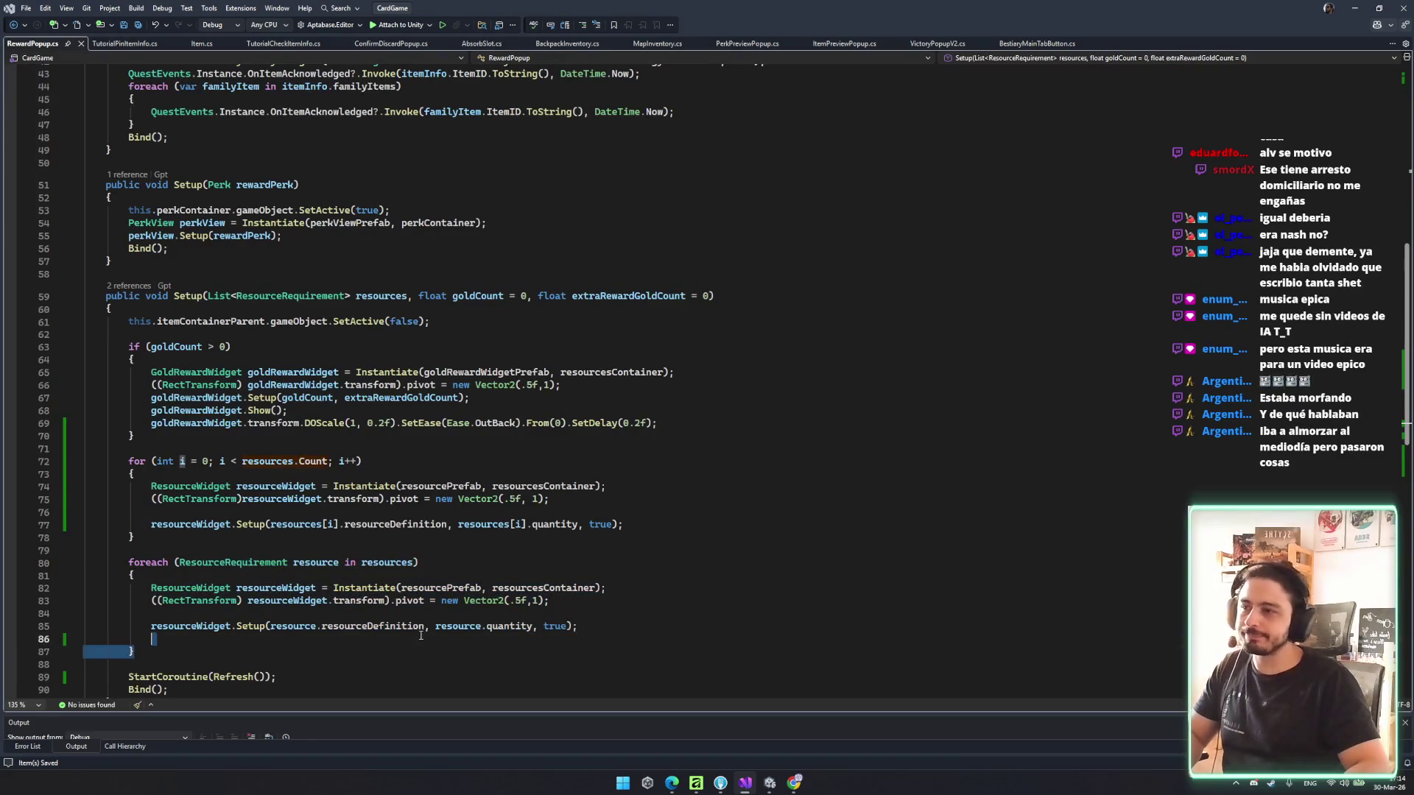
key("ctrl+shift+l")
key("ctrl+s")
left_click(493, 614)
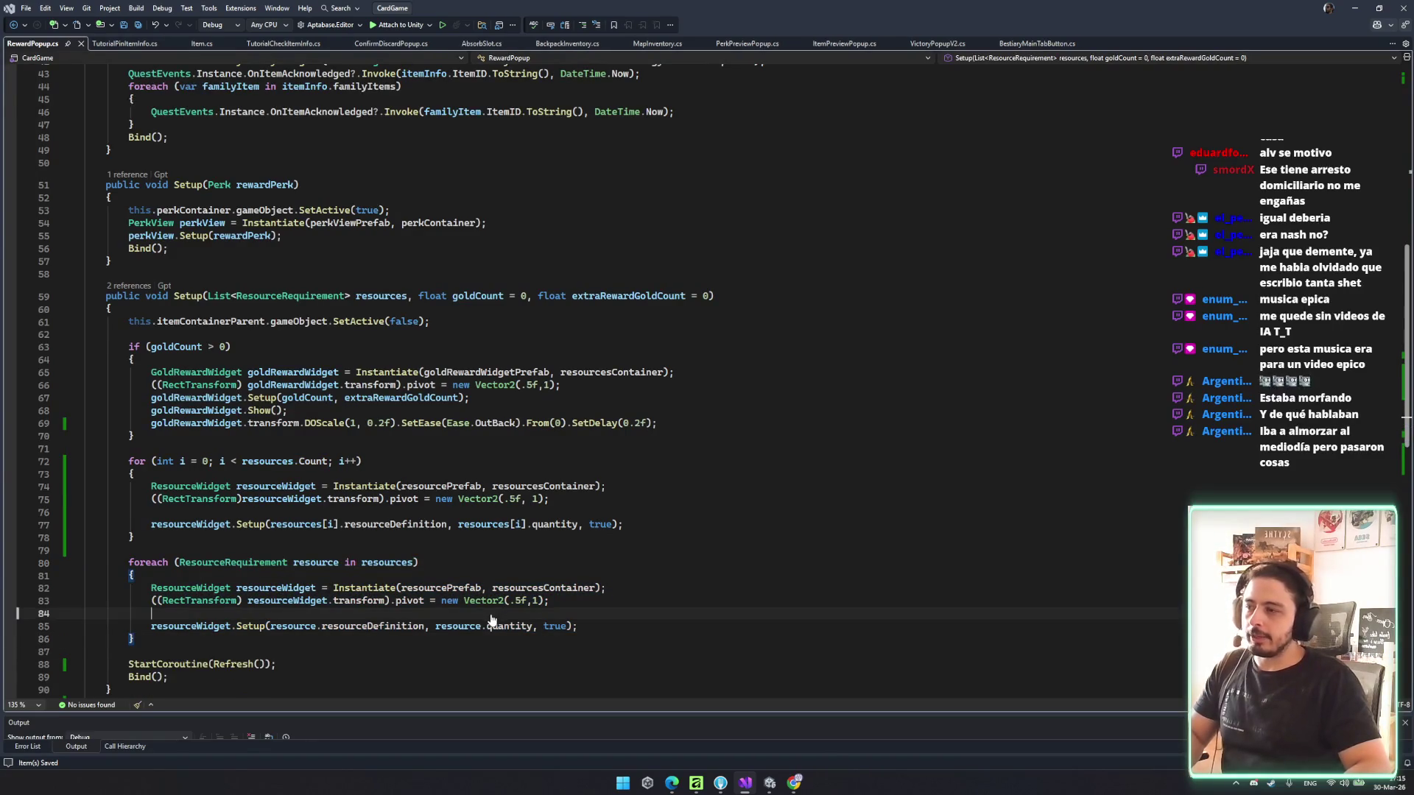
key("ctrl+shift+l")
- Copy the gold widget's DOScale line and open a new line below the resource Setup call
scroll(283, 559, "down", 3)
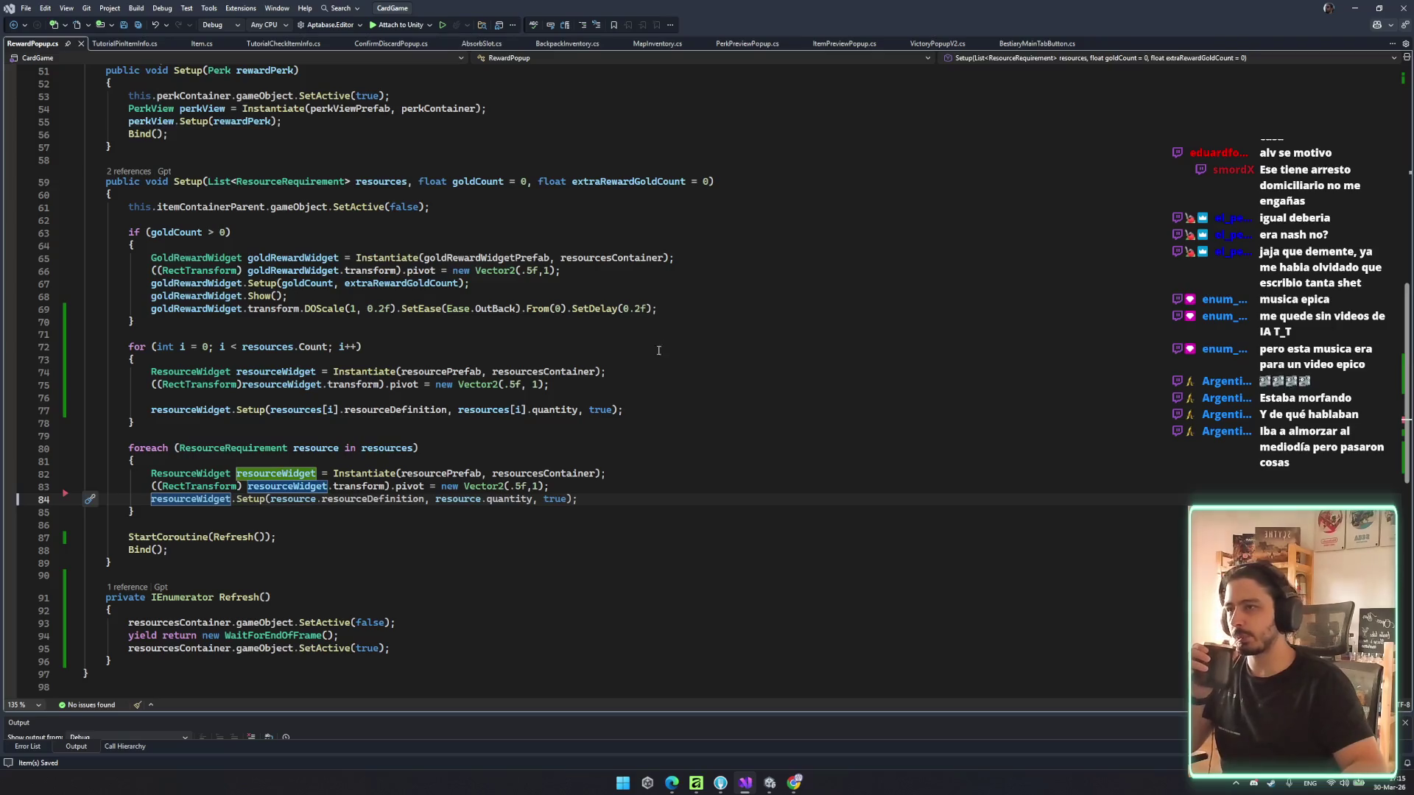
left_click(682, 308)
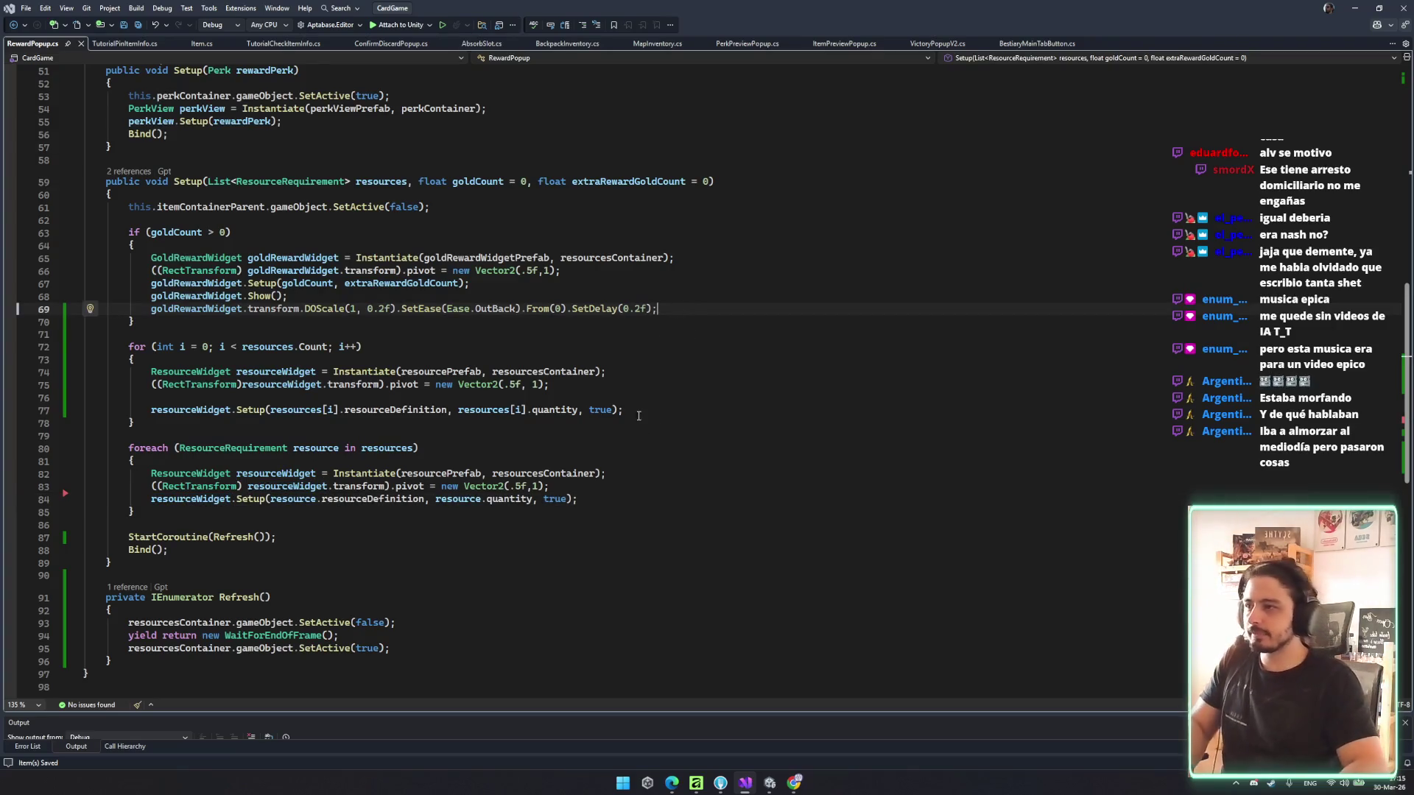
key("ctrl+c")
left_click(675, 410)
key("Return")
key("Return")
- Paste the DOScale line into the for-loop, retarget it to resourceWidget, delete the old foreach loop, and save
key("ctrl+v")
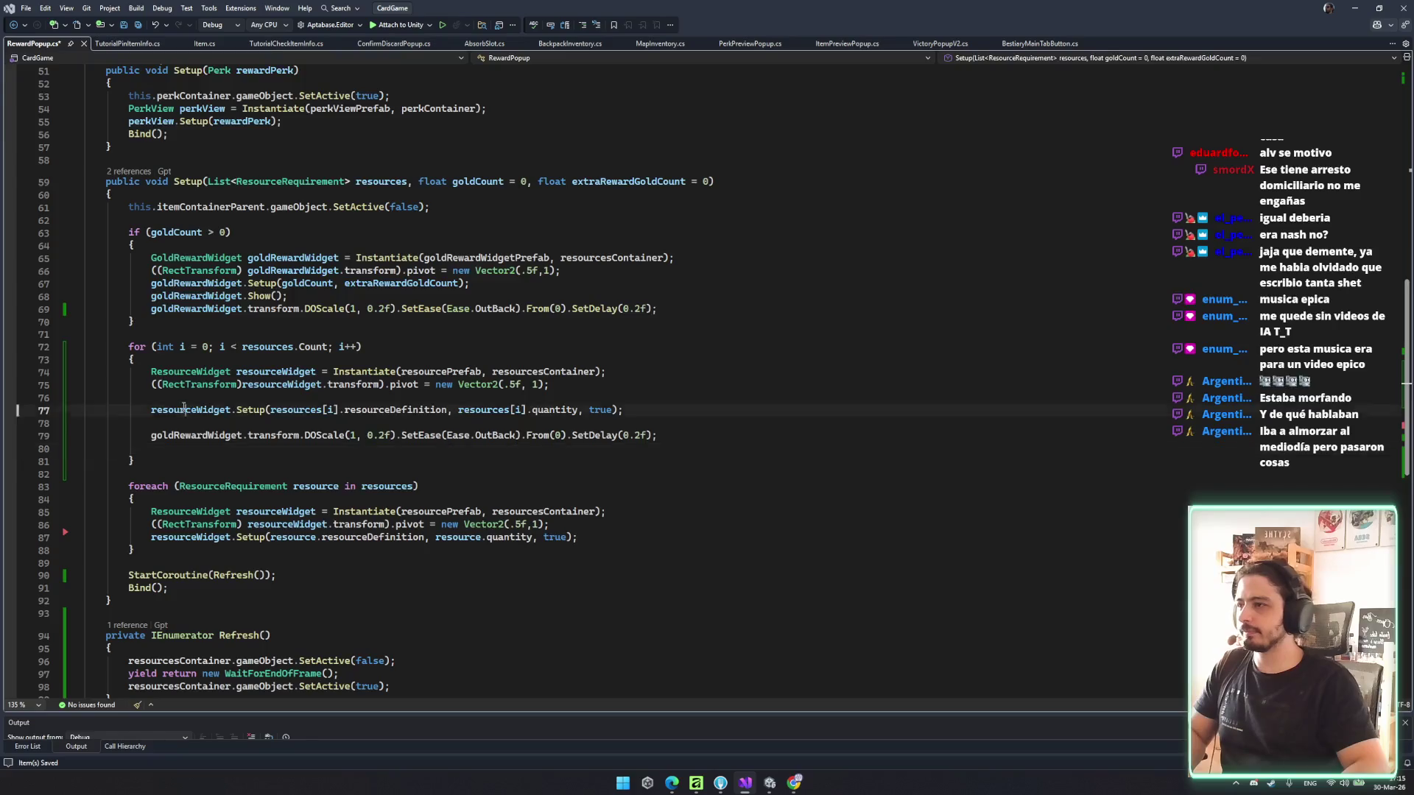
double_click(190, 409)
key("ctrl+c")
double_click(195, 435)
key("ctrl+v")
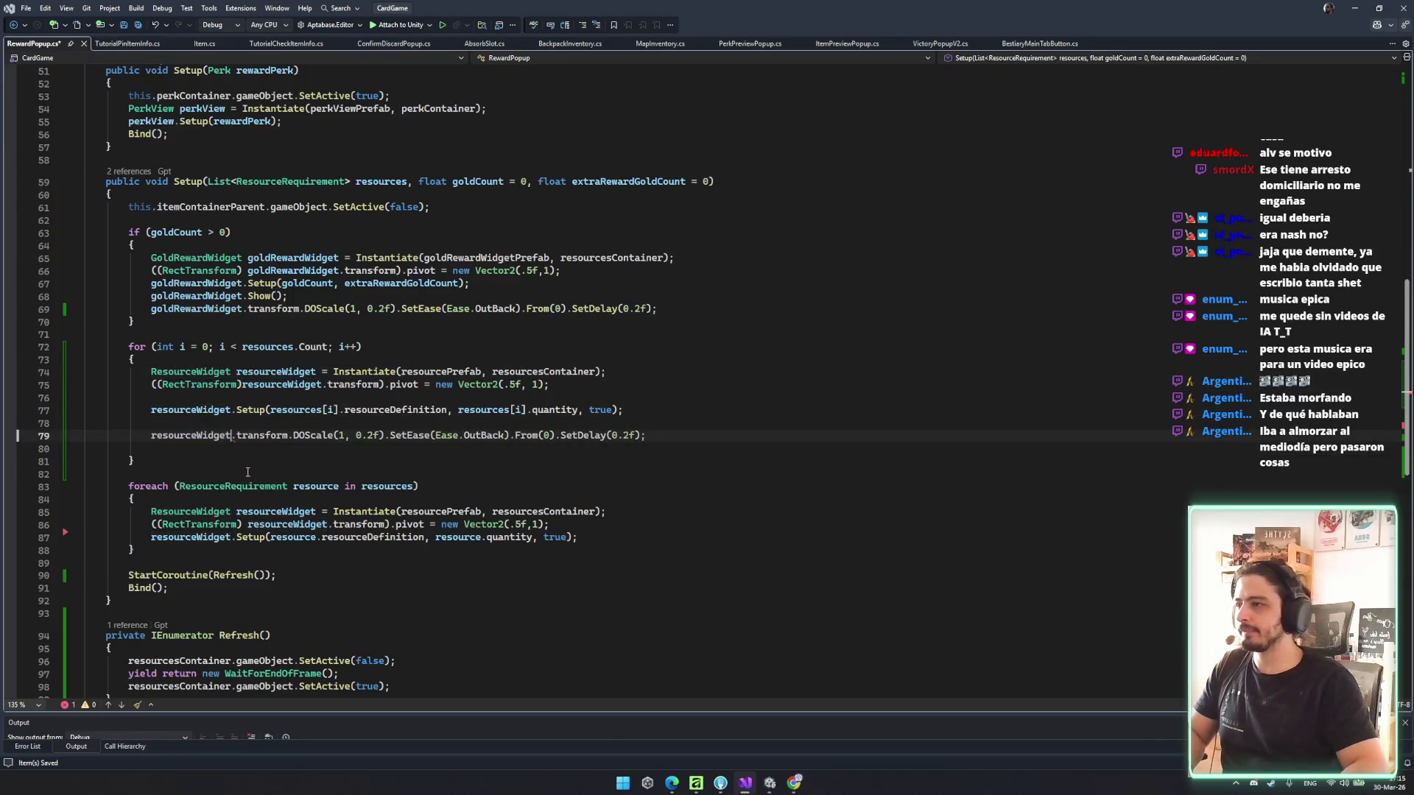
left_click_drag(137, 461, 296, 550)
key("Delete")
key("ctrl+s")
- Multiply the resource pop-in's 0.2f delay by the loop index i and save
left_click(335, 424)
left_click(640, 435)
type(",")
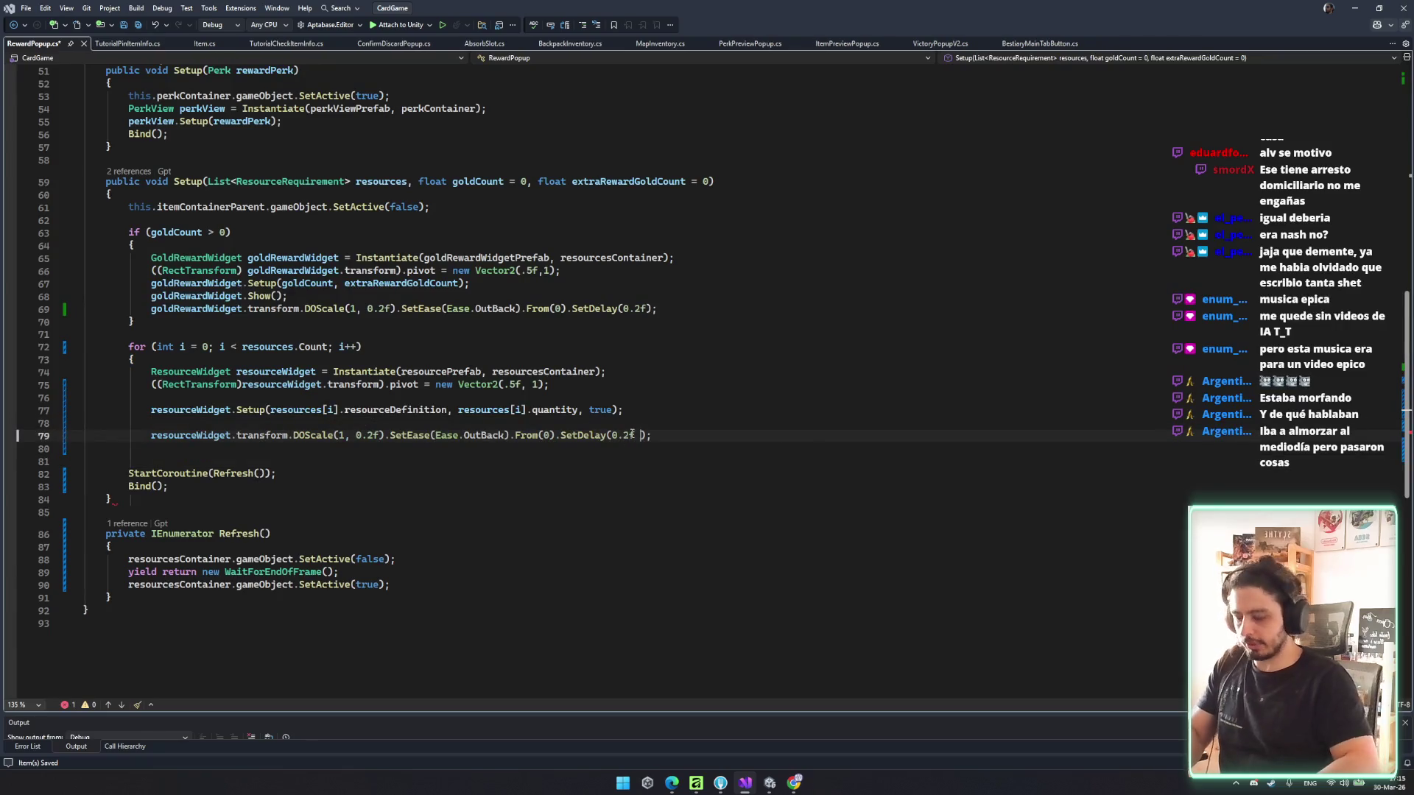
type("*")
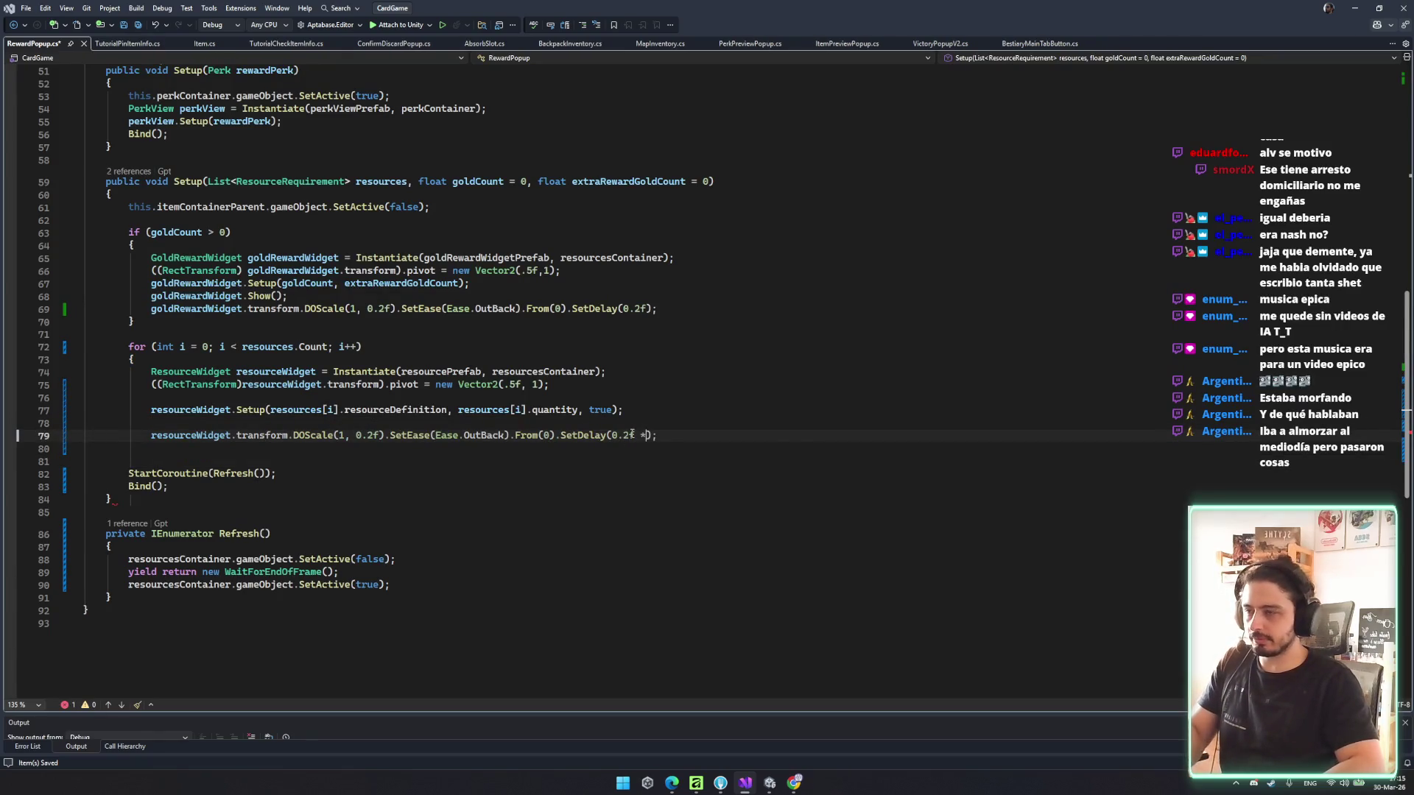
type(" i")
key("Escape")
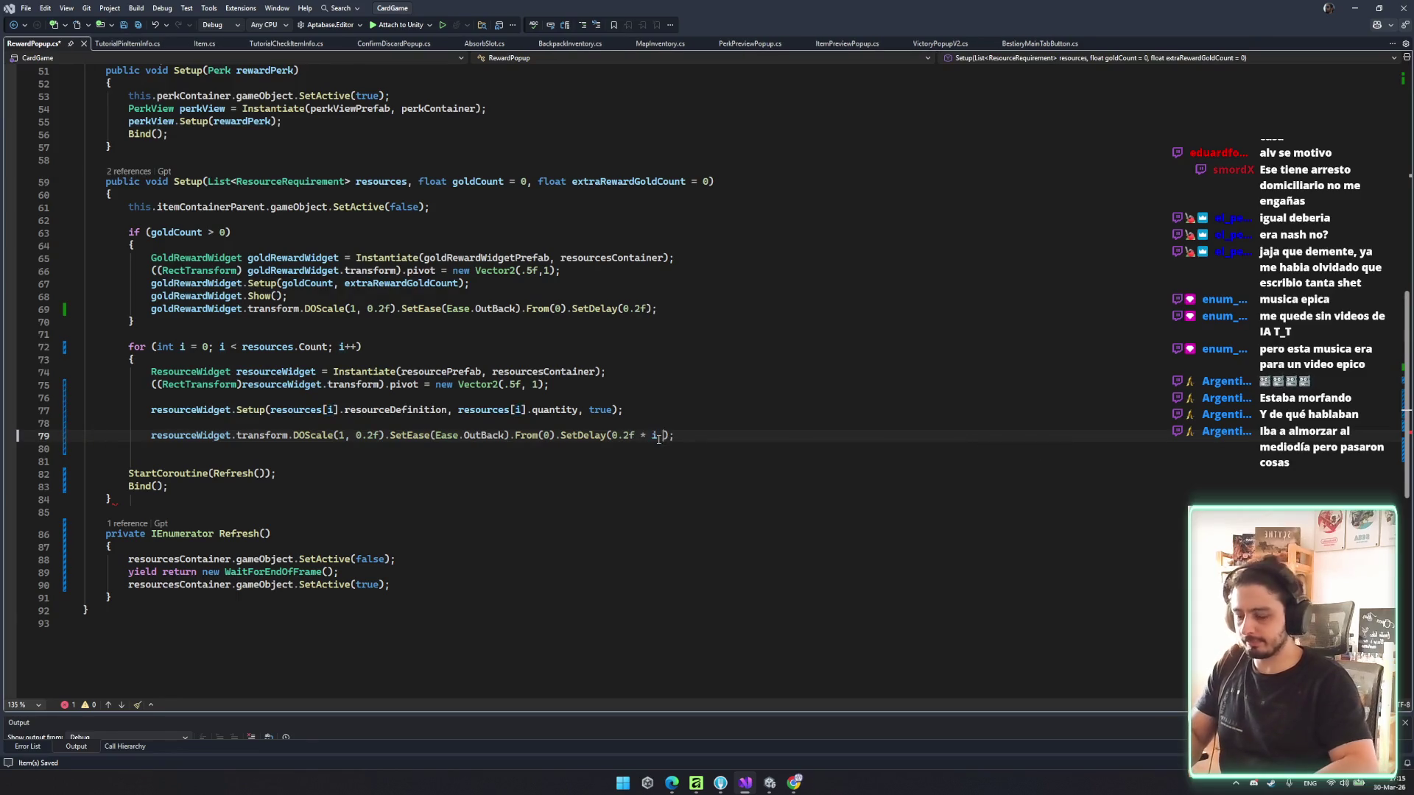
key("Left")
type("(")
key("ctrl+s")
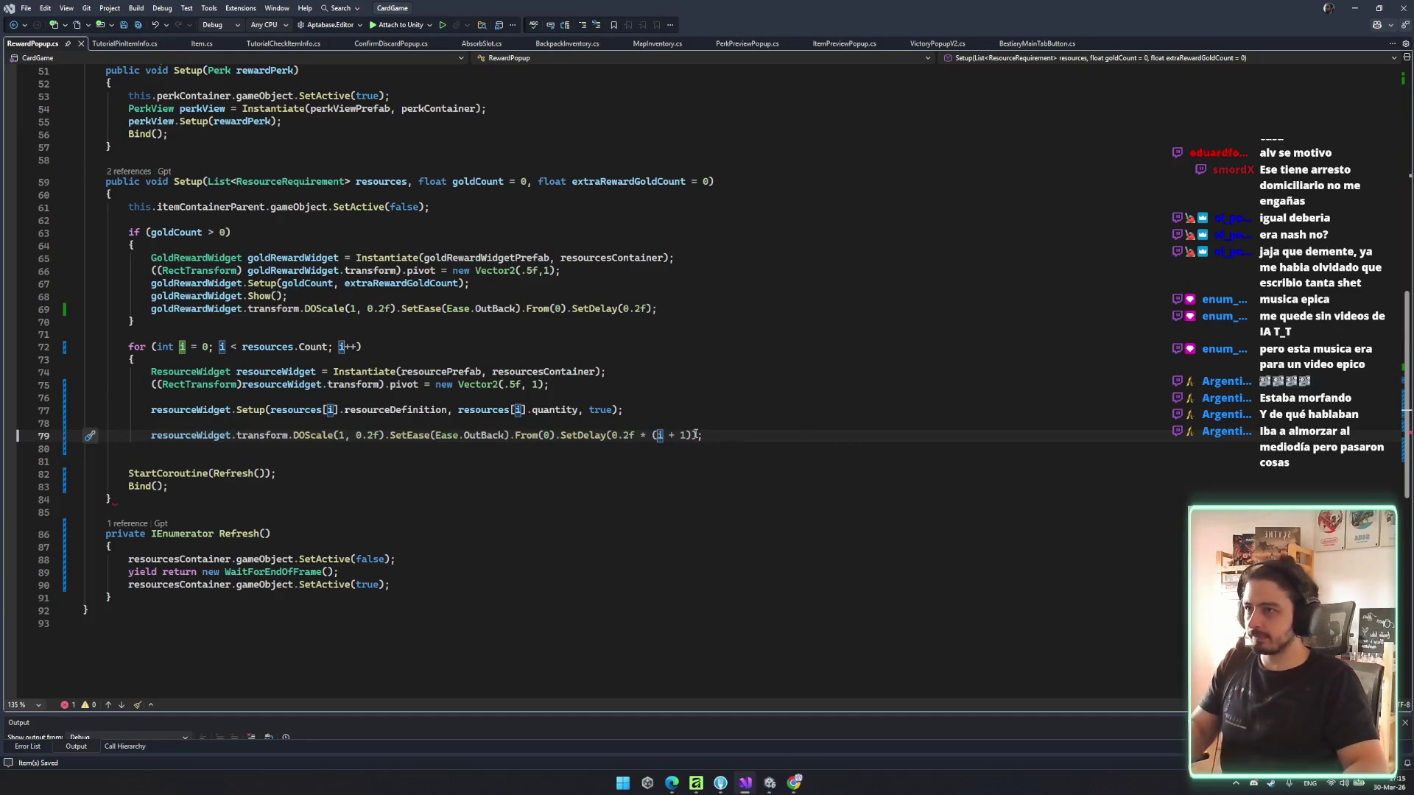
- Offset the delay index by (goldCount > 0 ? 1 : 0), giving 0.2f * (i + gold offset)
double_click(177, 232)
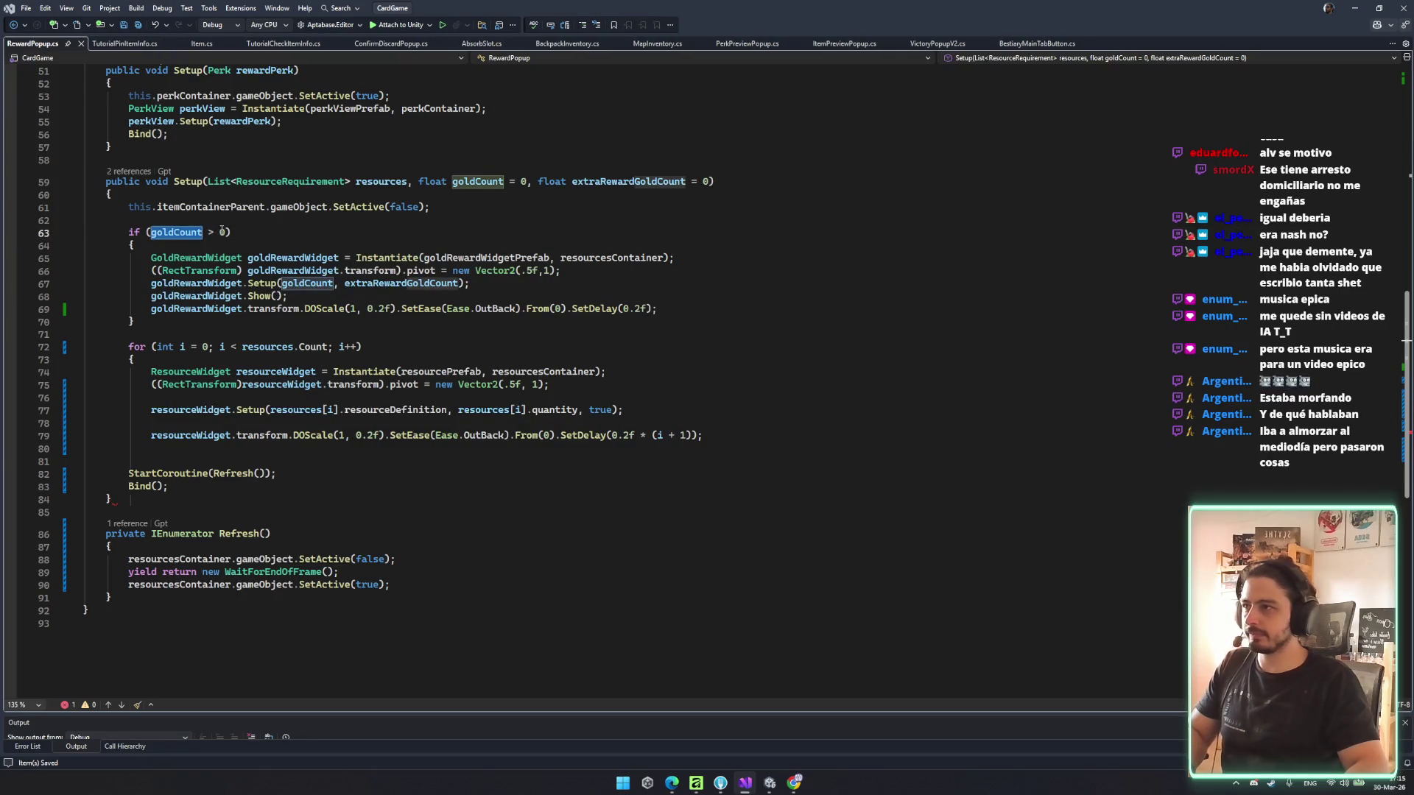
left_click_drag(228, 232, 151, 232)
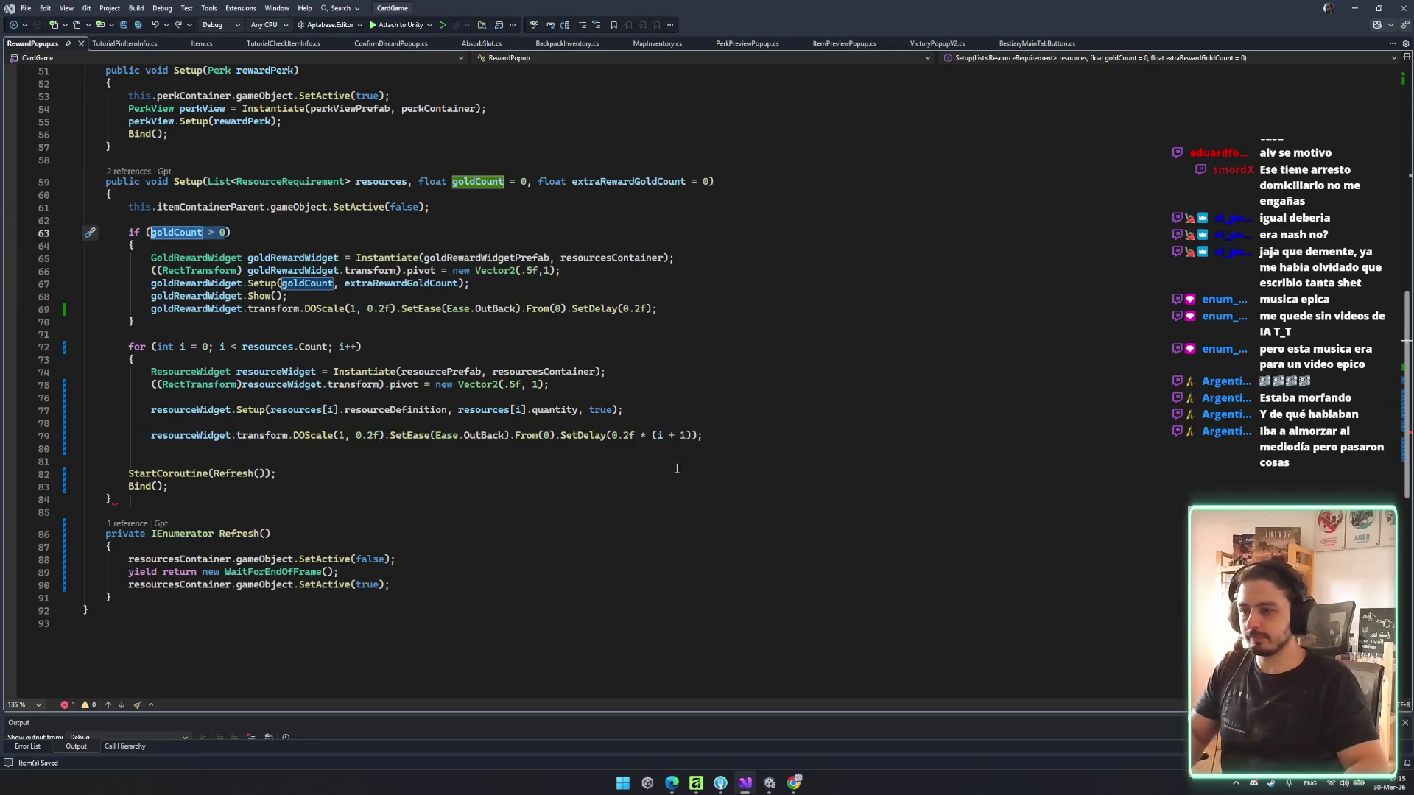
left_click(680, 435)
type("goldCount > 0 ? 1 ")
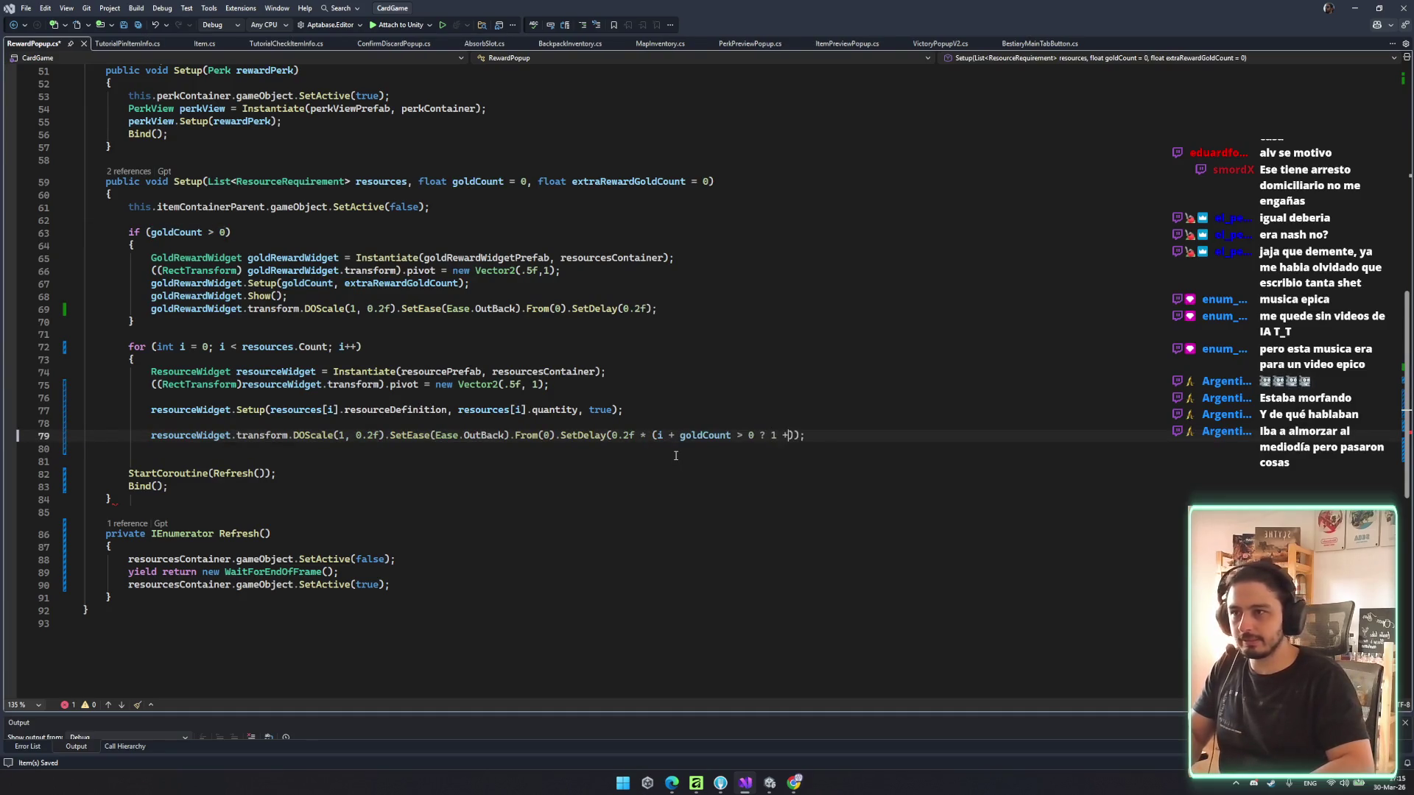
type(": ")
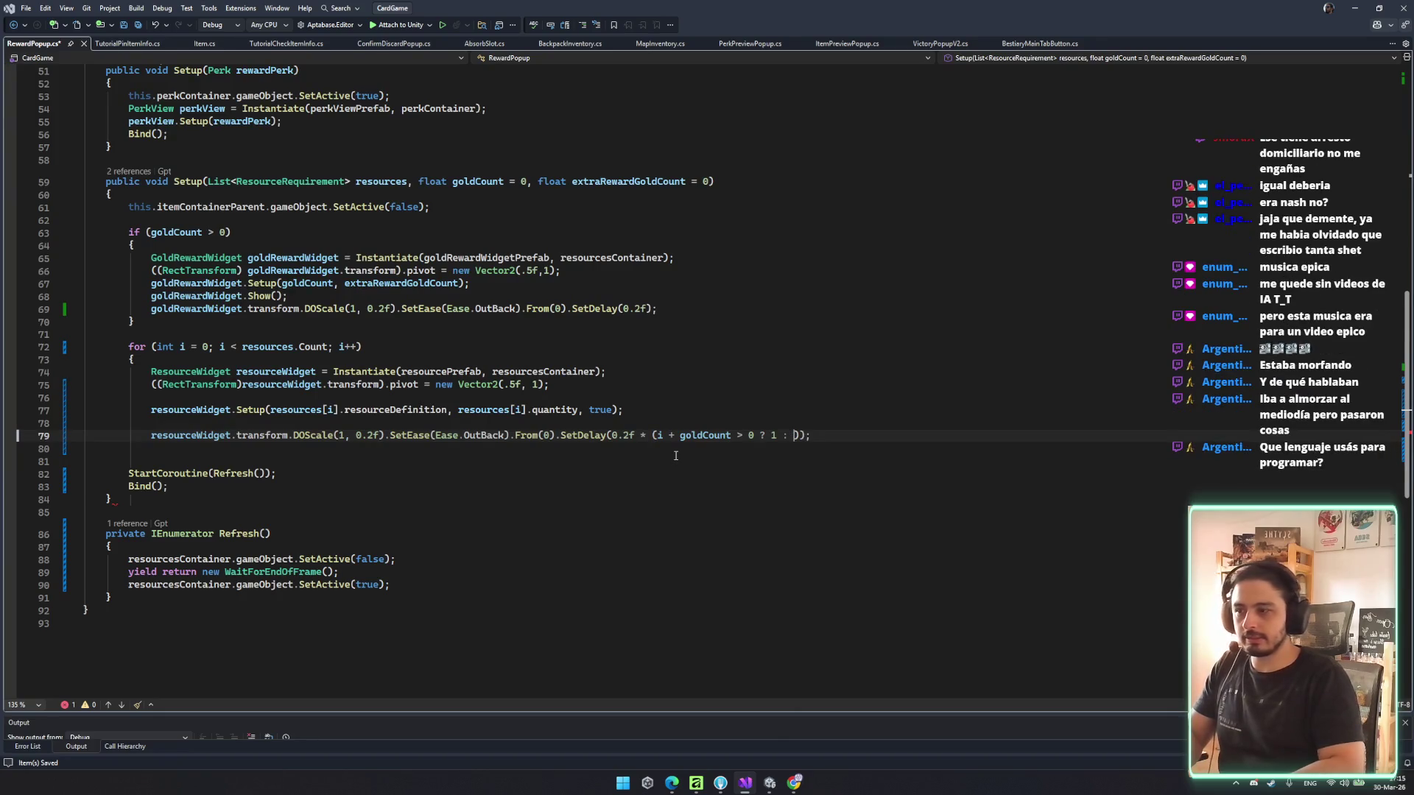
type("0")
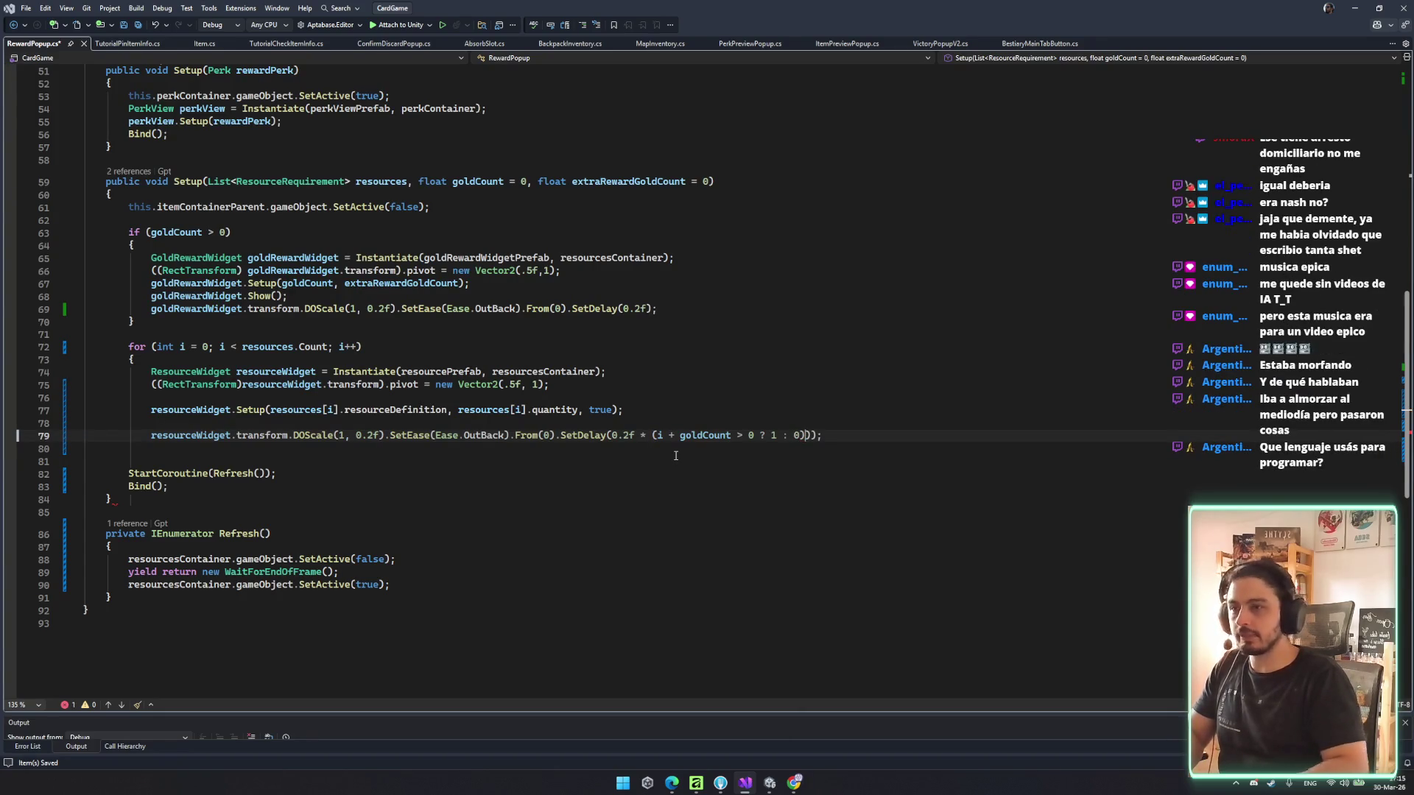
left_click(679, 435)
type("(")
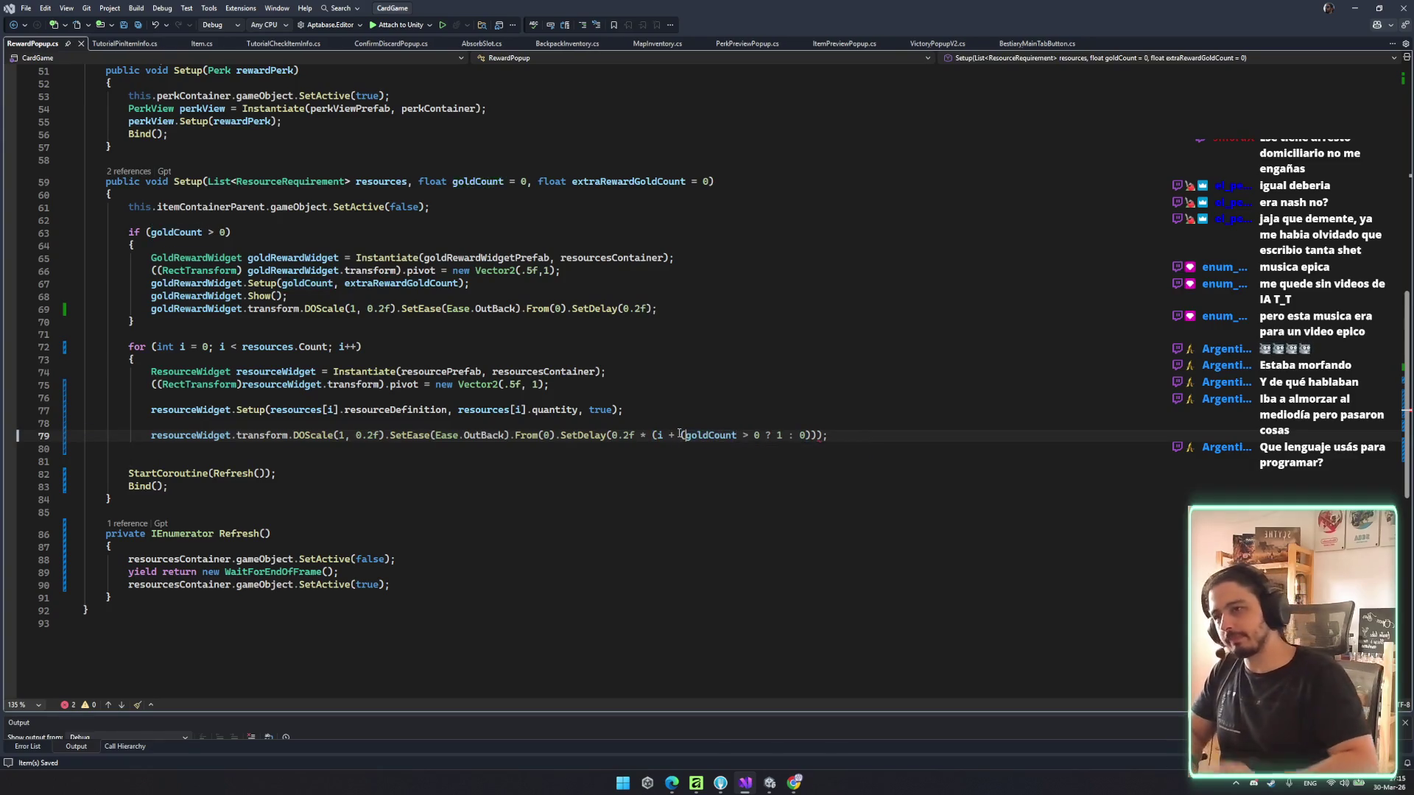
- Close the for-loop with a brace, cut the empty line above the DOScale call, then go to Unity
left_click(851, 438)
left_click(289, 477)
left_click(327, 450)
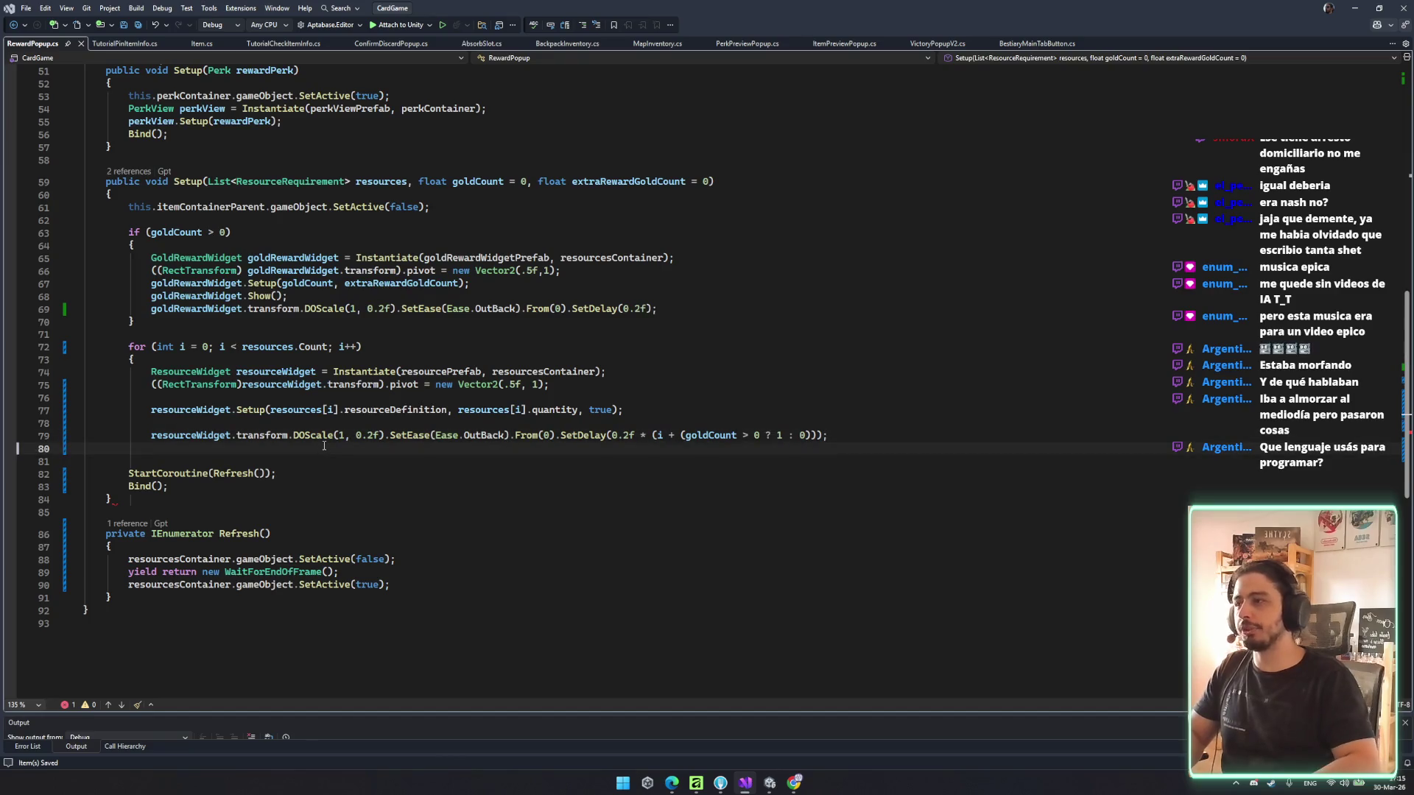
type("}")
left_click(672, 423)
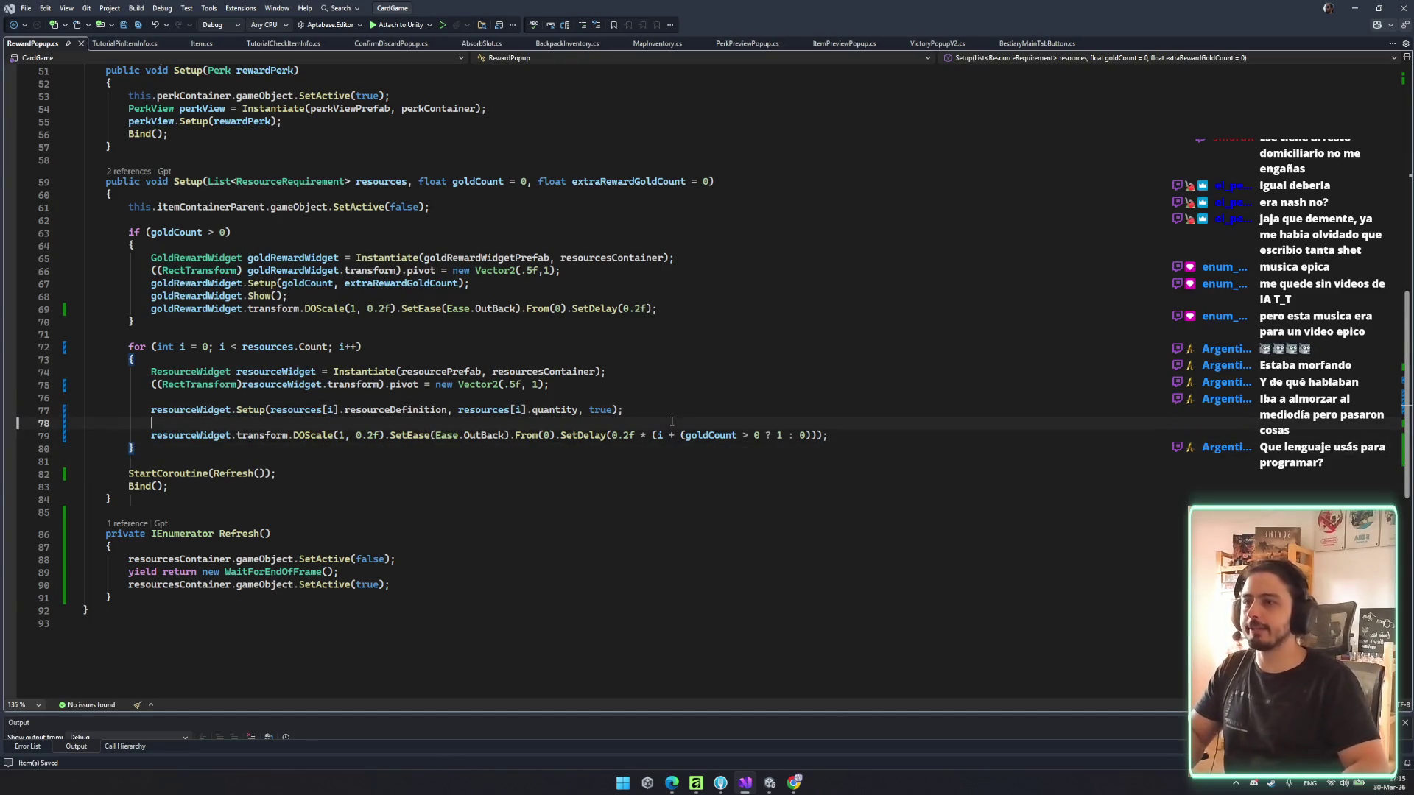
key("ctrl+x")
left_click(696, 461)
left_click(770, 783)
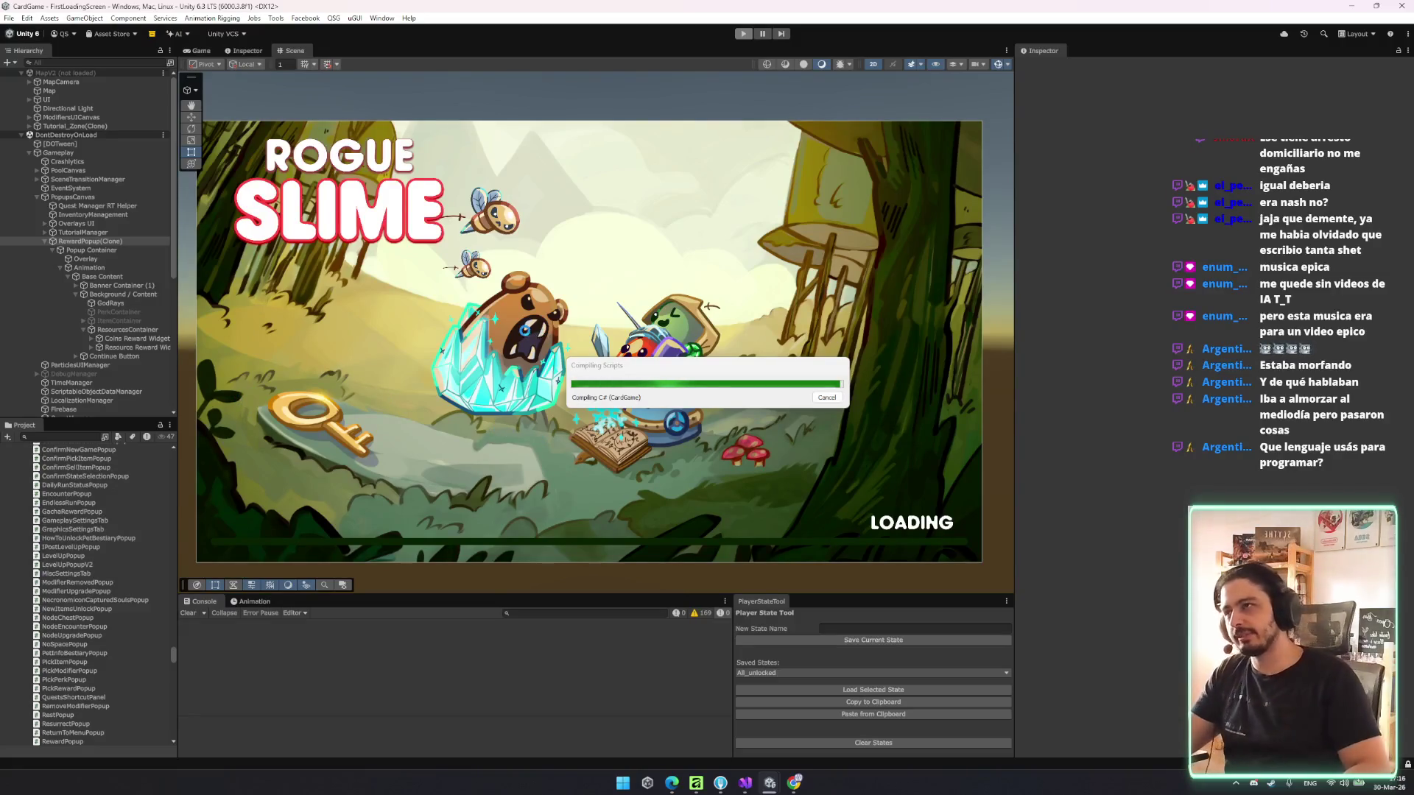
- Return to RewardPopup.cs in Visual Studio once Unity has recompiled the scripts
left_click(748, 784)
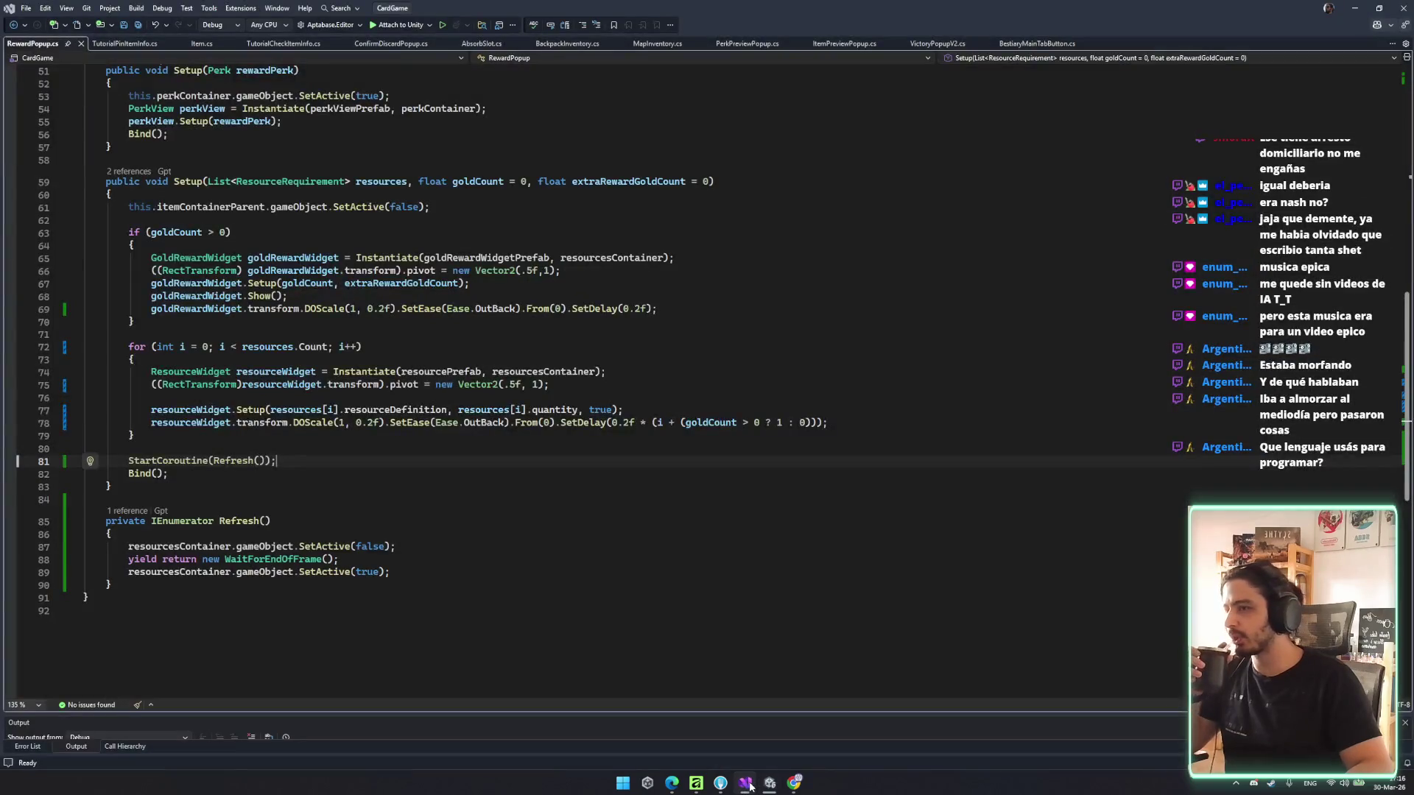
- Review the finished Setup and Bind code in RewardPopup.cs, save it, and switch to the Unity editor
left_click(845, 499)
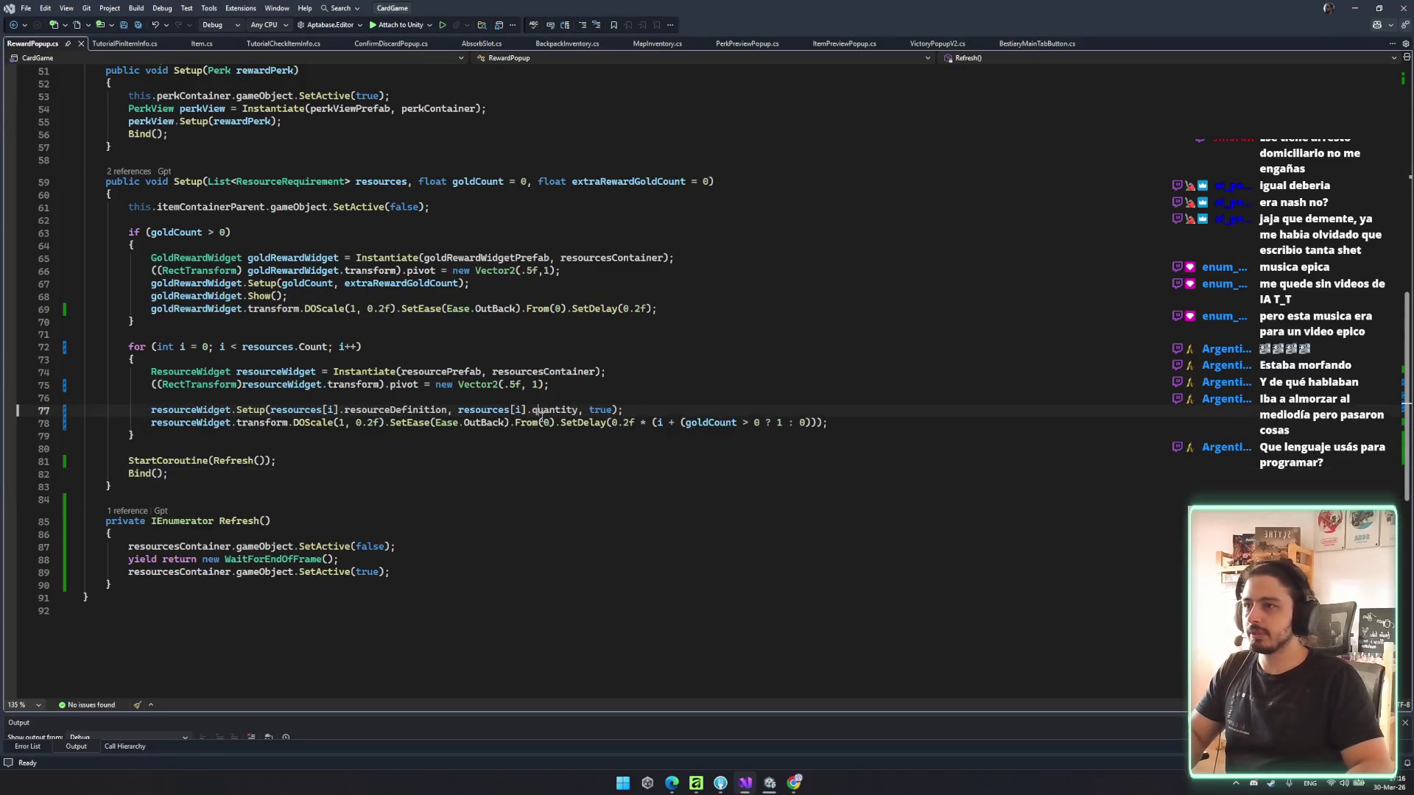
left_click(547, 422)
key("Up")
key("Up")
key("Up")
left_click(648, 501)
key("ctrl+s")
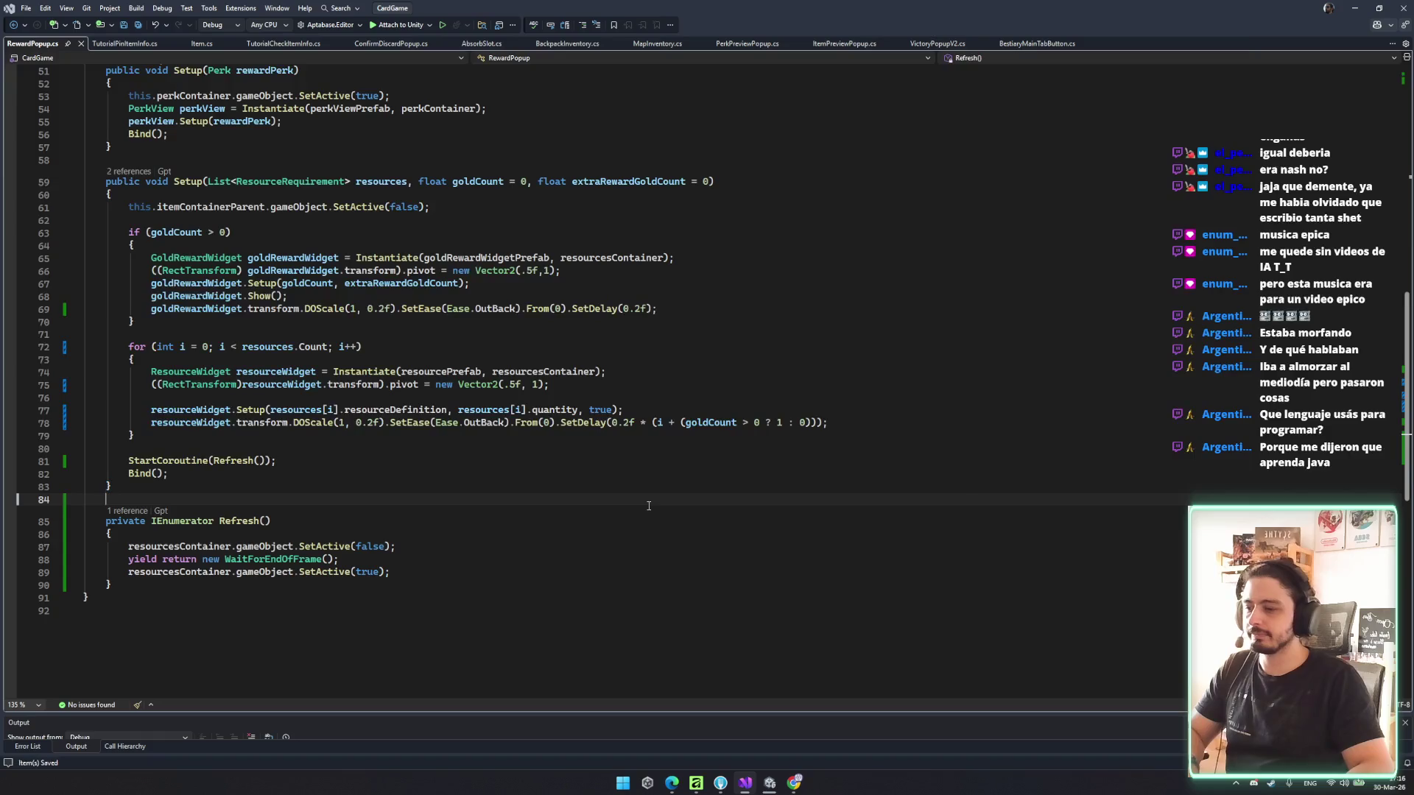
left_click(530, 486)
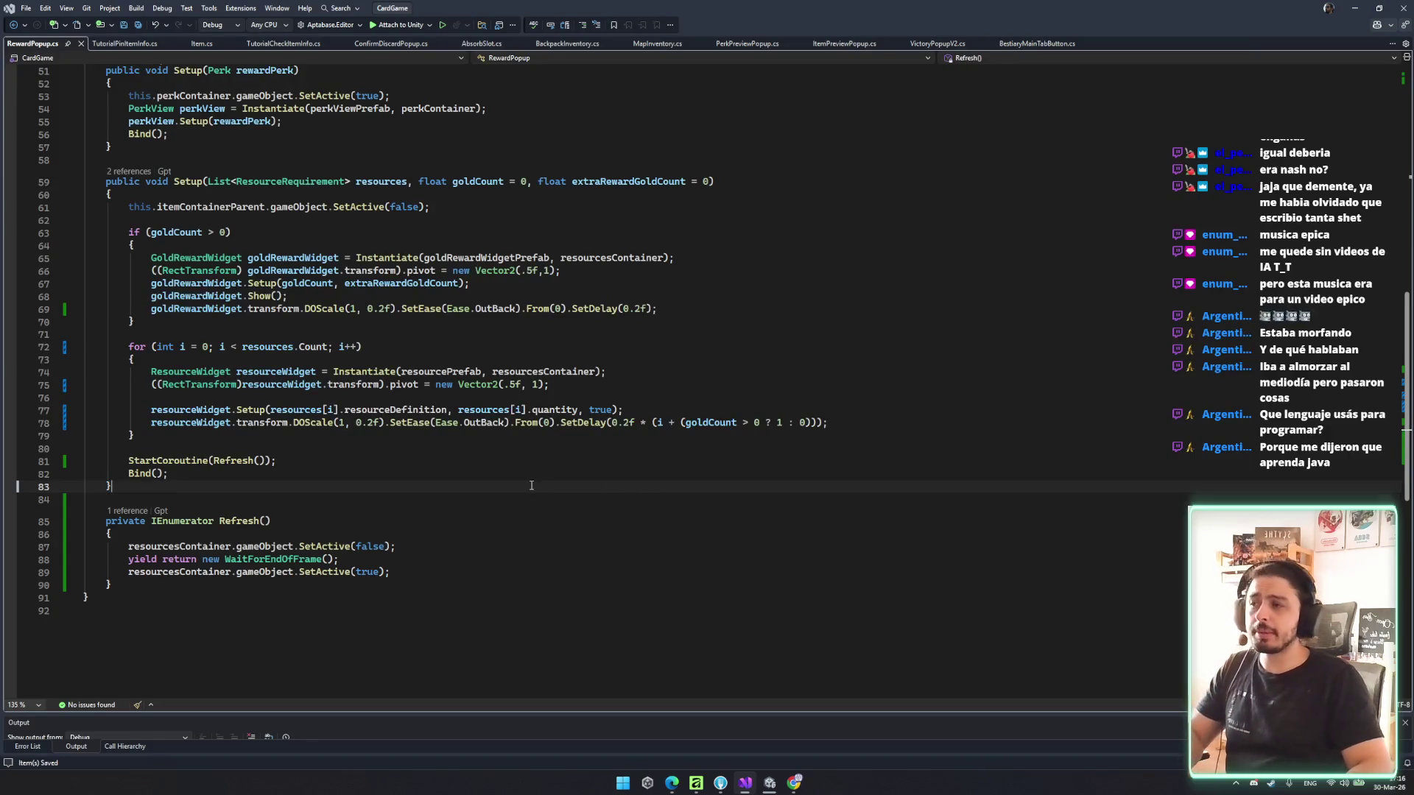
left_click(313, 473)
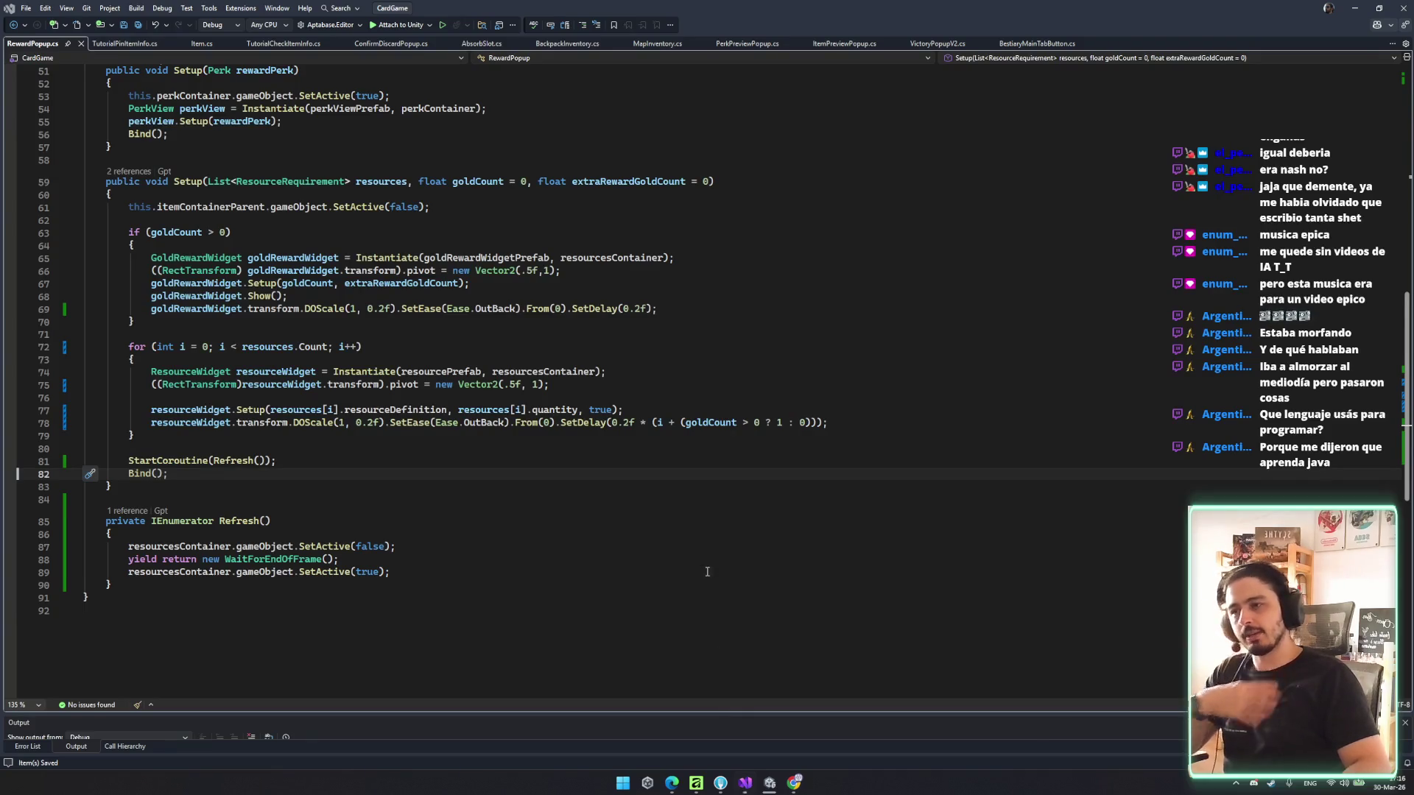
key("Up")
key("Down")
key("Down")
key("Down")
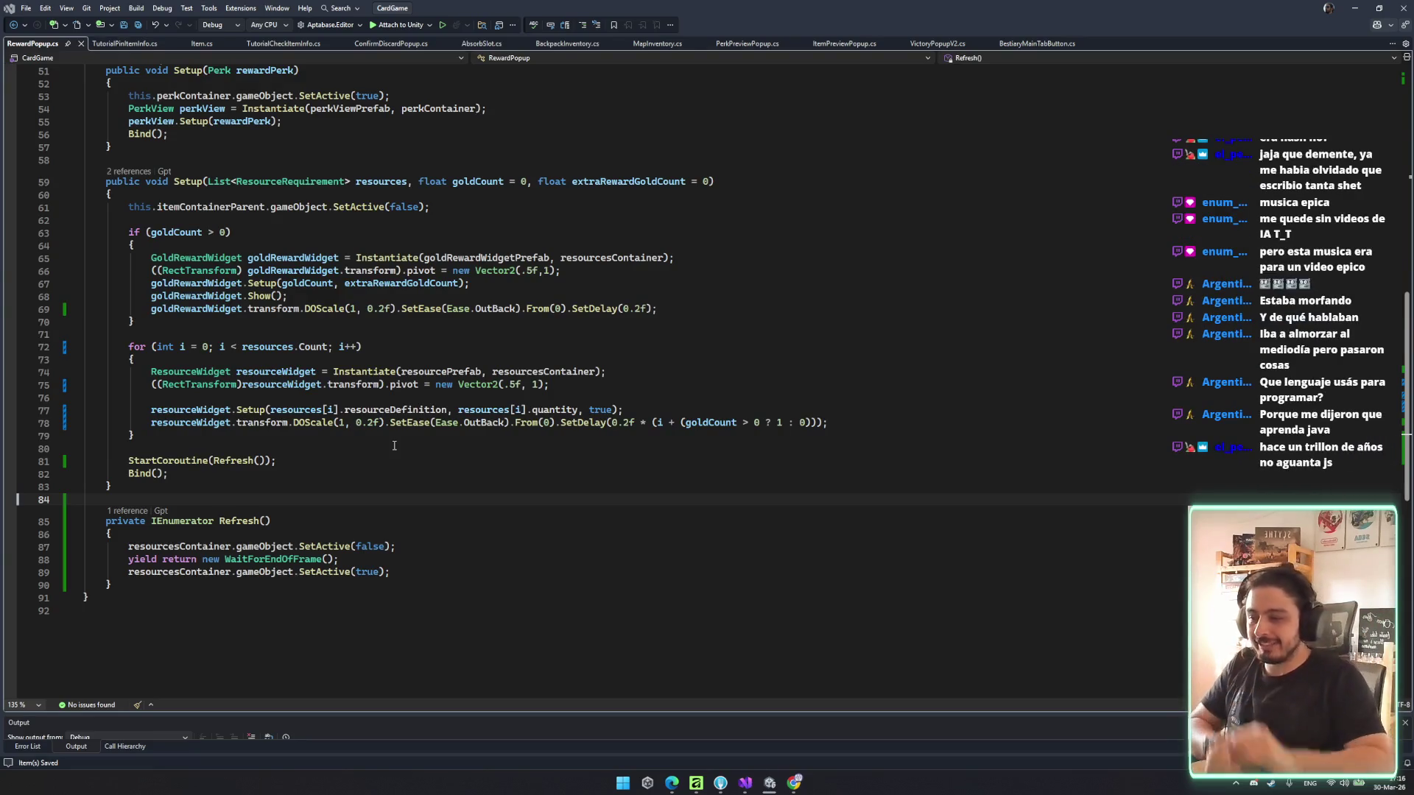
key("alt+Tab")
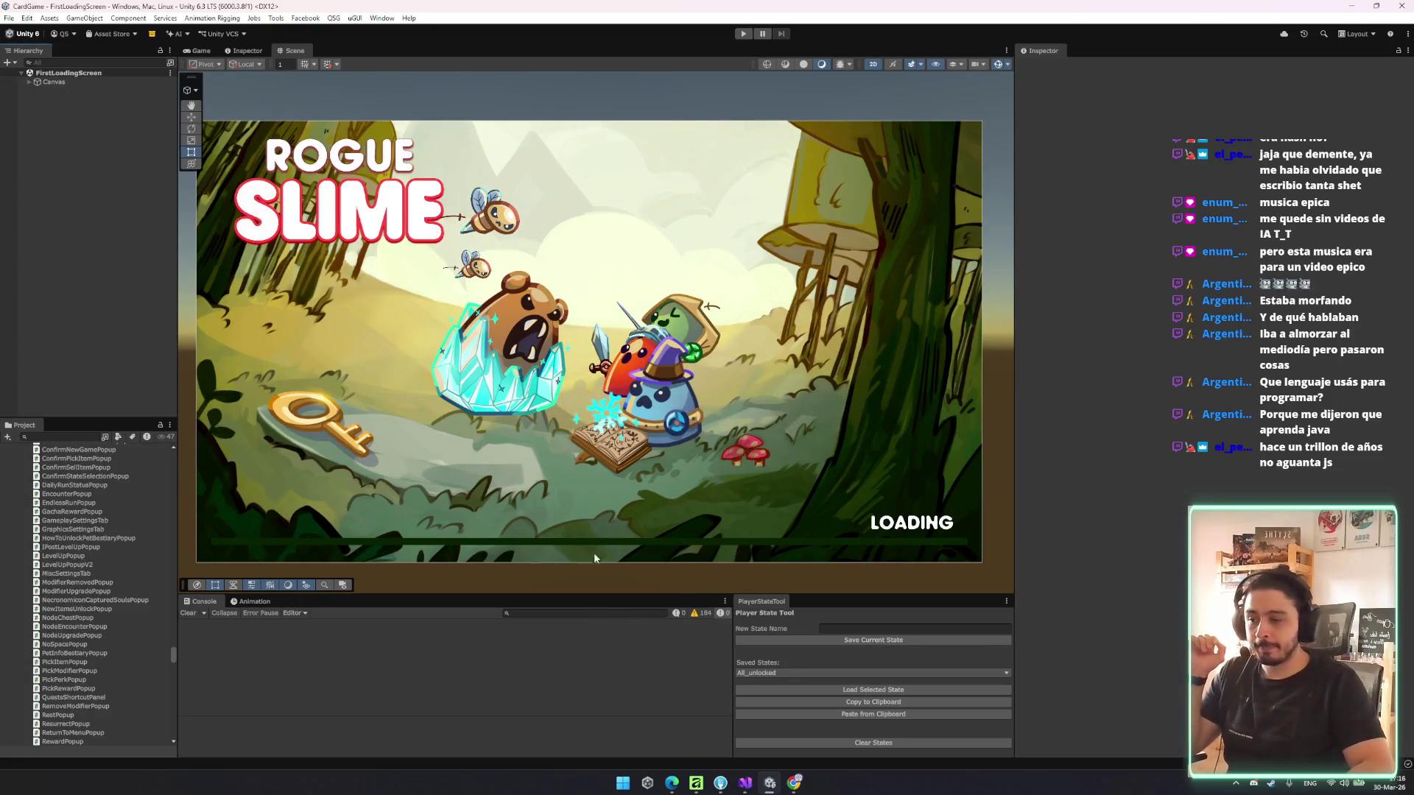
- Enter play mode, widen the Game view slightly, and press PLAY on the main menu to reach Tutorial Island
left_click(744, 33)
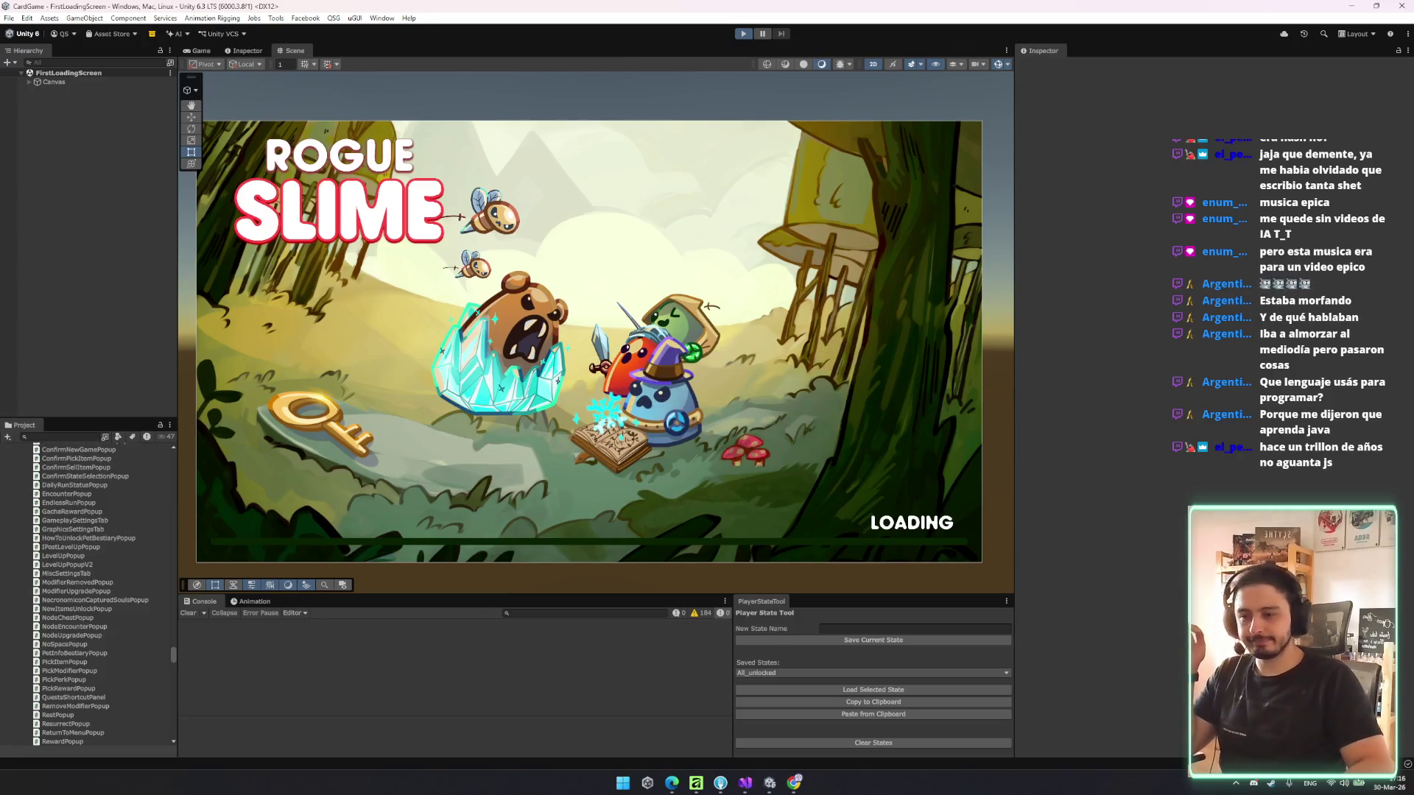
mouse_move(696, 783)
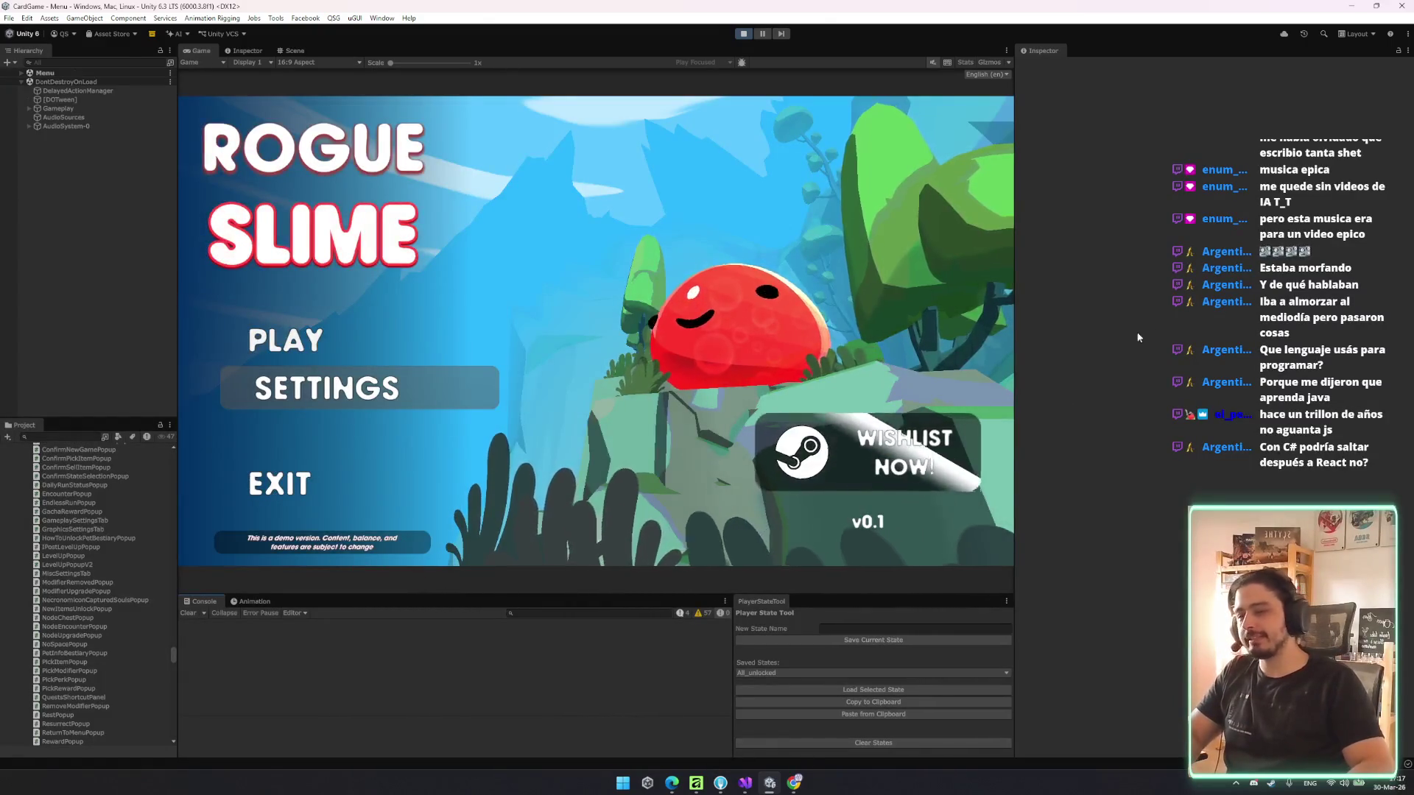
left_click_drag(1017, 305, 1058, 315)
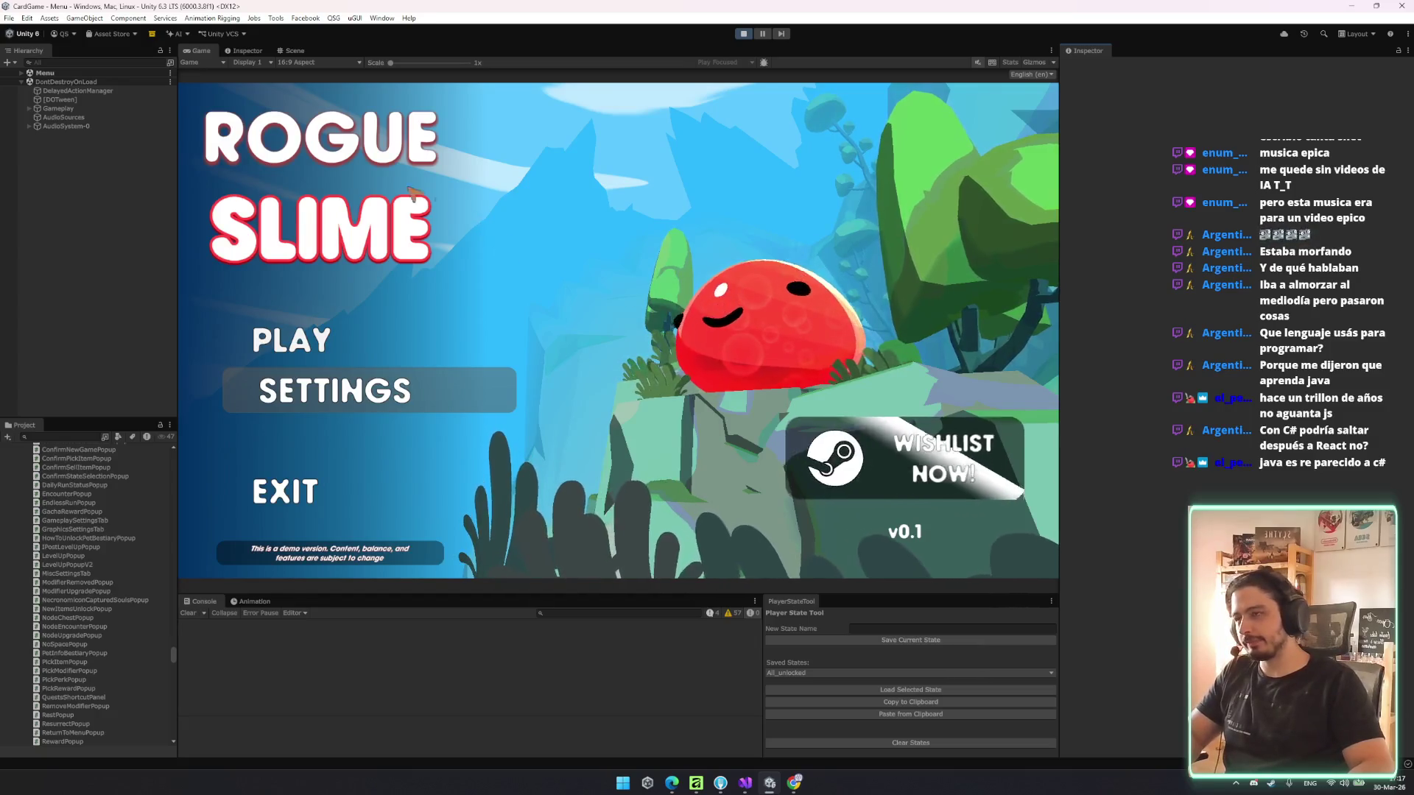
left_click(321, 354)
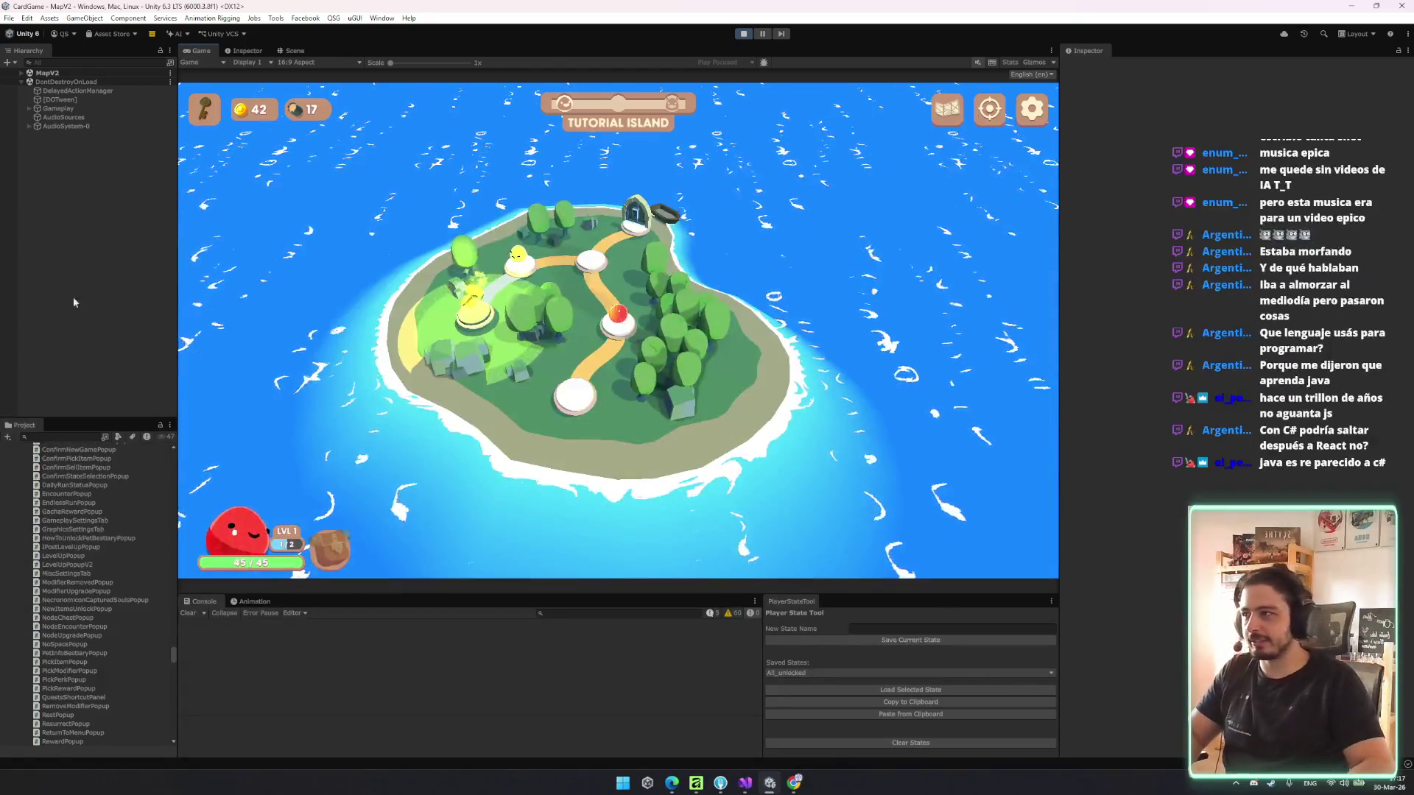
- Browse the _DEBUG Tower folder's AlchemistDebug and PaladinDebug assets and collapse the inventory's Item Data lists
left_click_drag(171, 657, 171, 453)
left_click(97, 469)
left_click(109, 494)
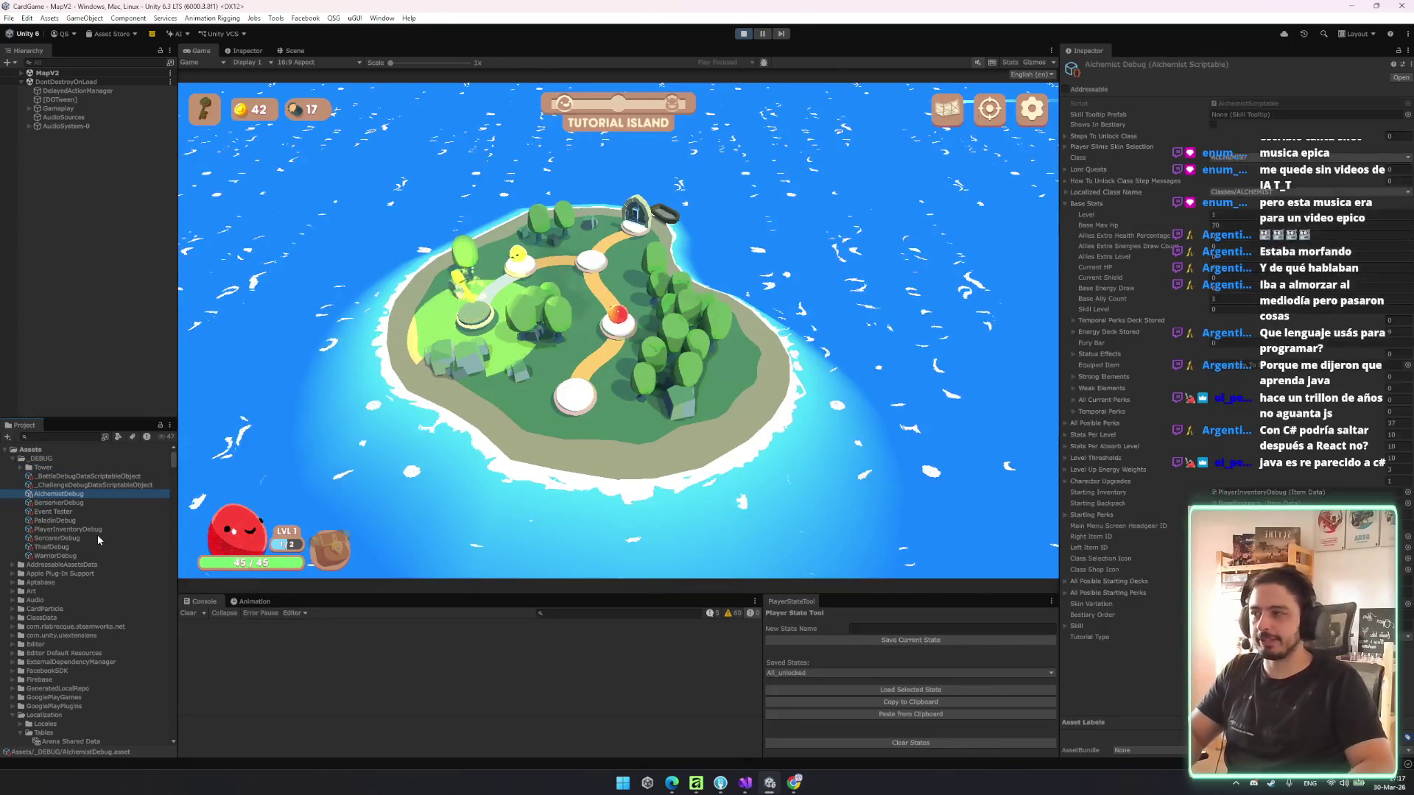
left_click(97, 520)
left_click(59, 529)
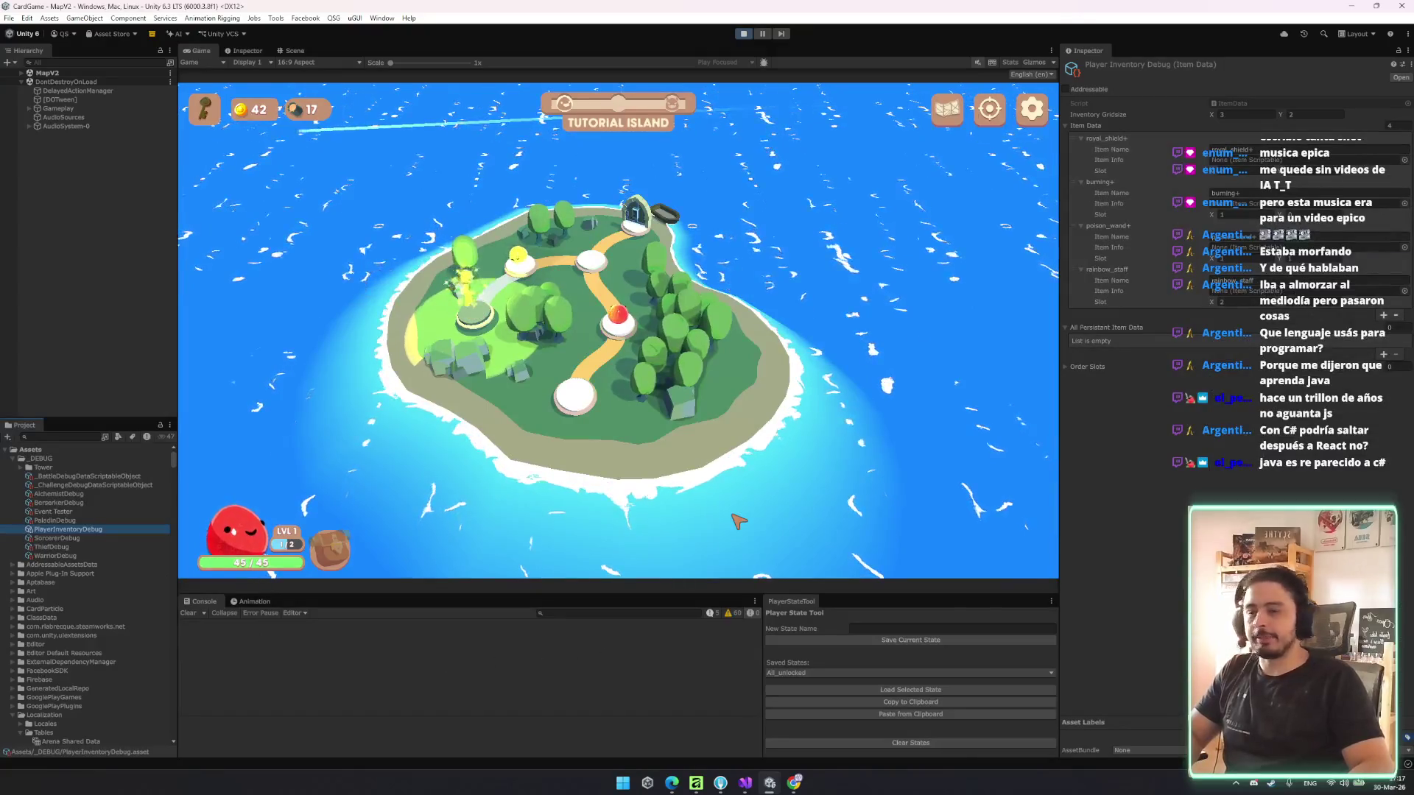
left_click(1098, 124)
left_click(1136, 136)
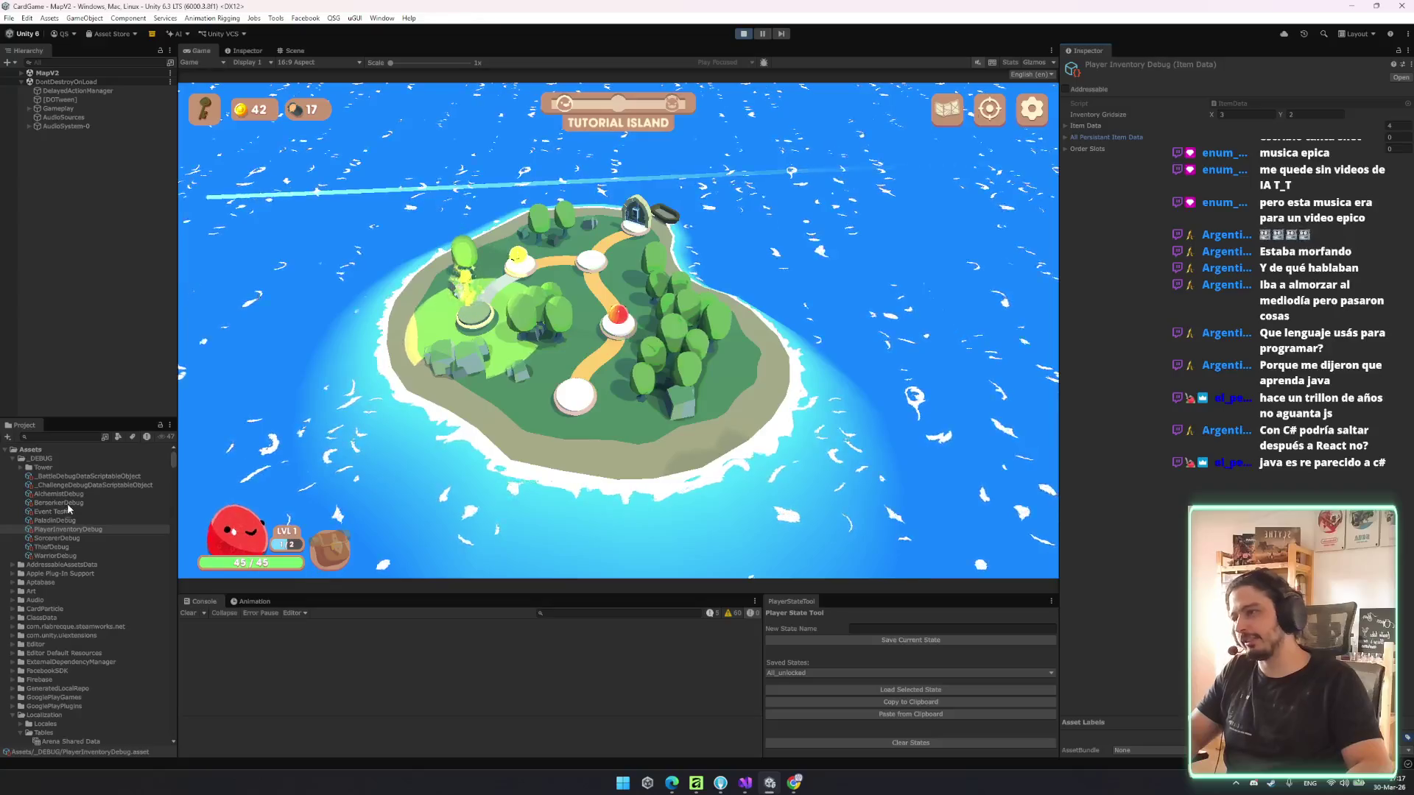
- Select the Event Tester asset and run Try Event to fire the Logging Competition event
left_click(68, 548)
left_click(88, 520)
left_click(138, 511)
right_click(1129, 64)
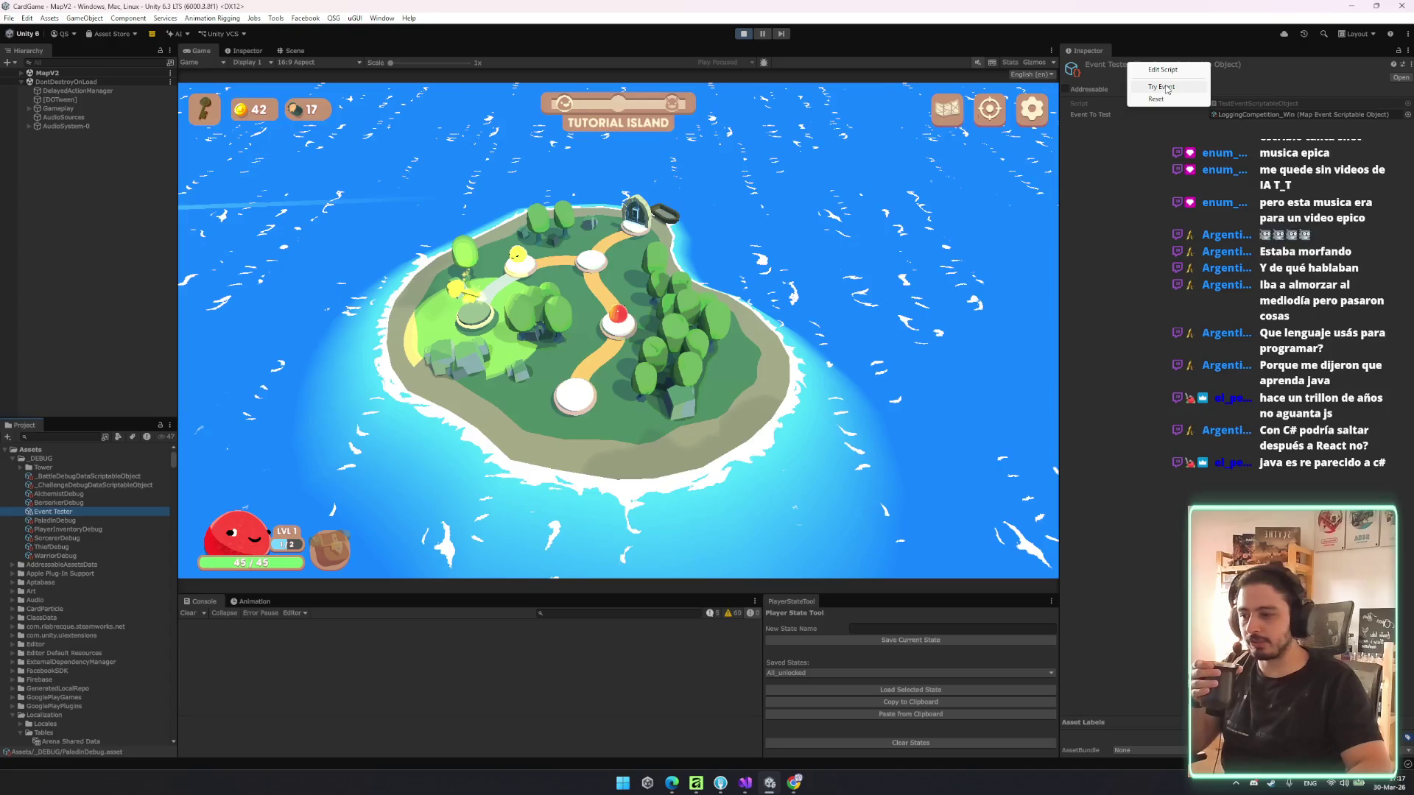
left_click(1165, 88)
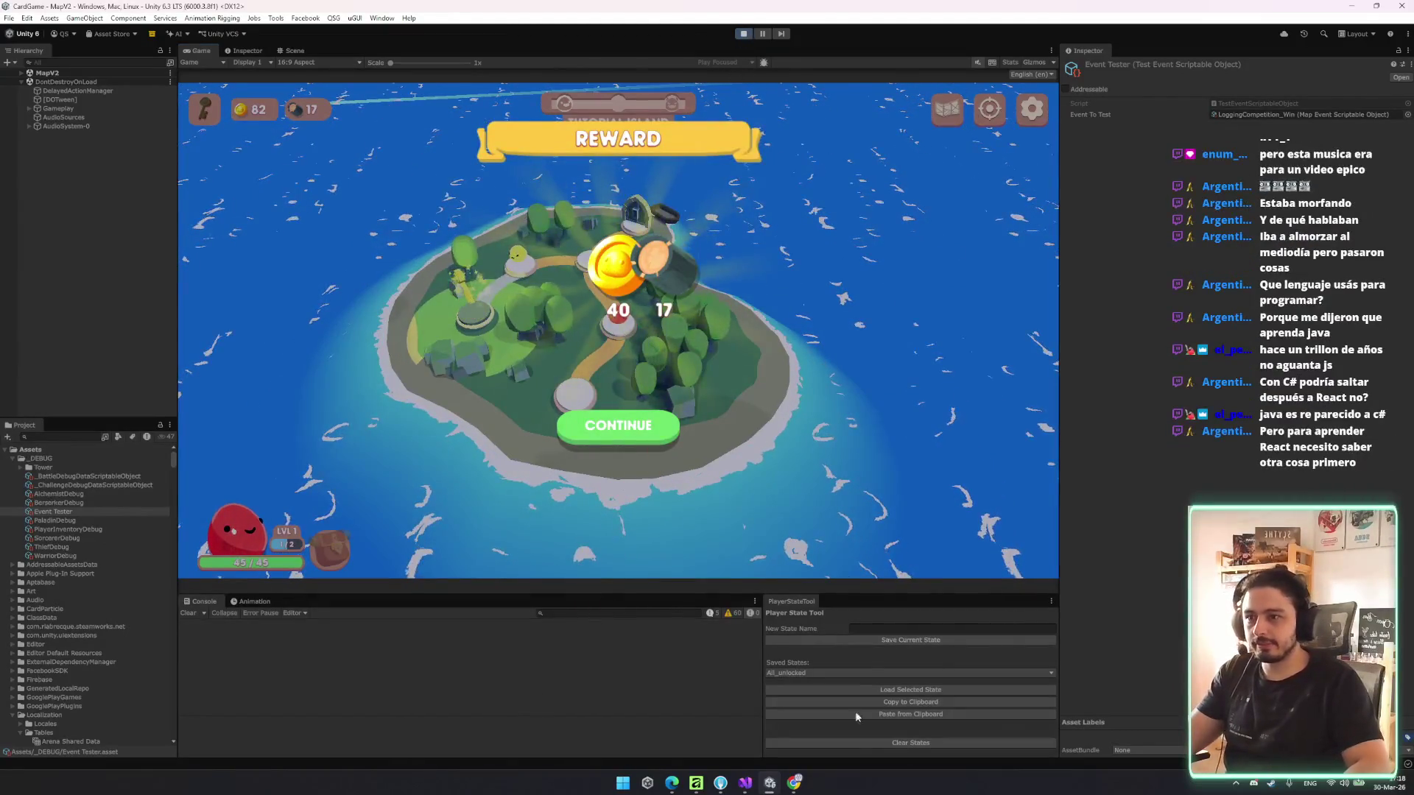
- Back in RewardPopup.cs, check the resourceWidget usage in Setup and find the Refresh coroutine
mouse_move(793, 783)
left_click(748, 785)
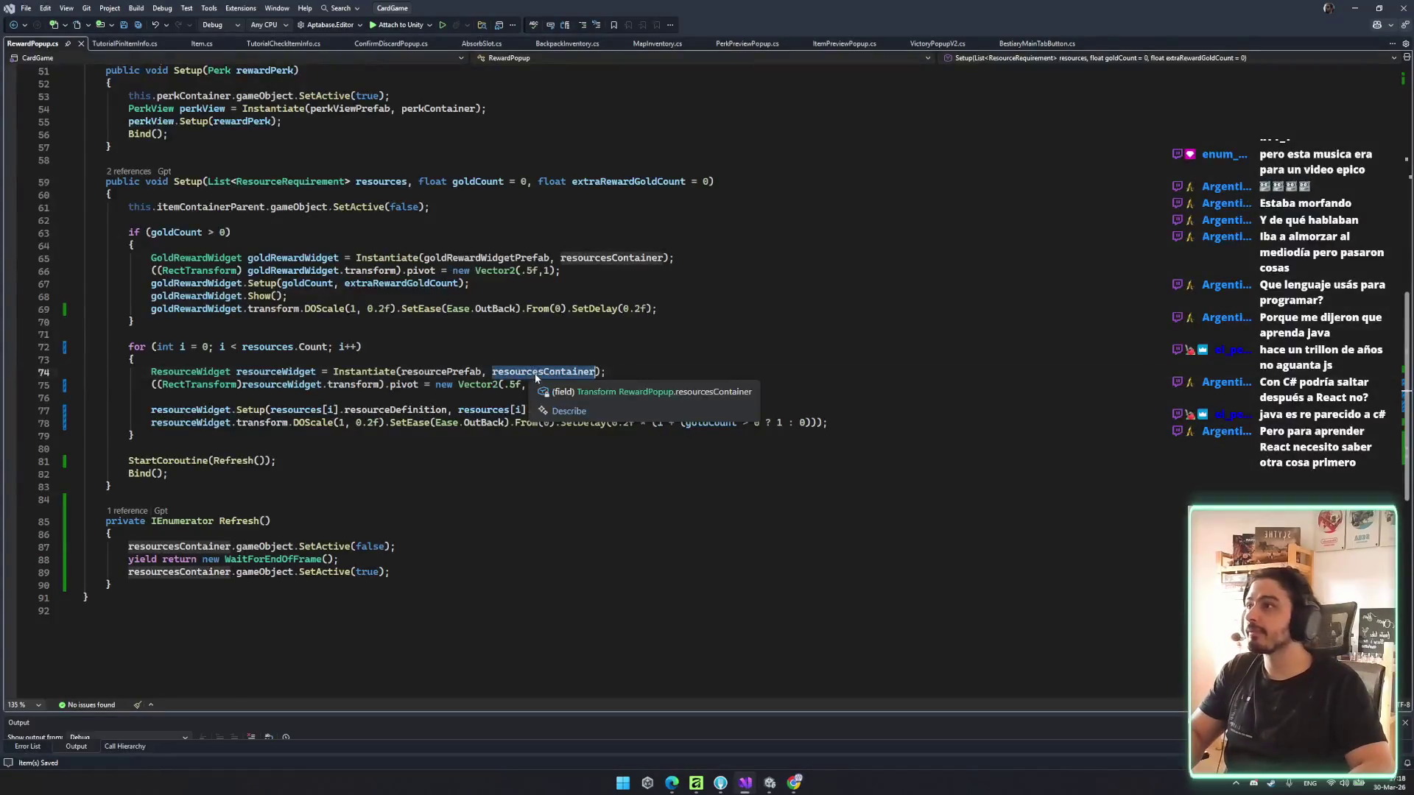
left_click(188, 410)
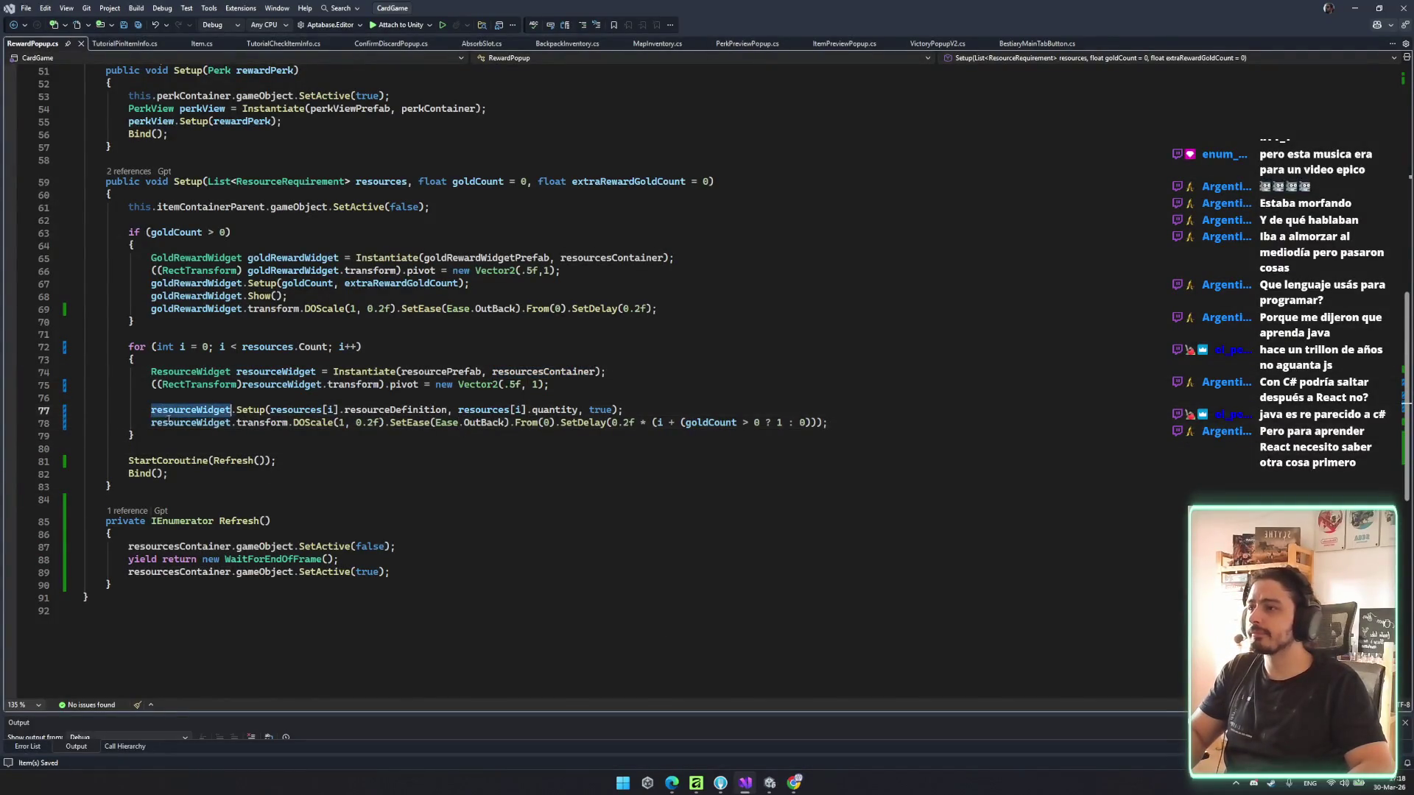
left_click(295, 474)
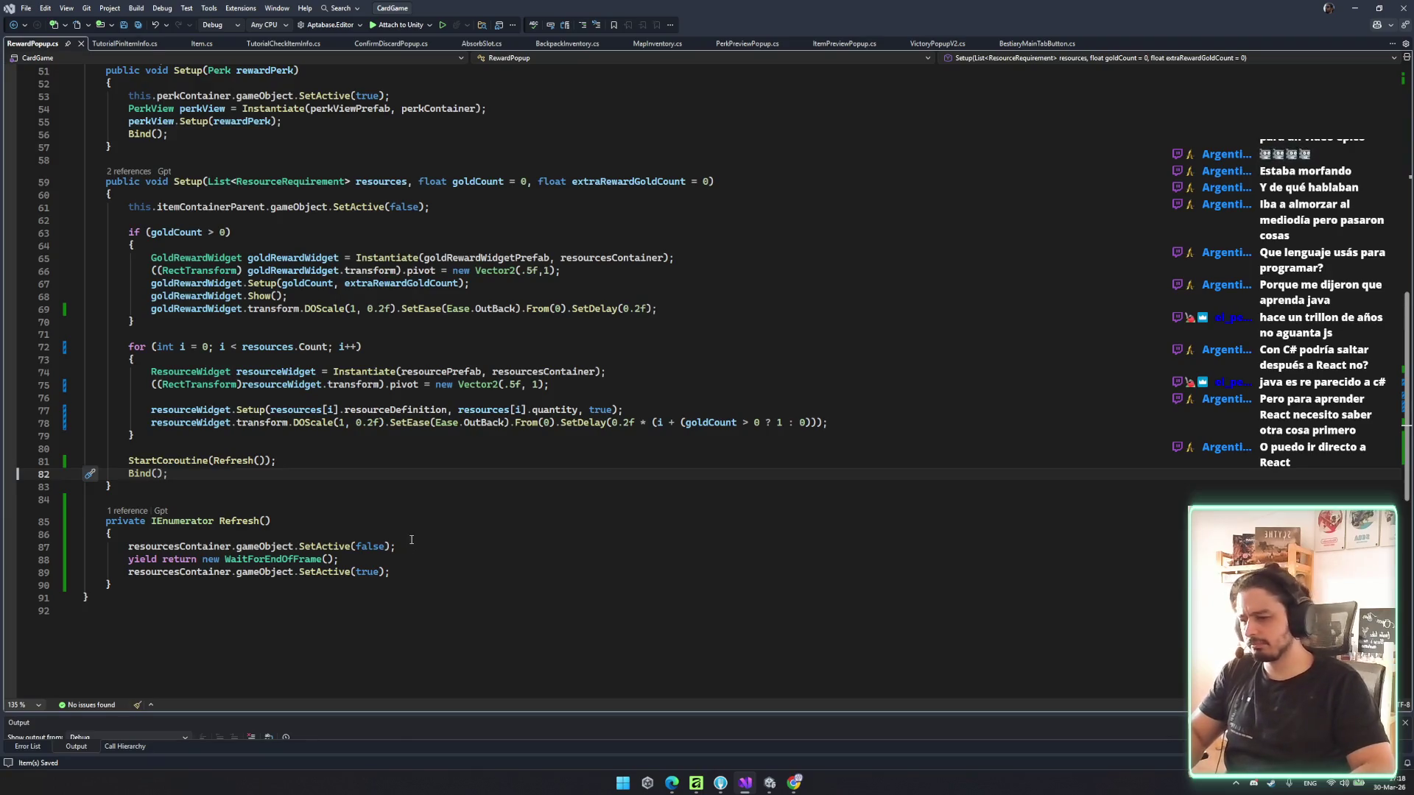
left_click(496, 549)
key("Down")
key("Up")
key("Up")
- Replace the Refresh coroutine's WaitForEndOfFrame with new WaitForSeconds(1)
left_click(204, 559)
key("shift+End")
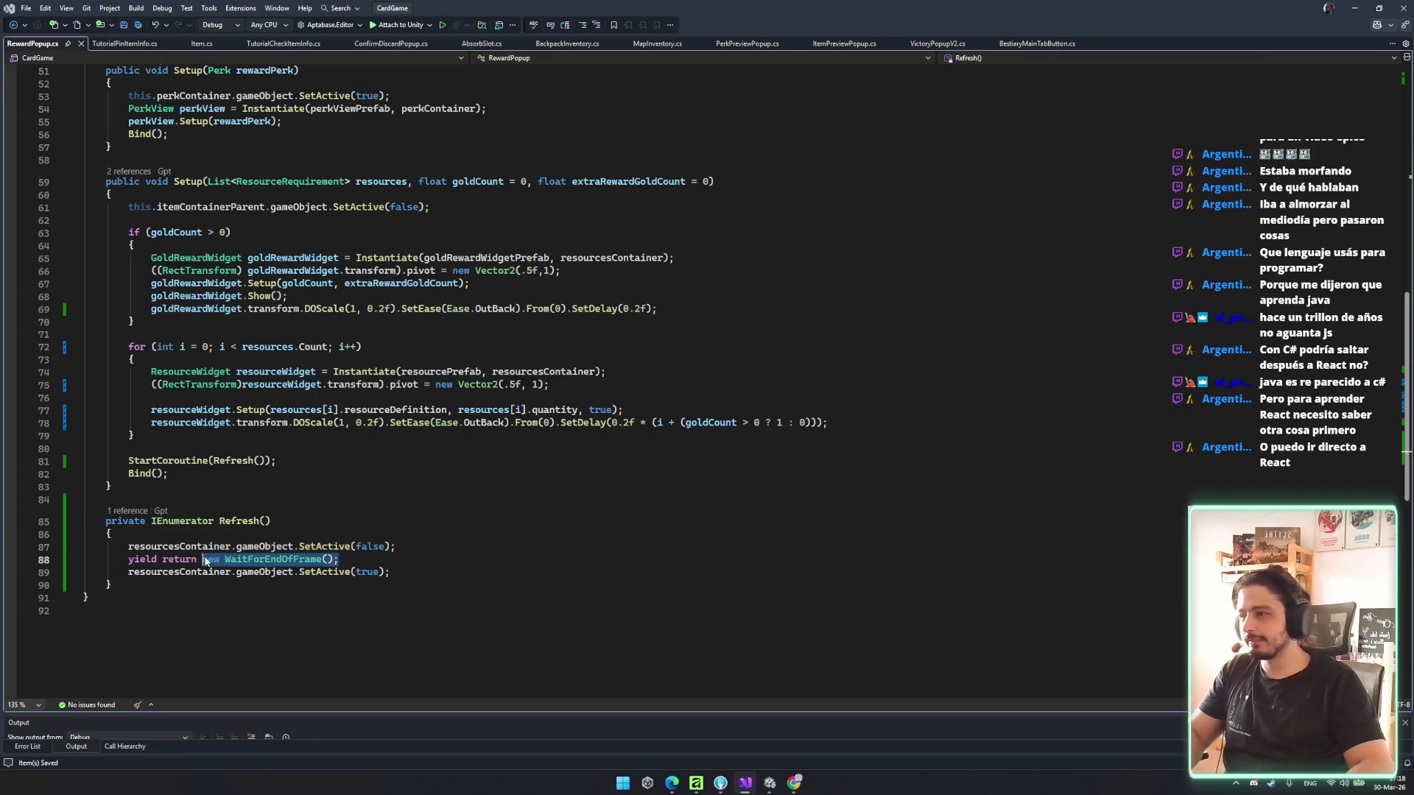
key("Delete")
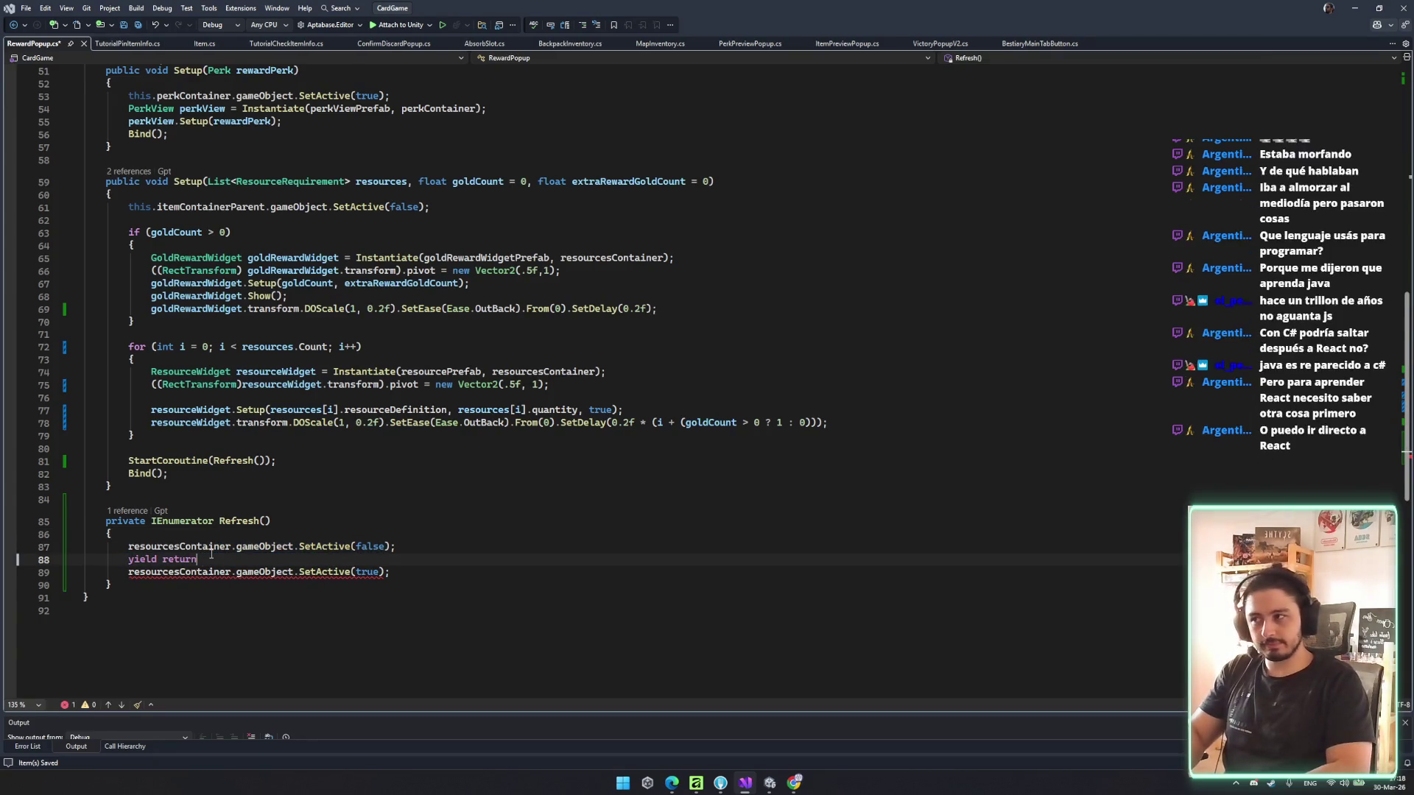
type(" new Wa")
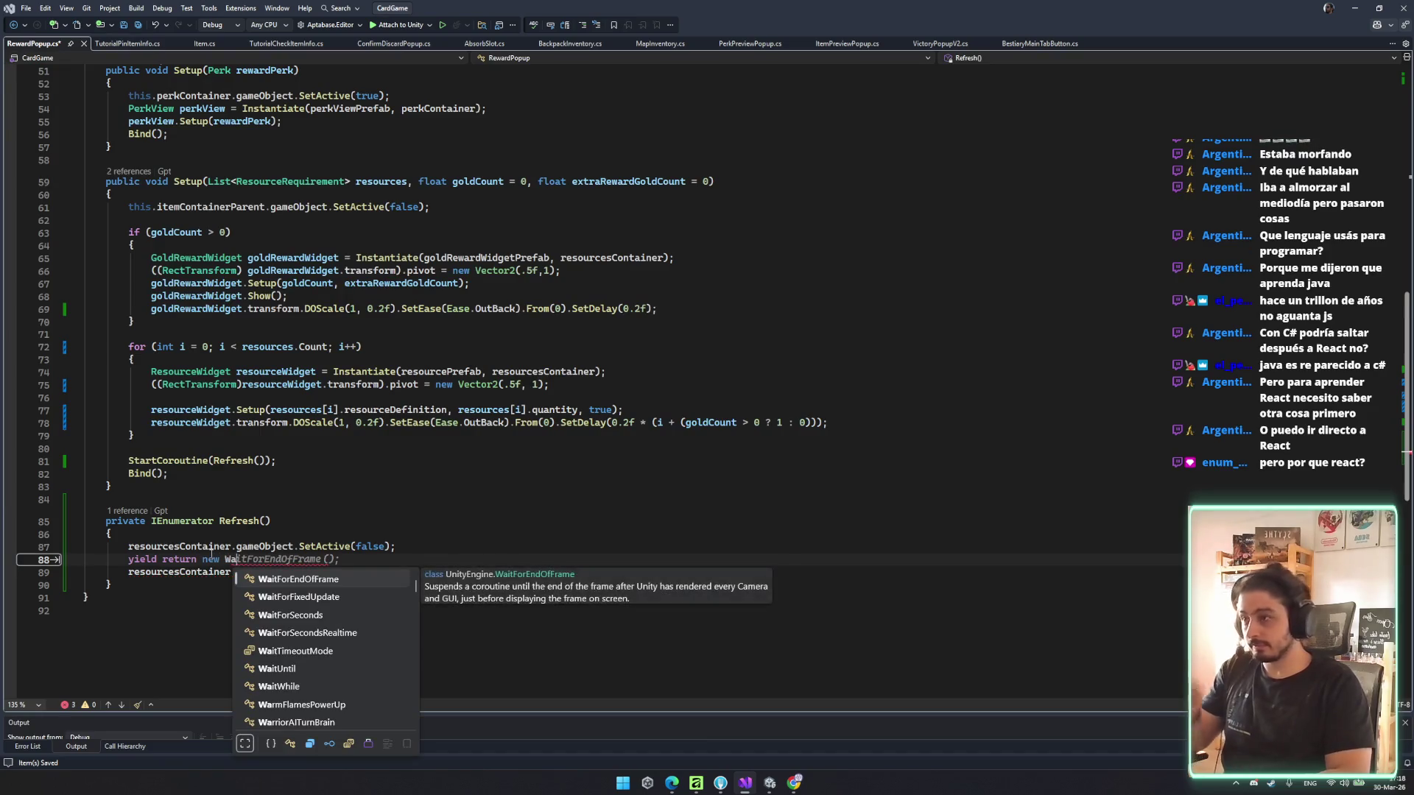
key("Down")
key("Down")
key("Tab")
type("(1)")
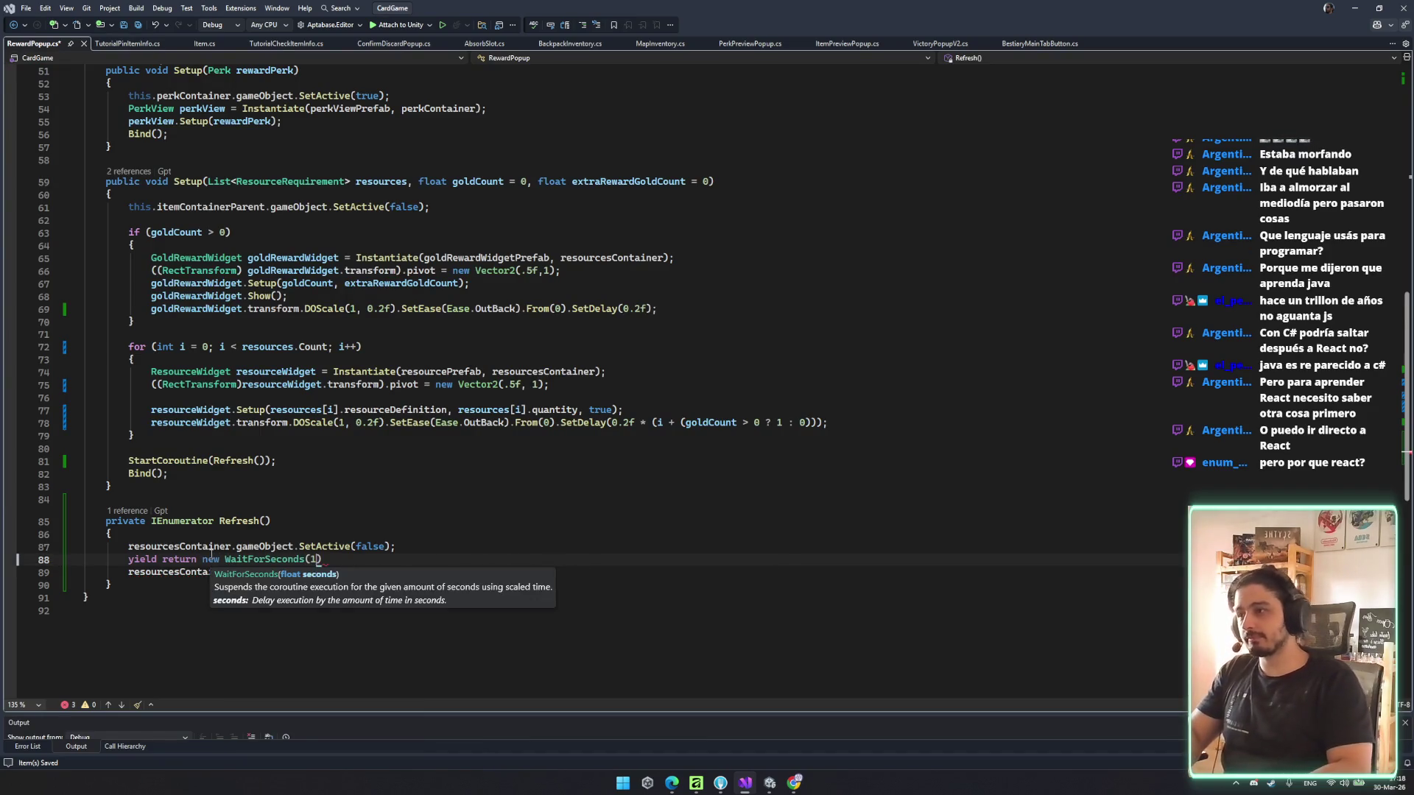
type(";")
key("Down")
key("Down")
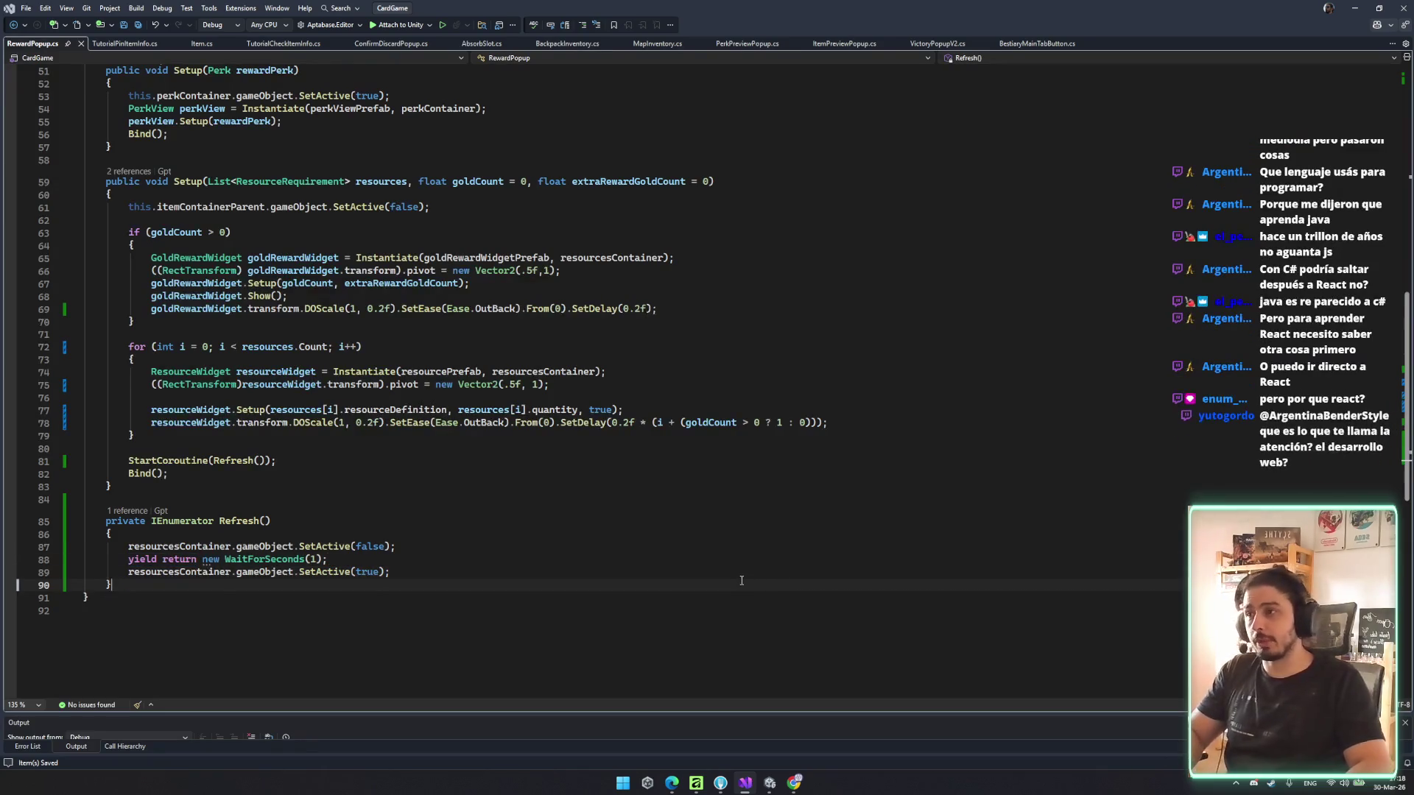
left_click(747, 564)
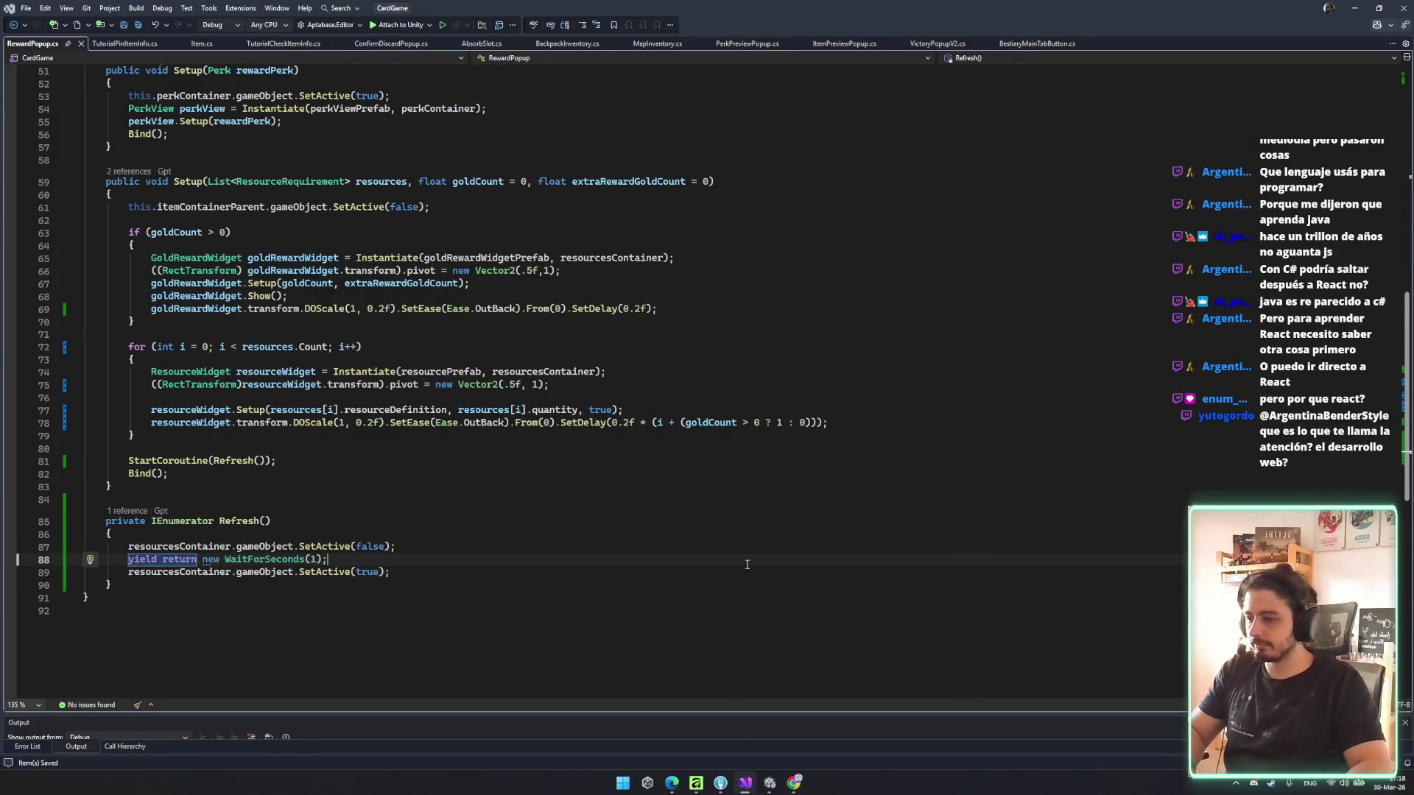
left_click(745, 571)
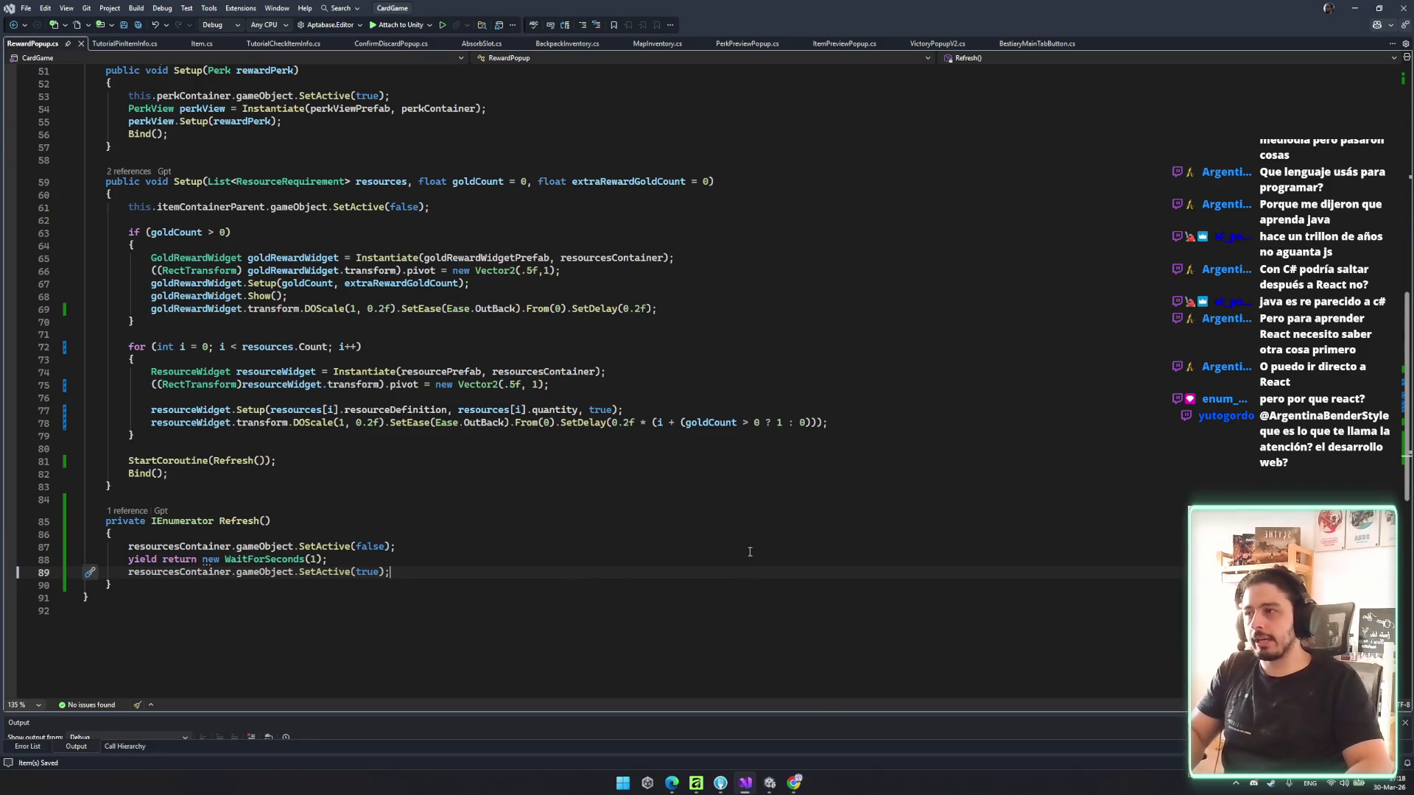
- Remove the blank line inside the resource for-loop, then switch to Unity
left_click(913, 419)
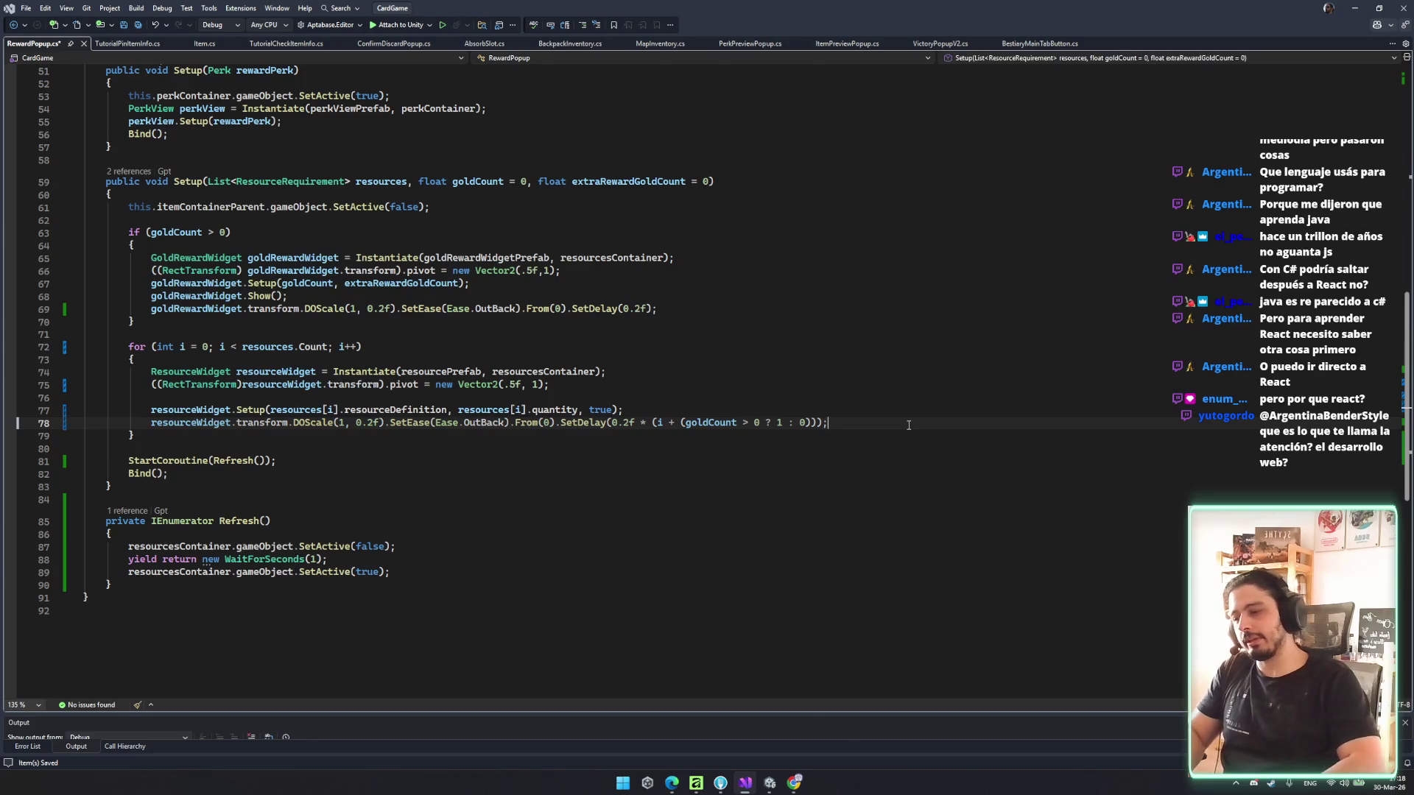
left_click(752, 470)
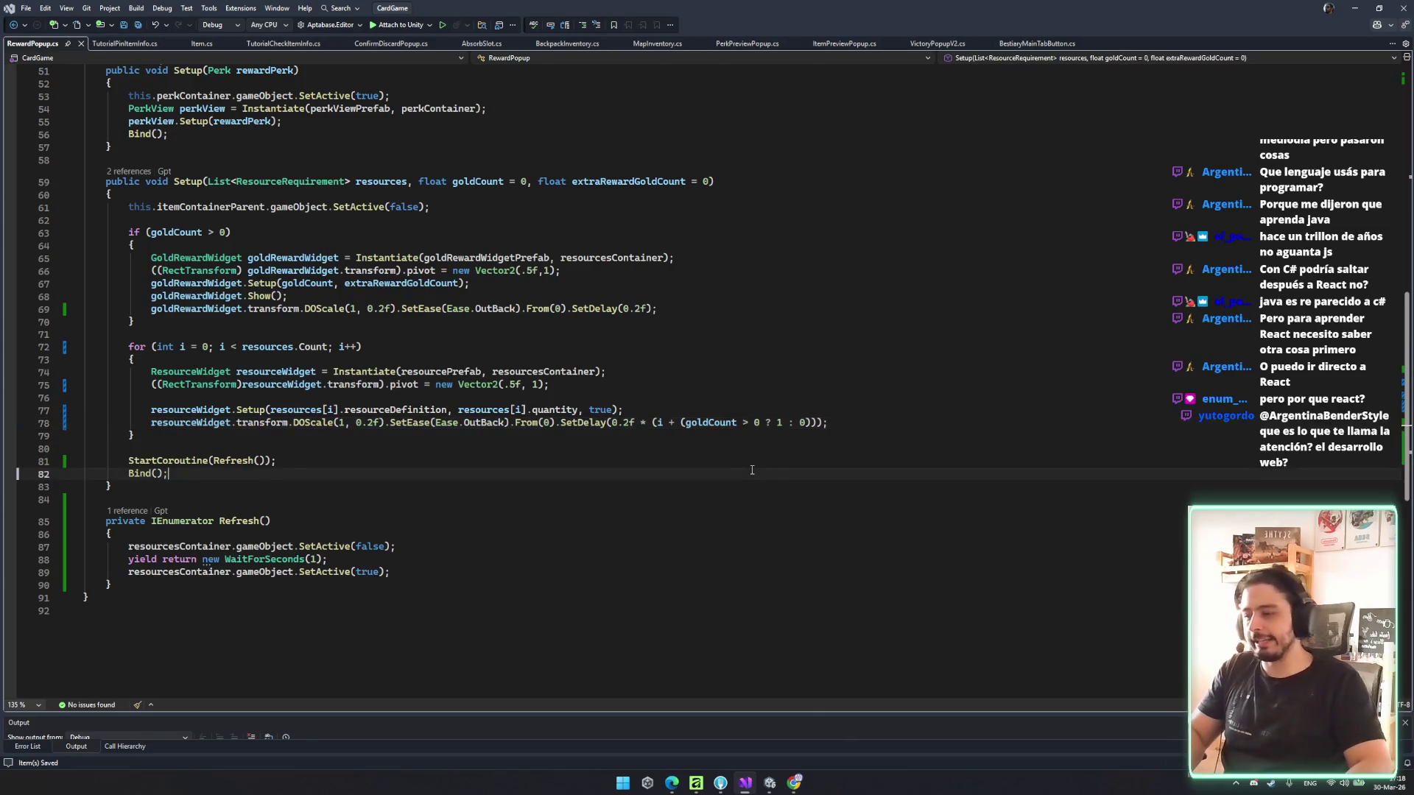
left_click(840, 422)
key("Up")
key("Up")
key("ctrl+x")
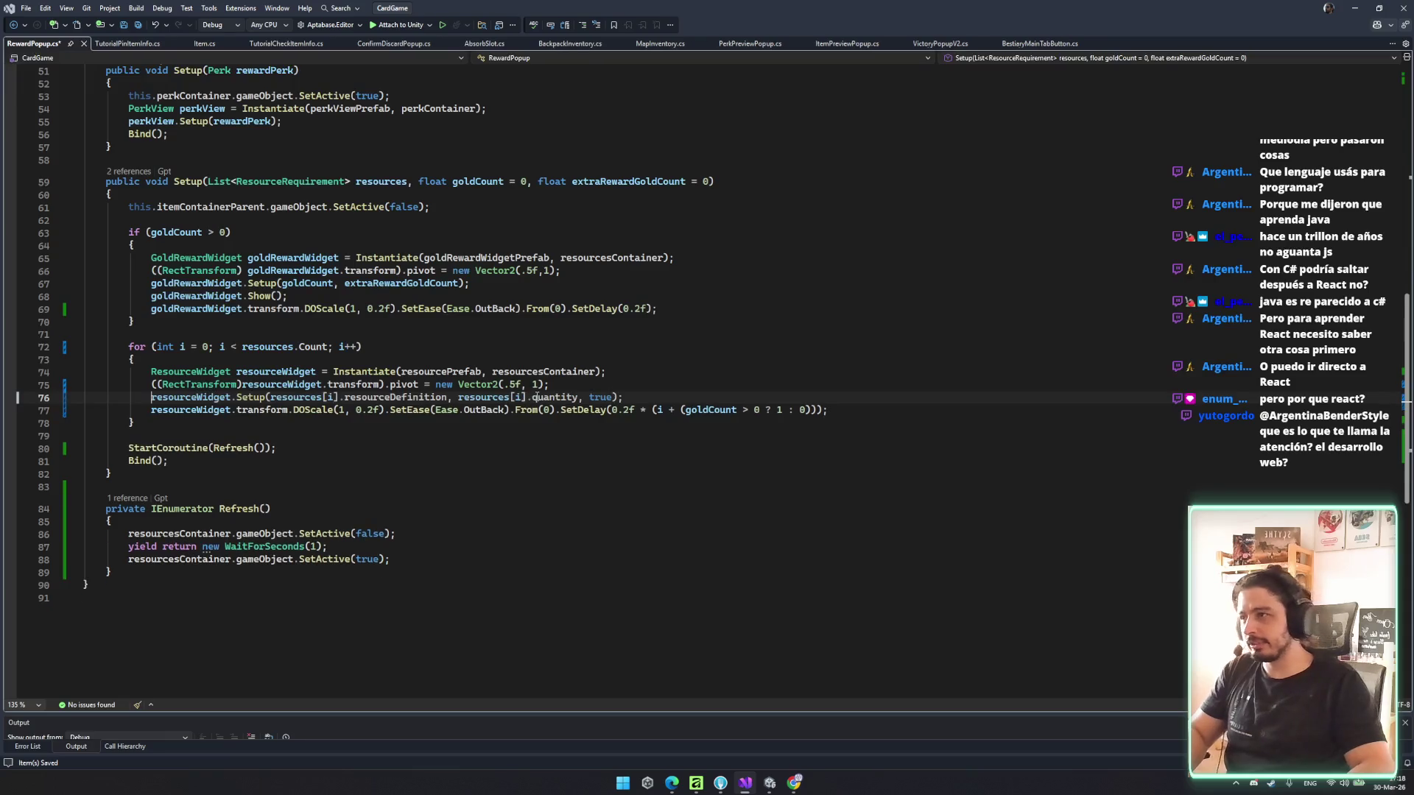
left_click(686, 491)
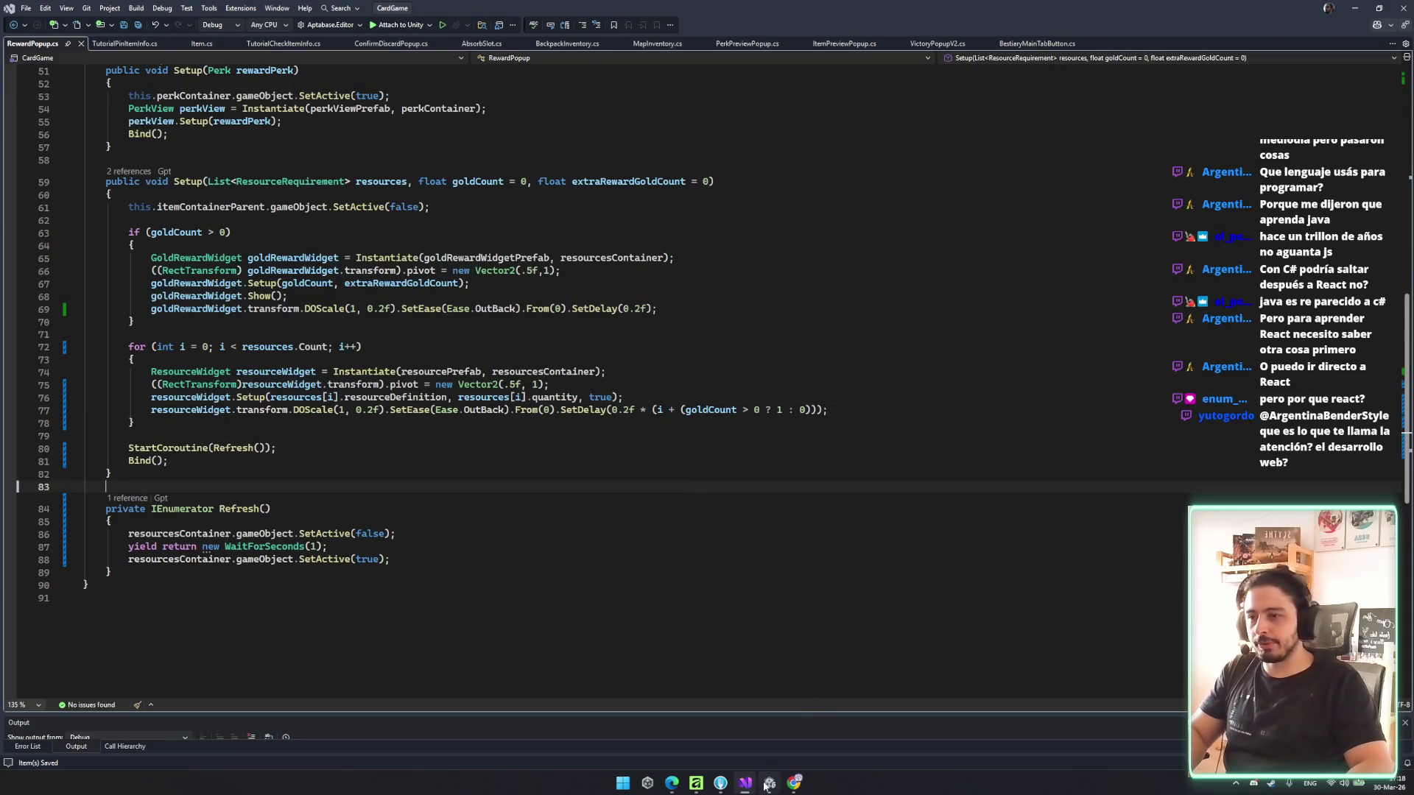
left_click(769, 783)
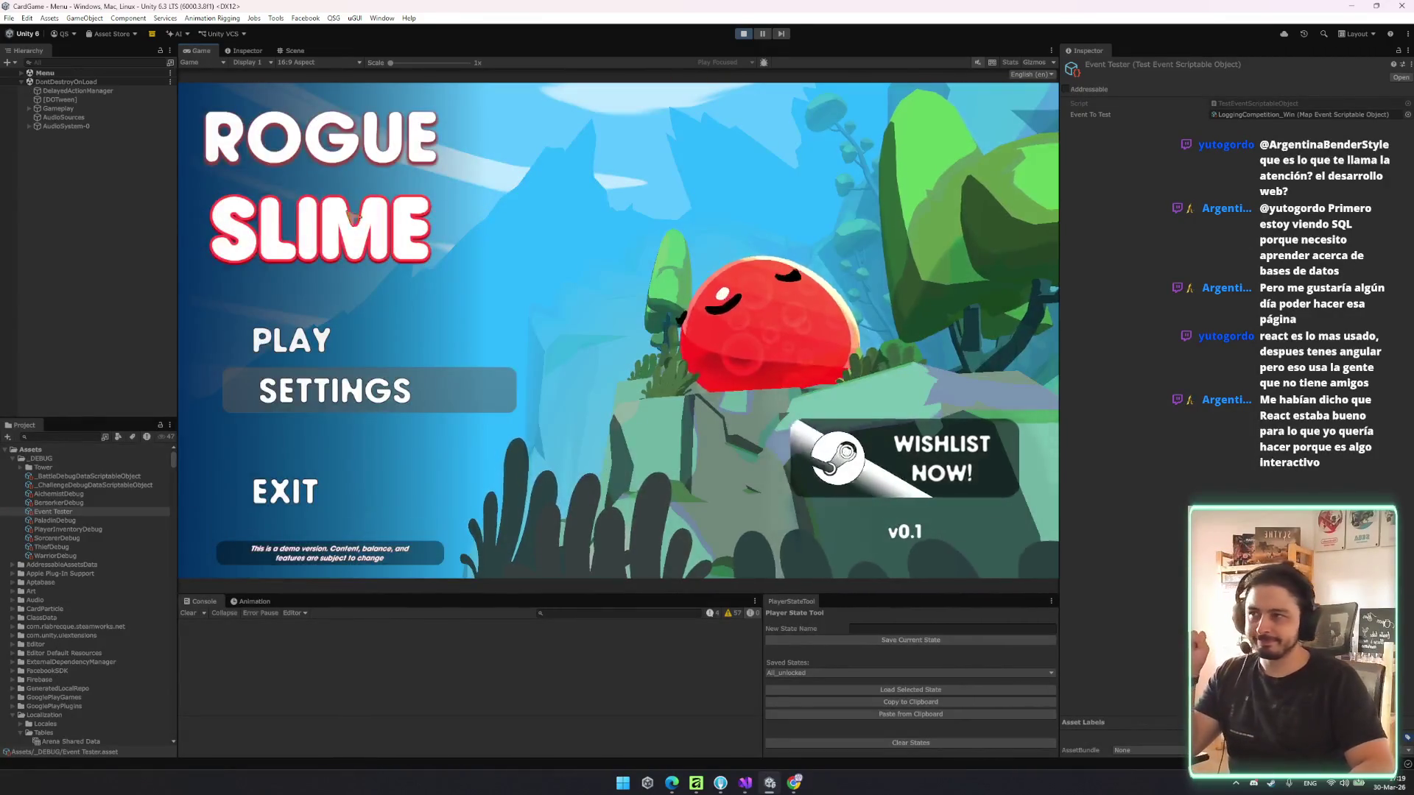
- Start the game, fire the Logging Competition event via the Event Tester's Try Event, and claim its reward
left_click(339, 339)
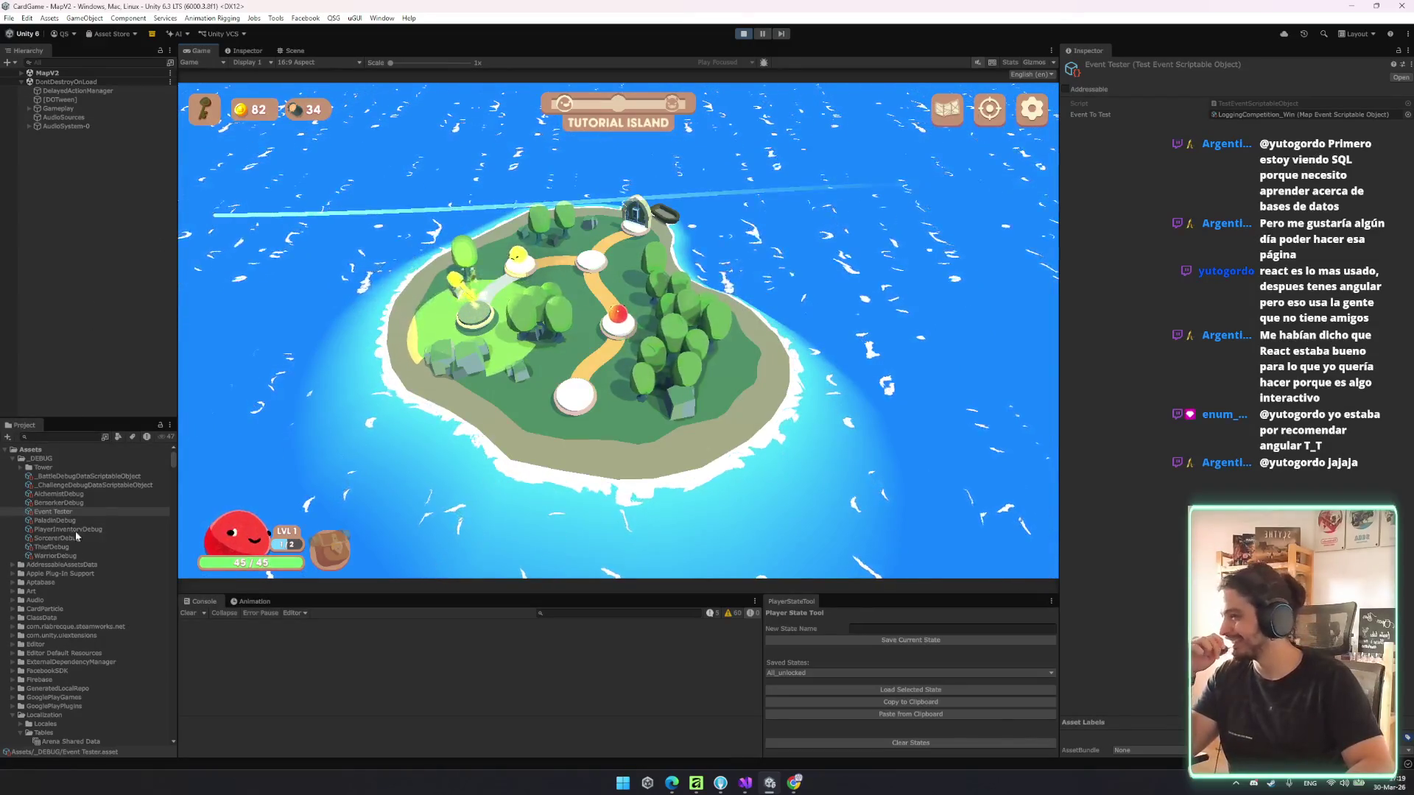
right_click(1223, 66)
left_click(1264, 90)
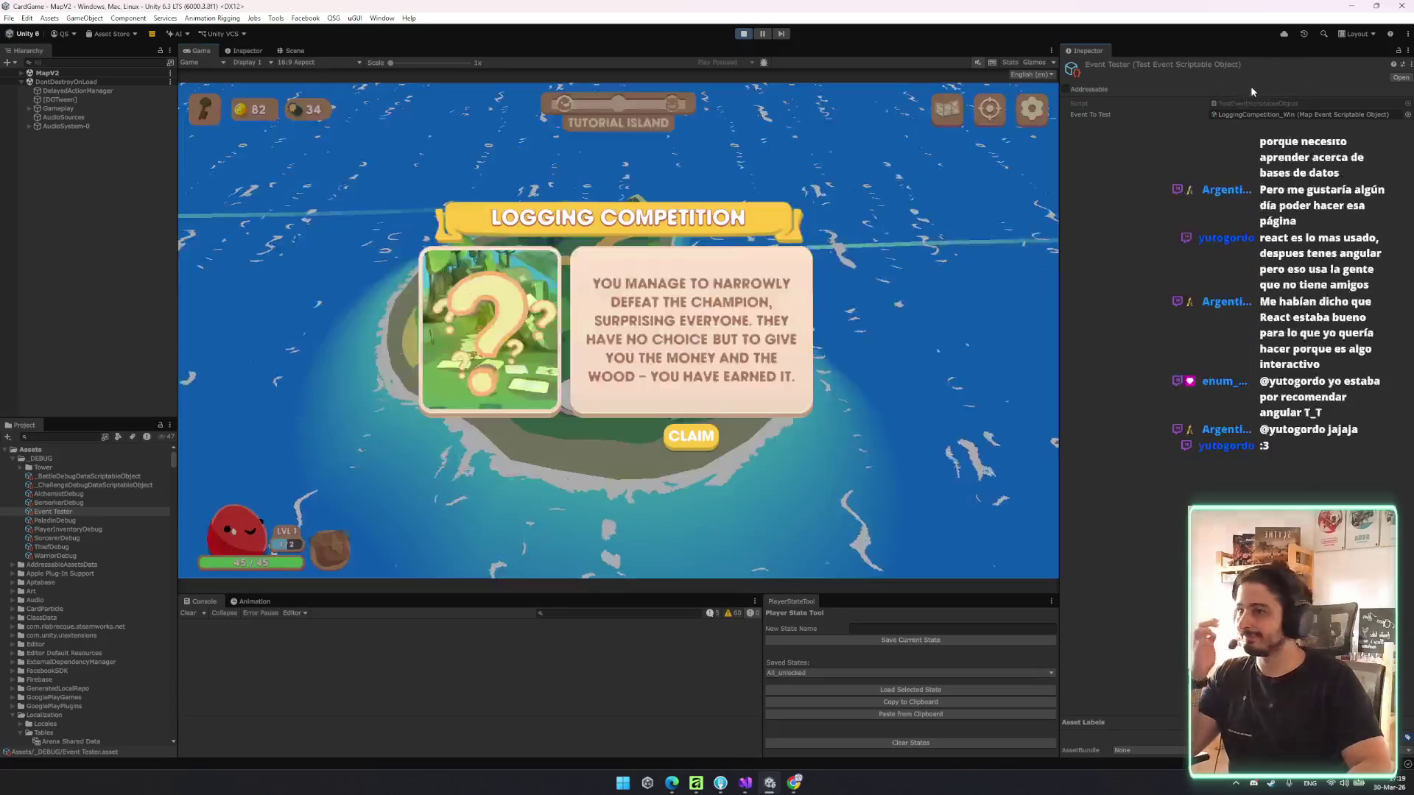
left_click(696, 447)
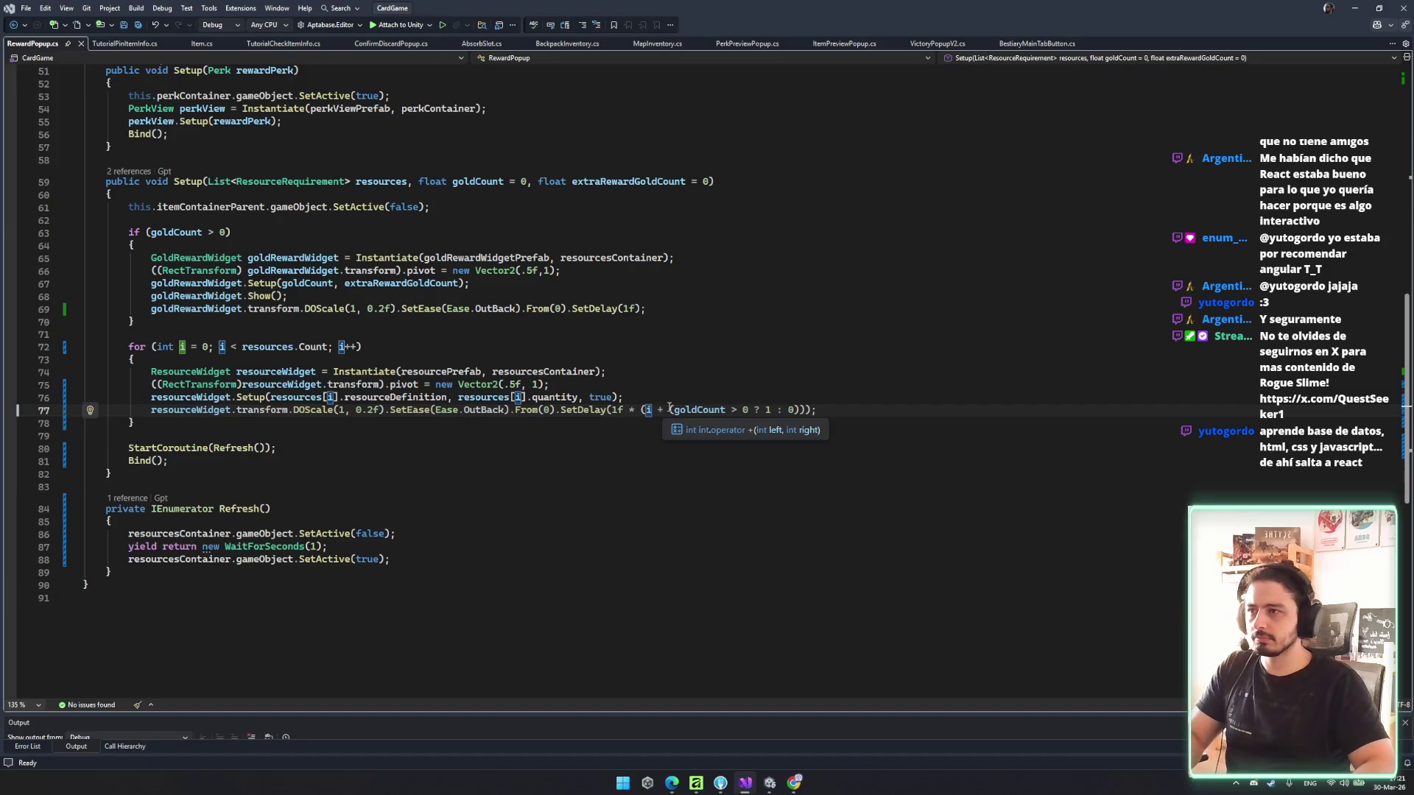
- Set the ternary value to 2 and the Refresh coroutine's WaitForSeconds to 0.2f, saving
type("2")
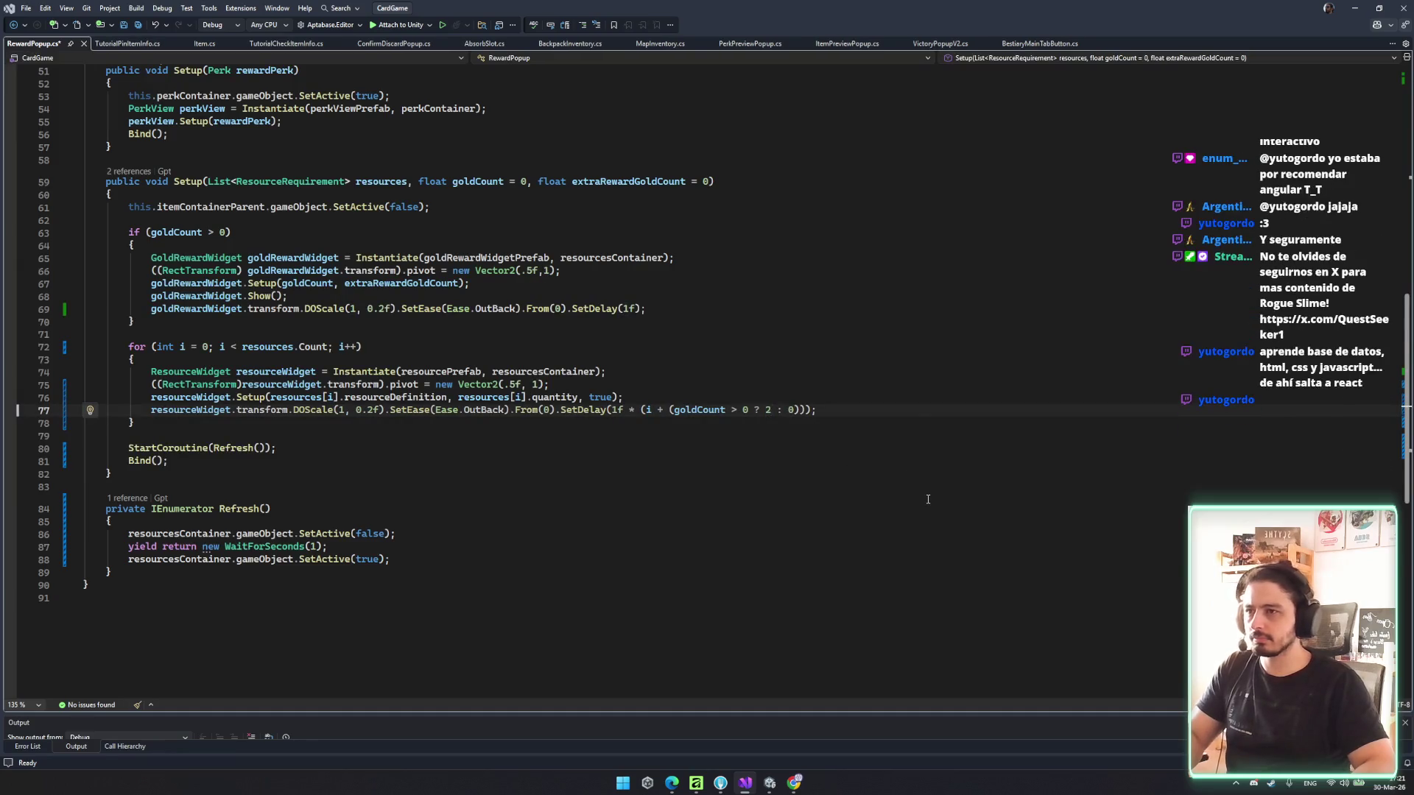
key("ctrl+s")
key("Down")
key("Down")
key("Down")
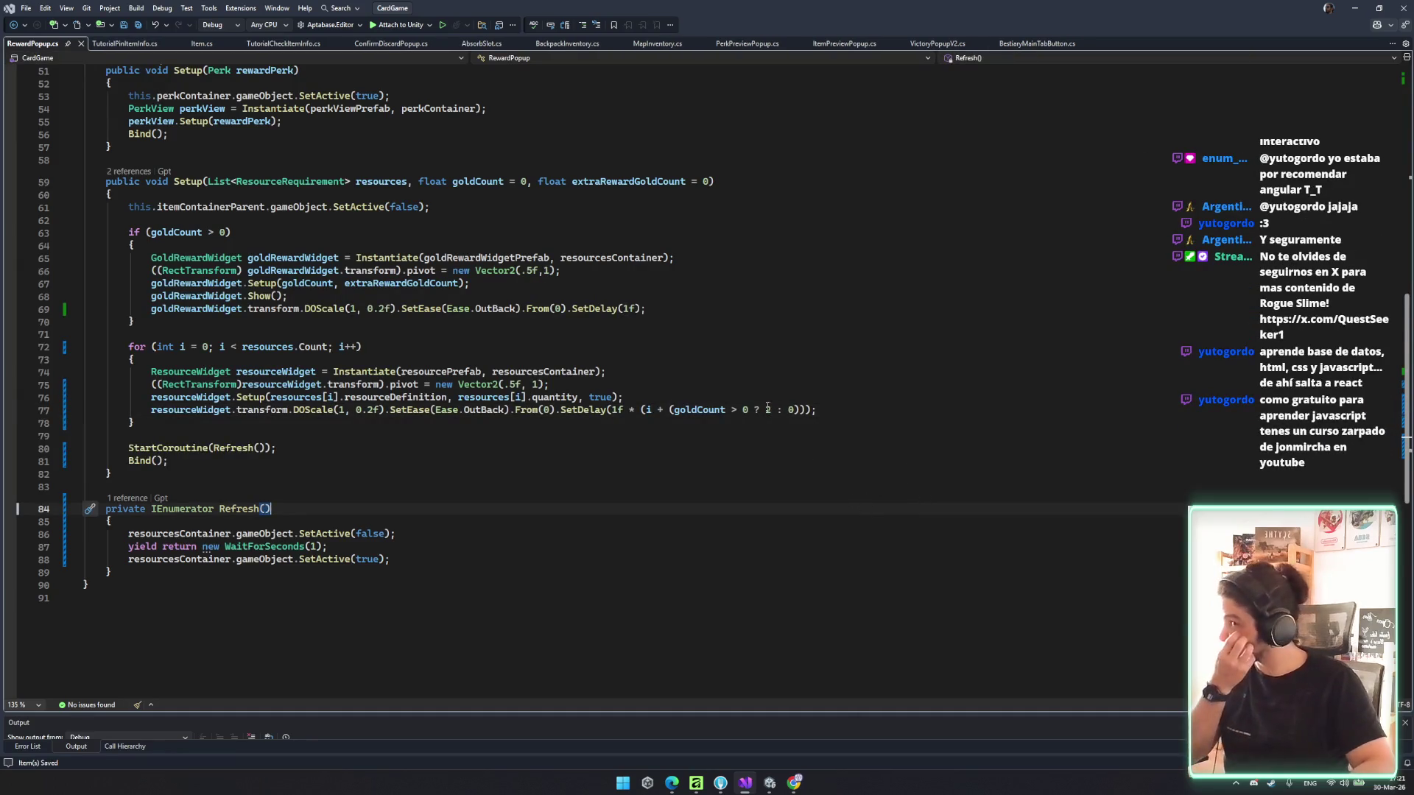
double_click(313, 546)
type("0.2f")
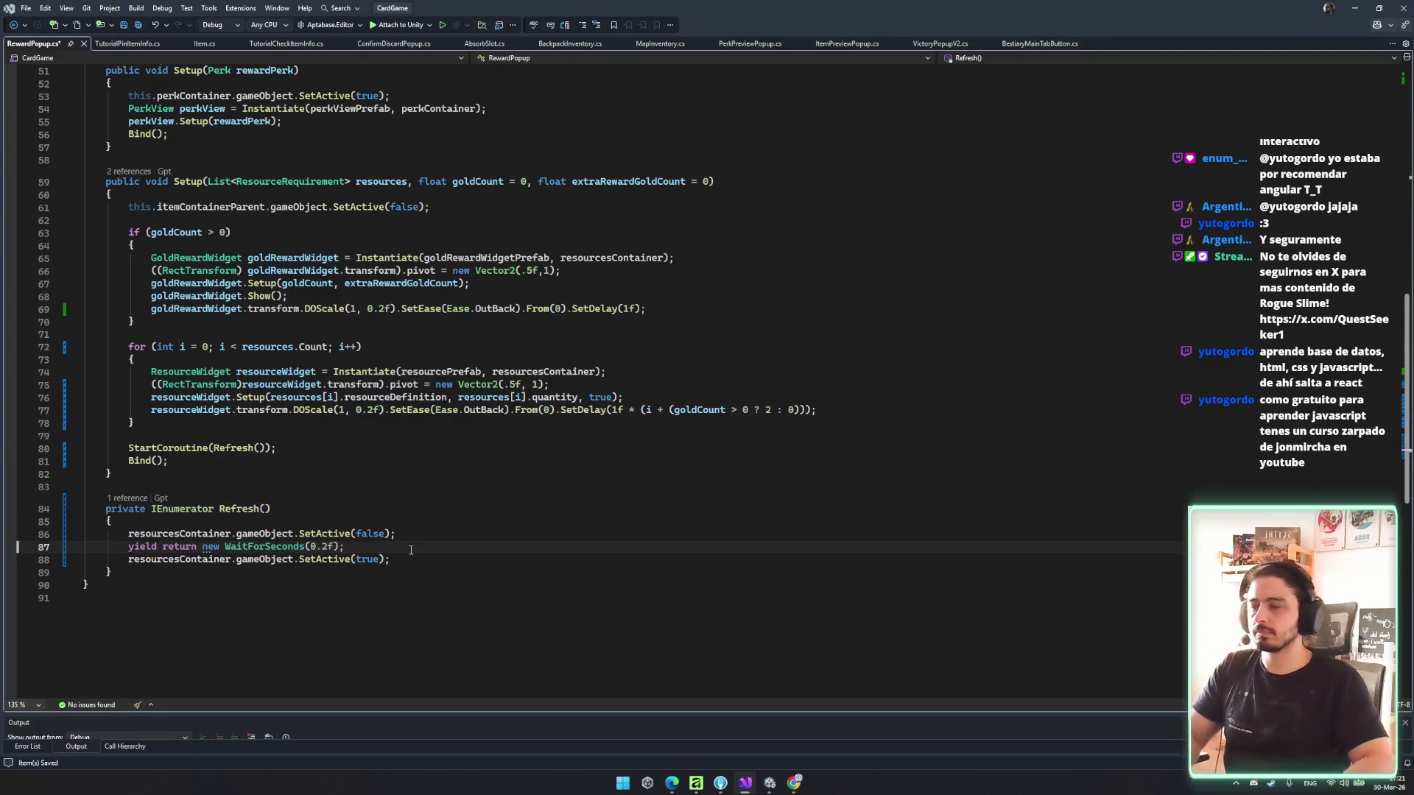
key("ctrl+s")
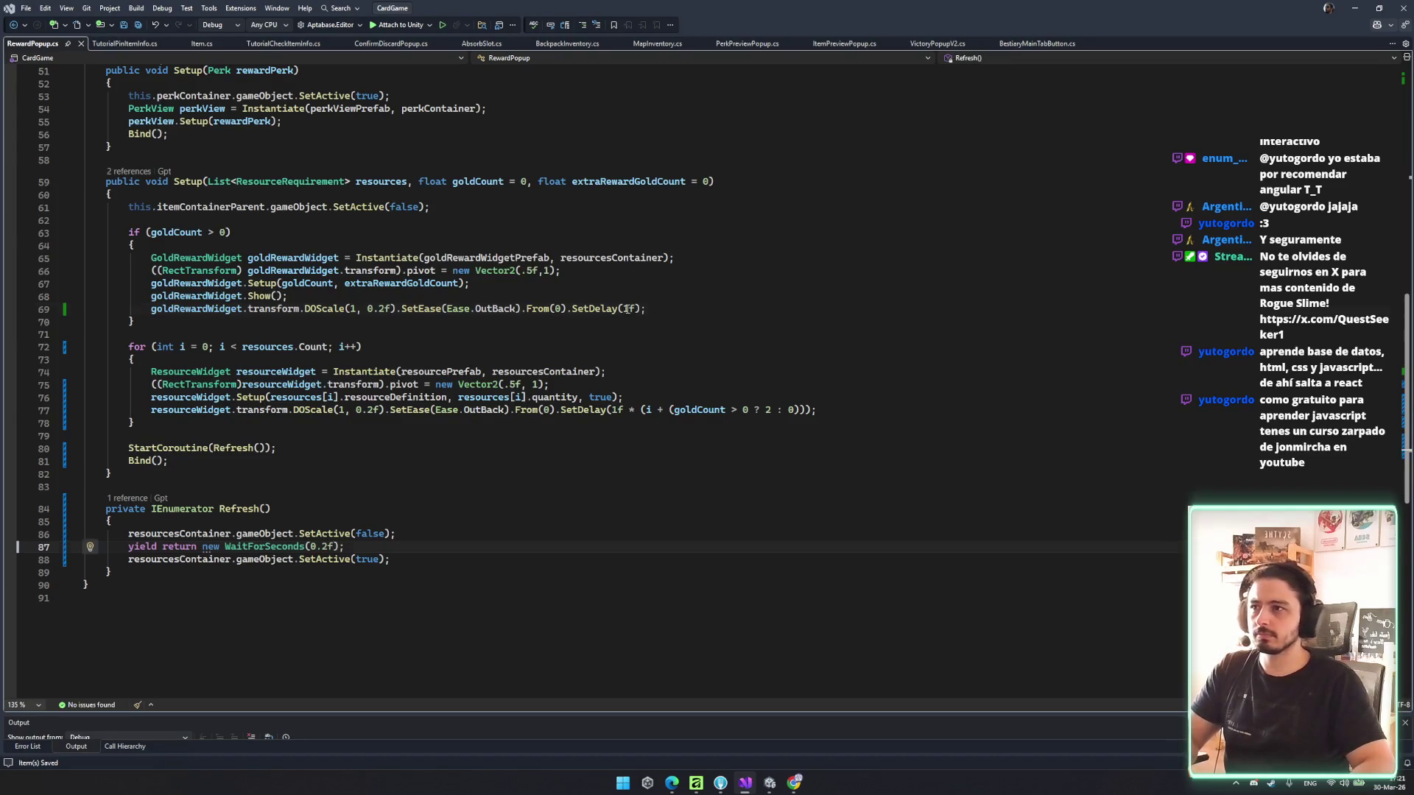
- Change the gold and resource widgets' SetDelay values from 1f to 0.2f and save
double_click(627, 308)
type("0.2")
key("BackSpace")
key("ctrl+s")
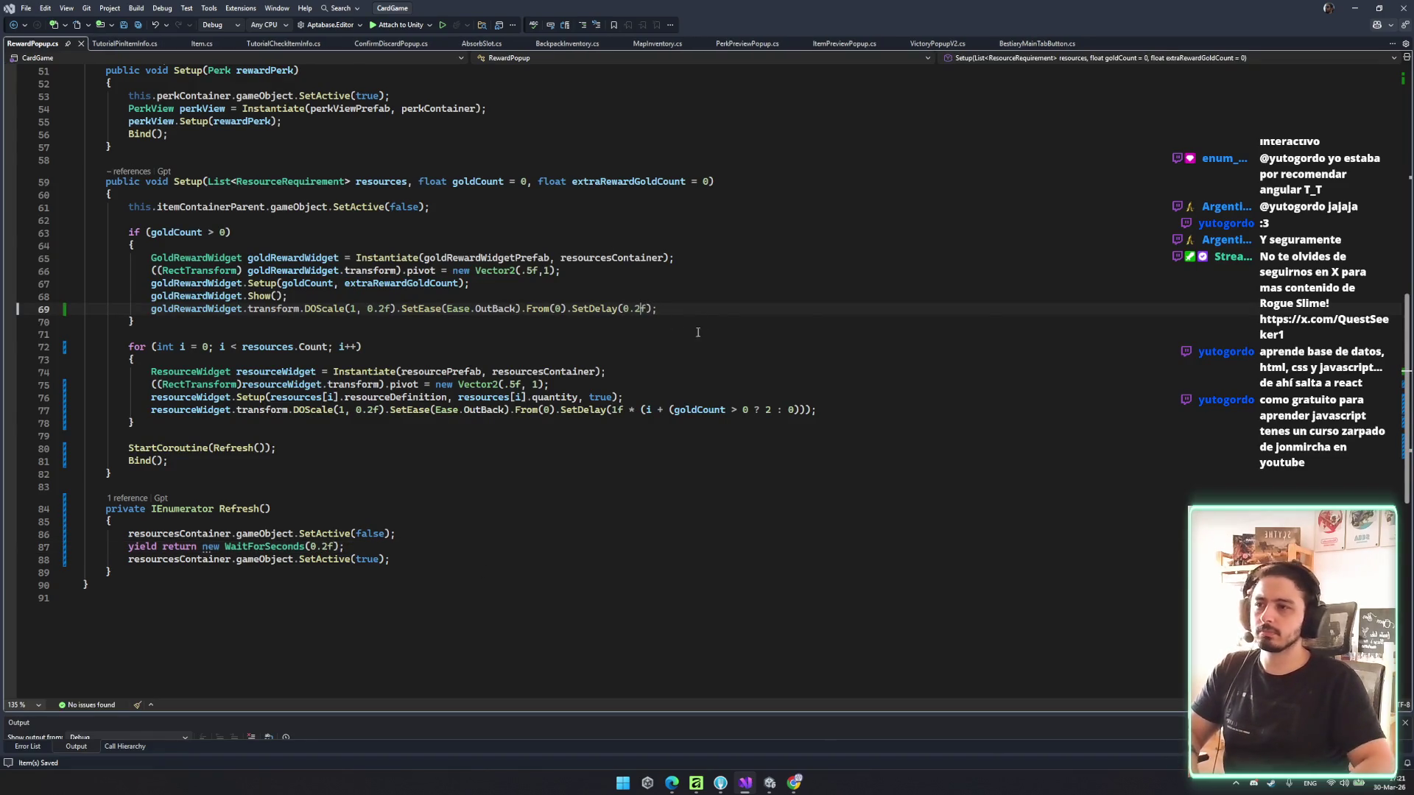
double_click(617, 410)
type("0.2f")
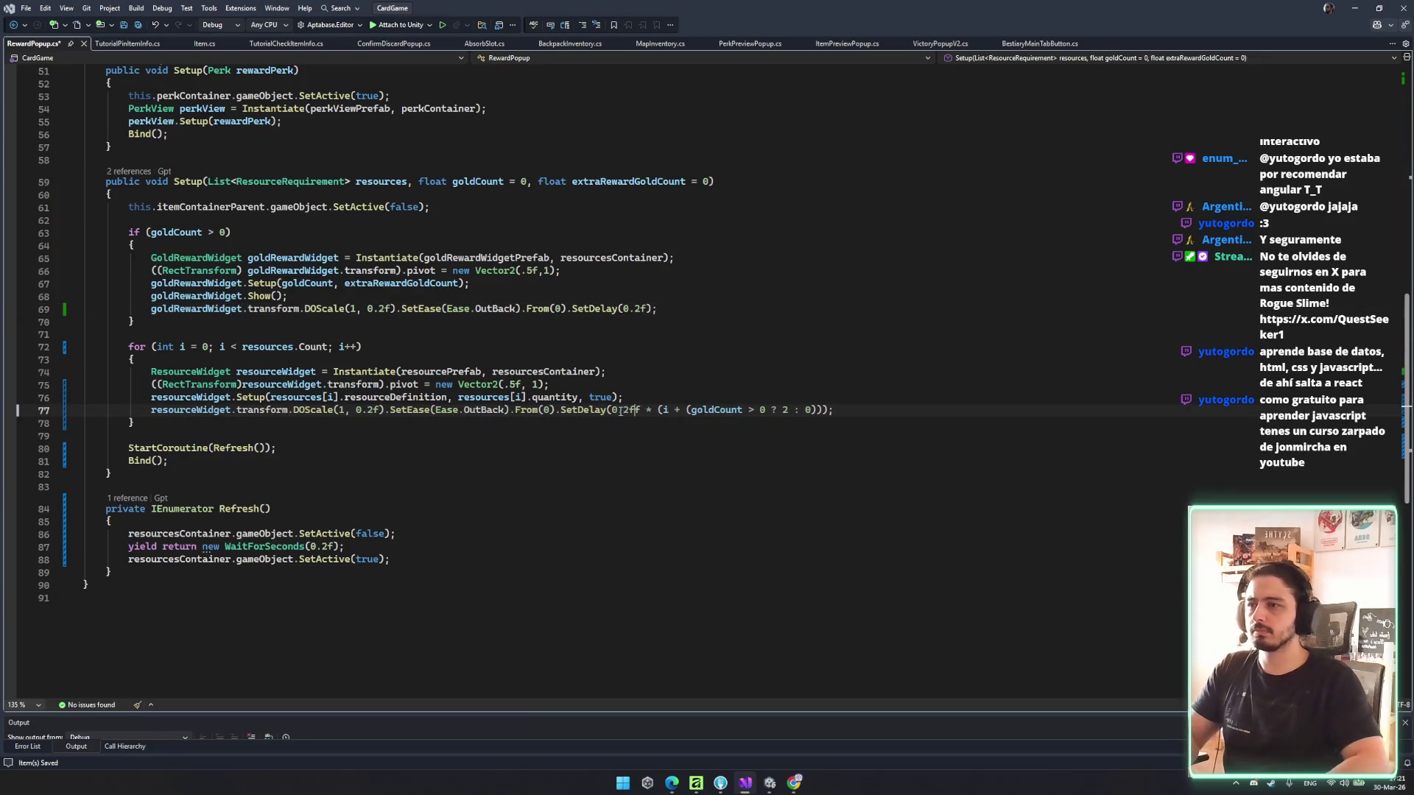
key("ctrl+s")
- Make both the resource and gold DOScale durations 0.3f and save RewardPopup.cs
left_click(373, 410)
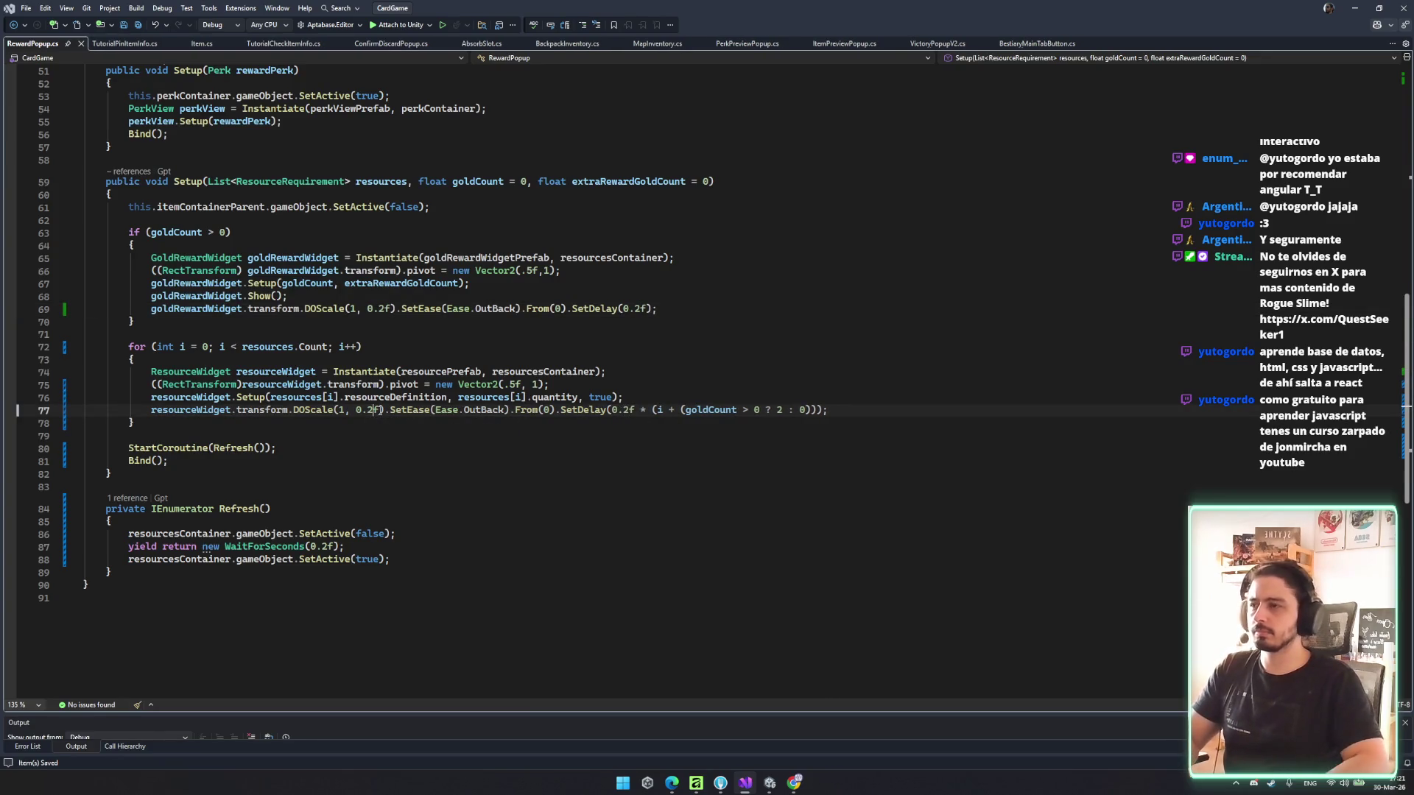
key("BackSpace")
type("3")
left_click(389, 308)
type("3")
key("BackSpace")
key("ctrl+s")
left_click(612, 371)
left_click(774, 782)
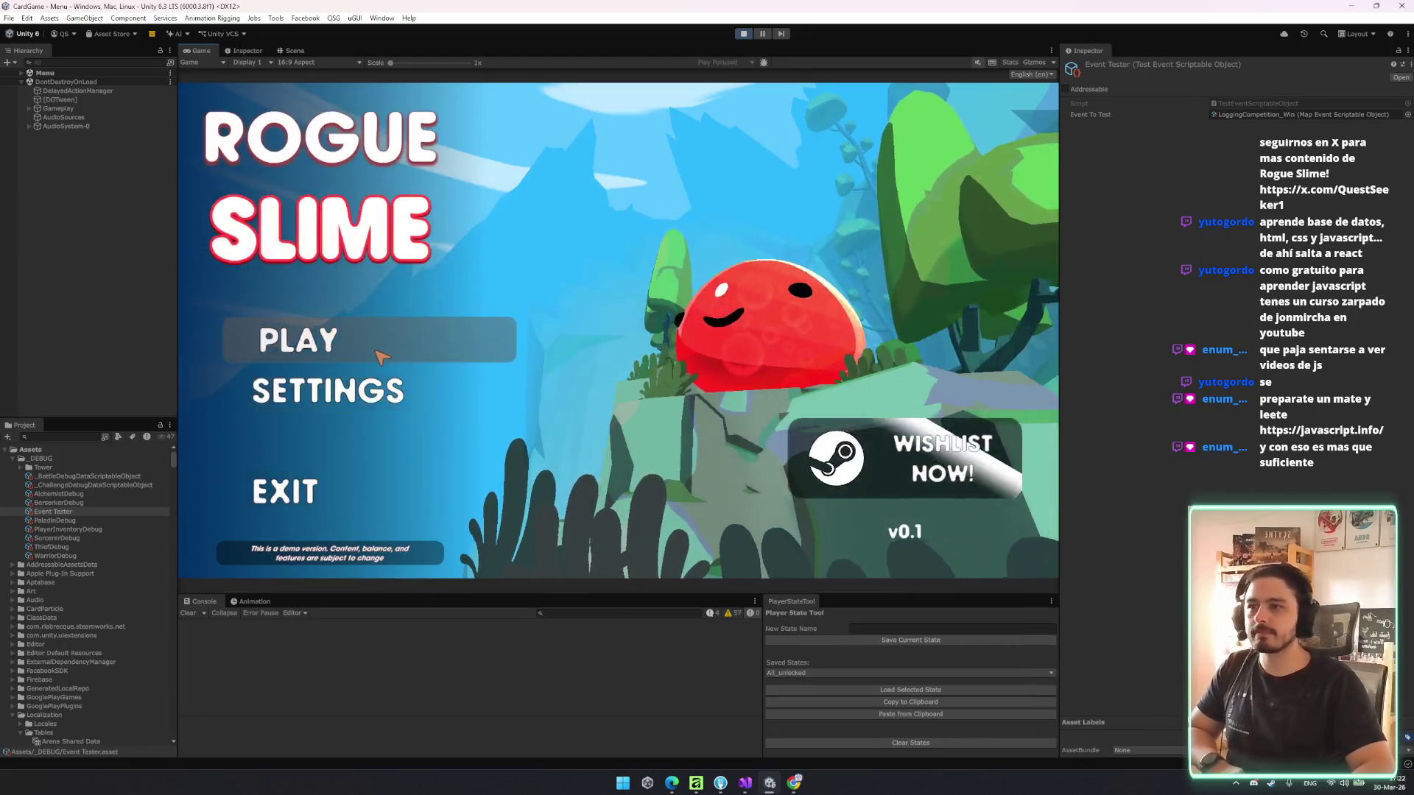
- Start the game, fire the Logging Competition test event from Event Tester, and claim the reward
left_click(381, 356)
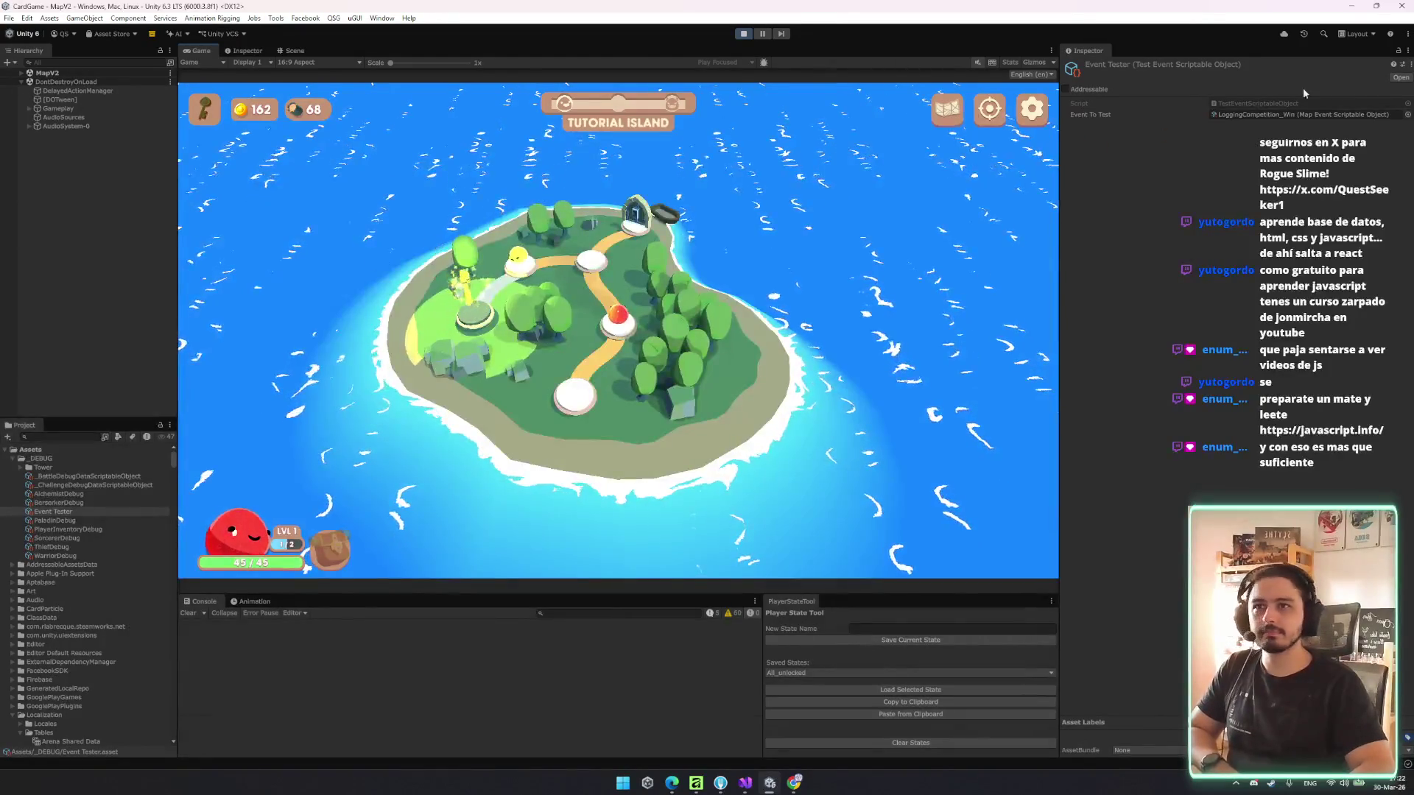
right_click(1218, 64)
left_click(1241, 96)
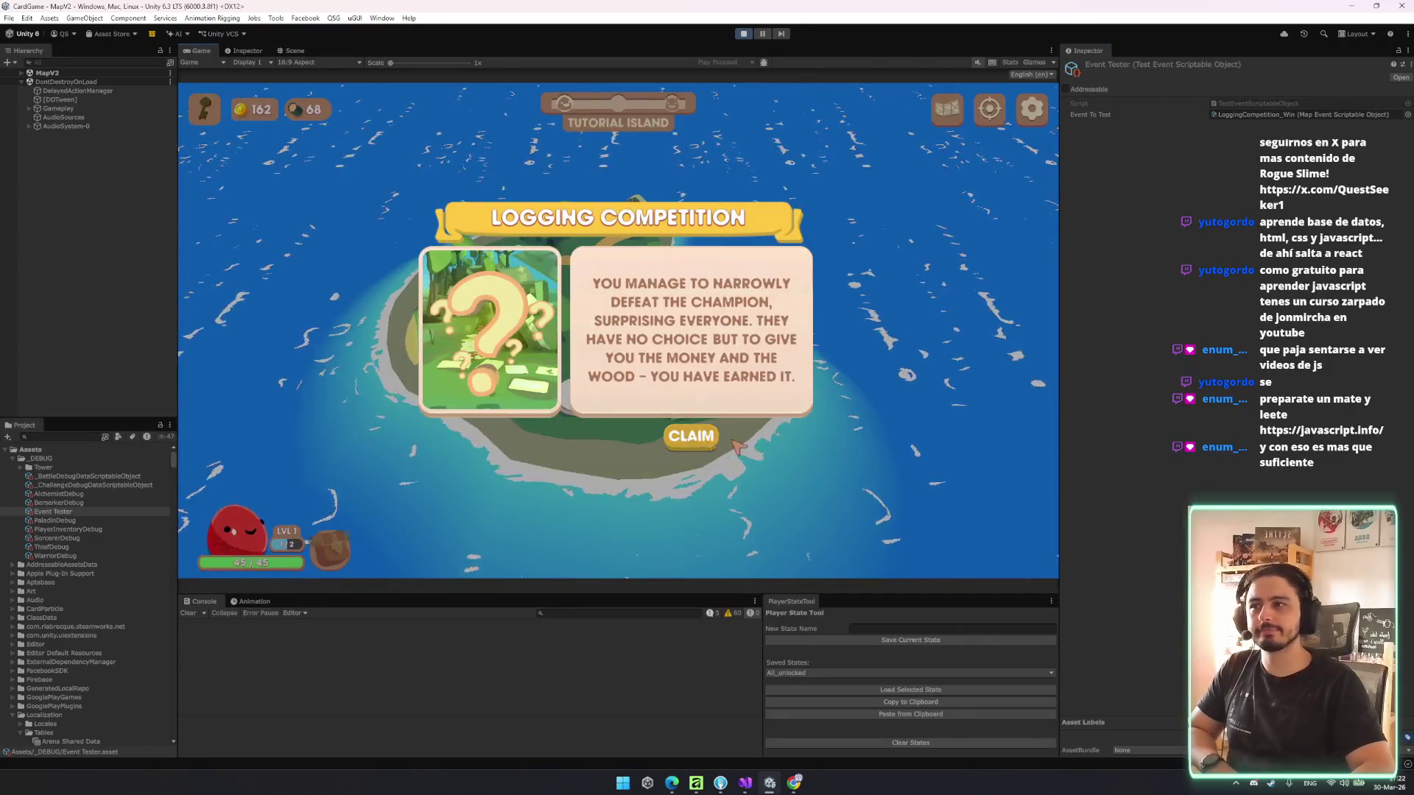
left_click(710, 436)
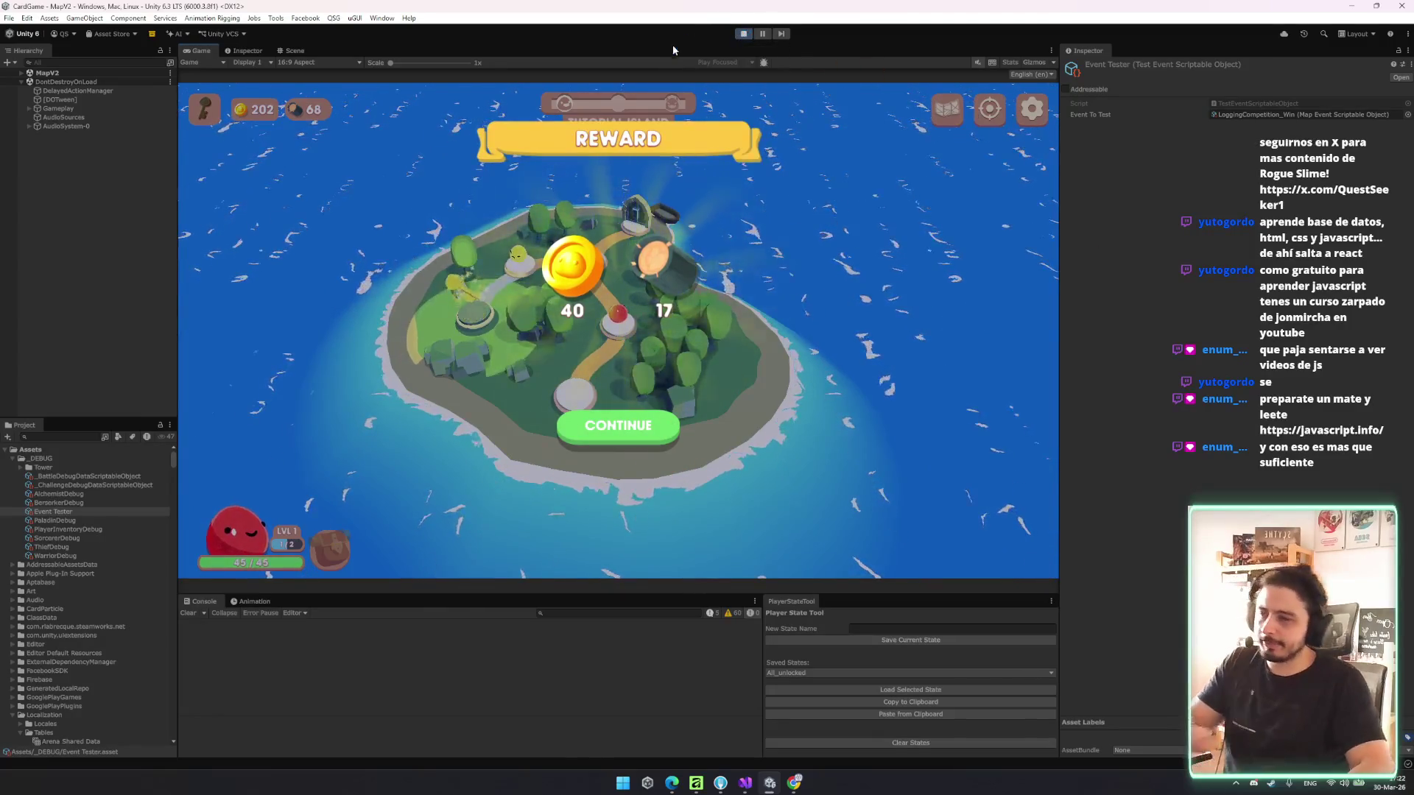
- In the Scene view, search the hierarchy for 'gold' to find GoldLabel and frame ResourceMapWidget(Clone)
left_click(288, 51)
scroll(603, 268, "up", 3)
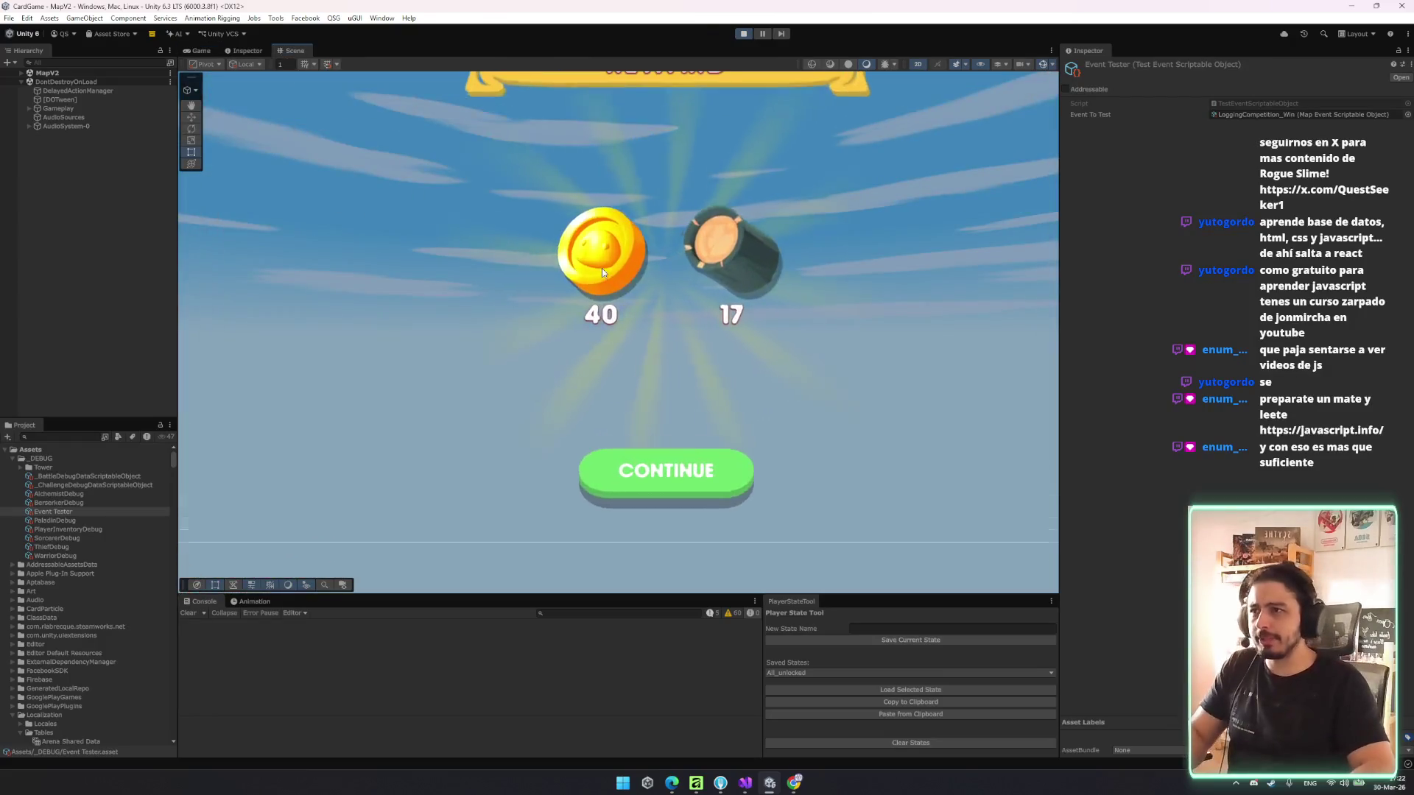
left_click(603, 268)
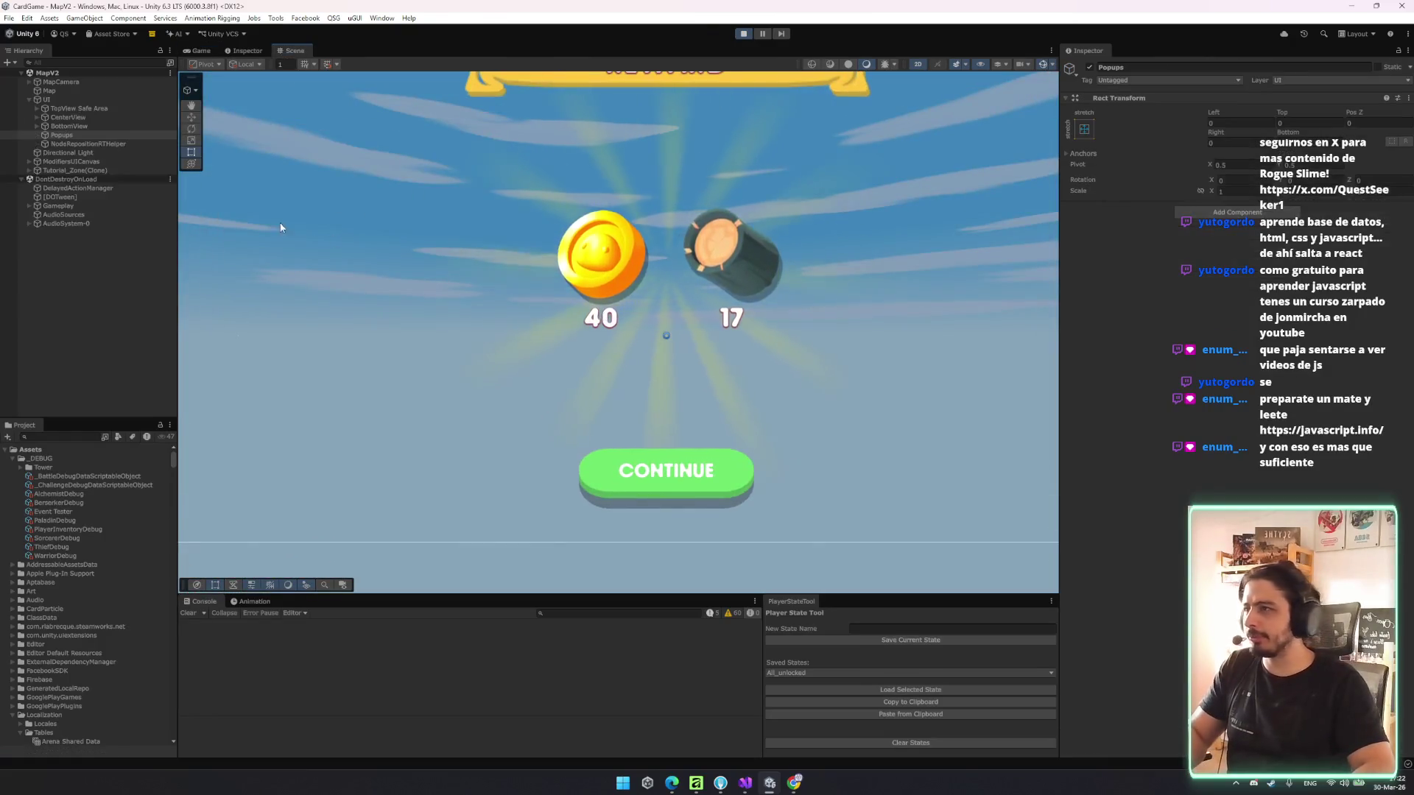
left_click(78, 120)
key("Left")
key("Left")
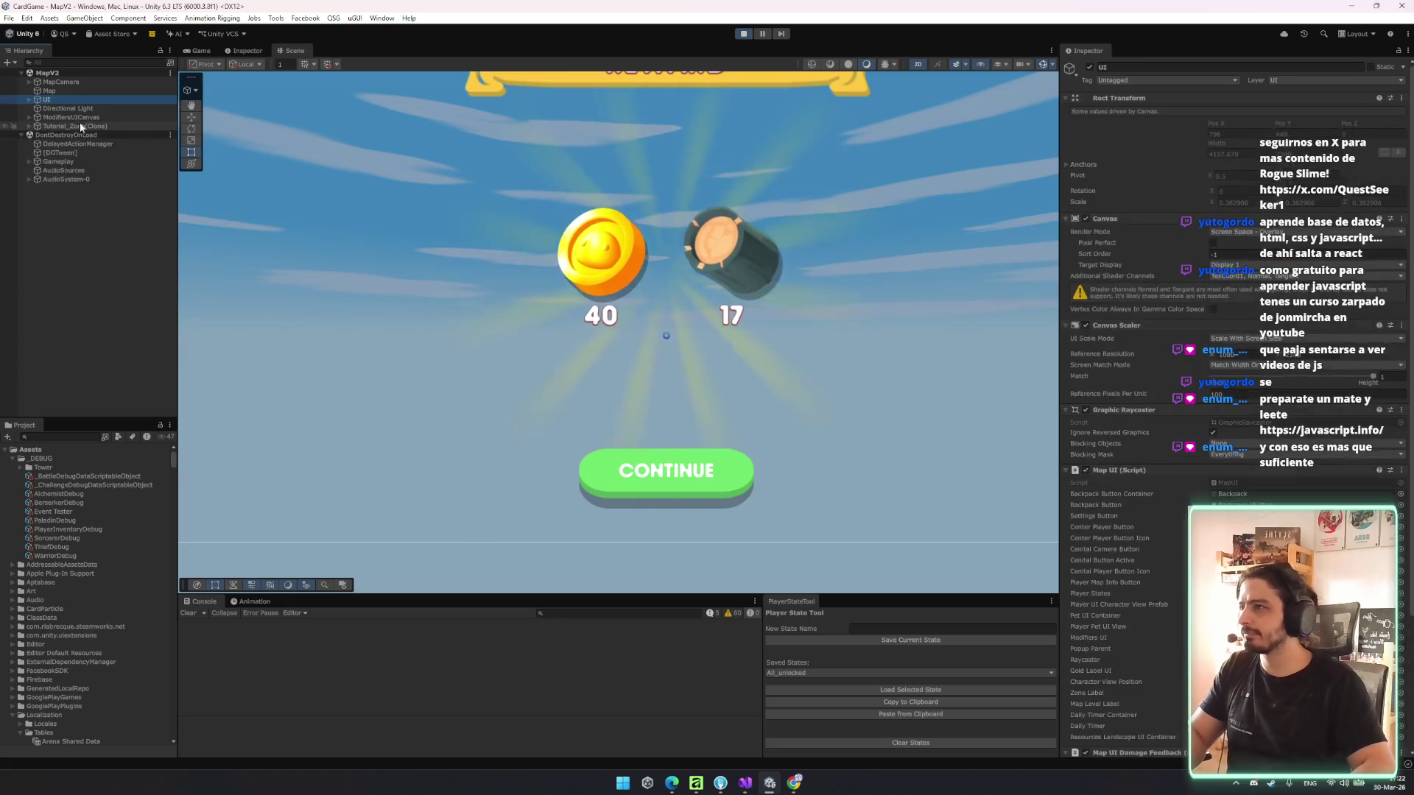
left_click(100, 62)
type("gold")
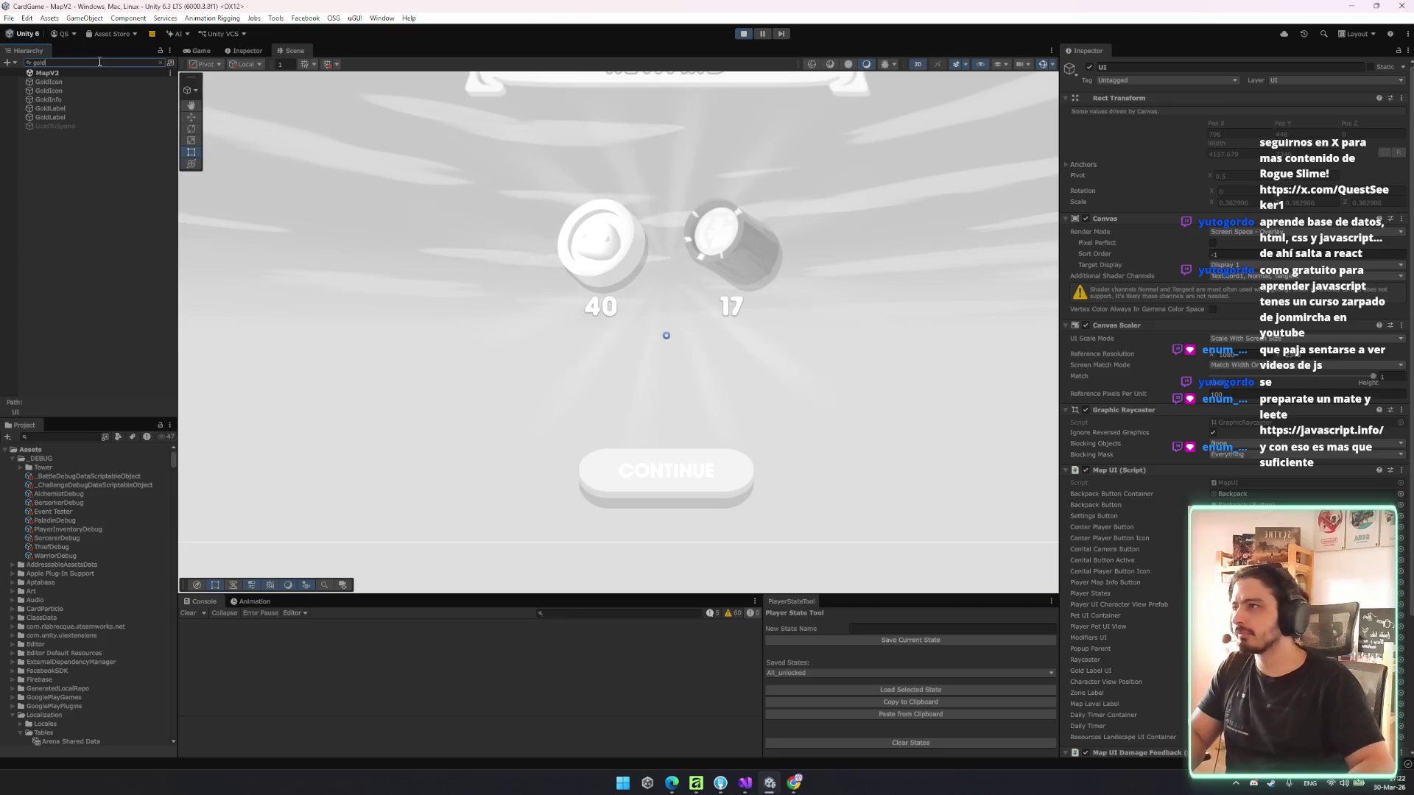
left_click(51, 116)
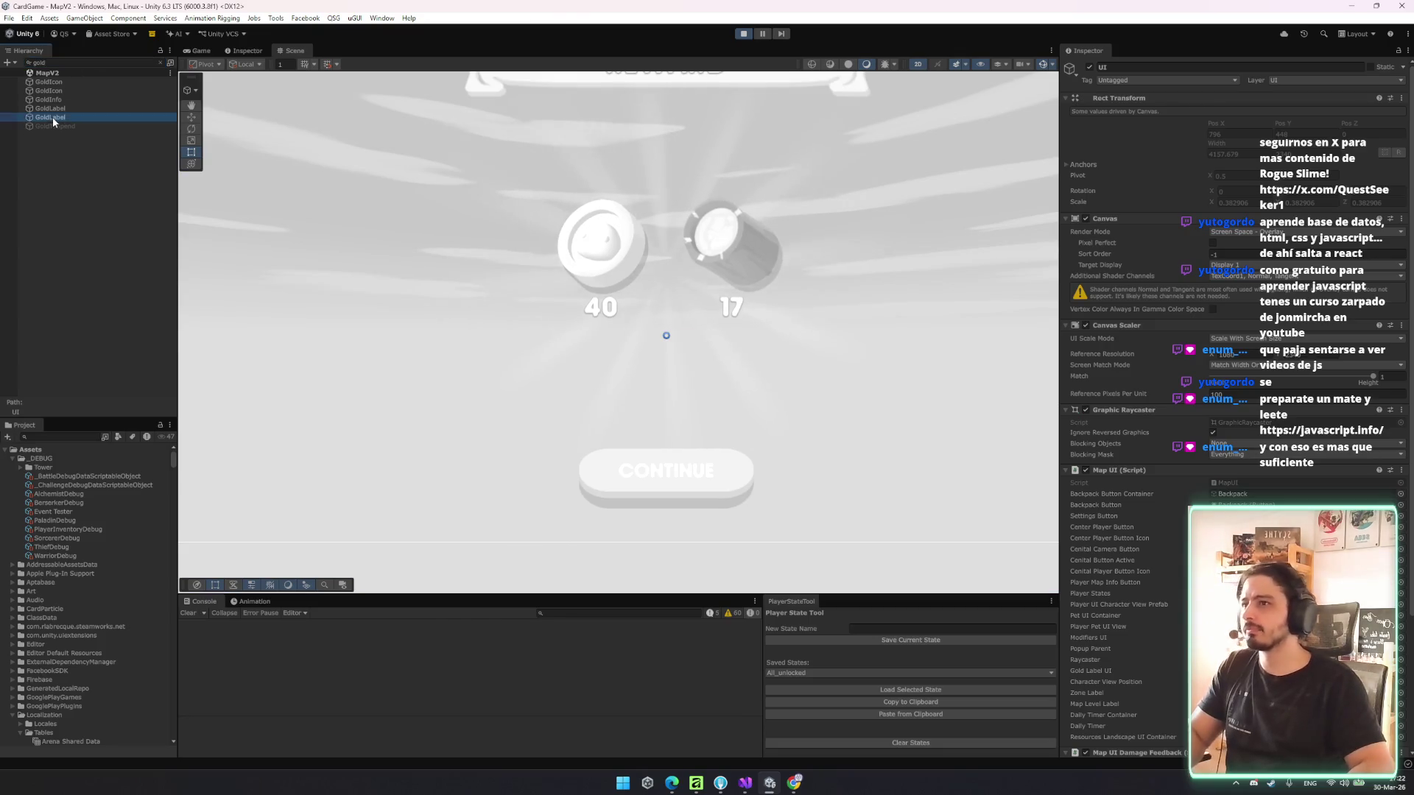
key("Escape")
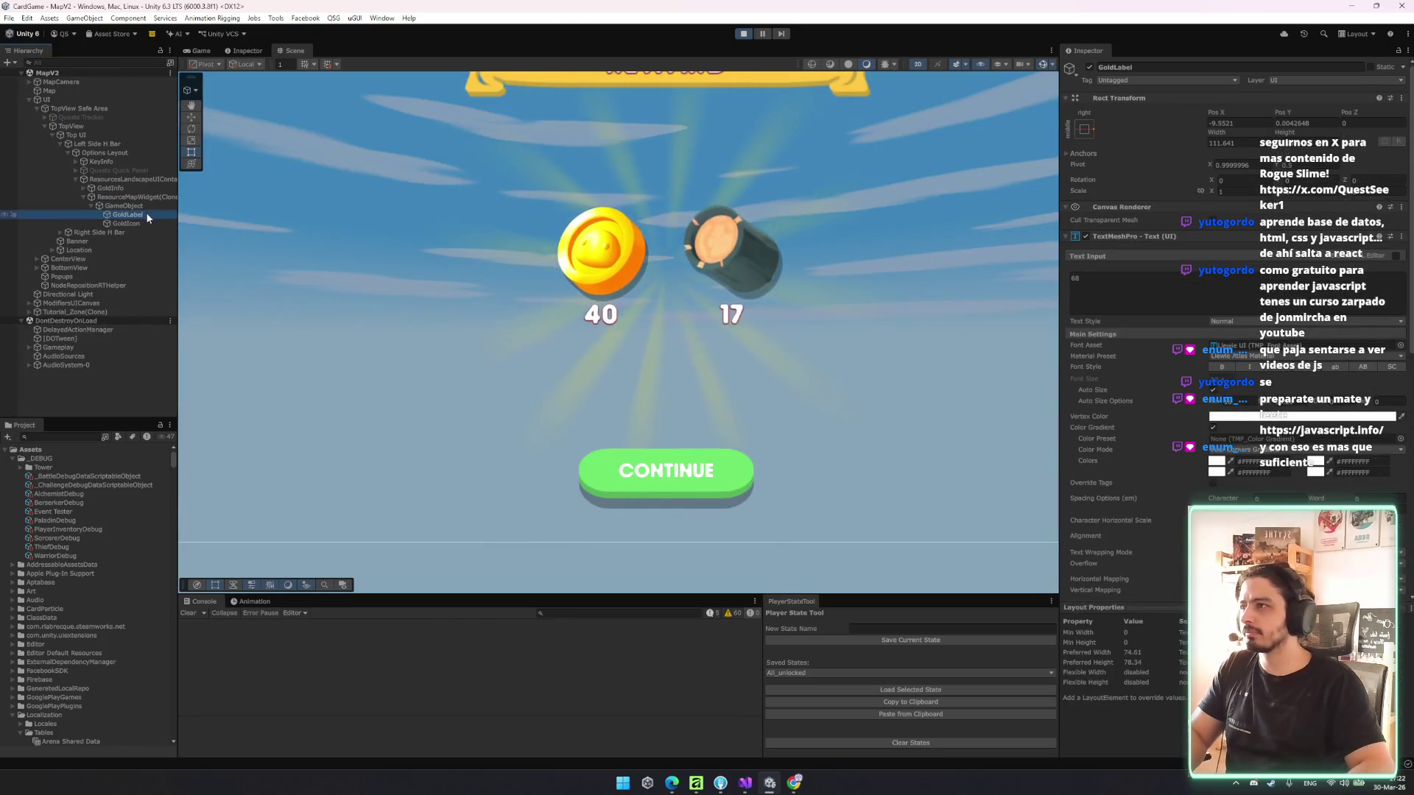
double_click(141, 197)
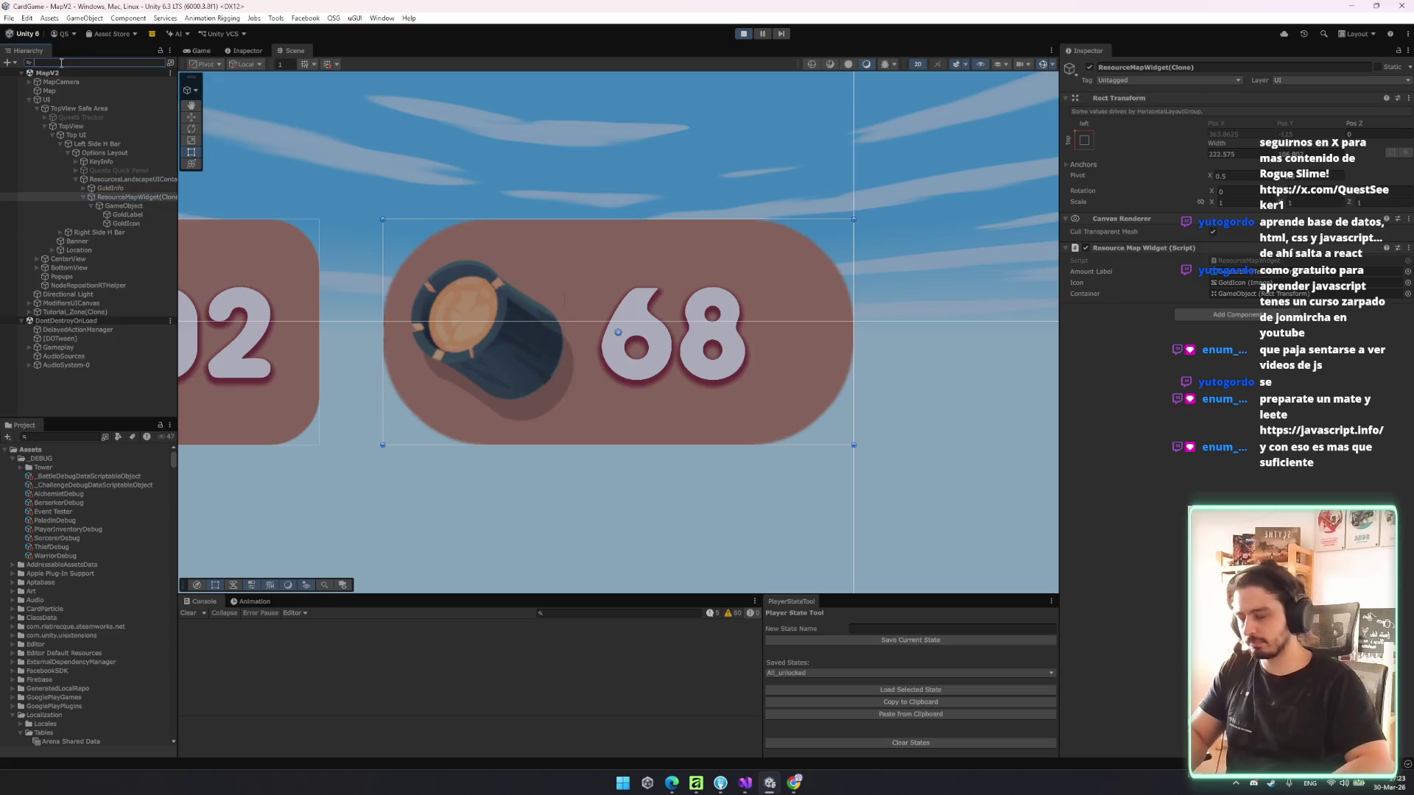
- Expand Gameplay > PopupsCanvas > RewardPopup(Clone) down to its Popup Container
left_click(92, 348)
key("Right")
key("Down")
key("Down")
key("Down")
double_click(107, 391)
key("Right")
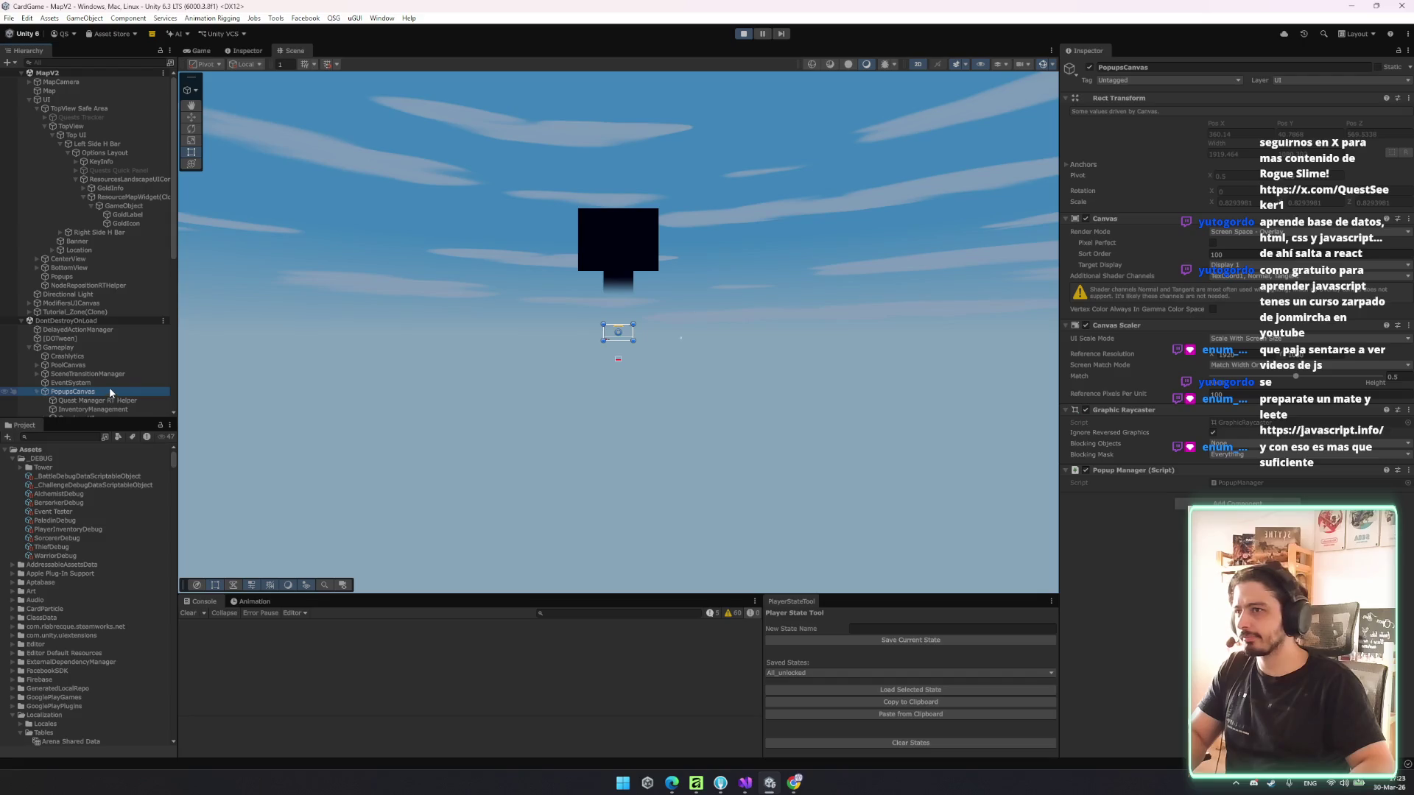
key("Down")
key("Down")
key("f")
scroll(119, 366, "down", 4)
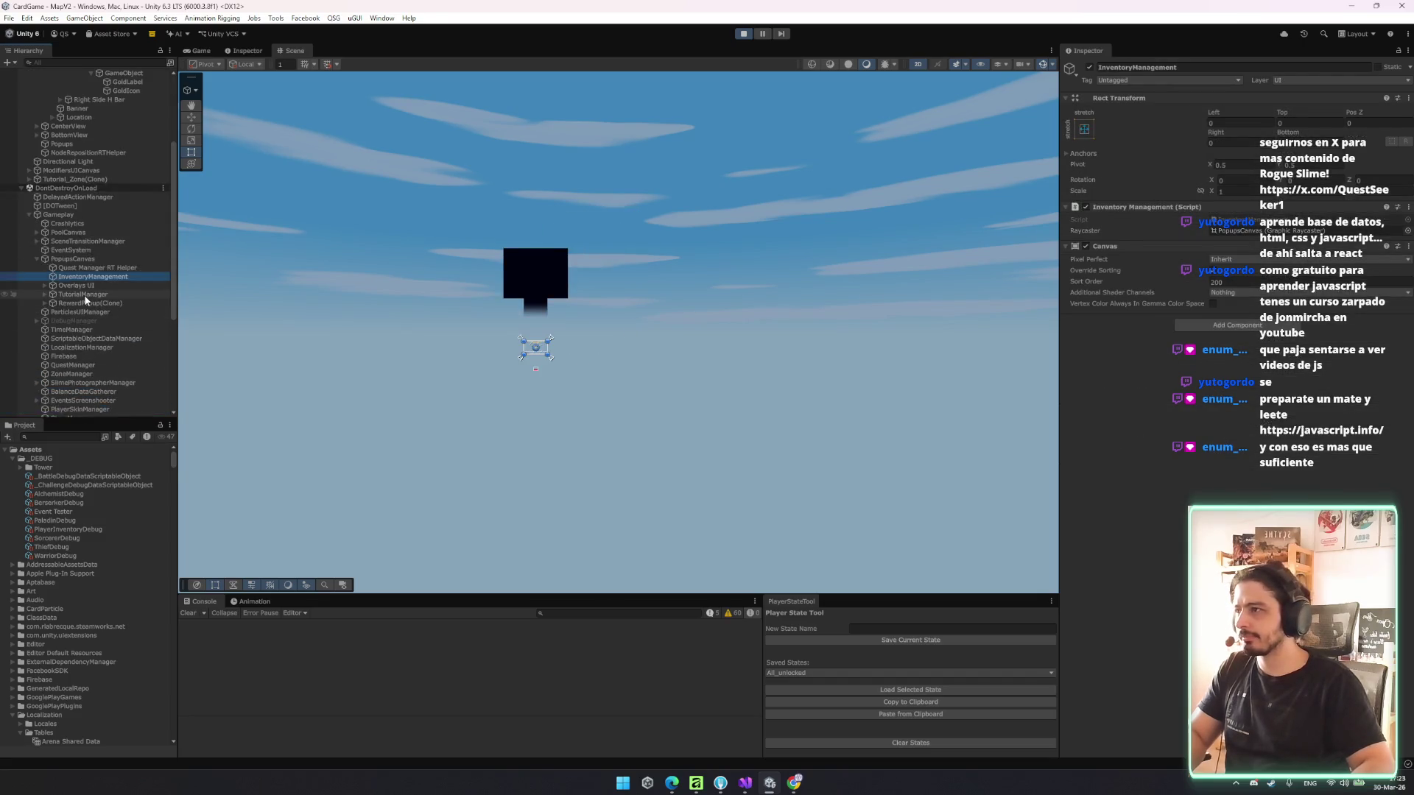
left_click(94, 300)
key("Right")
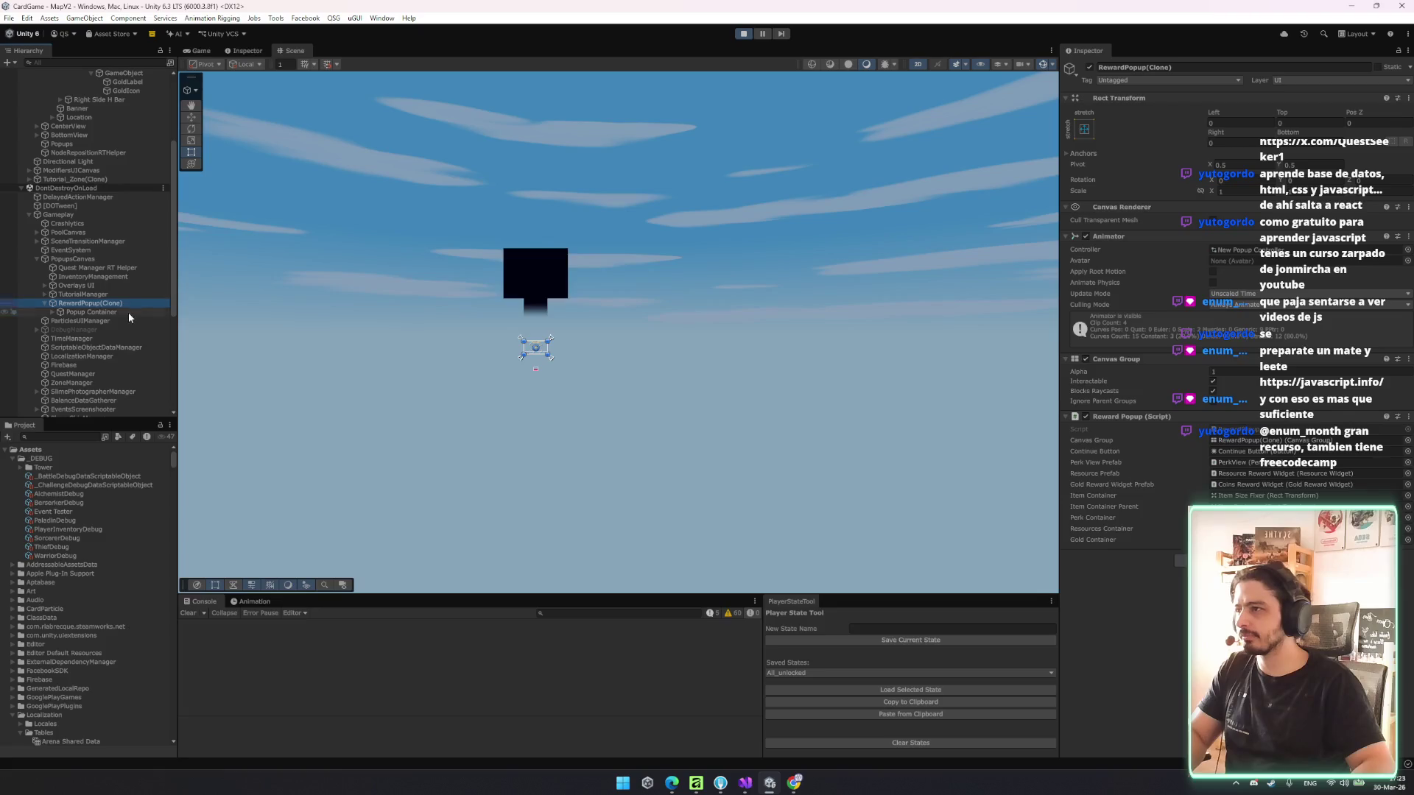
left_click(128, 312)
key("Right")
scroll(128, 312, "down", 2)
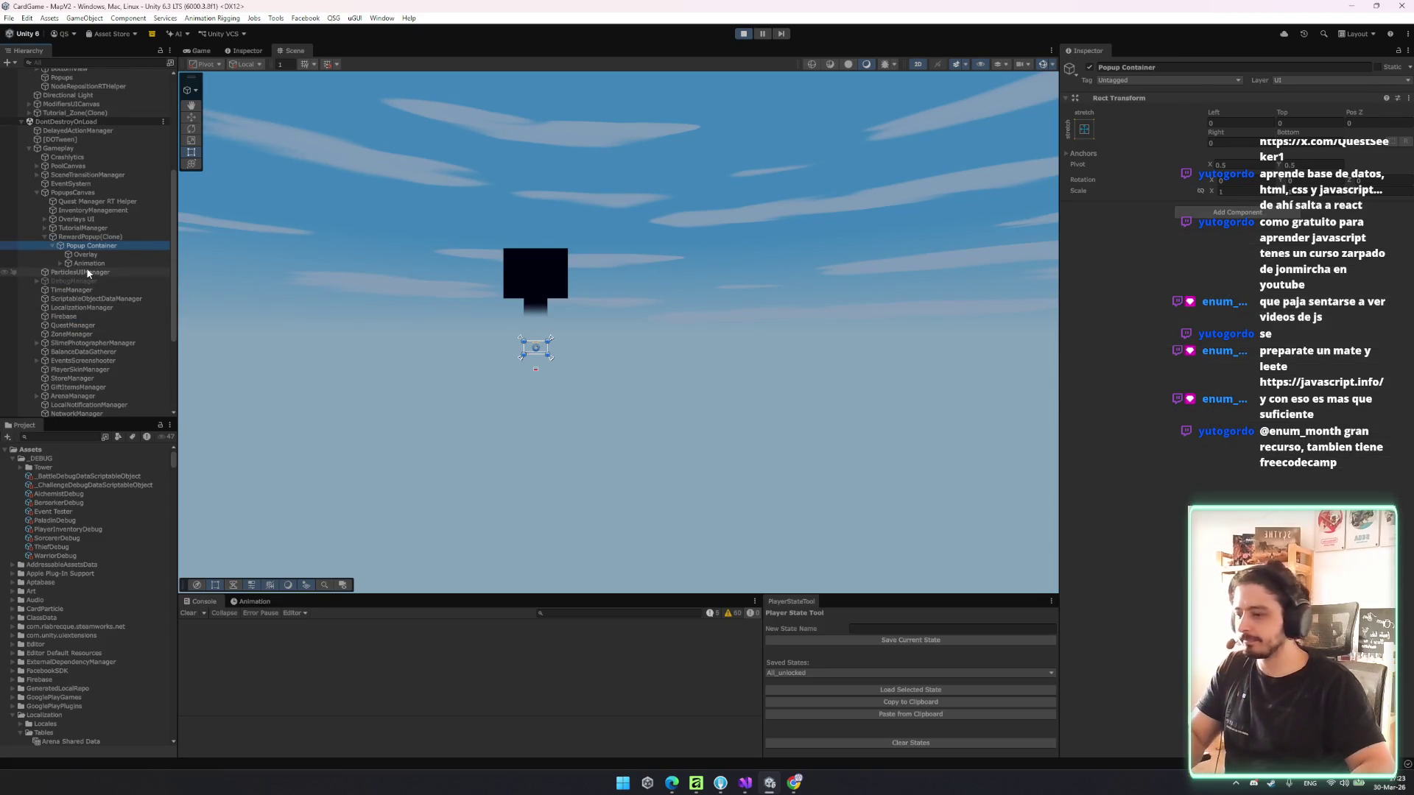
- Drill through Animation, Base Content and Background / Content to the ResourceContainer's Coins Reward Widget
left_click(118, 254)
left_click(128, 262)
key("Right")
left_click(129, 268)
key("Right")
key("Down")
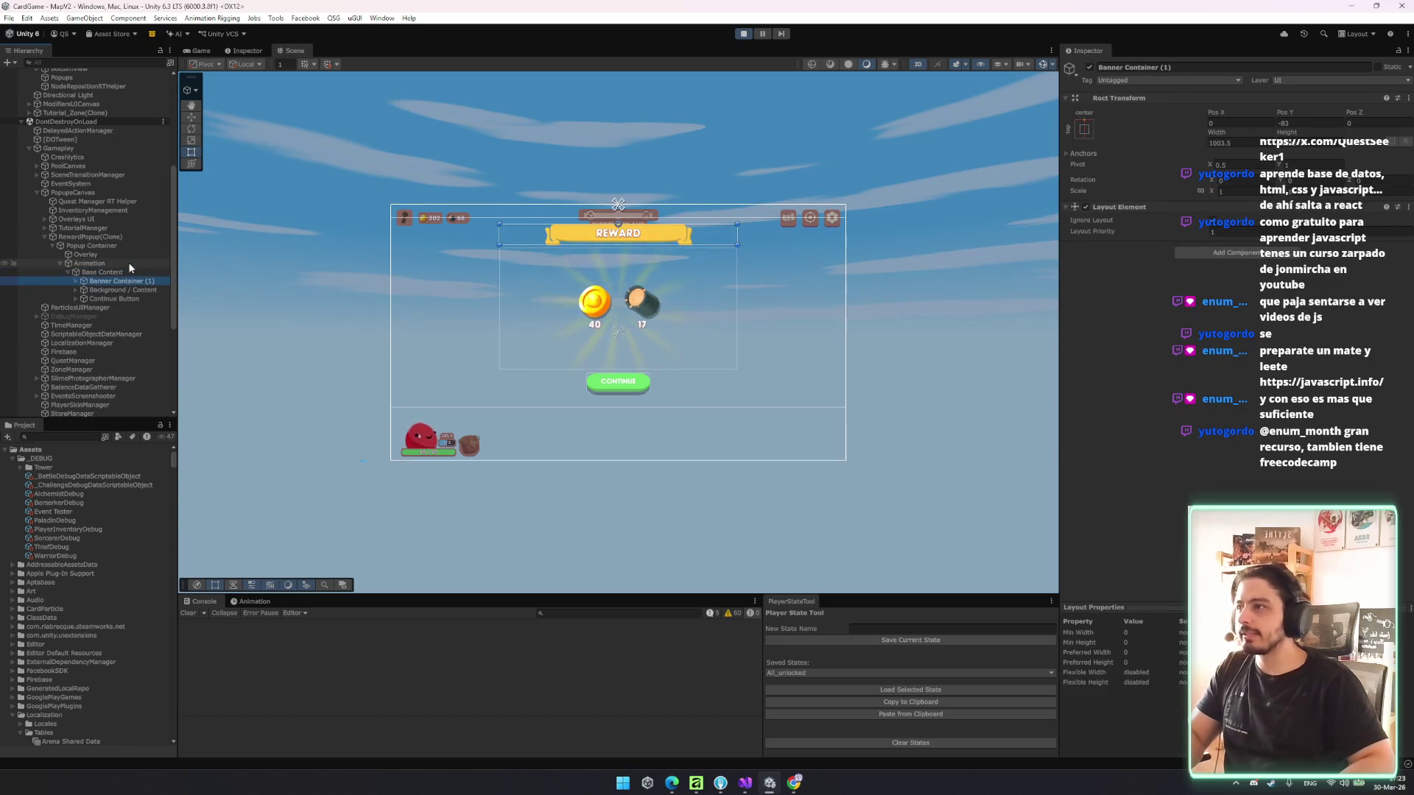
key("Down")
key("Right")
key("Down")
left_click(121, 317)
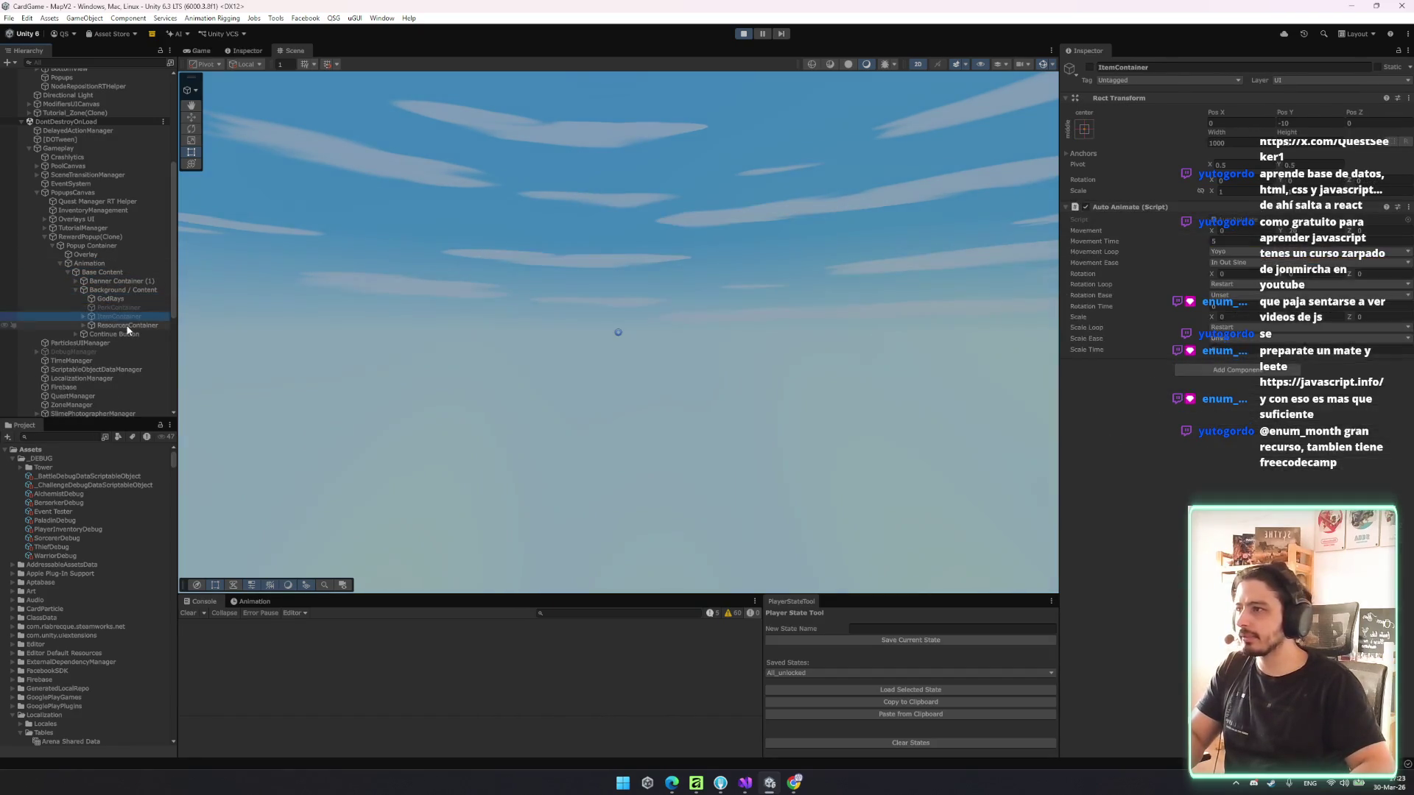
left_click(127, 325)
key("Right")
key("Down")
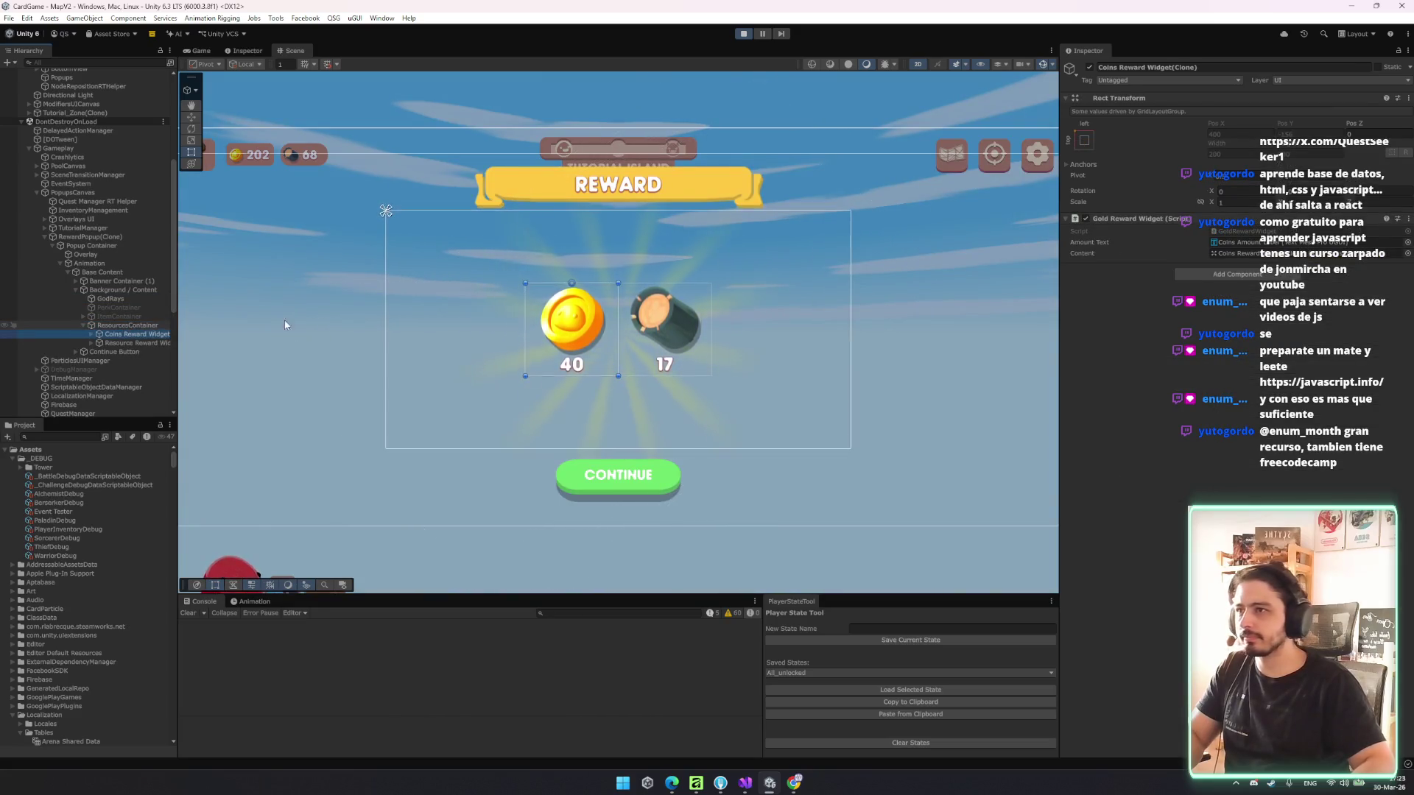
scroll(585, 305, "up", 4)
- Shift the coin widget down in the popup, widen the Hierarchy, and start a project search
left_click_drag(561, 274, 560, 352)
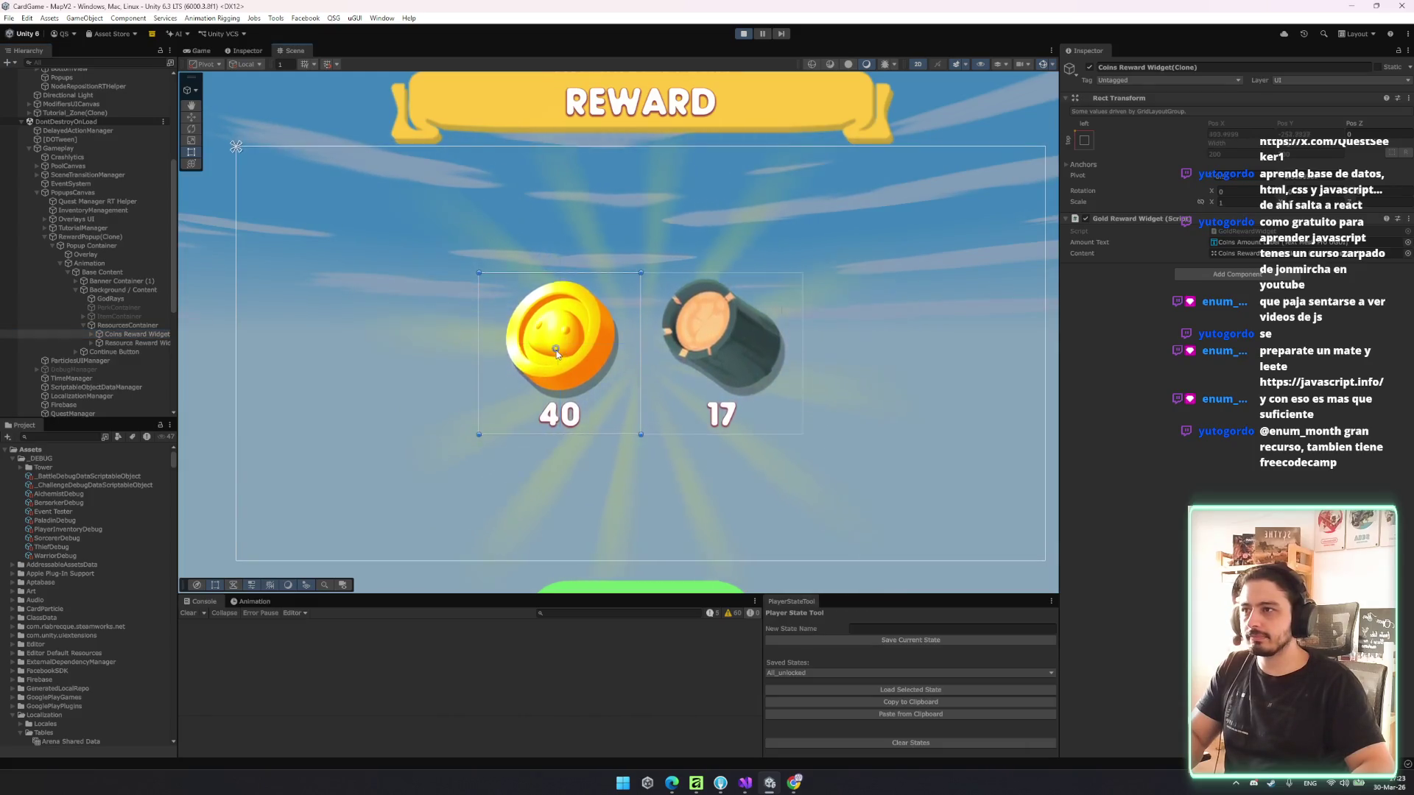
left_click(128, 335)
left_click_drag(178, 343, 257, 350)
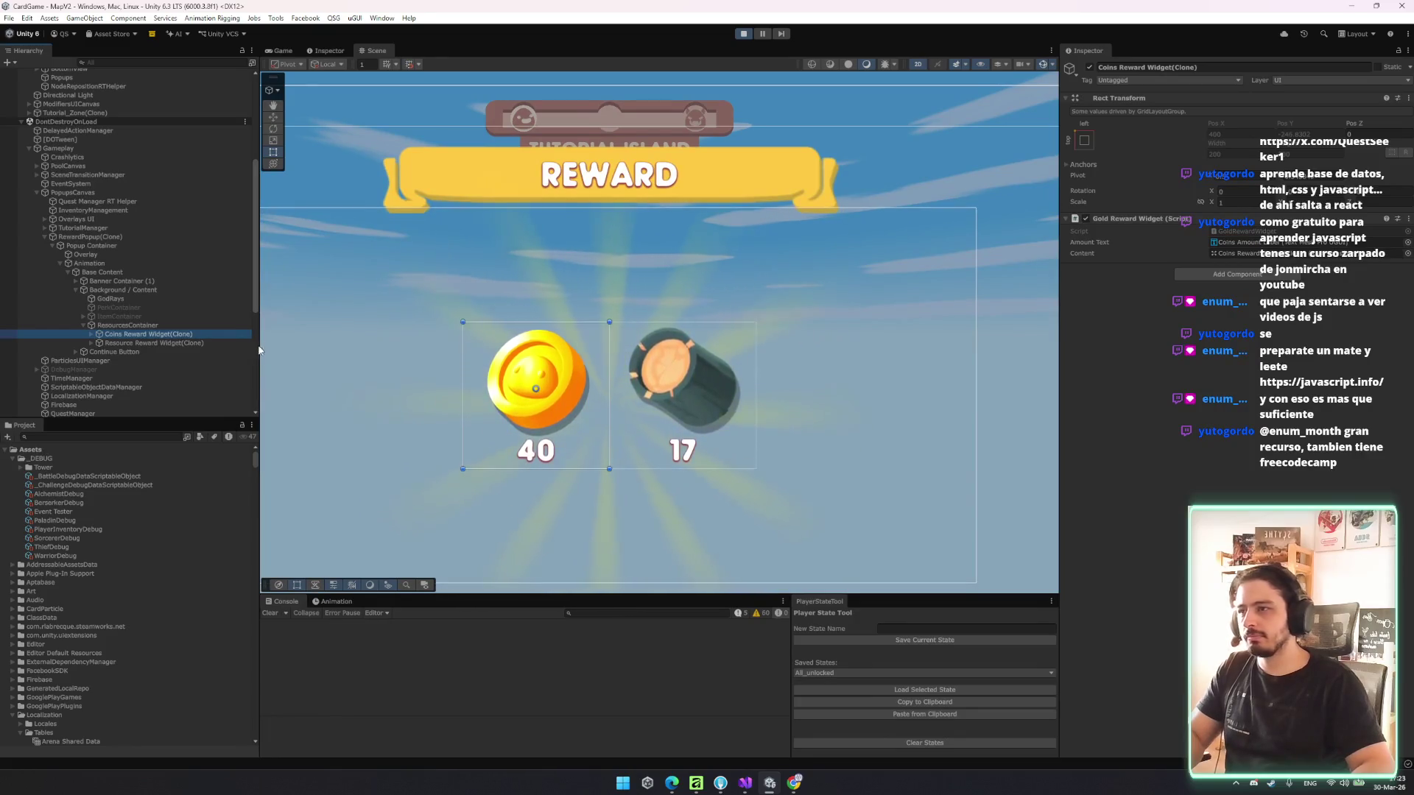
left_click(110, 436)
type("doinsre")
- Open the Coins Reward Widget prefab and set its anchor preset to middle centre
key("BackSpace")
key("BackSpace")
type("rewa")
left_click(91, 459)
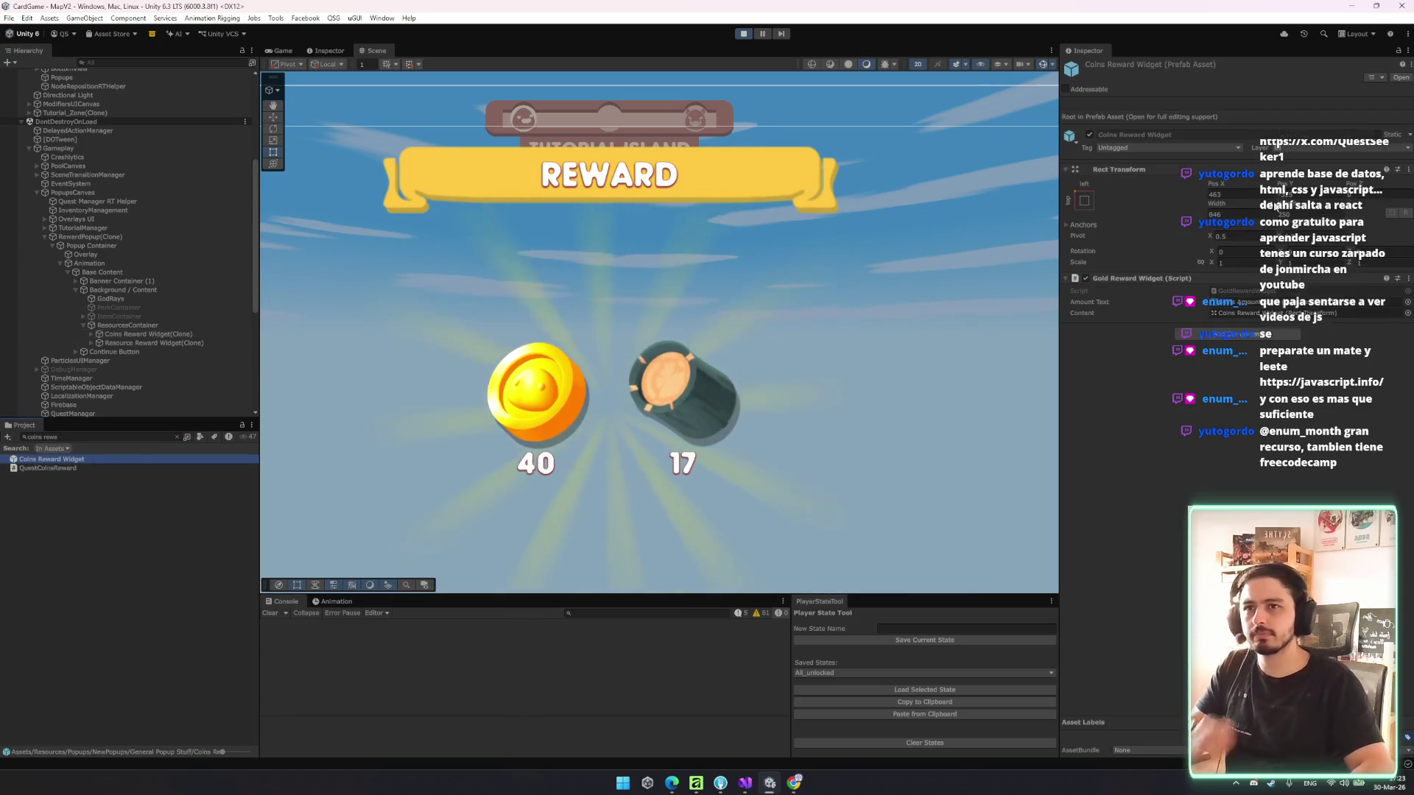
left_click(1093, 226)
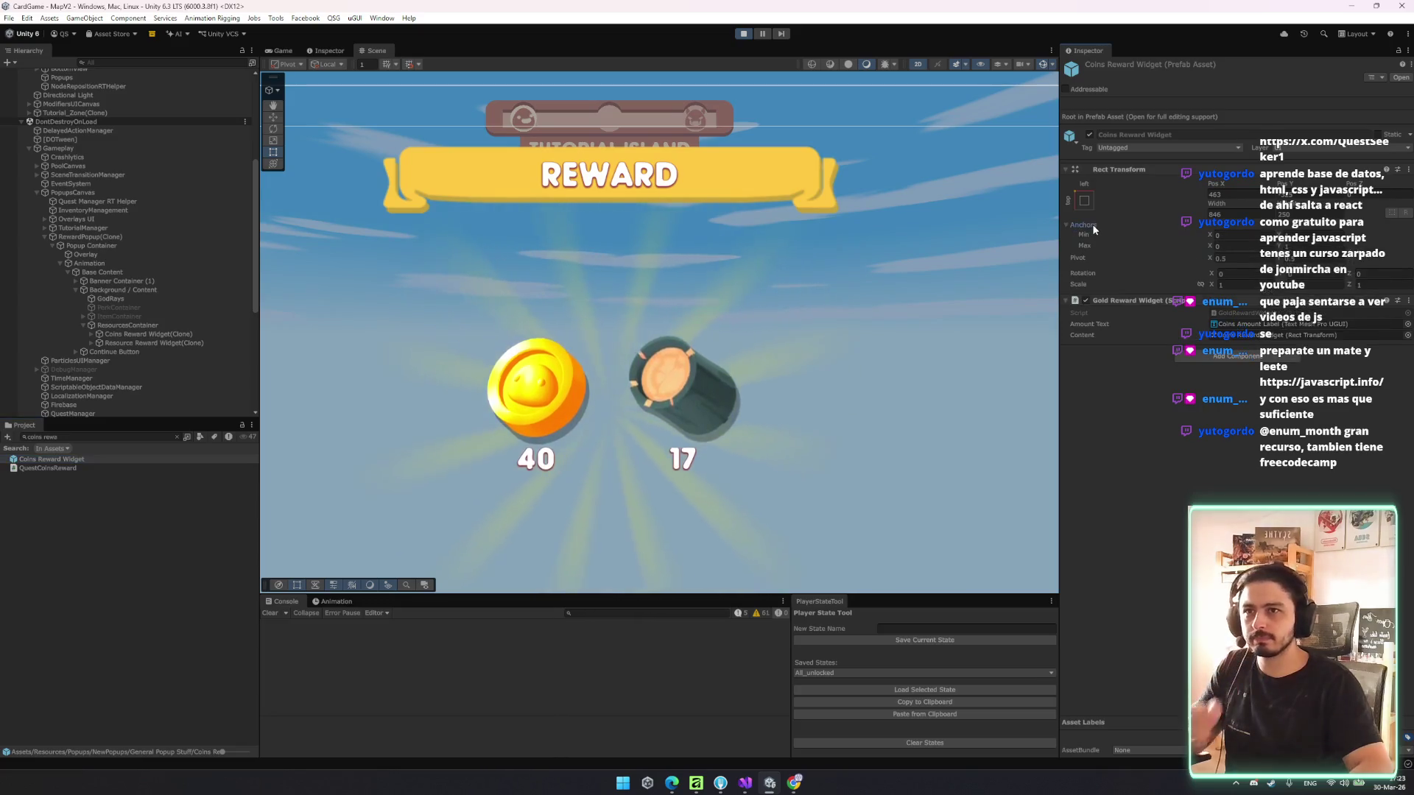
left_click(1255, 235)
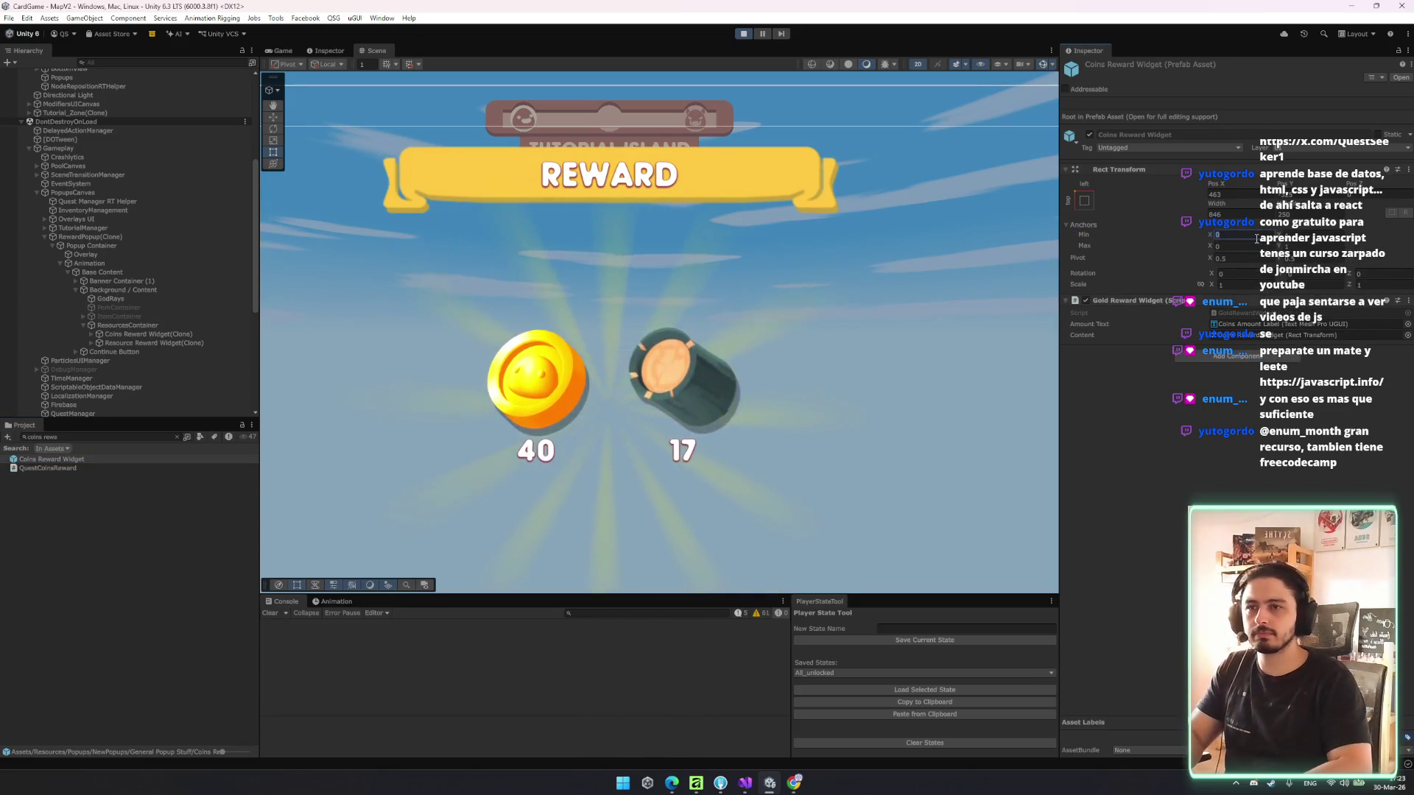
left_click(1081, 199)
left_click(1147, 312)
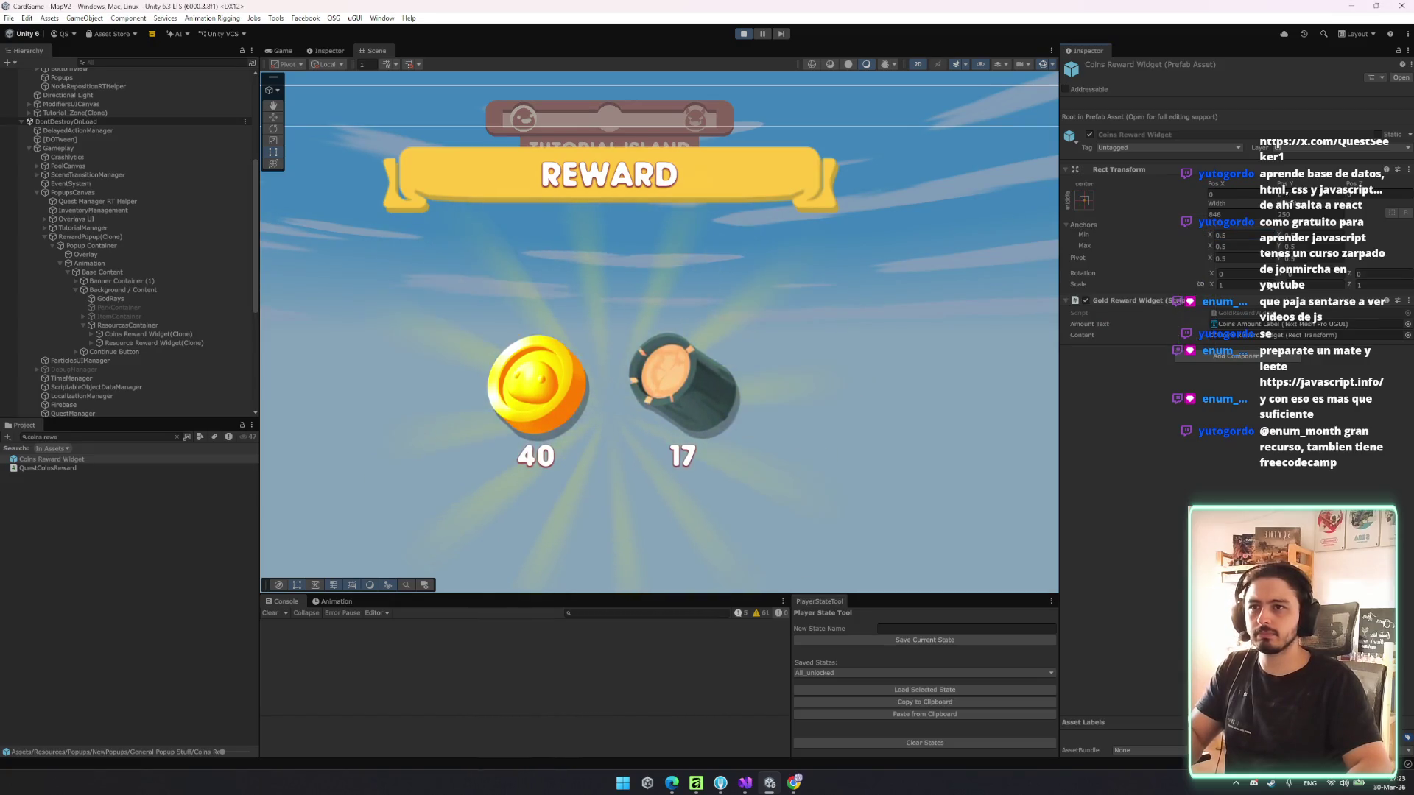
left_click(92, 447)
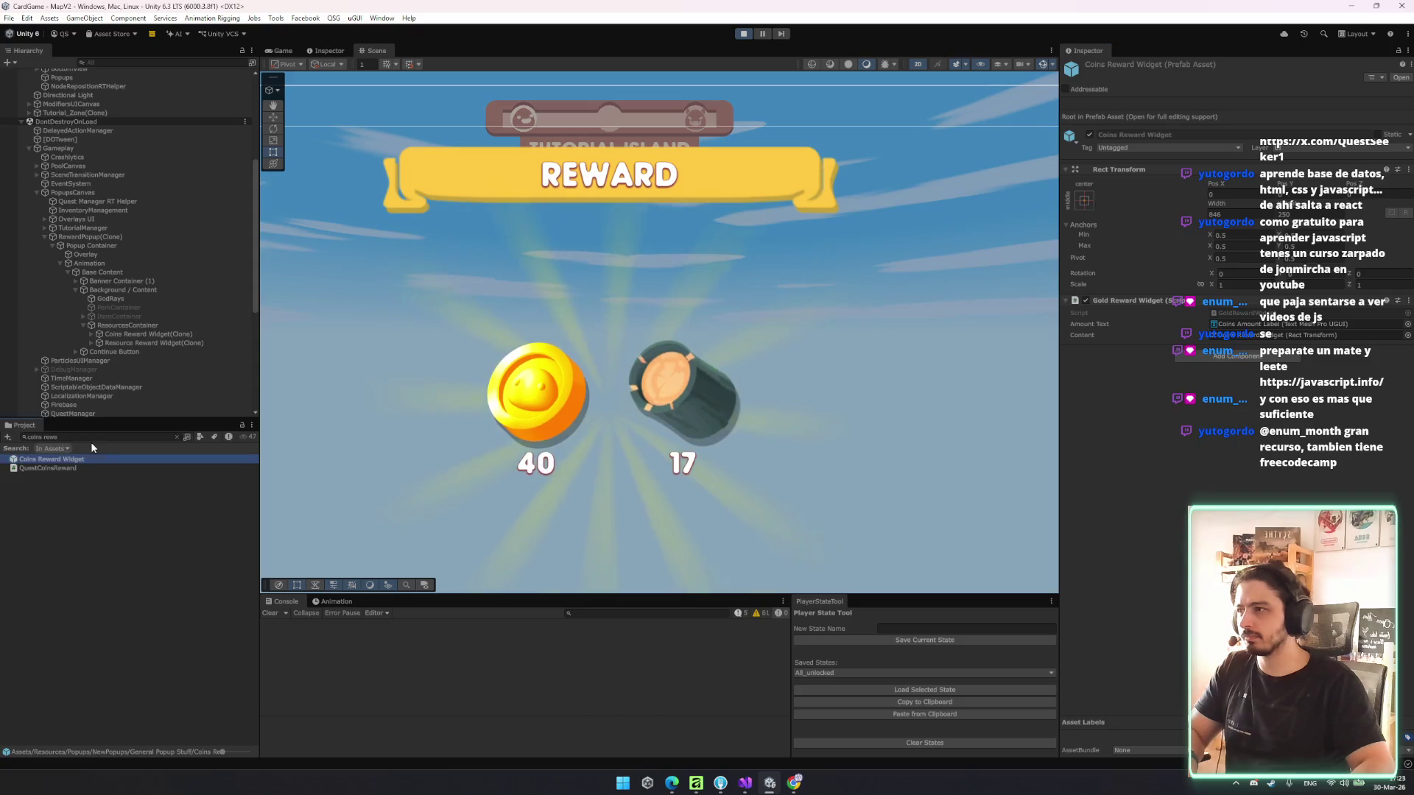
- Find the Resource Reward Widget prefab via 'resource reward', anchor it middle centre, and save
left_click(169, 343)
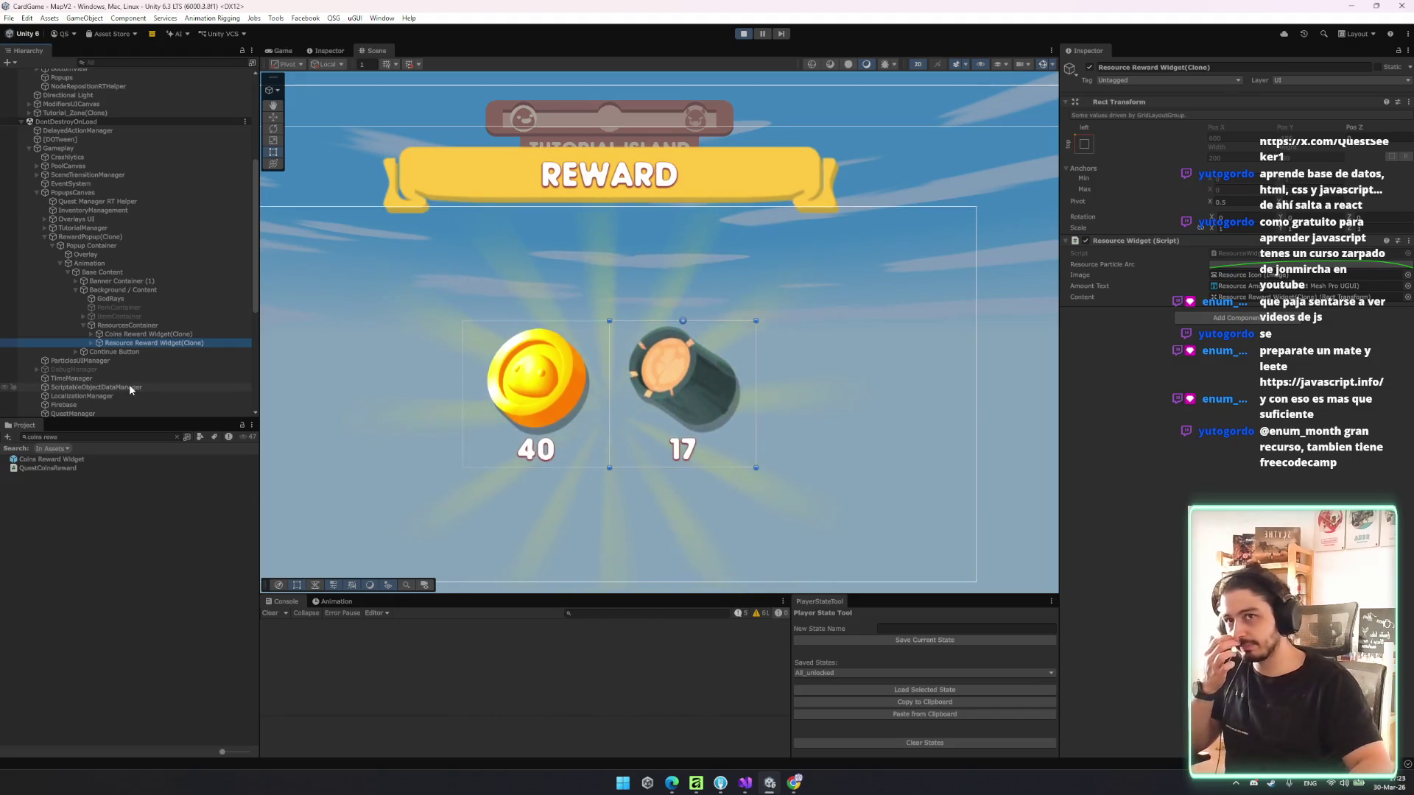
left_click(109, 437)
type("resource reward")
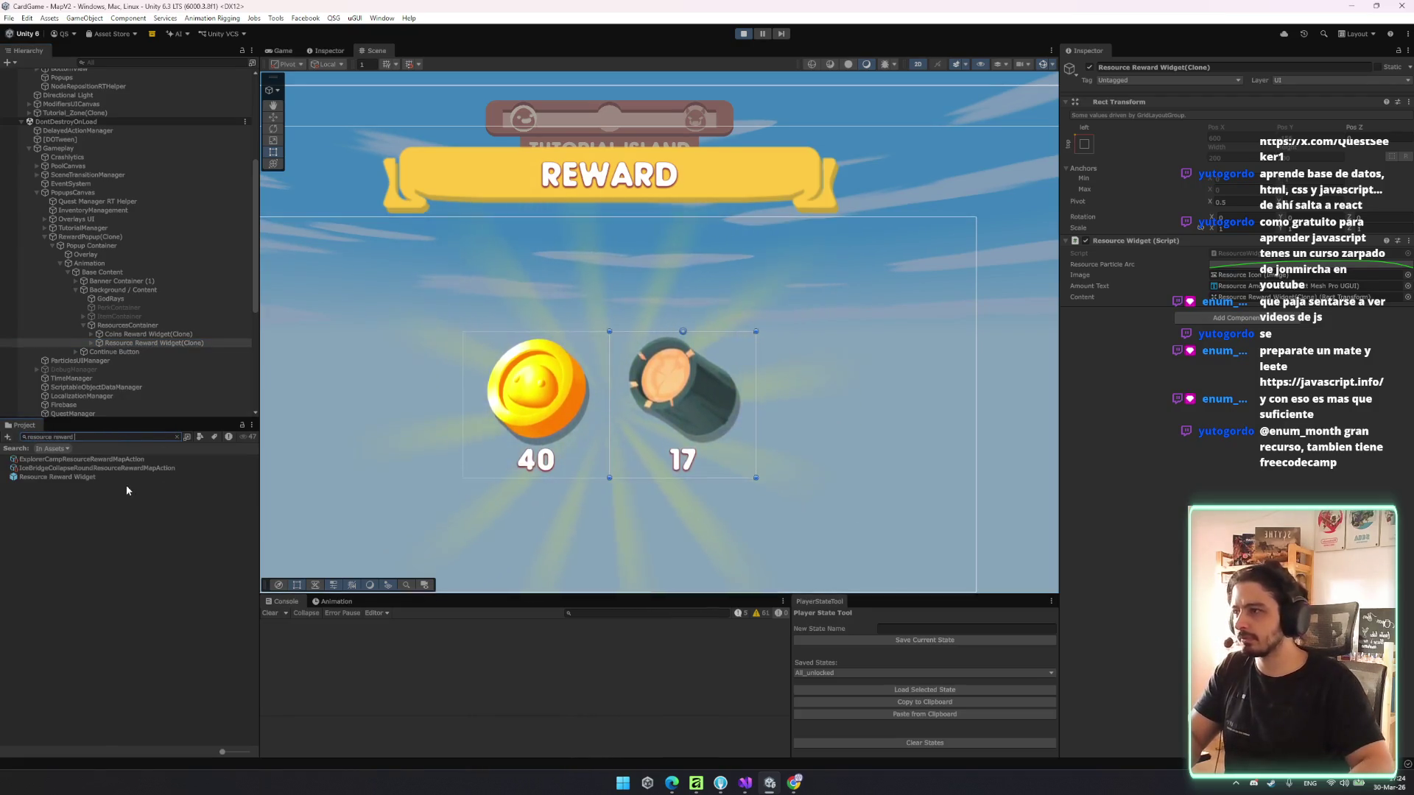
left_click(67, 478)
left_click(1083, 199)
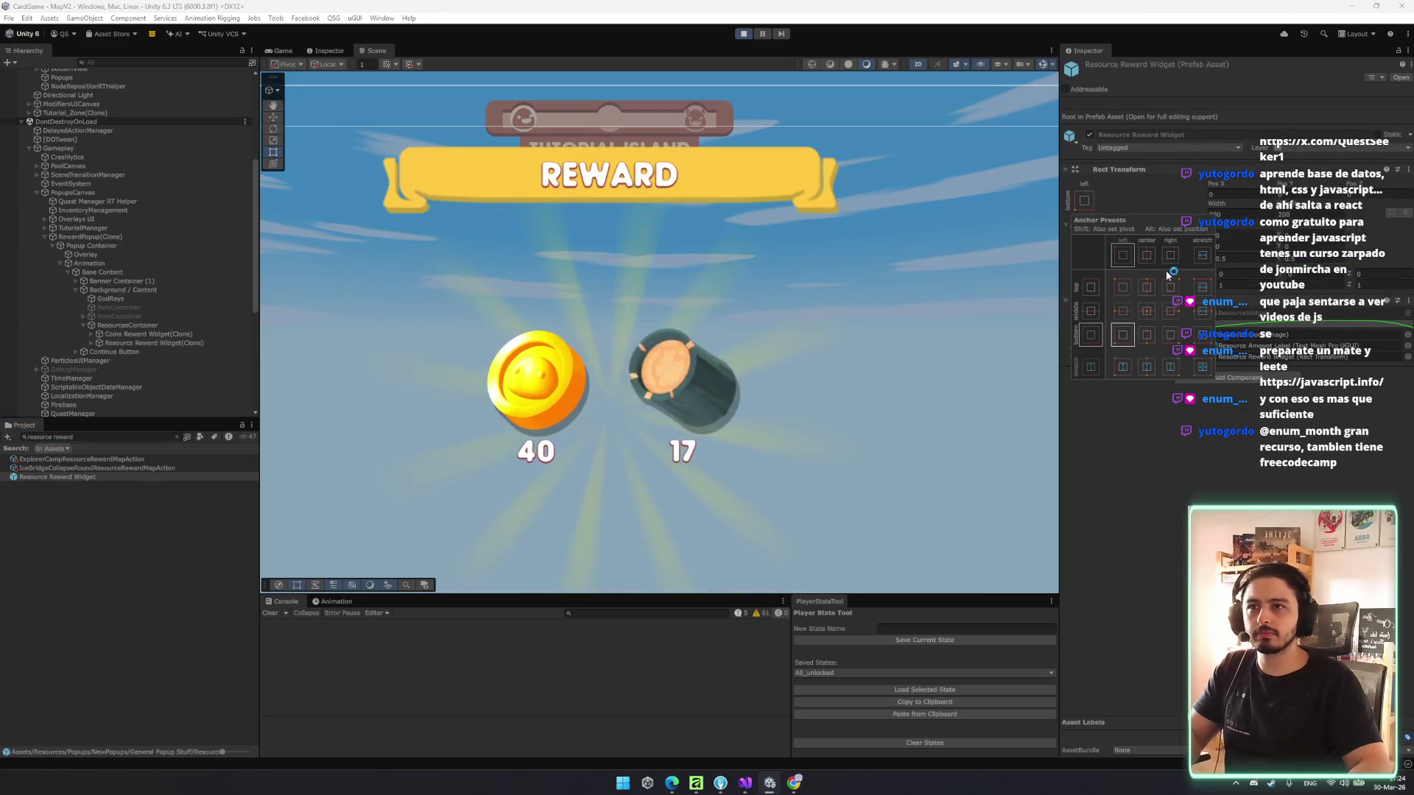
left_click(1153, 324)
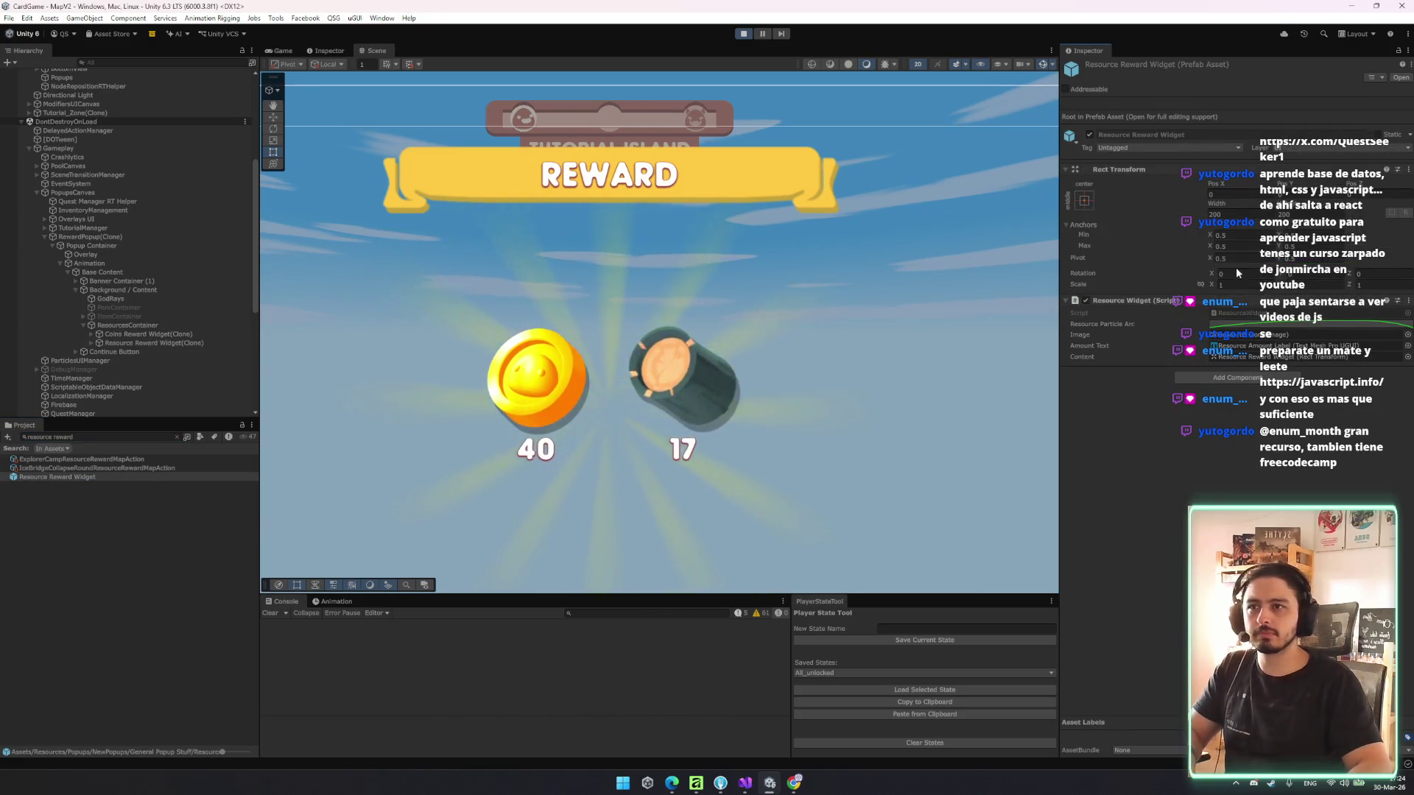
key("ctrl+s")
- Back in the running game, select the Event Tester debug asset and open its Inspector options
left_click(121, 468)
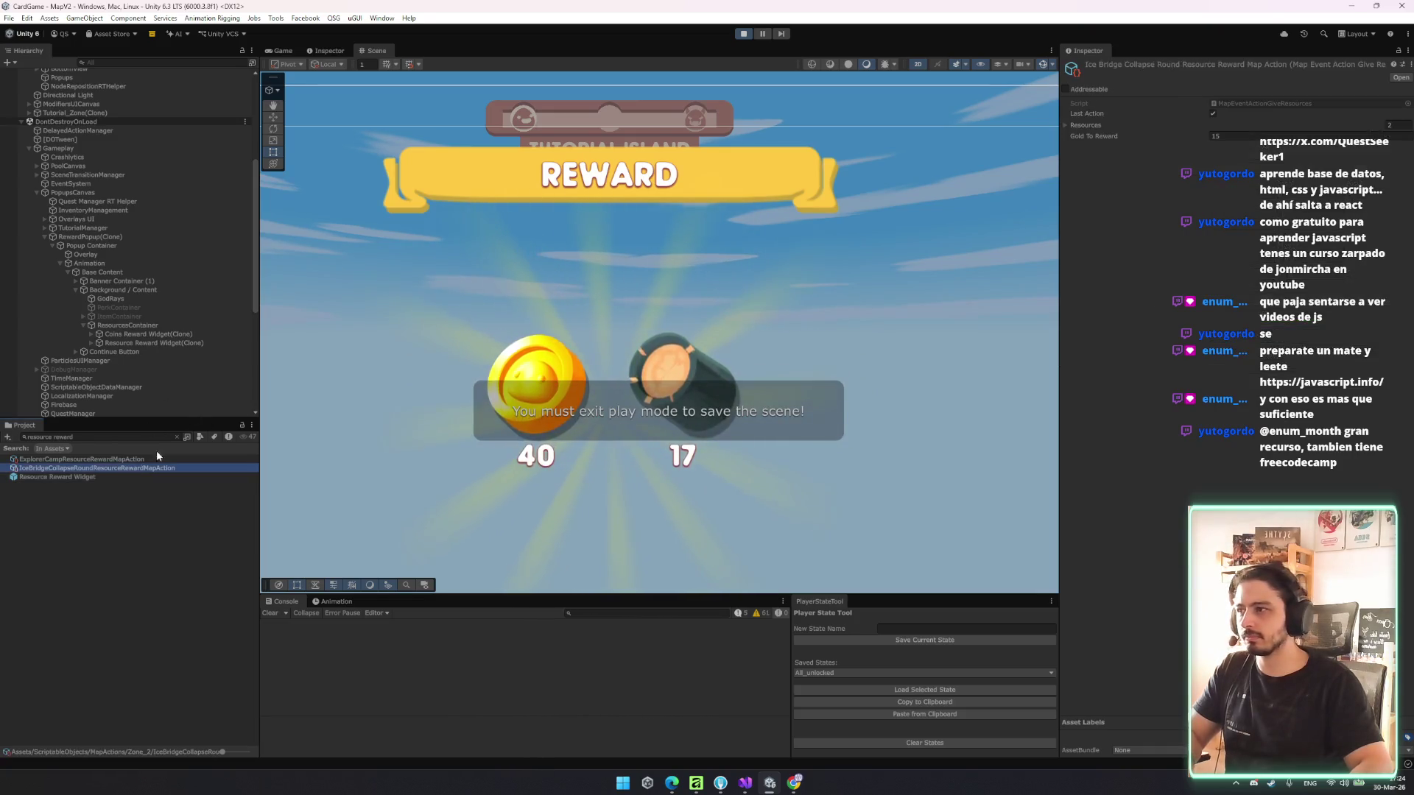
left_click(283, 50)
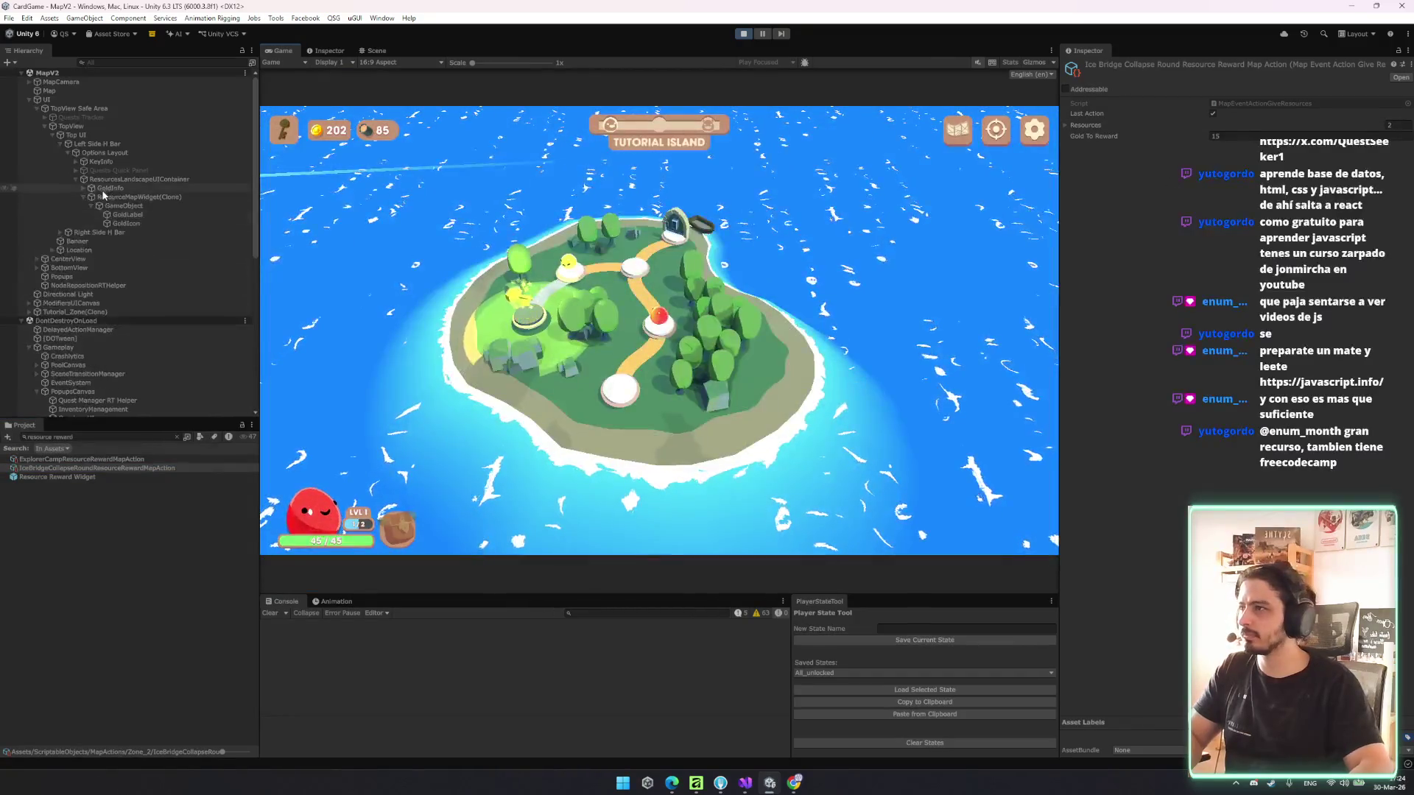
key("ctrl+s")
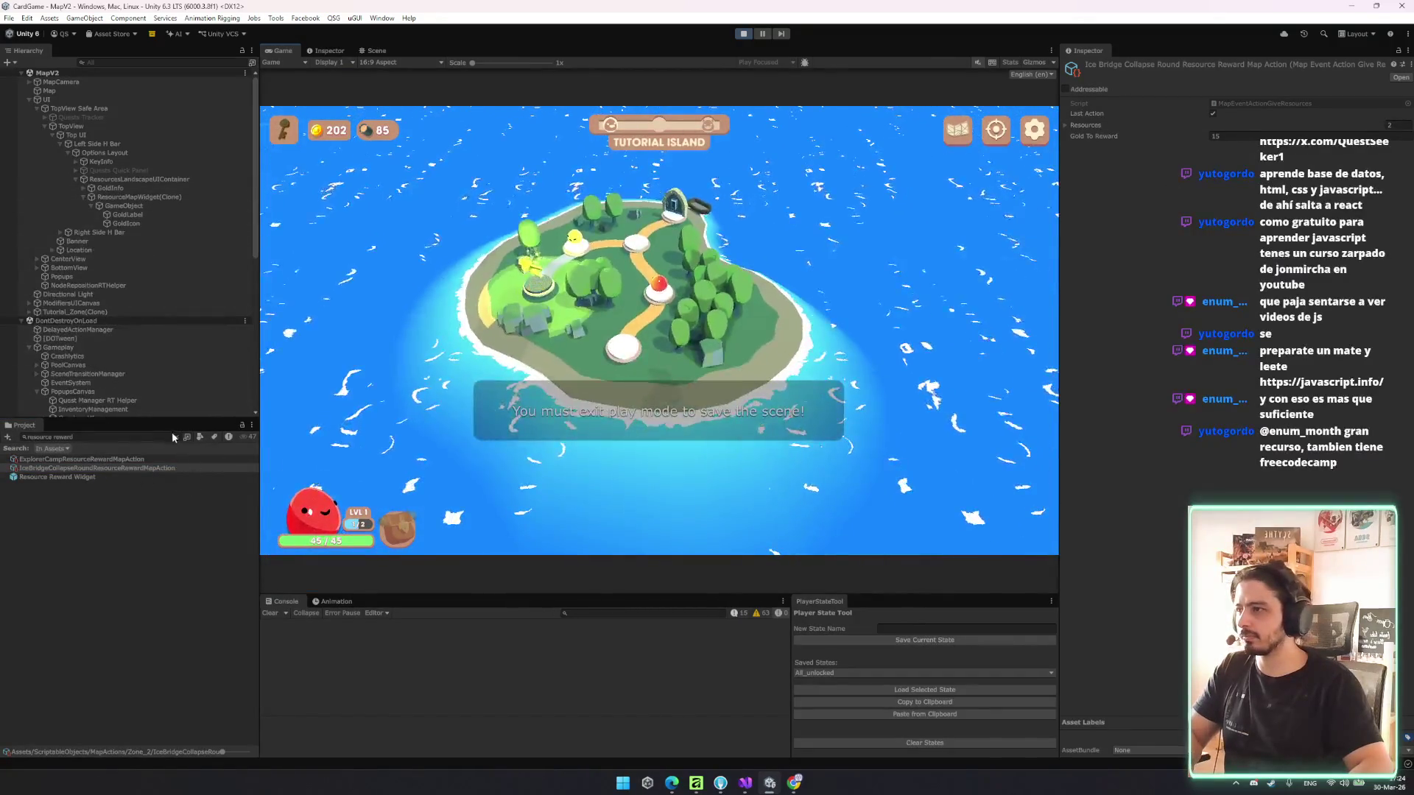
left_click(177, 437)
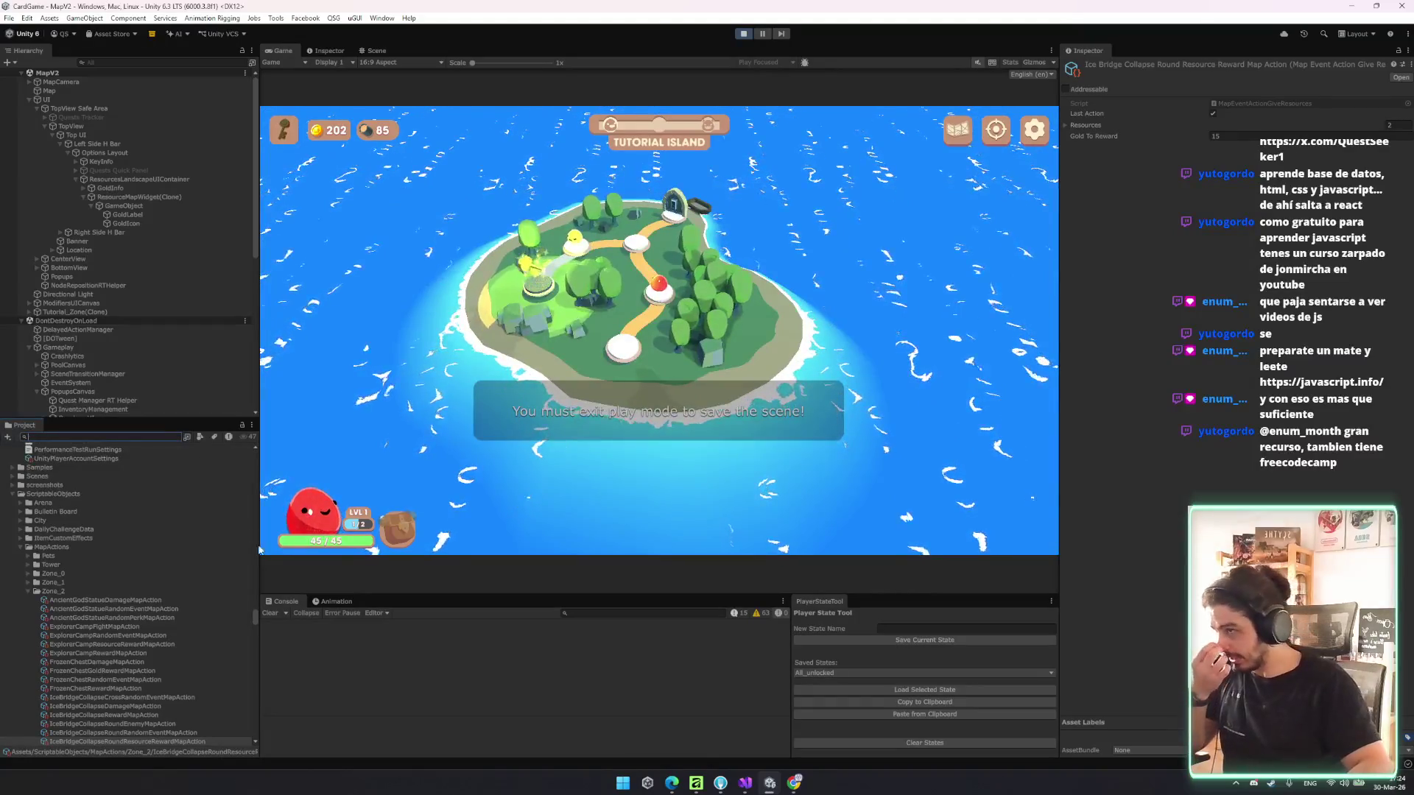
left_click_drag(256, 617, 254, 615)
scroll(125, 589, "up", 15)
left_click(53, 512)
left_click(102, 521)
left_click(108, 511)
right_click(1243, 63)
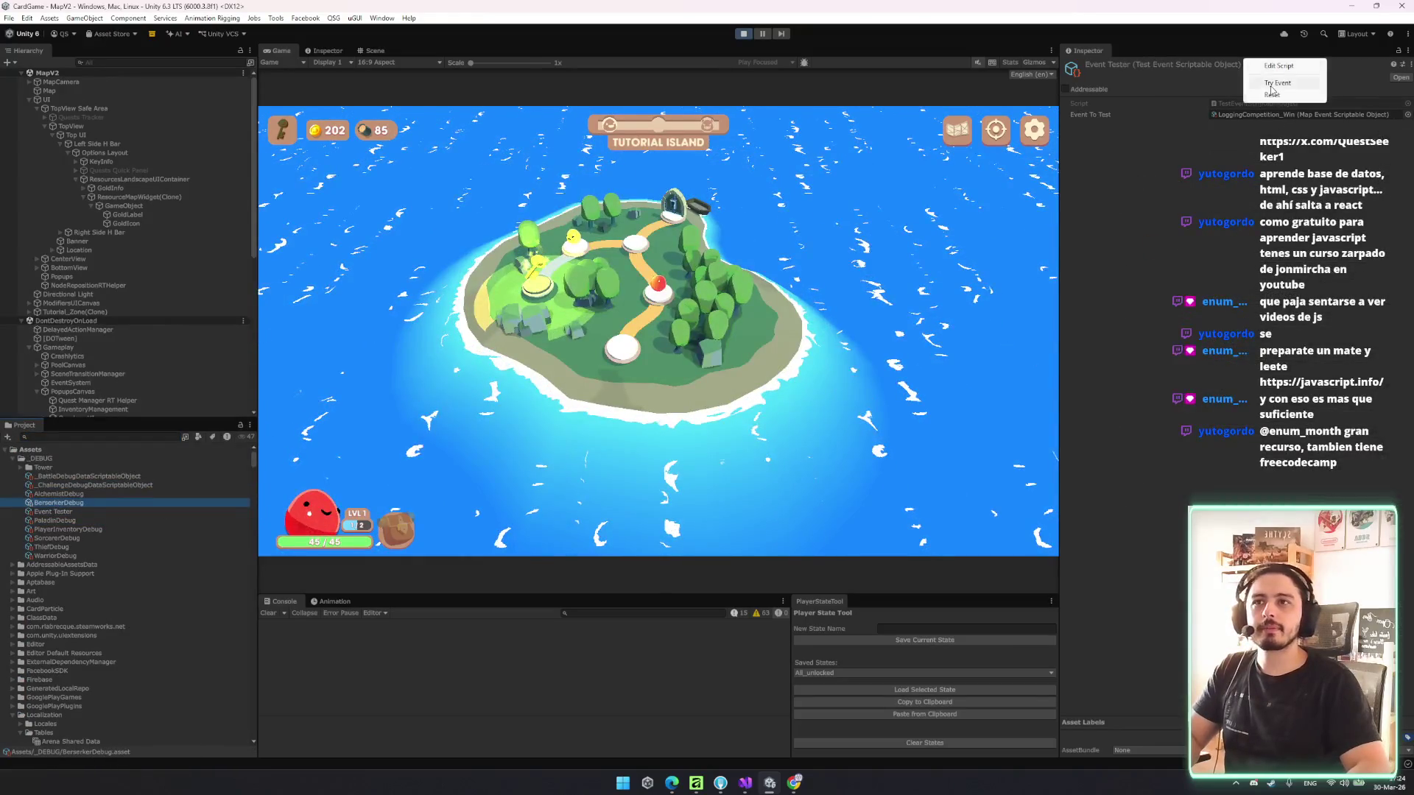
- Fire the test event, claim the reward, and frame ResourceMapWidget(Clone) in the Scene view
left_click(1266, 83)
left_click(732, 425)
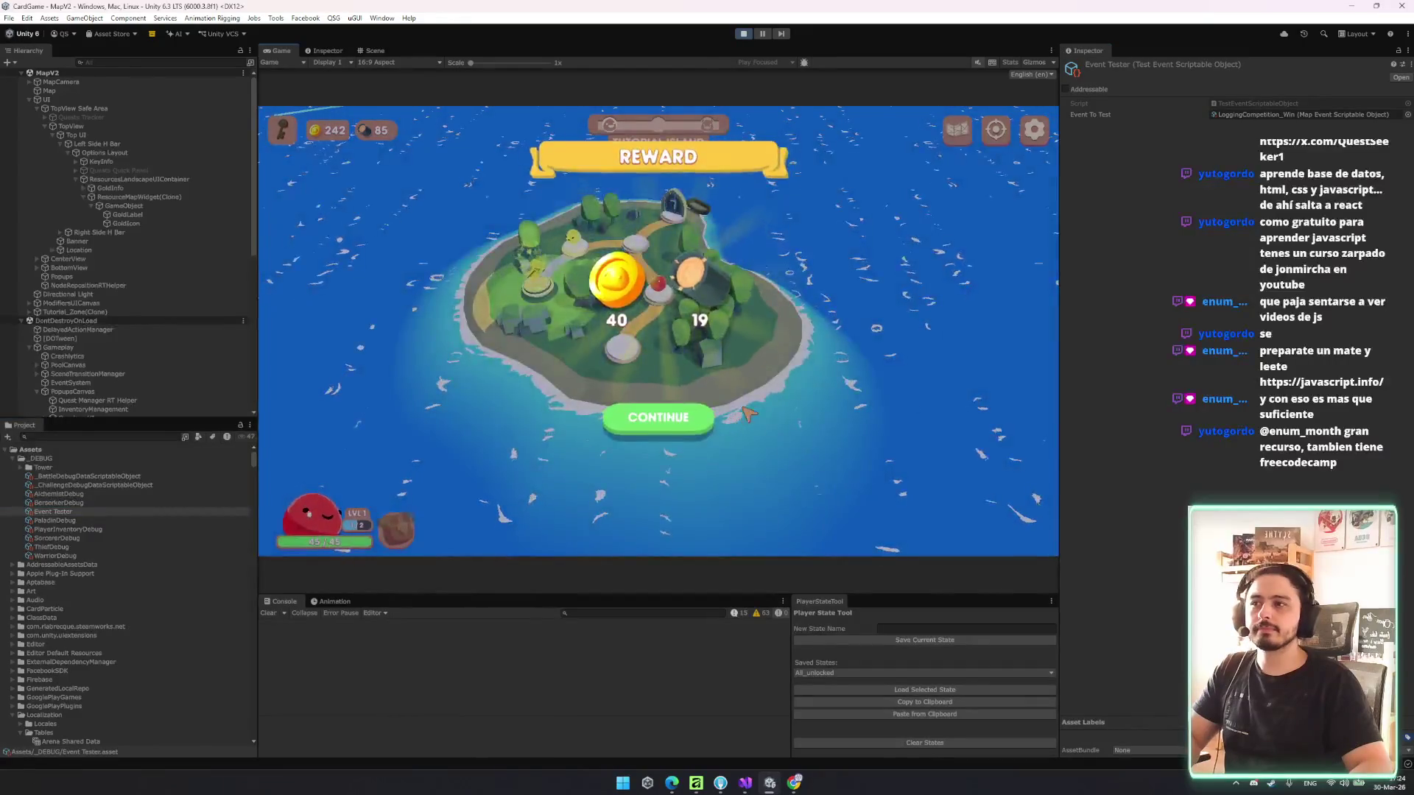
left_click(375, 52)
scroll(545, 435, "up", 2)
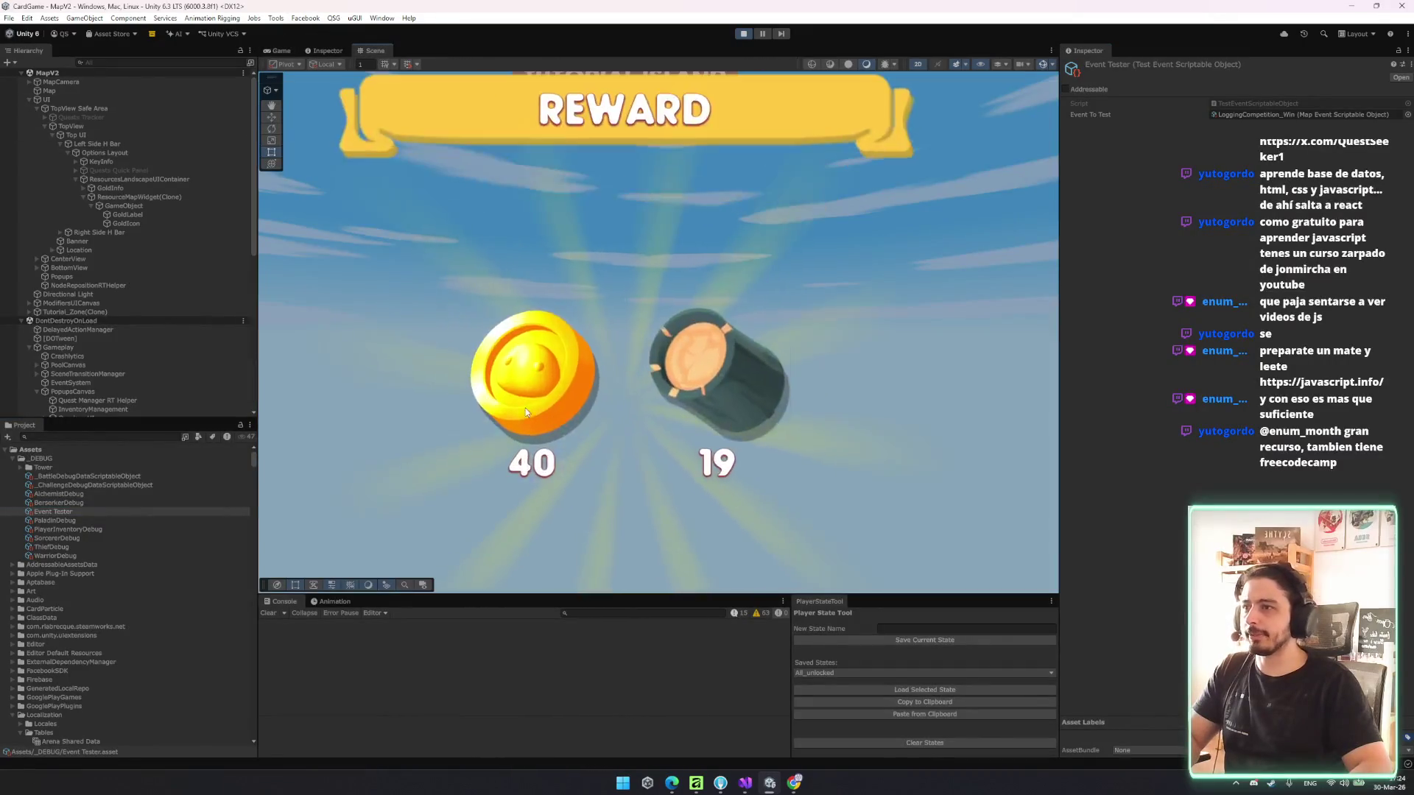
left_click(169, 197)
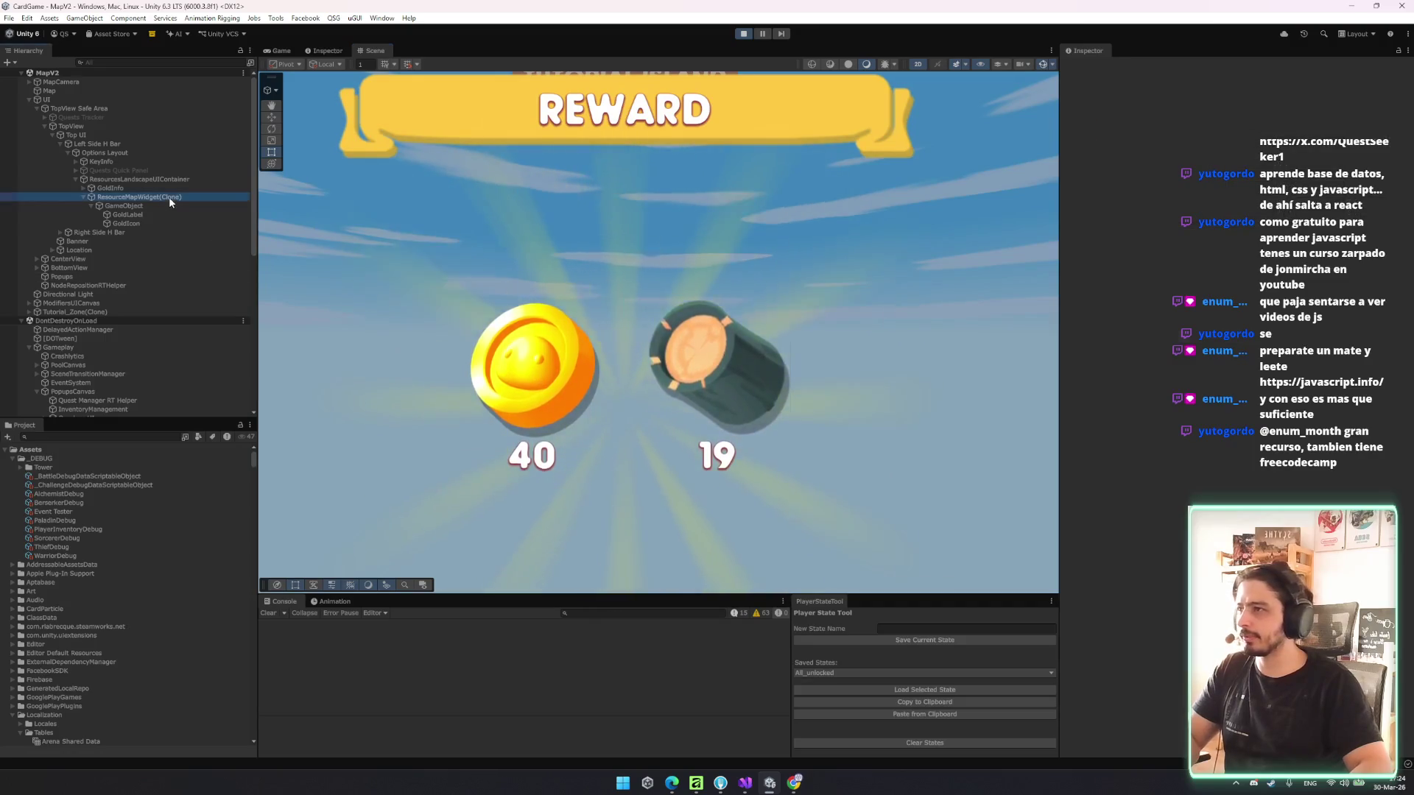
key("f")
scroll(133, 392, "down", 5)
scroll(133, 389, "up", 2)
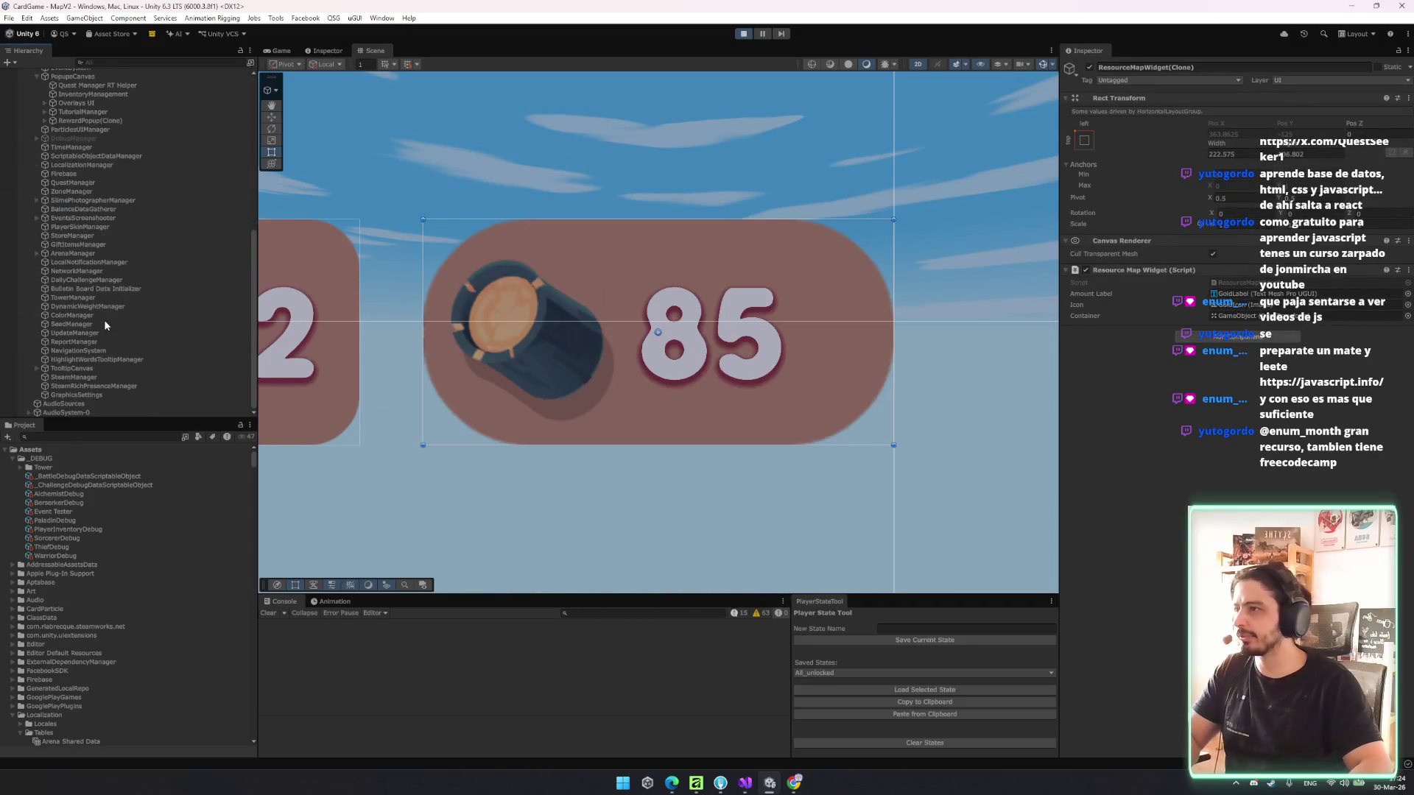
- Expand the reward popup's hierarchy down to ResourcesContainer and its Coins Reward Widget(Clone)
left_click(114, 320)
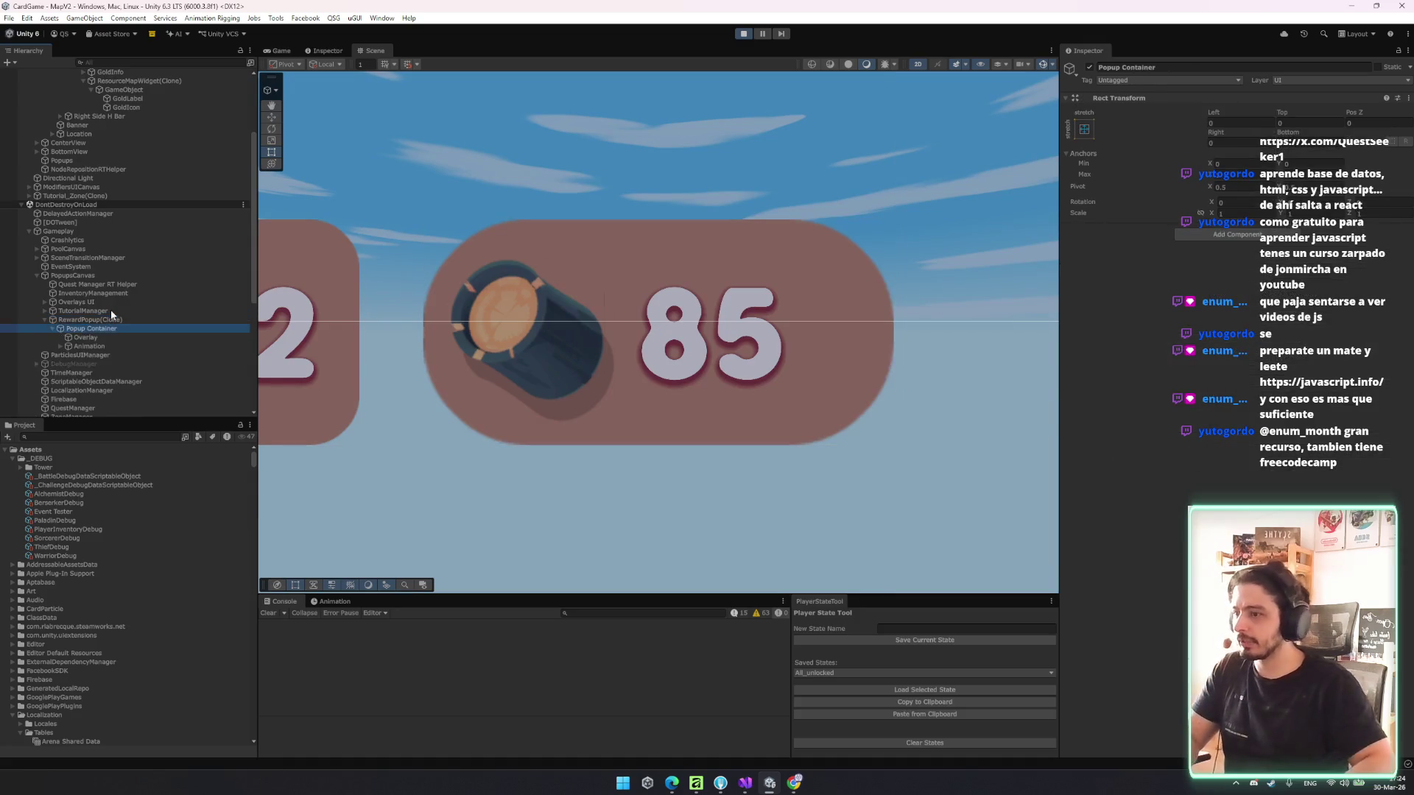
key("Right")
key("Down")
key("Right")
scroll(111, 309, "down", 2)
key("Down")
key("Down")
key("Right")
key("Down")
key("Right")
key("Down")
key("Down")
key("Down")
key("Right")
key("Up")
key("Right")
key("Down")
key("Down")
key("Down")
key("Up")
key("Right")
key("Down")
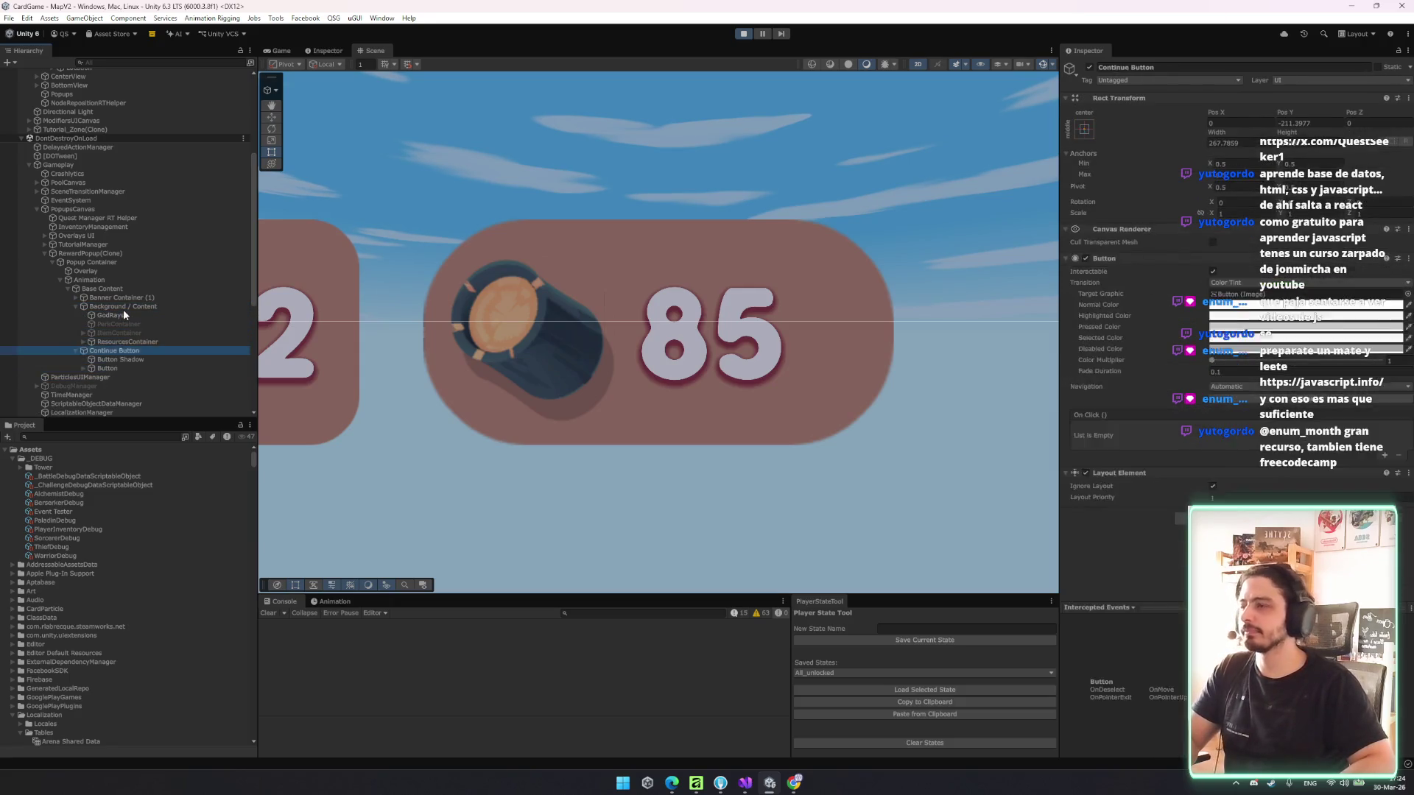
key("Left")
key("Left")
key("Down")
key("Right")
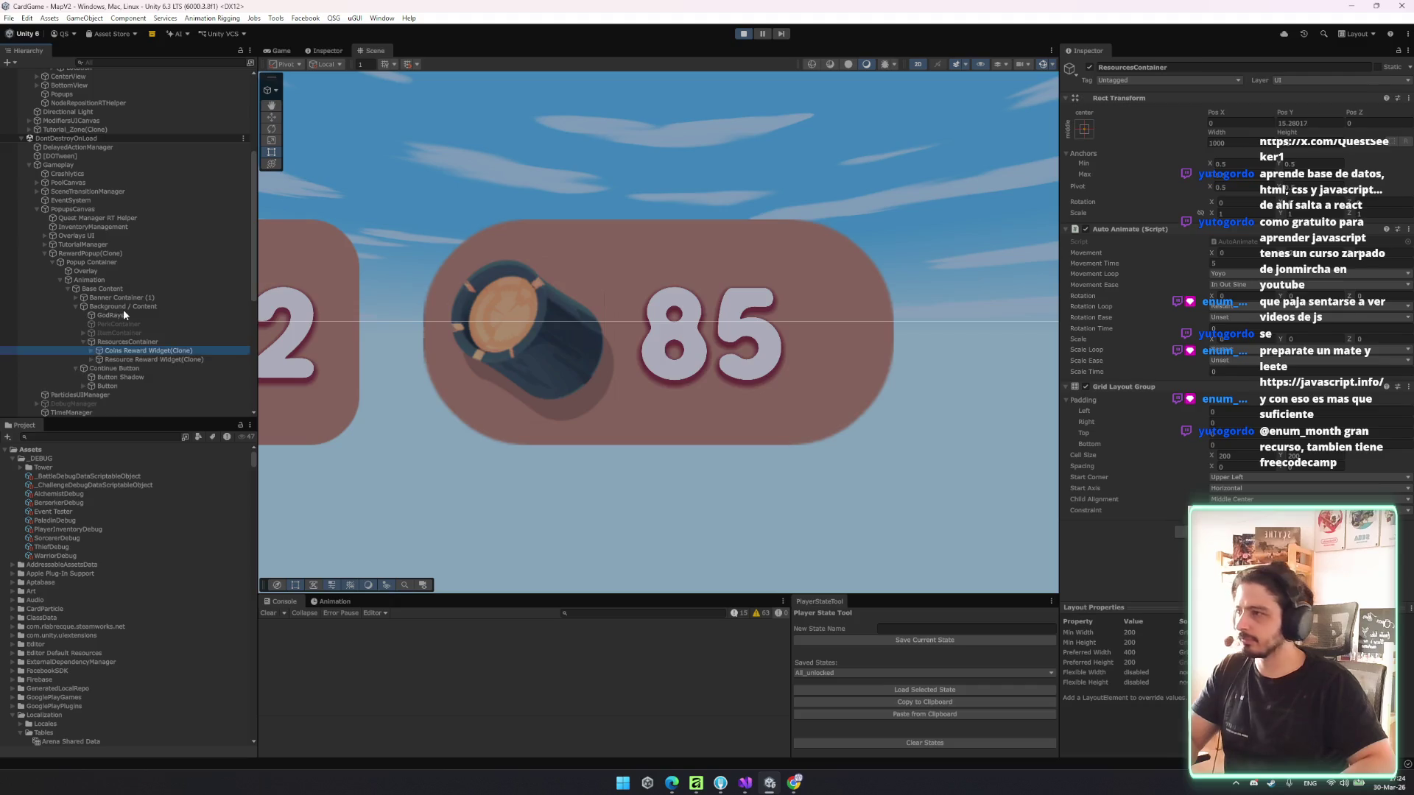
key("Down")
key("Down")
left_click(193, 352)
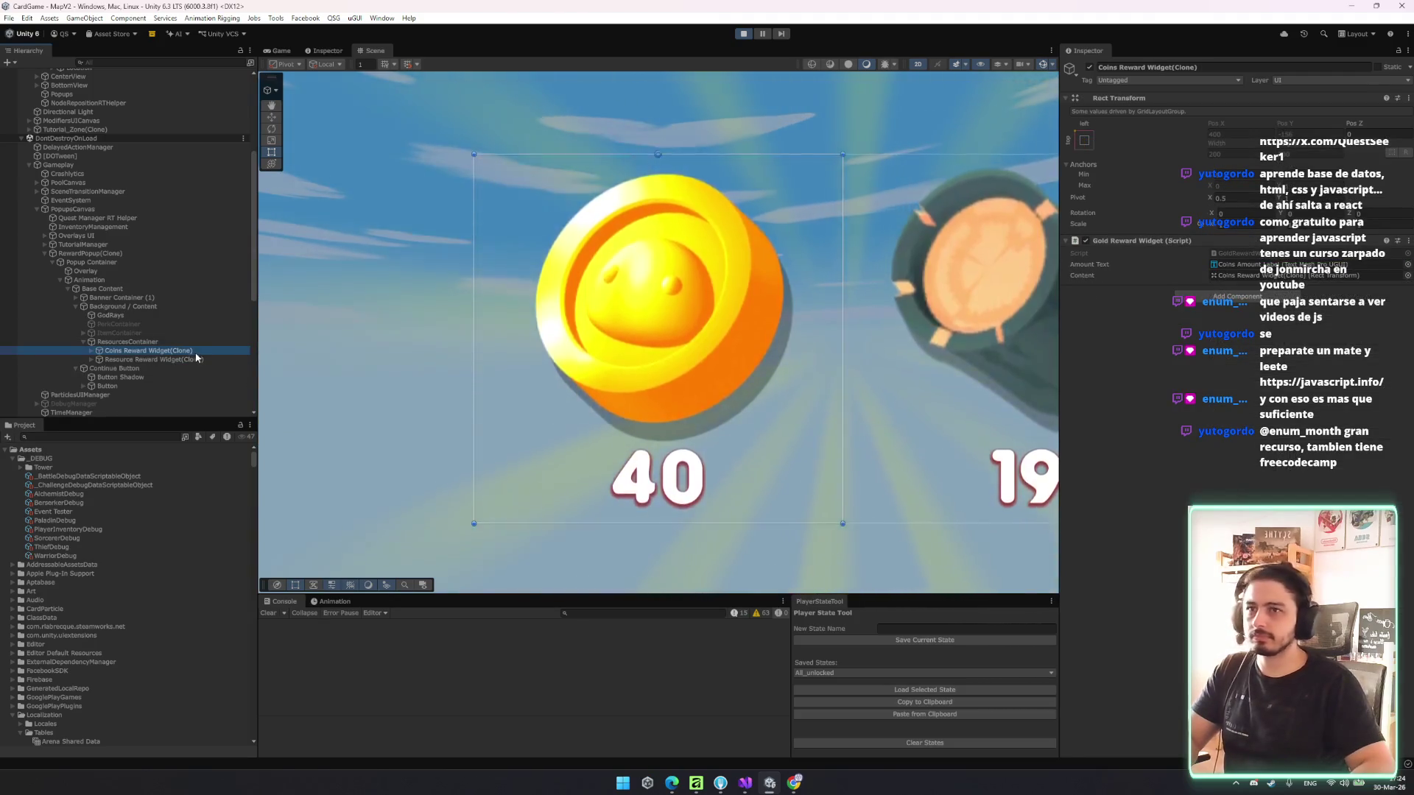
key("Left")
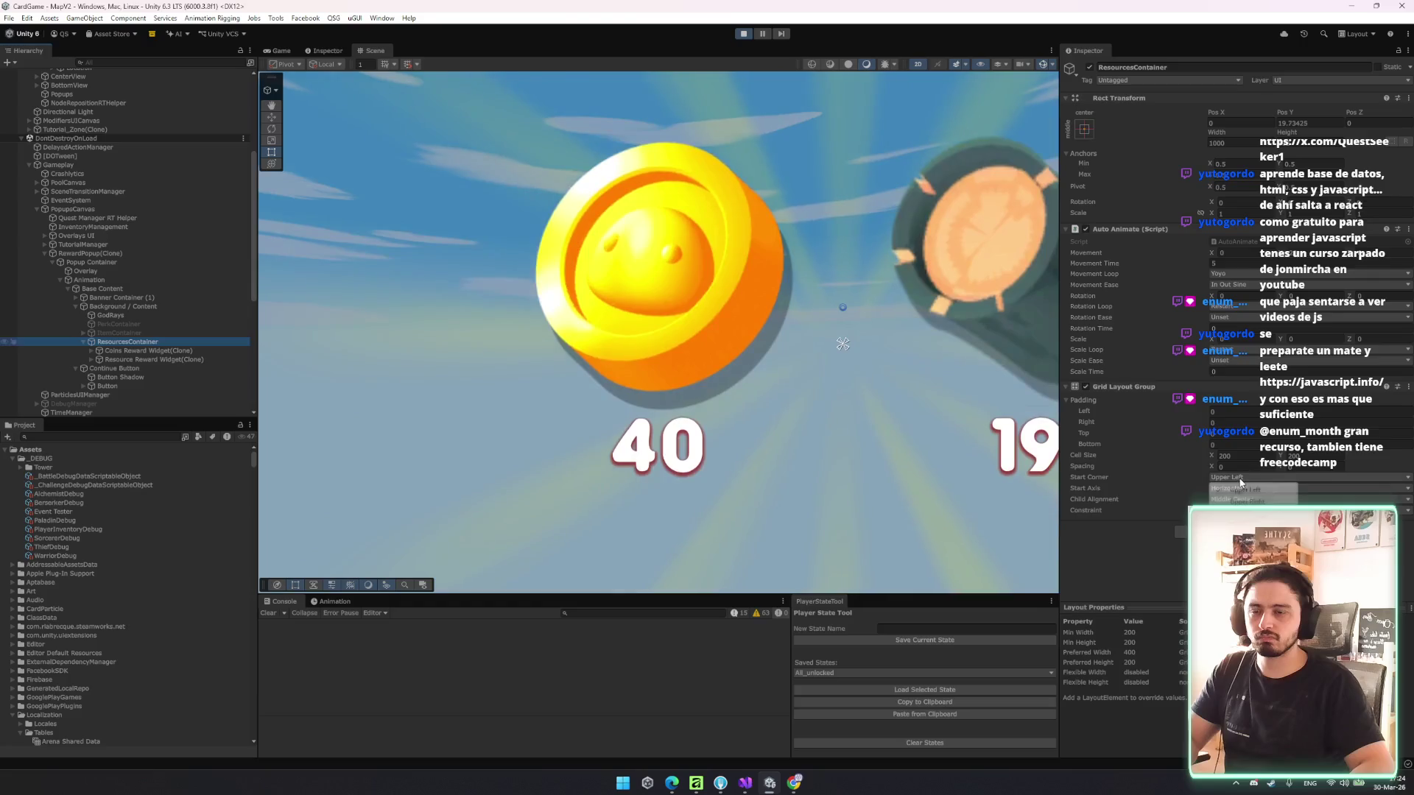
- Keep the Upper Left grid start corner, frame both reward coins, and undo a trial pivot move
left_click(1143, 495)
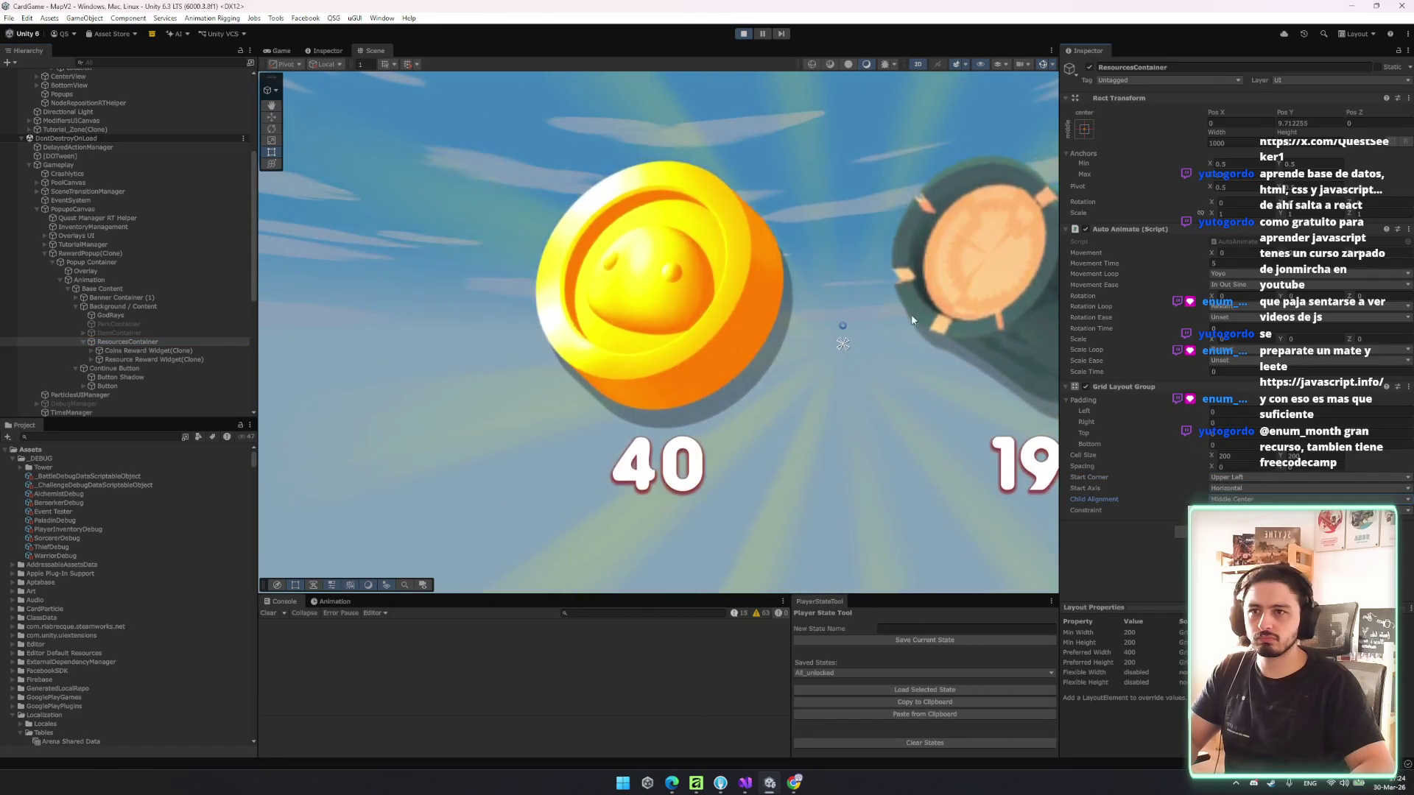
key("f")
left_click(150, 351)
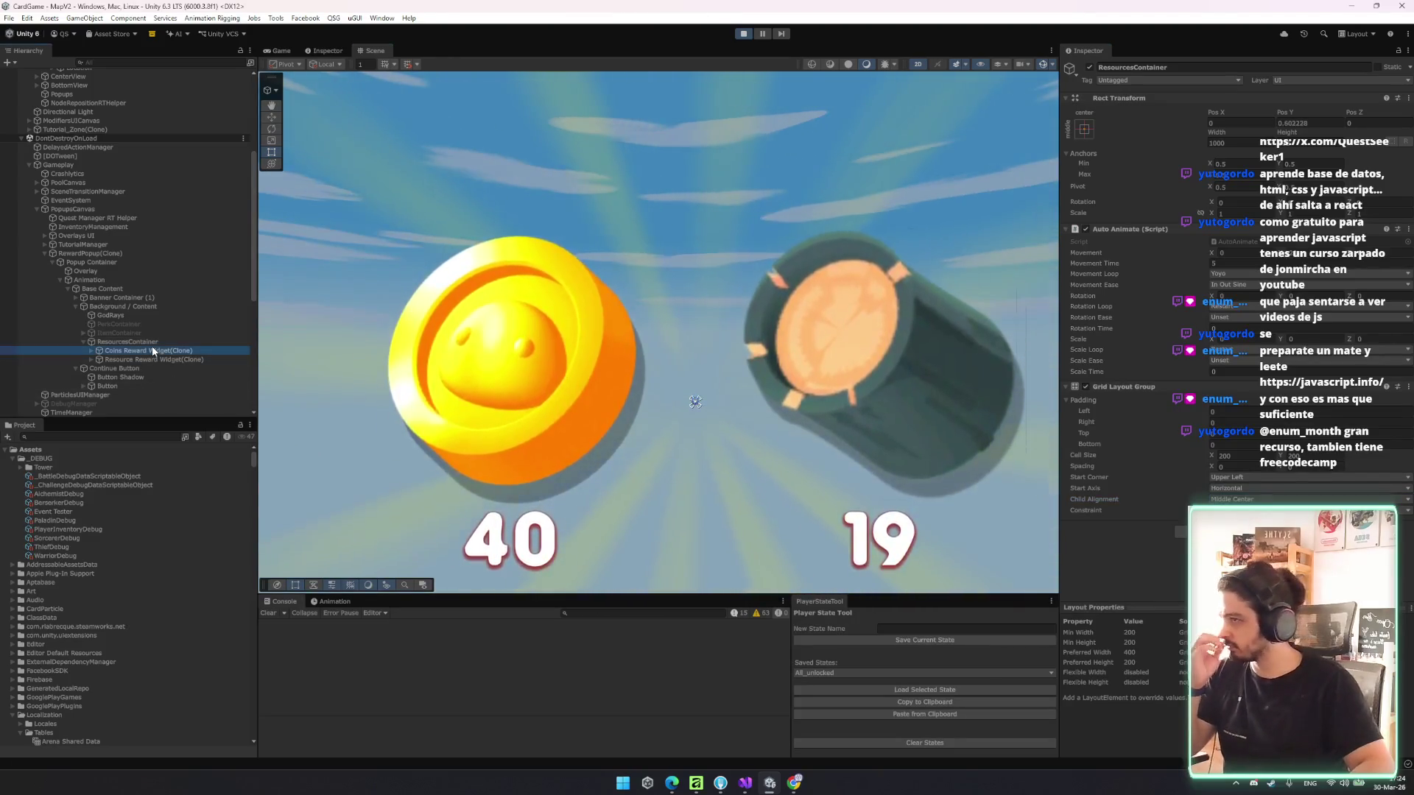
mouse_move(511, 215)
left_mouse_down()
mouse_move(510, 382)
mouse_move(674, 267)
left_mouse_up()
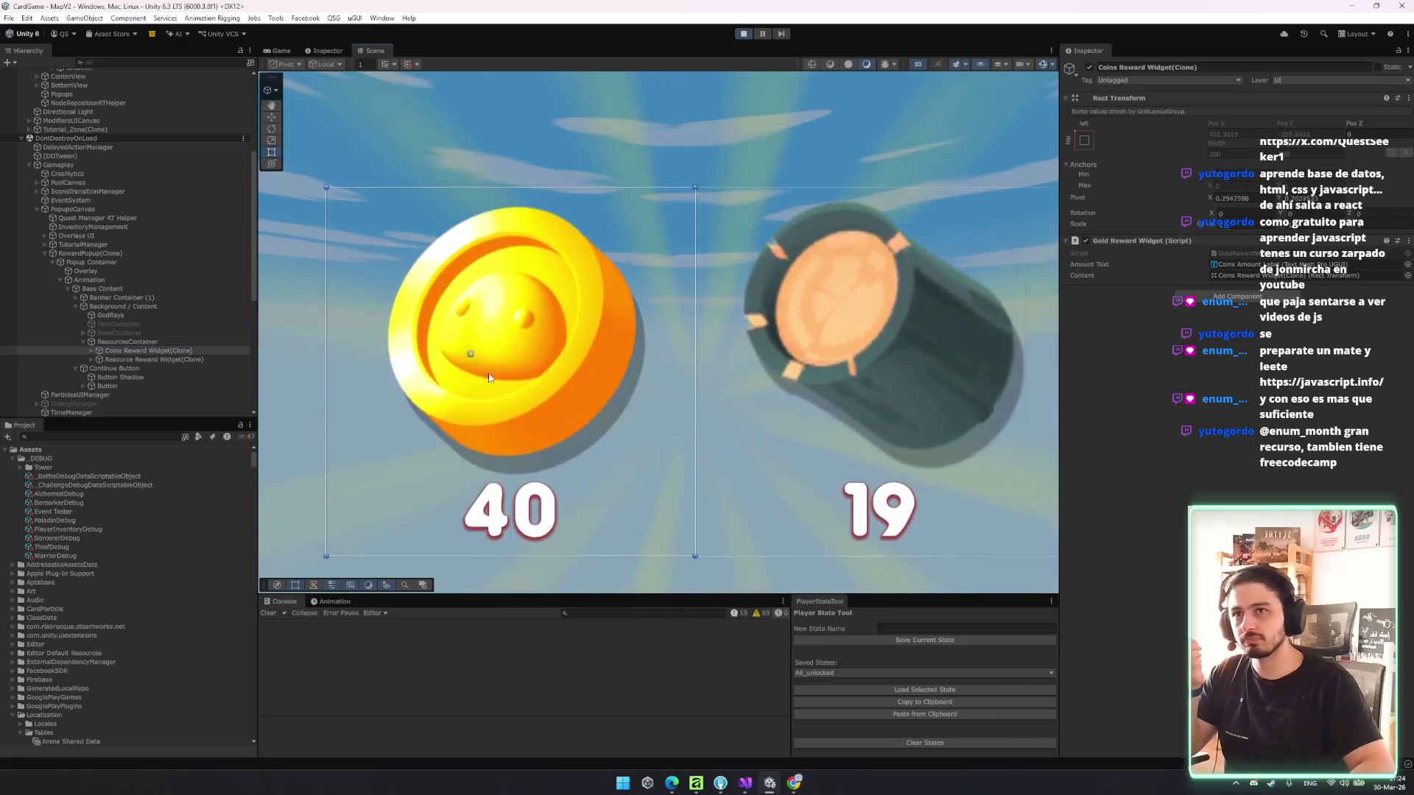
key("ctrl+z")
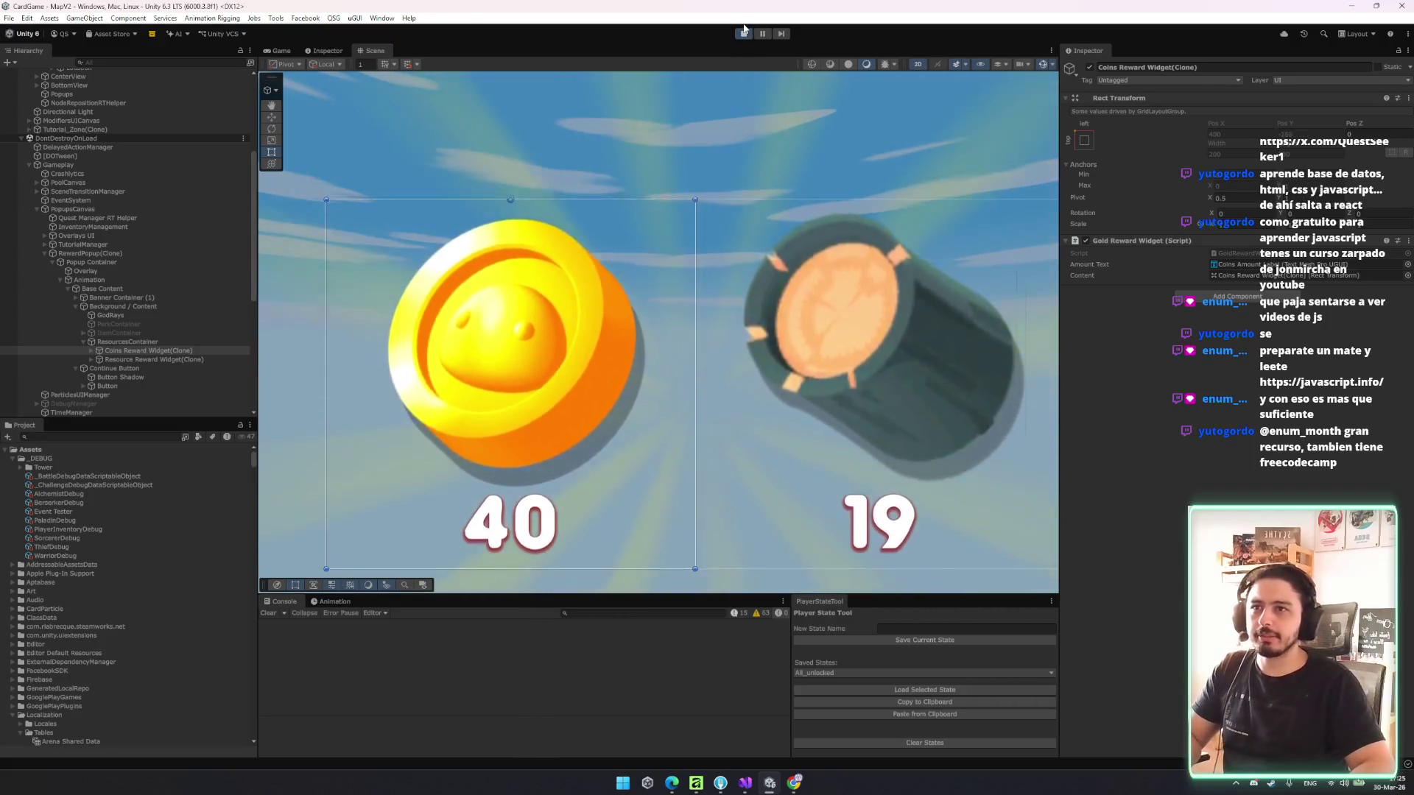
left_click(108, 440)
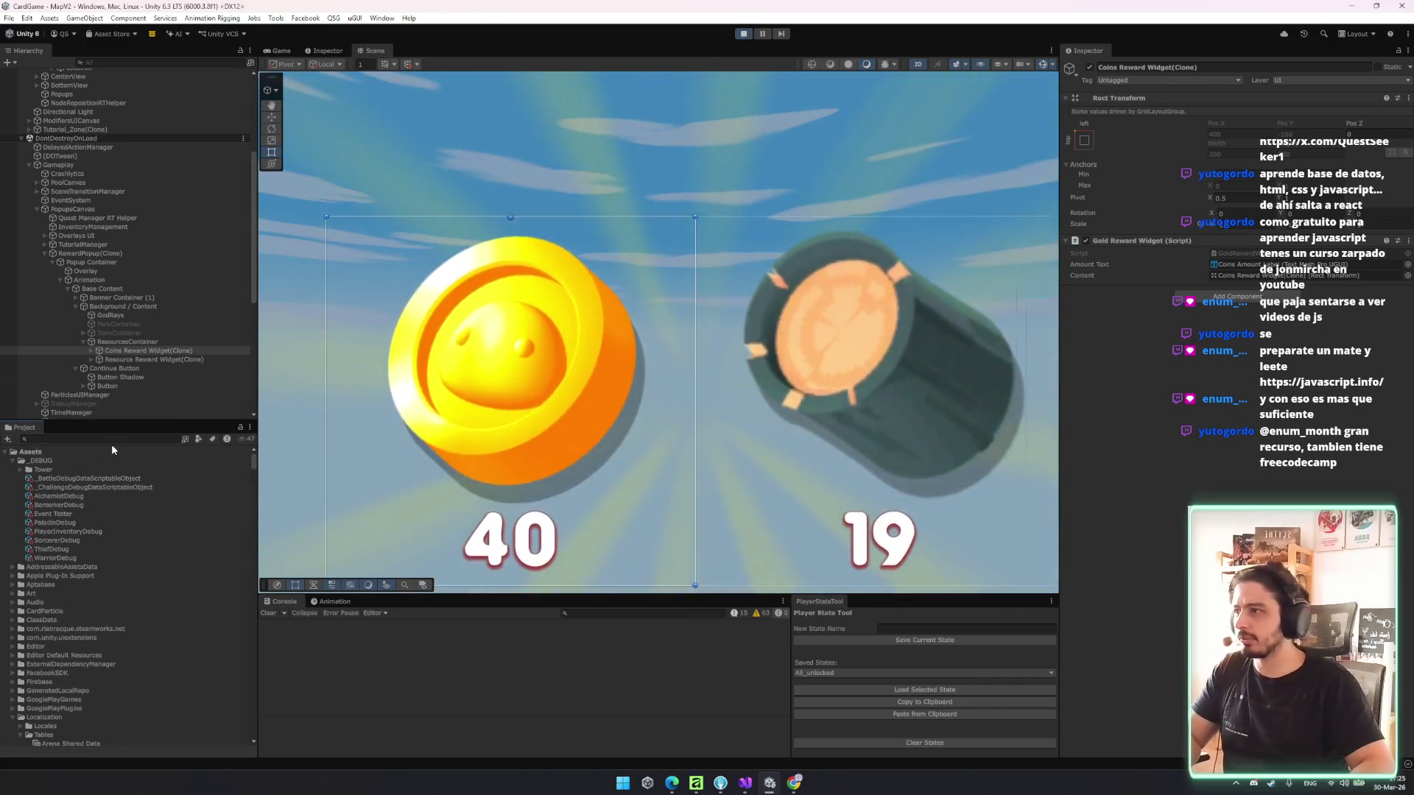
- Inspect the Coins Reward Widget prefab found via 'coins reward', then return to RewardPopup.cs's Setup code
type("coins")
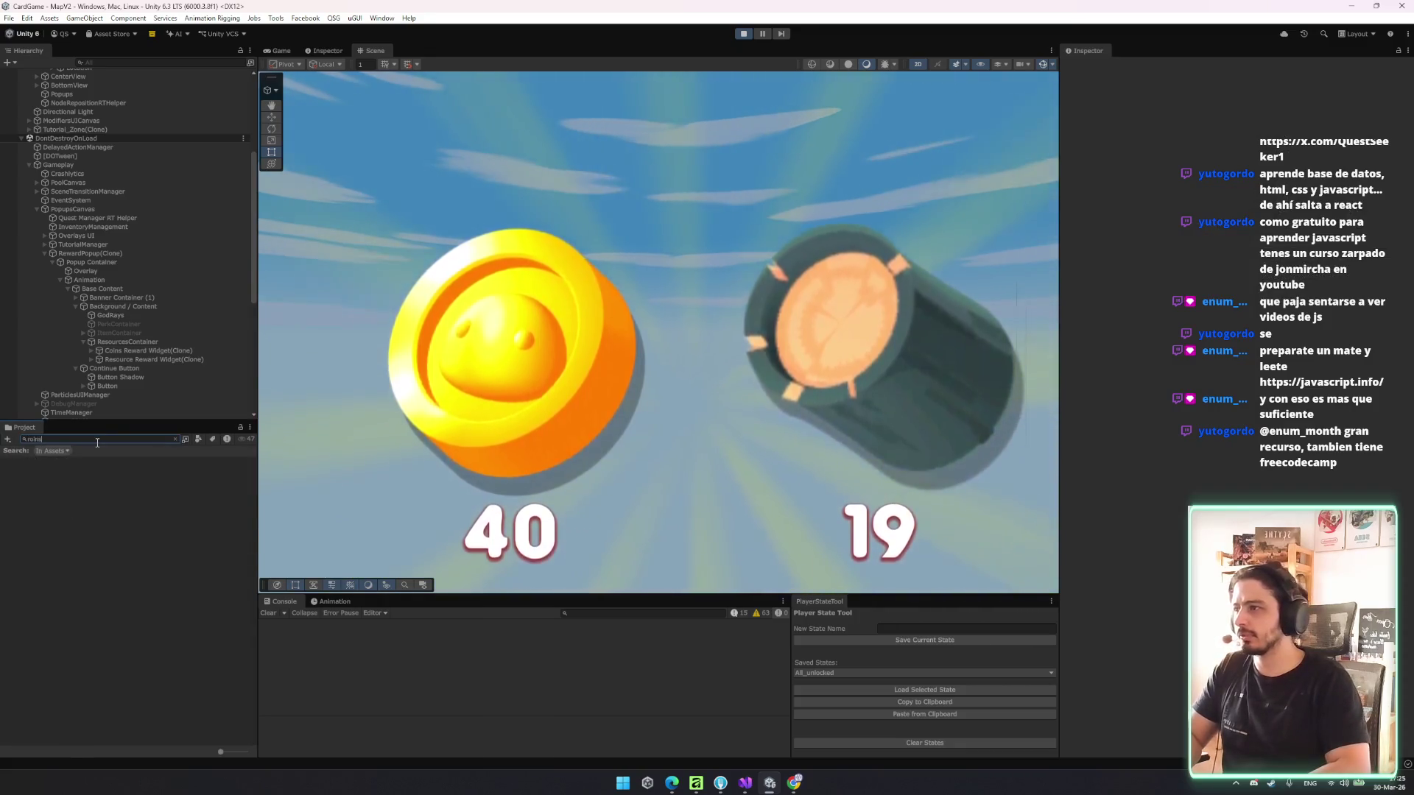
type(" reward")
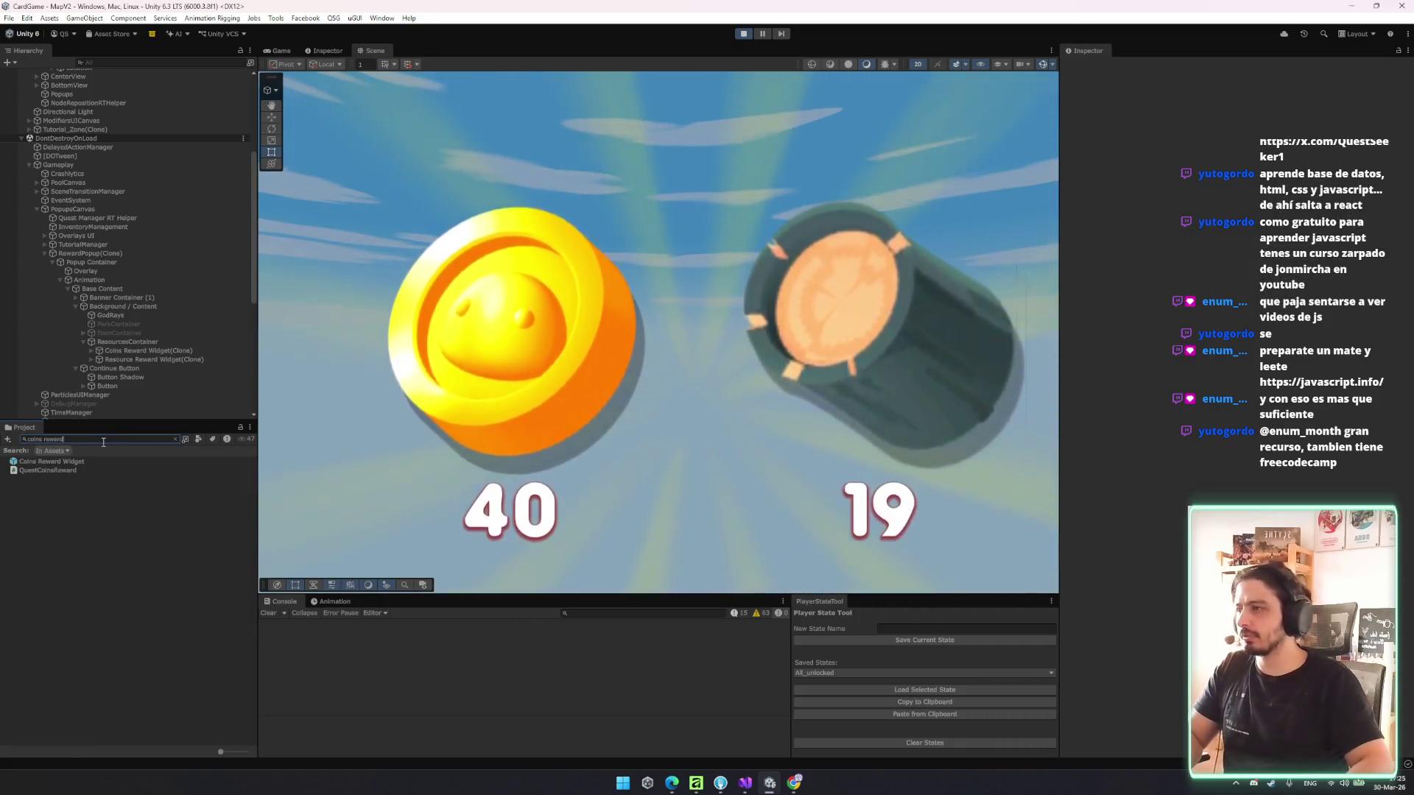
left_click(52, 461)
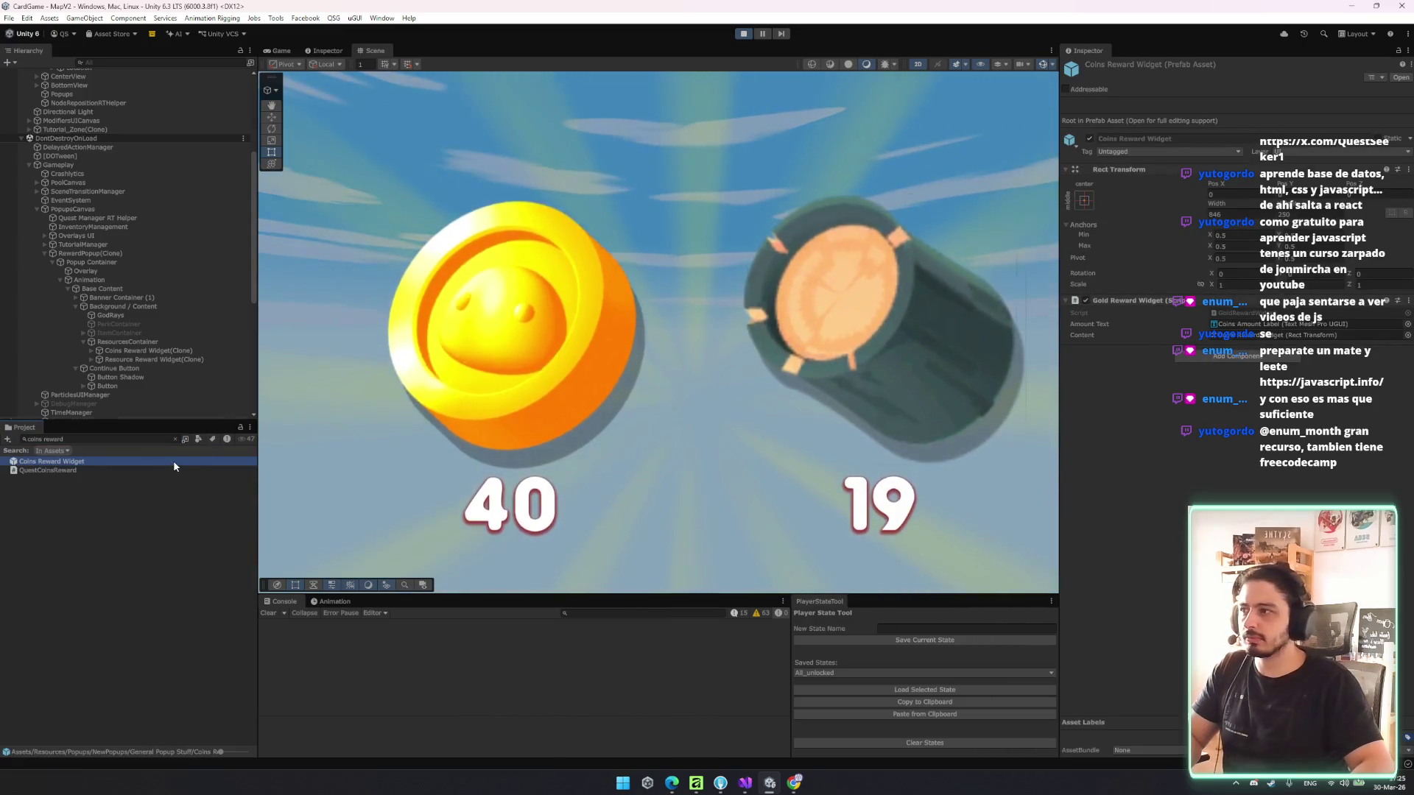
double_click(174, 461)
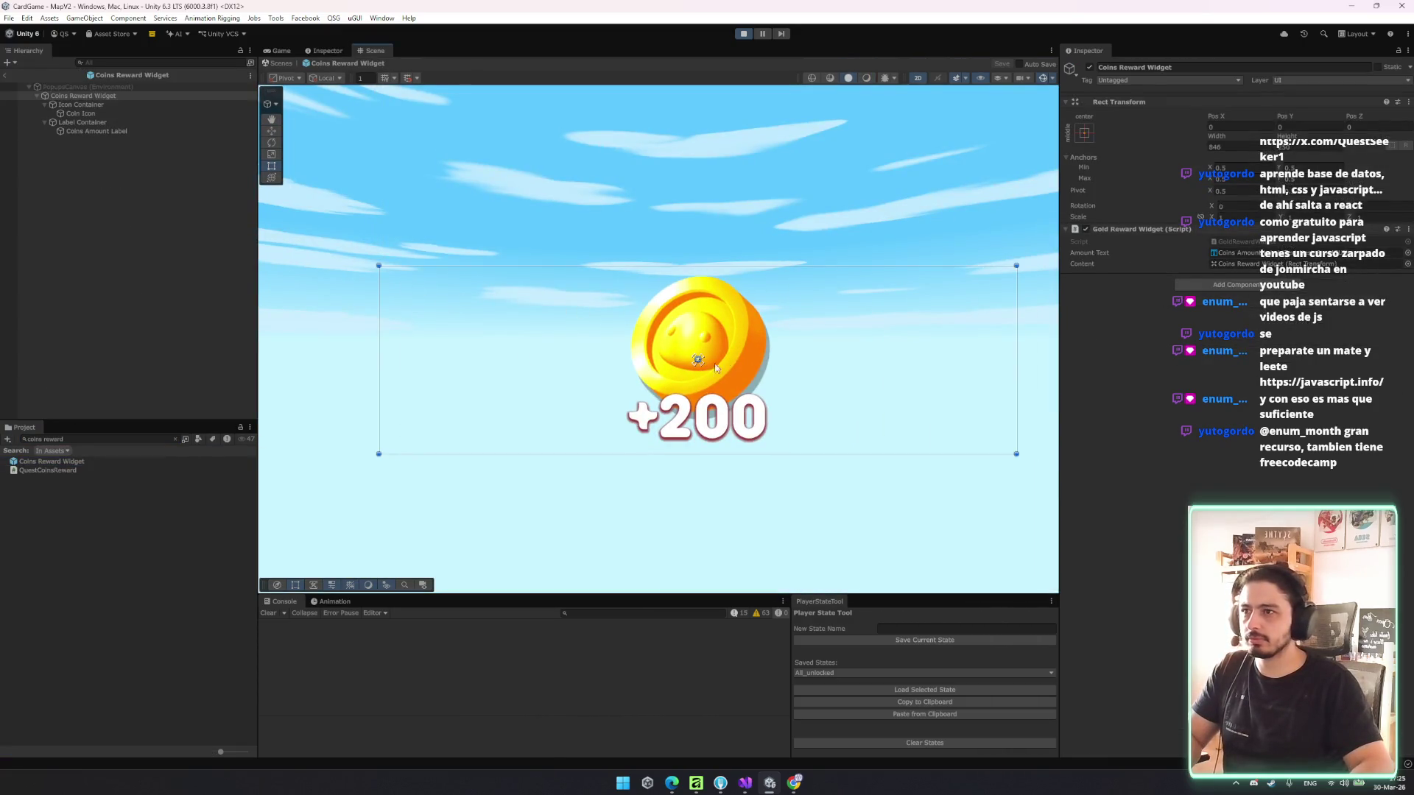
left_click(282, 64)
left_click(746, 782)
left_click(427, 434)
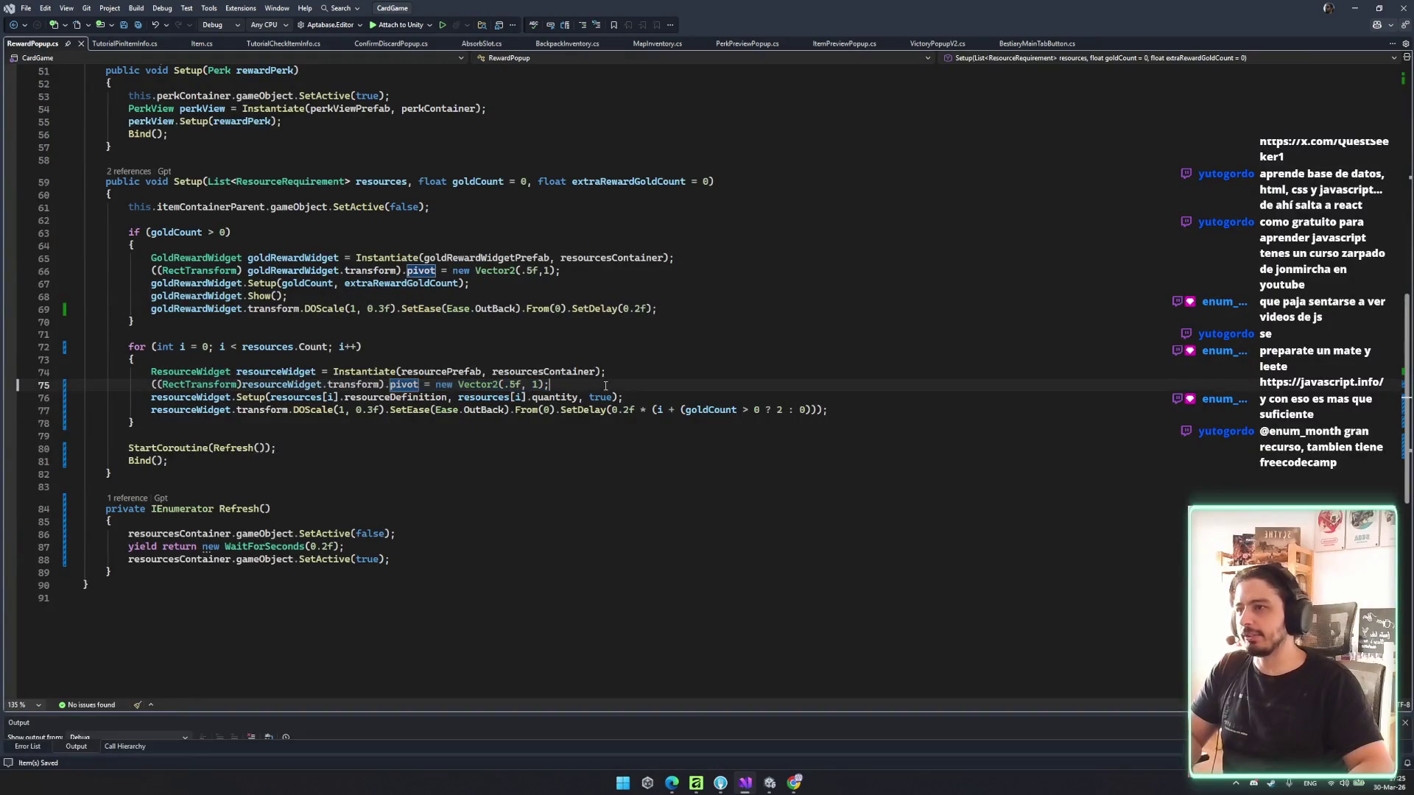
- Delete the resource and gold widgets' pivot lines and save RewardPopup.cs
key("ctrl+x")
left_click(583, 272)
key("ctrl+x")
left_click(747, 359)
key("ctrl+s")
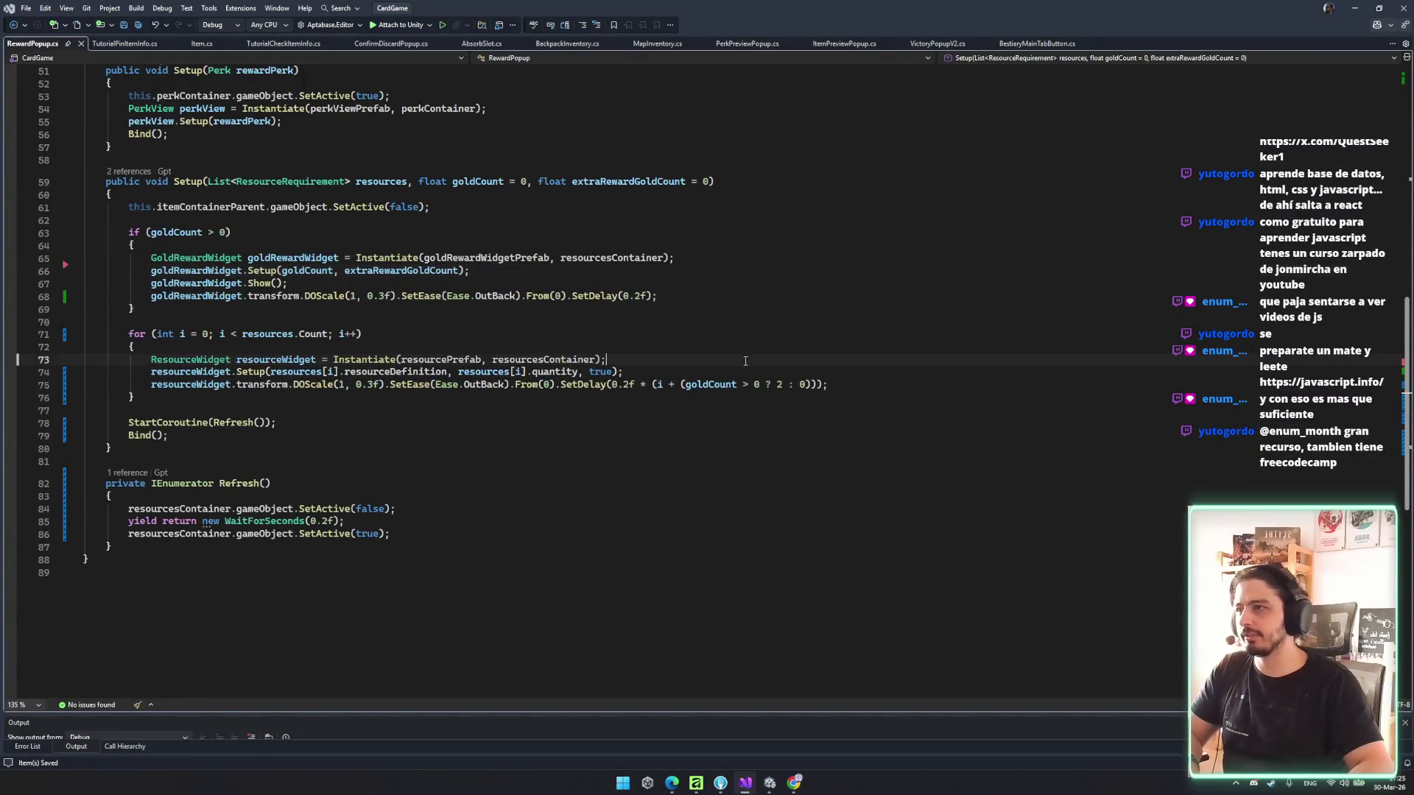
- Review the Refresh method, try a new gold widget delay, then revert it to 0.2
left_click(462, 435)
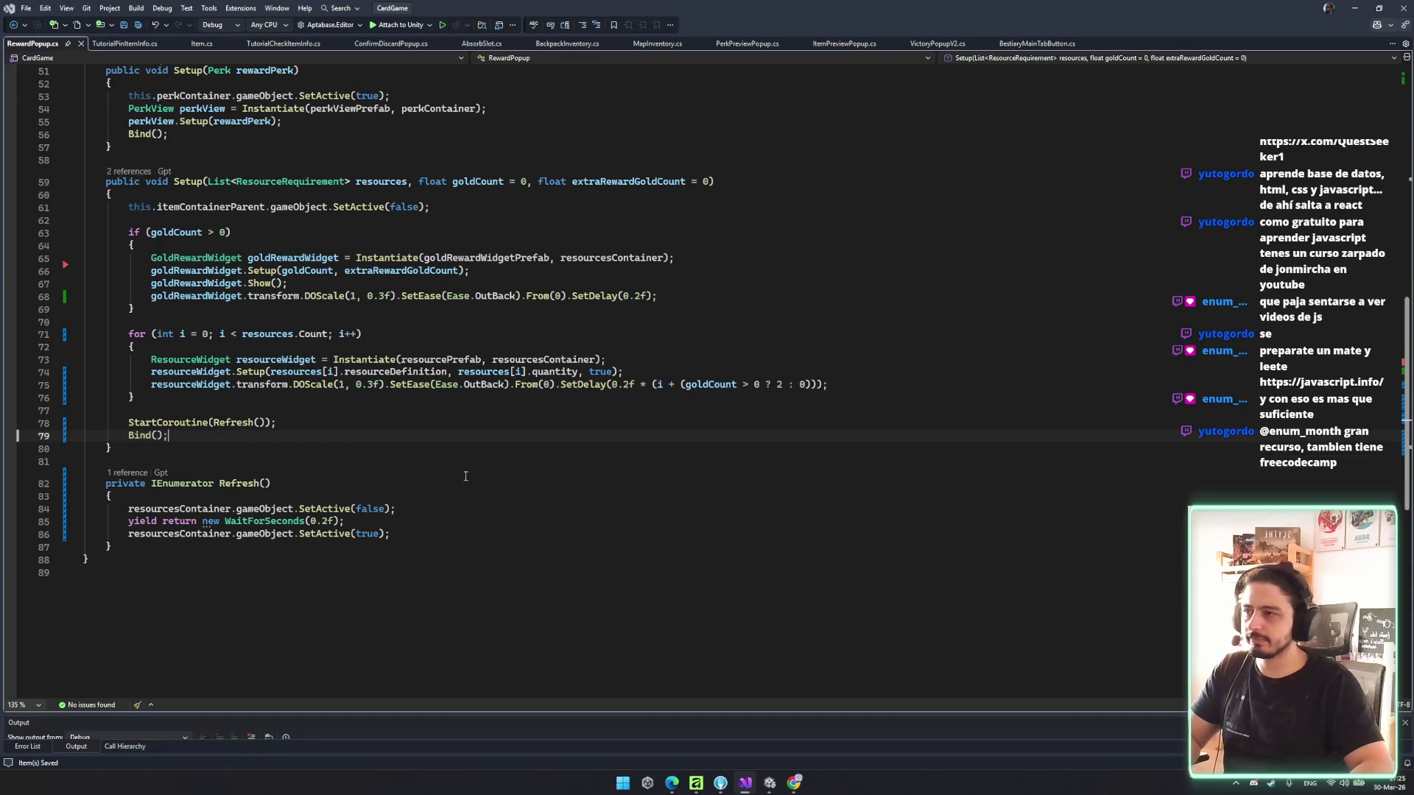
left_click(867, 570)
key("Up")
key("Up")
key("Up")
key("End")
key("Home")
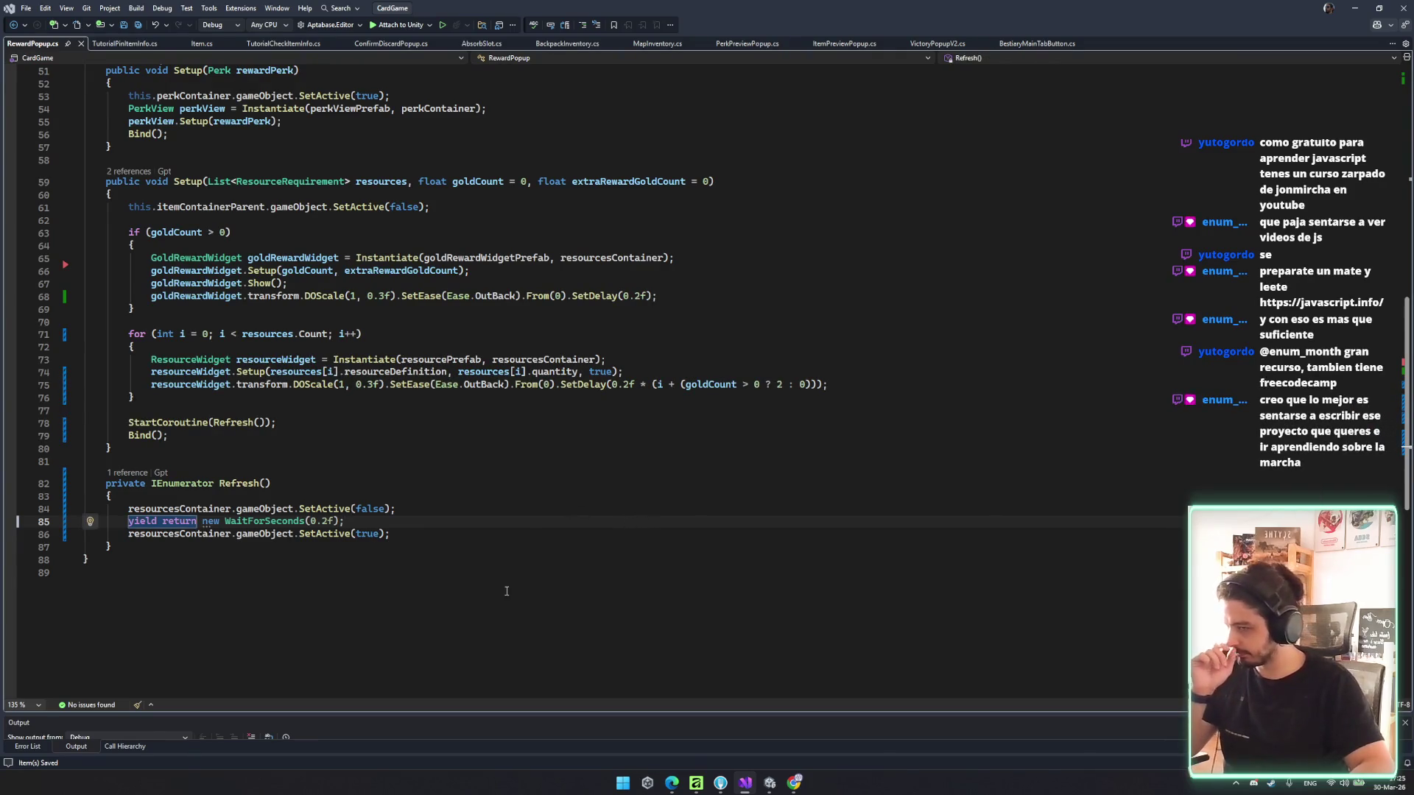
left_click_drag(659, 485, 660, 465)
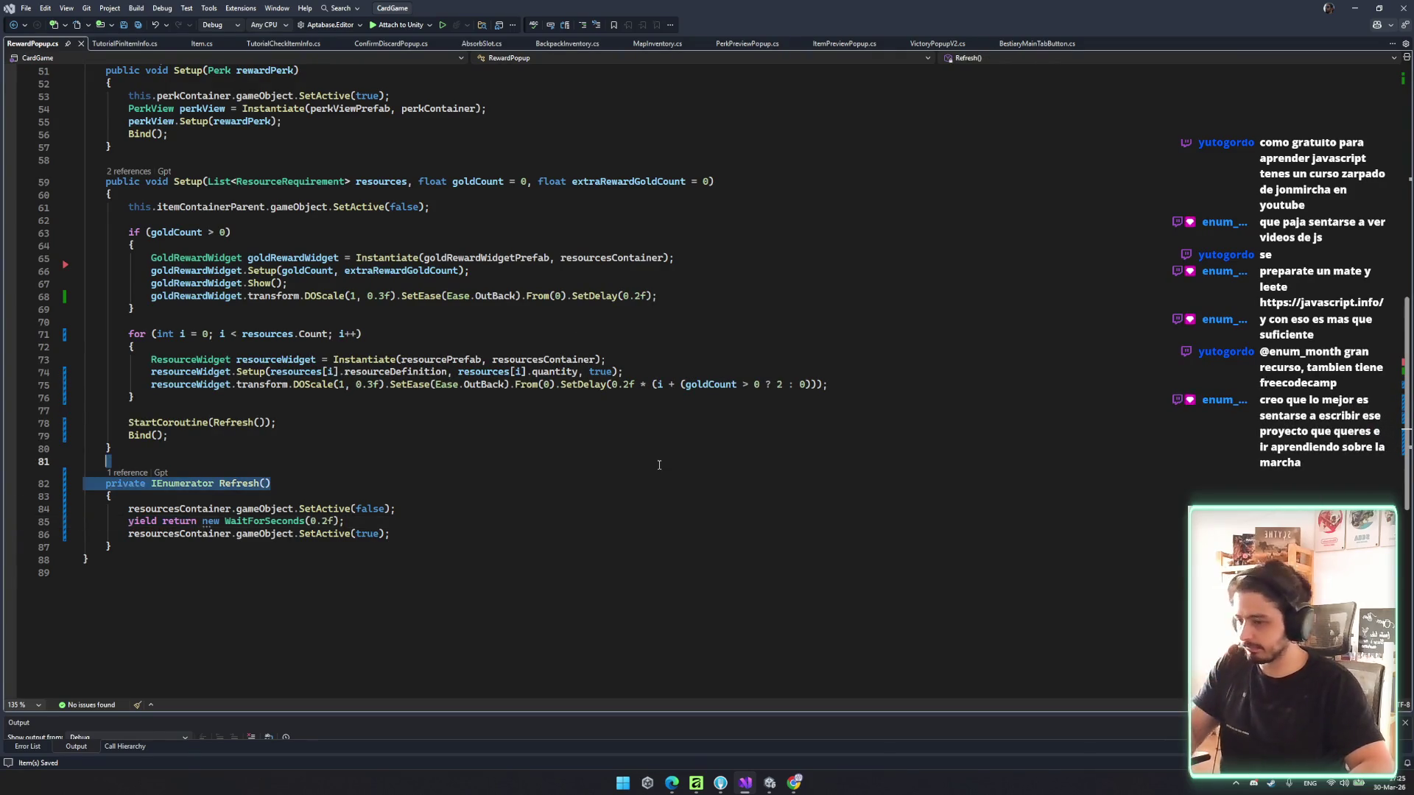
left_click(633, 297)
key("Delete")
type("1")
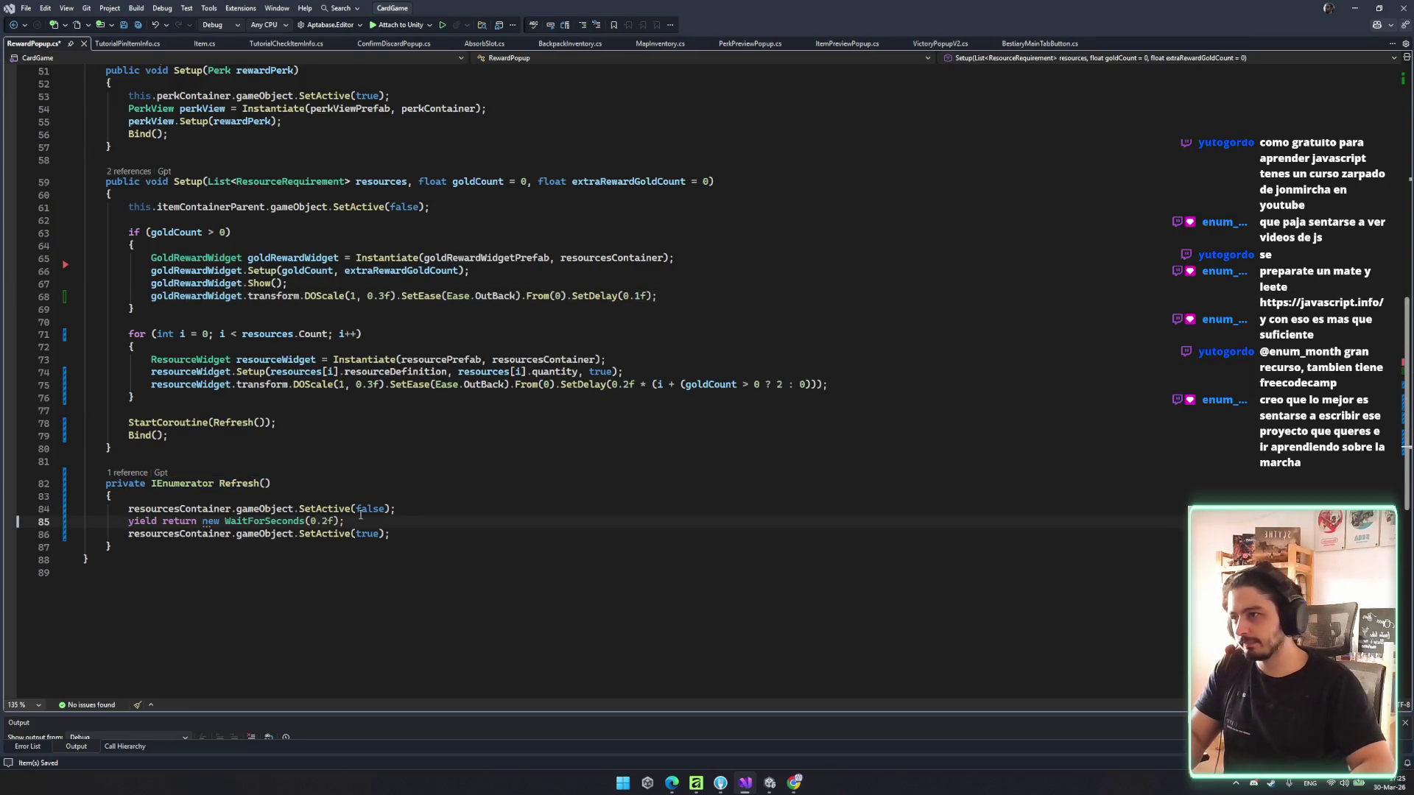
key("ctrl+z")
- Check the DOScale duration and the Ease.OutBack call on line 75, then return to Unity
left_click(373, 298)
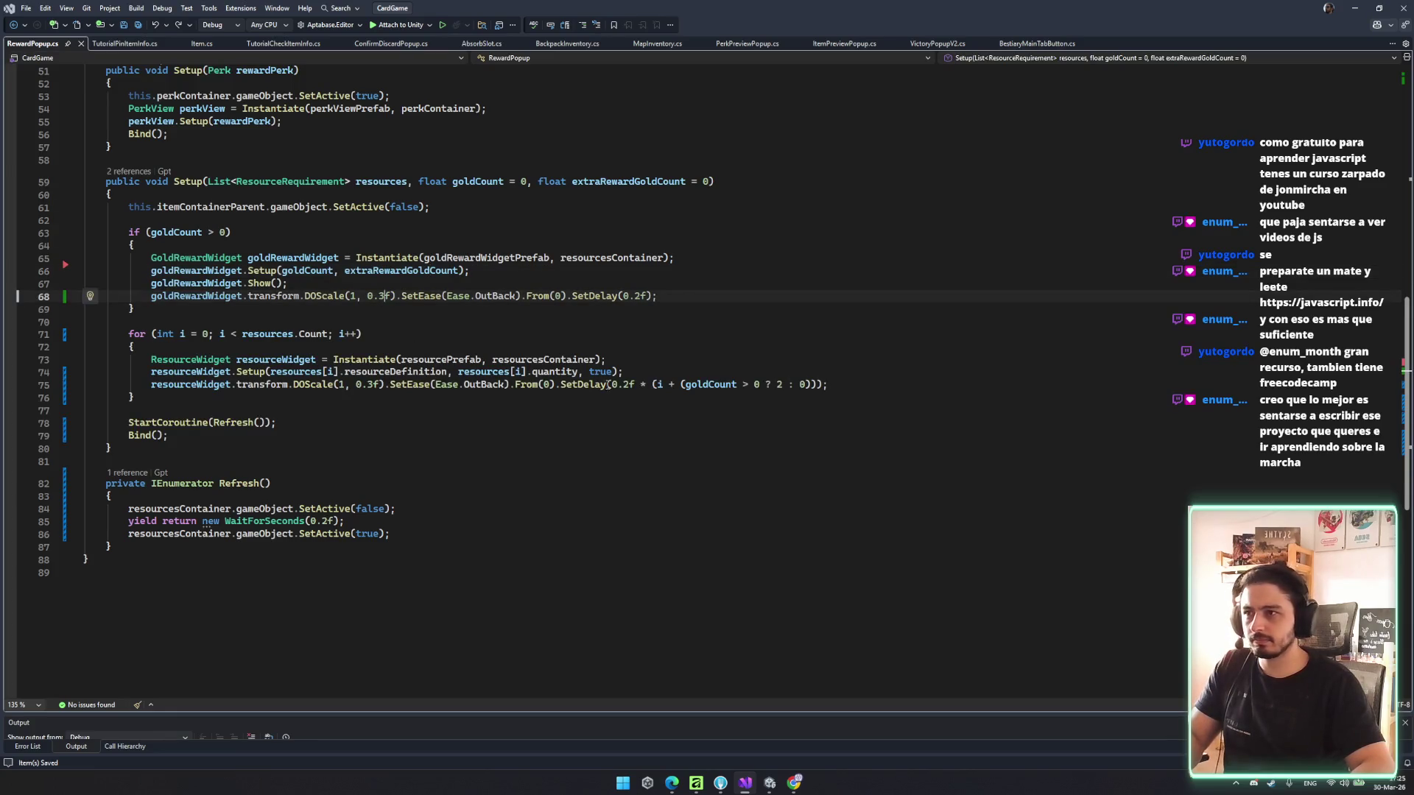
left_click(447, 384)
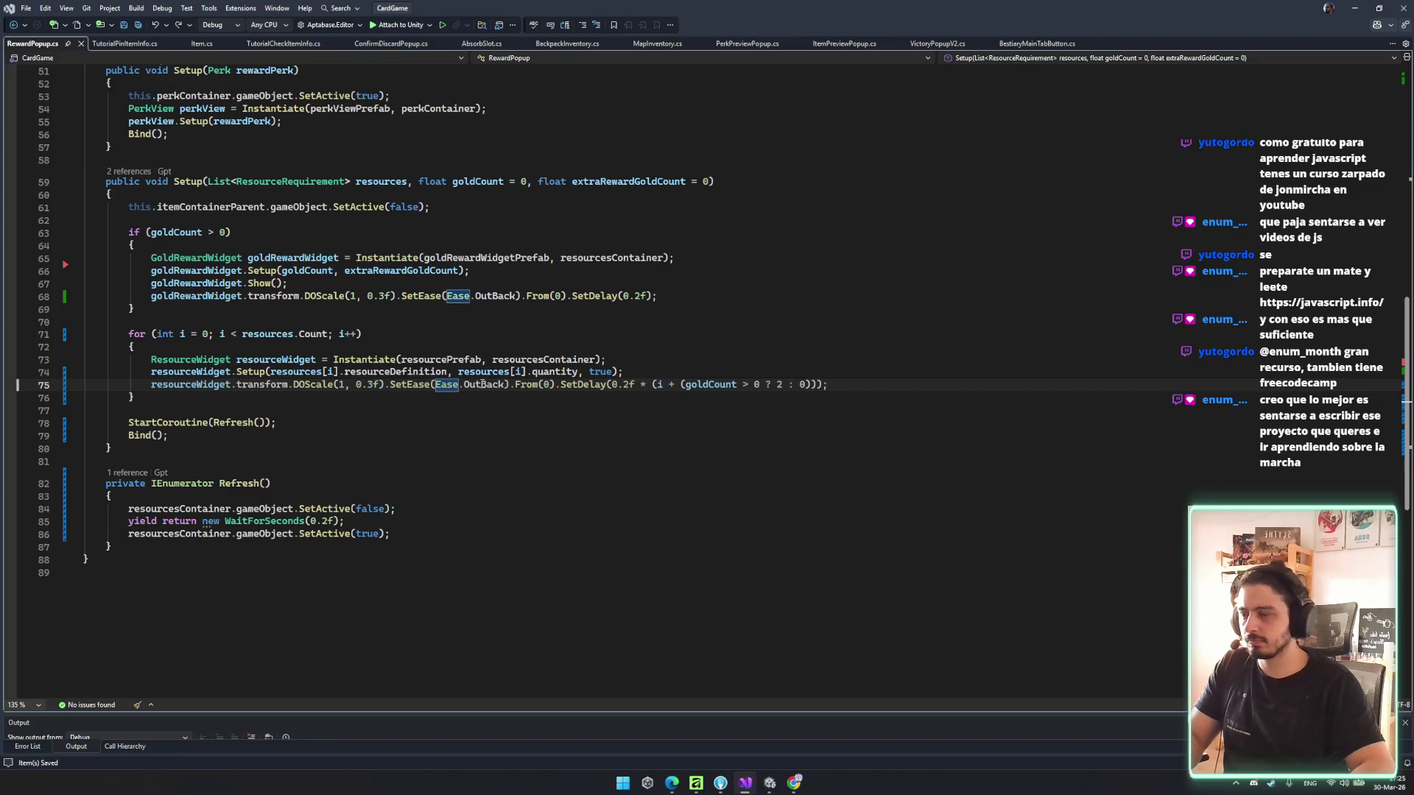
double_click(484, 384)
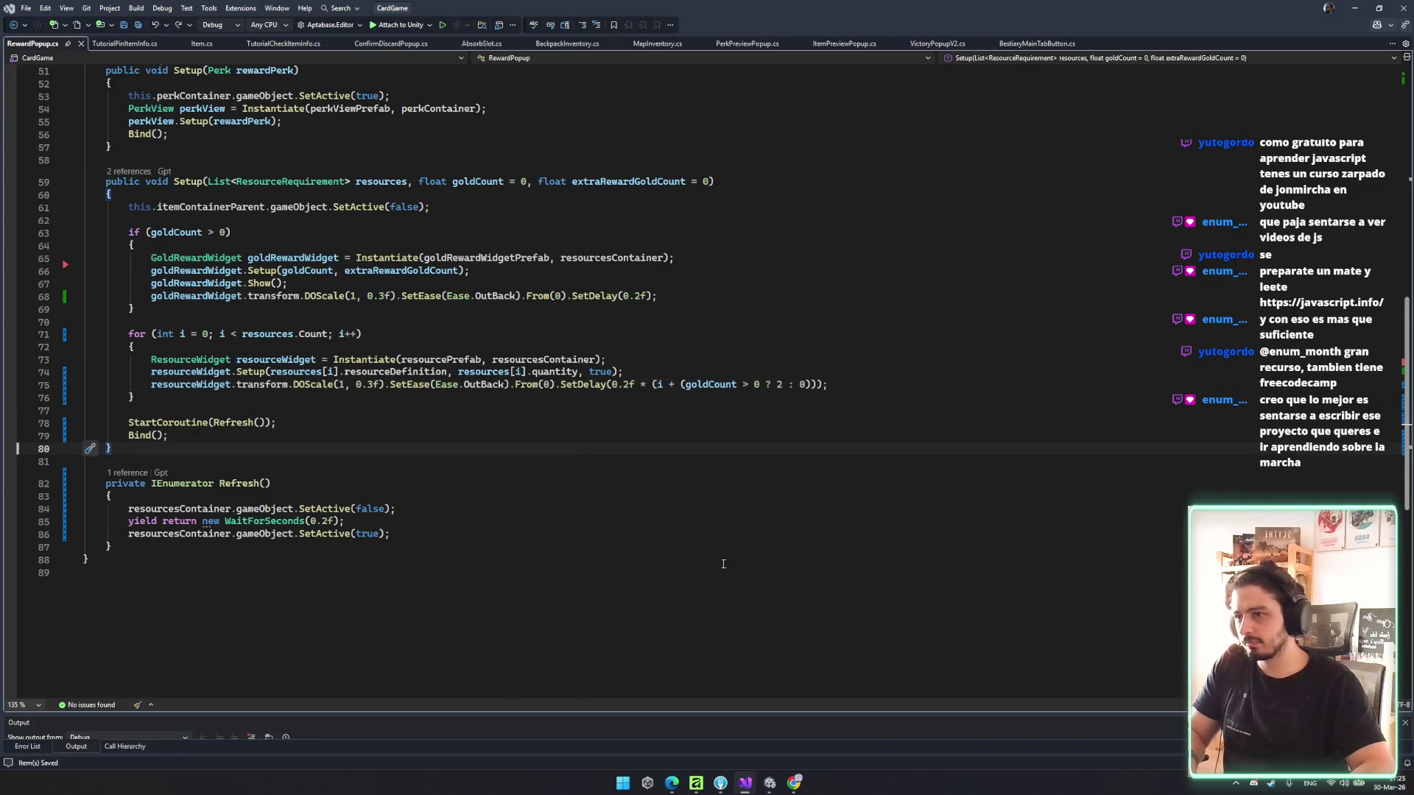
left_click(769, 783)
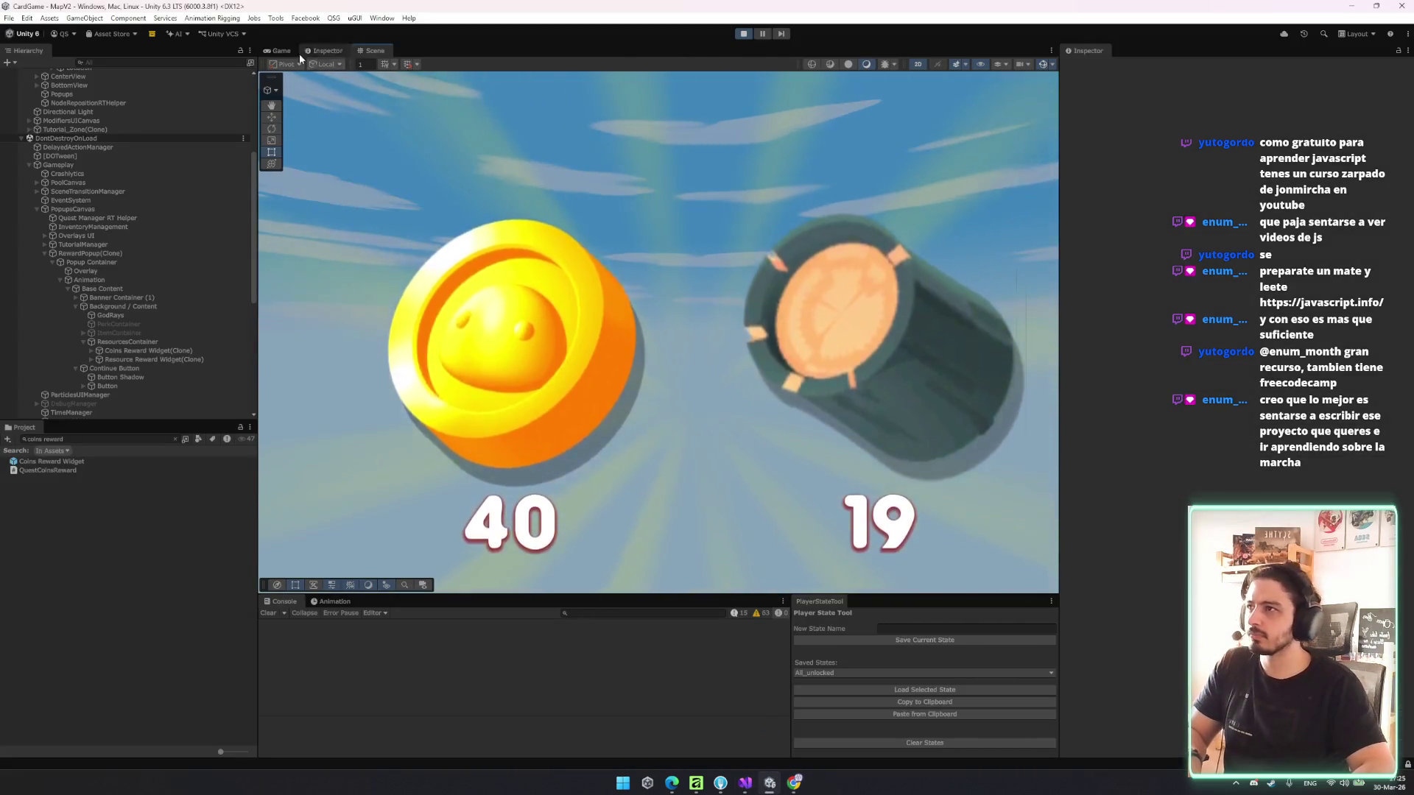
- Stop Play mode so scripts reload, then start a new game from the Rogue Slime main menu
left_click(744, 33)
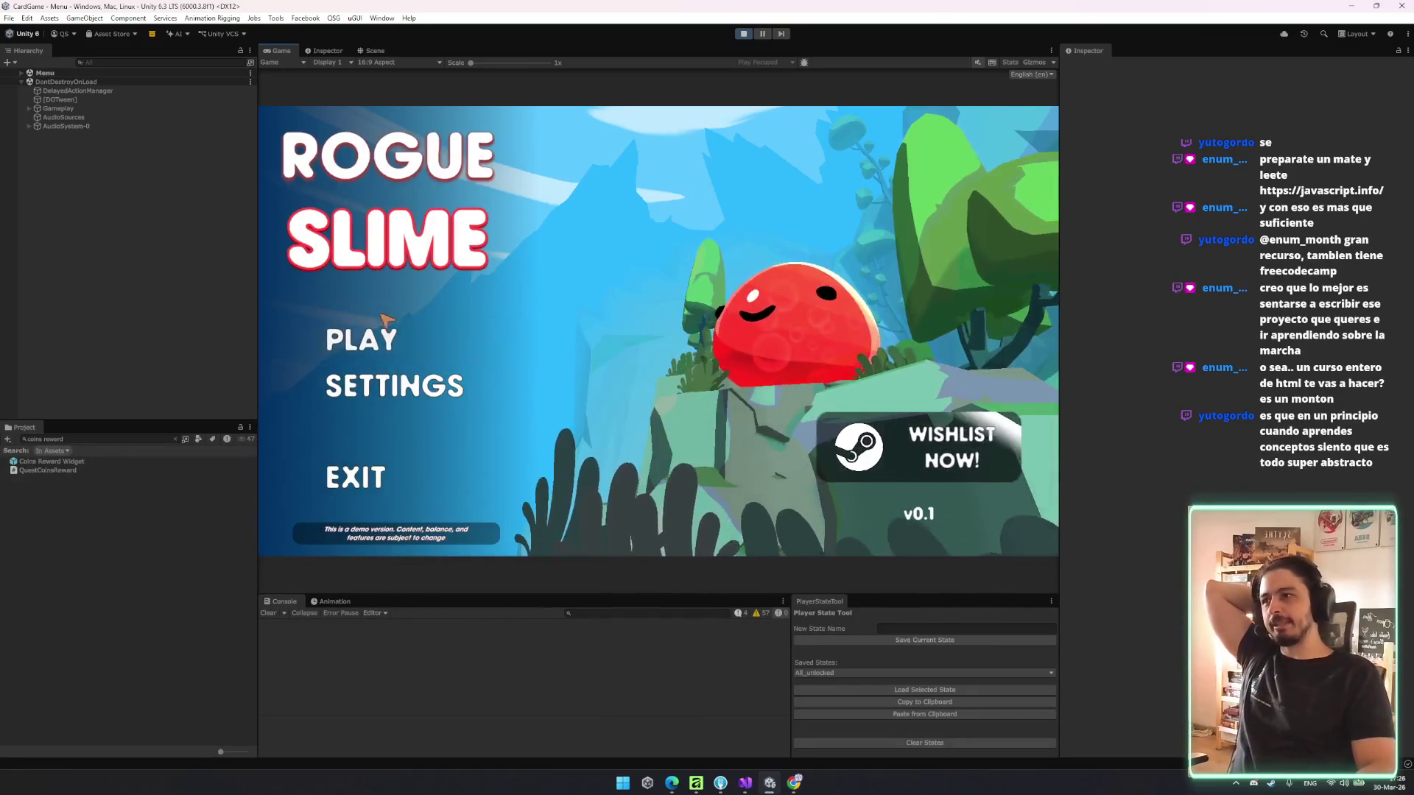
left_click(403, 339)
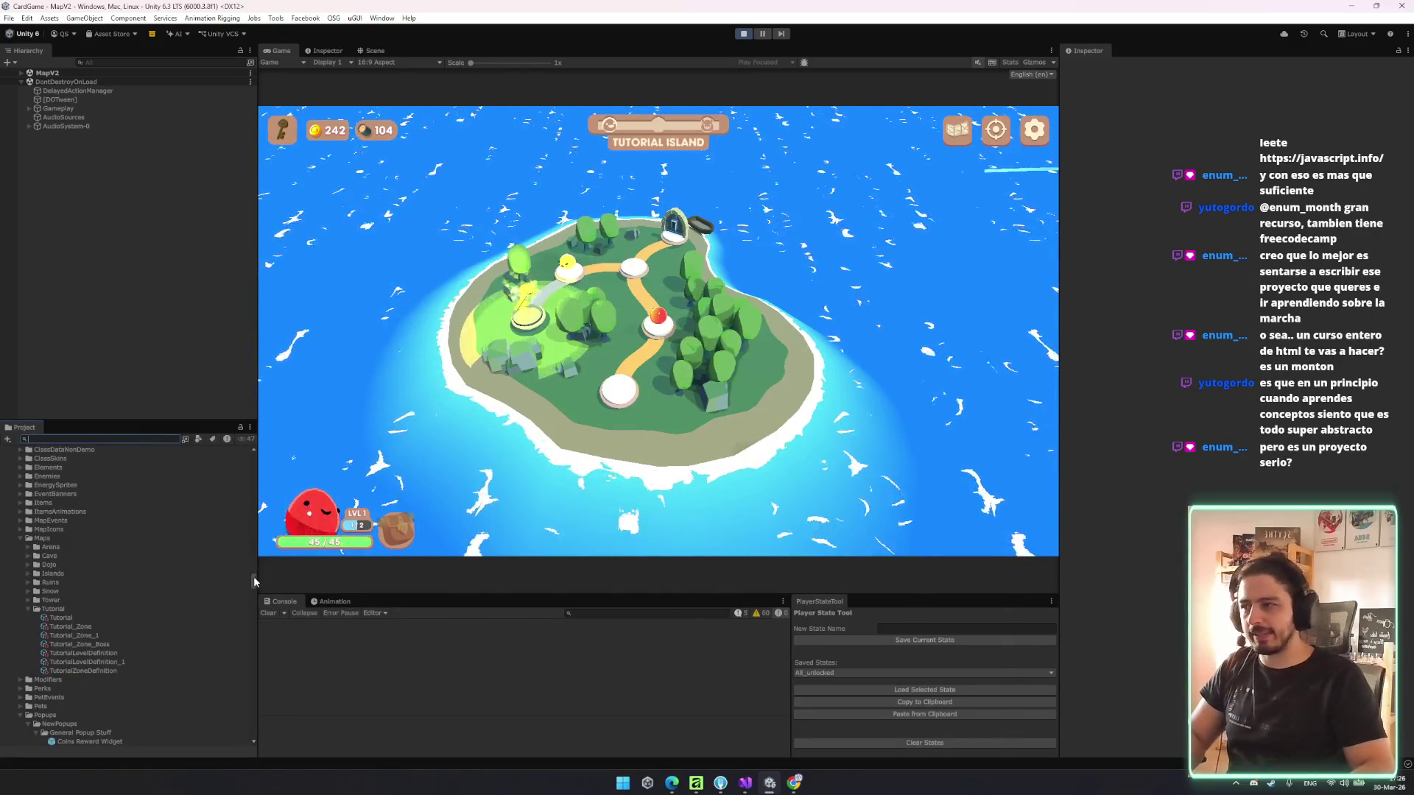
- Select the Event Tester asset in the Project's _DEBUG folder
left_click_drag(253, 579, 247, 439)
left_click(116, 486)
key("Down")
key("Down")
key("Down")
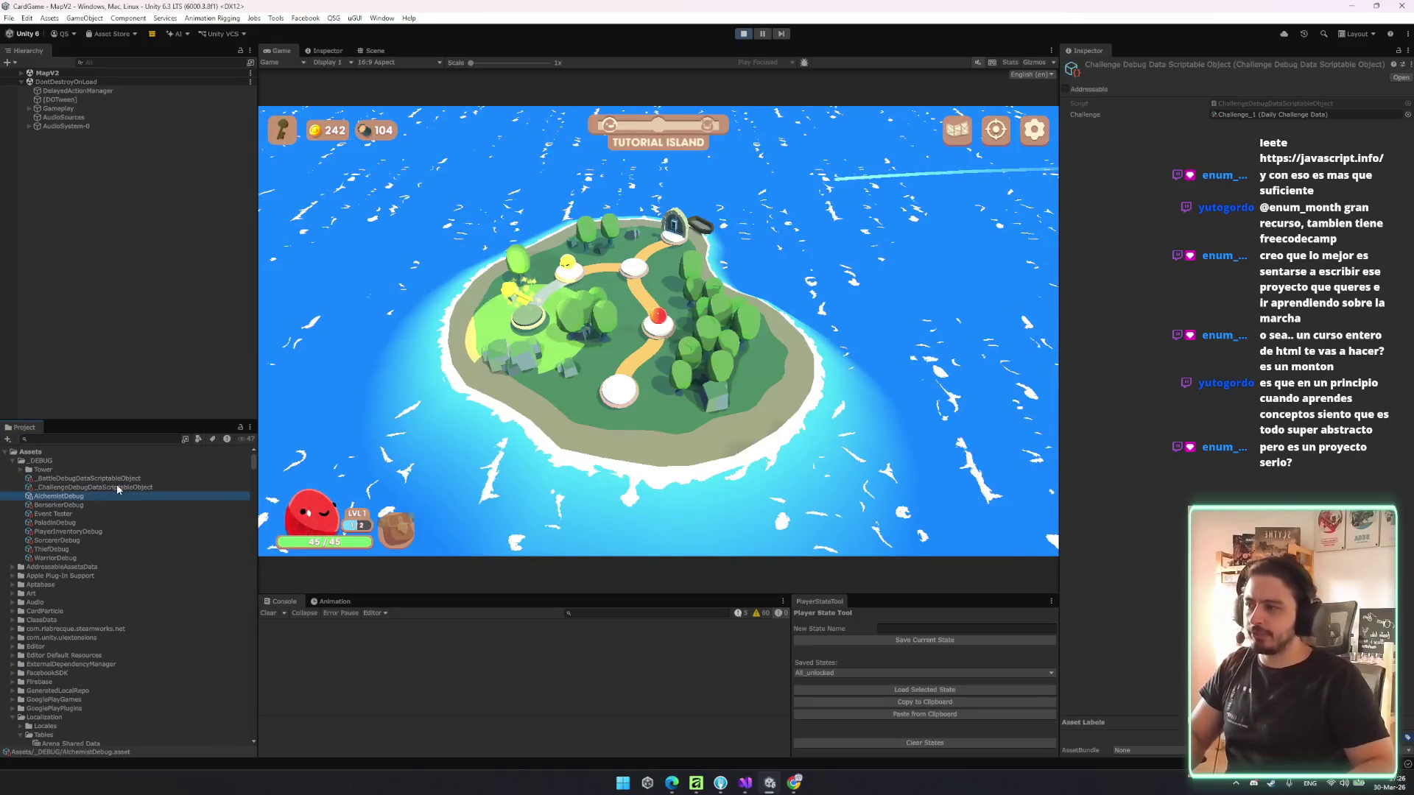
key("Up")
key("Up")
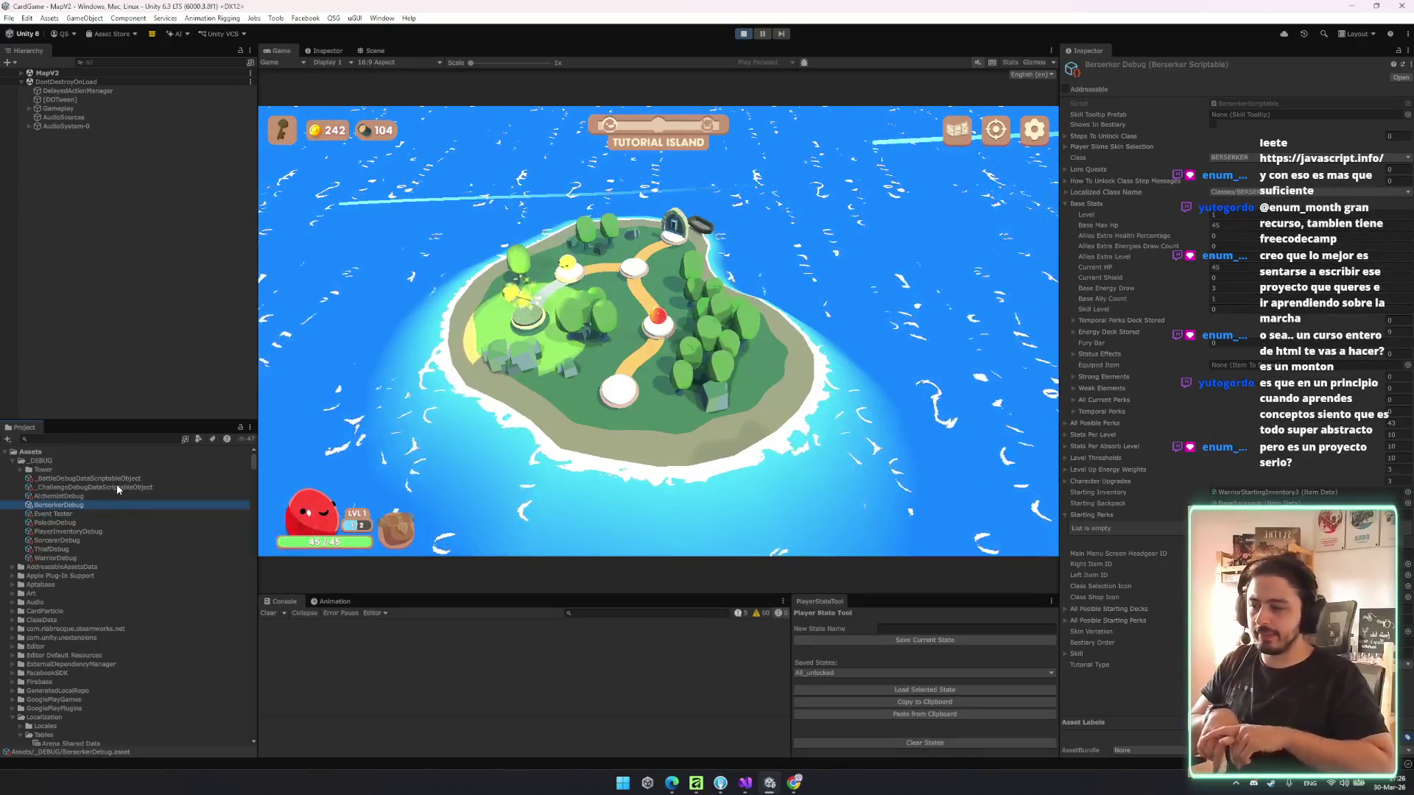
key("Down")
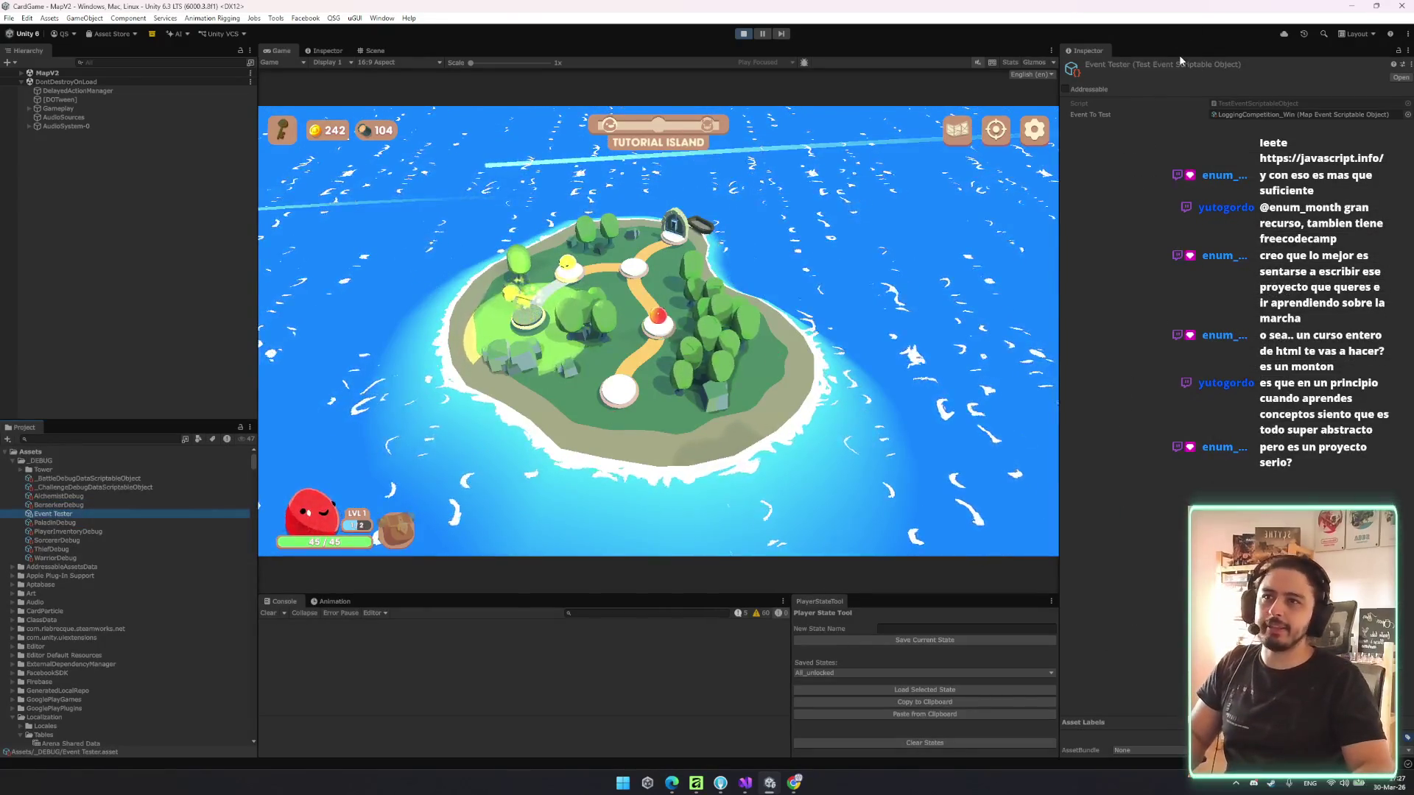
- Fire Try Event from the Event Tester, then switch to the localization spreadsheet in Chrome
right_click(1181, 64)
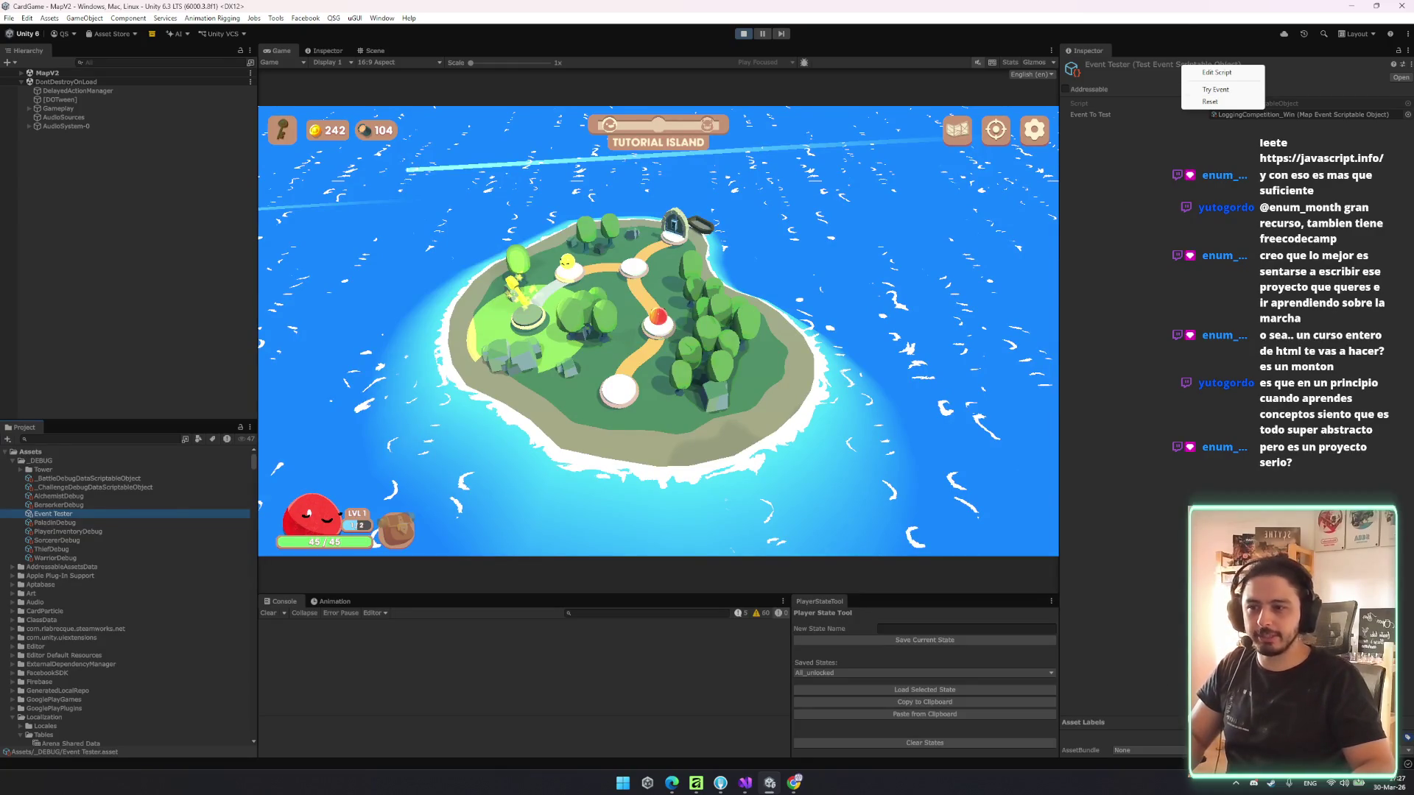
left_click(1215, 89)
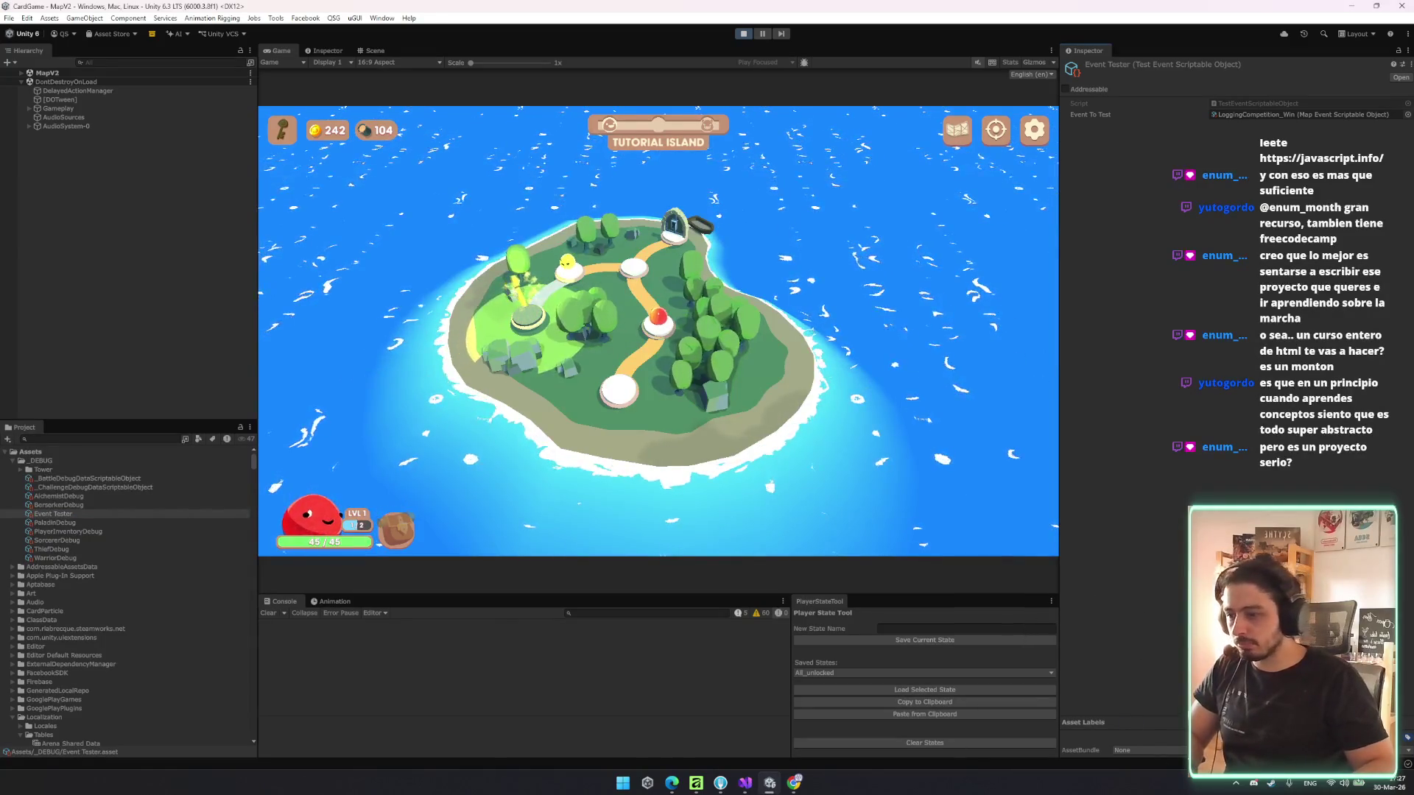
key("alt+Tab")
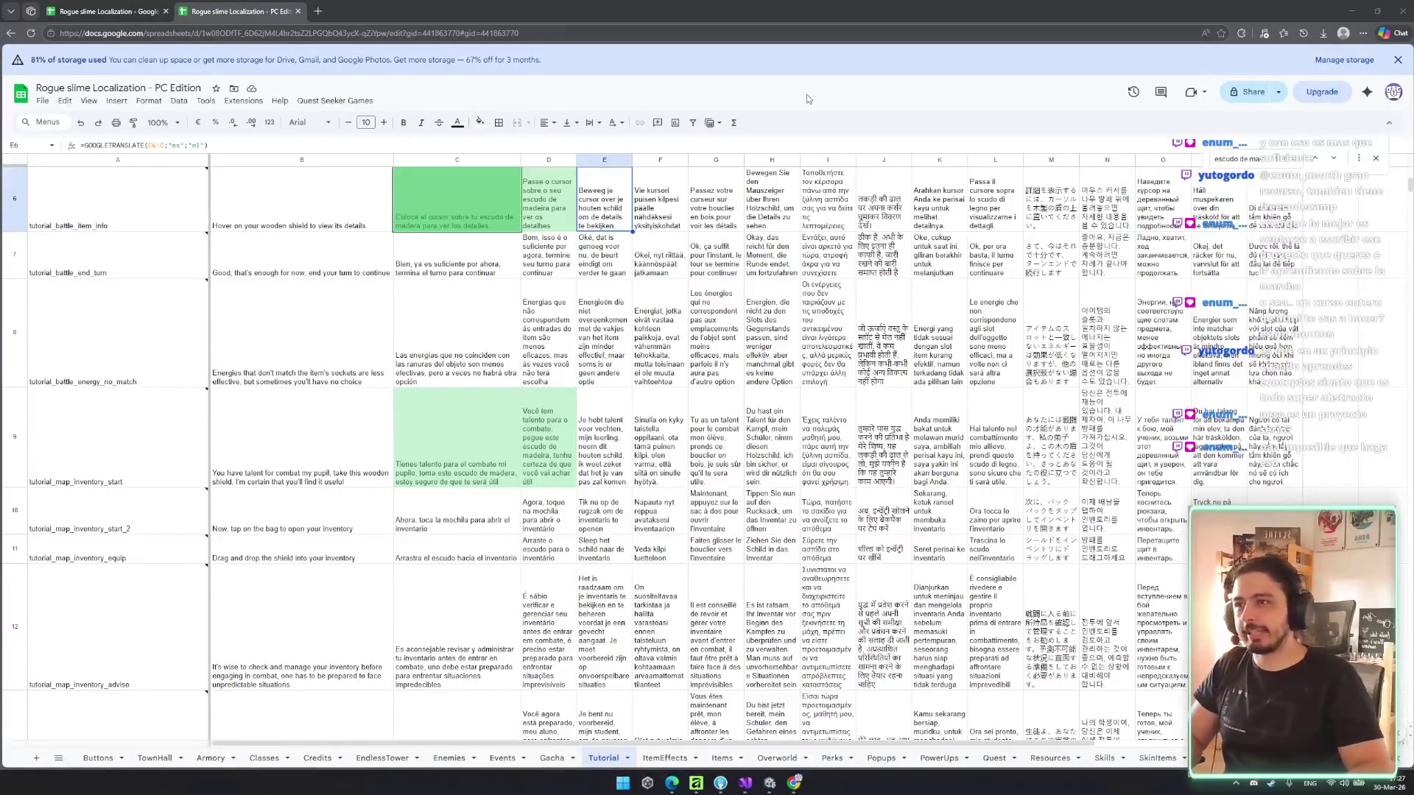
- Minimize Chrome and trigger the Logging Competition event three times, claiming its rewards
left_click(1352, 11)
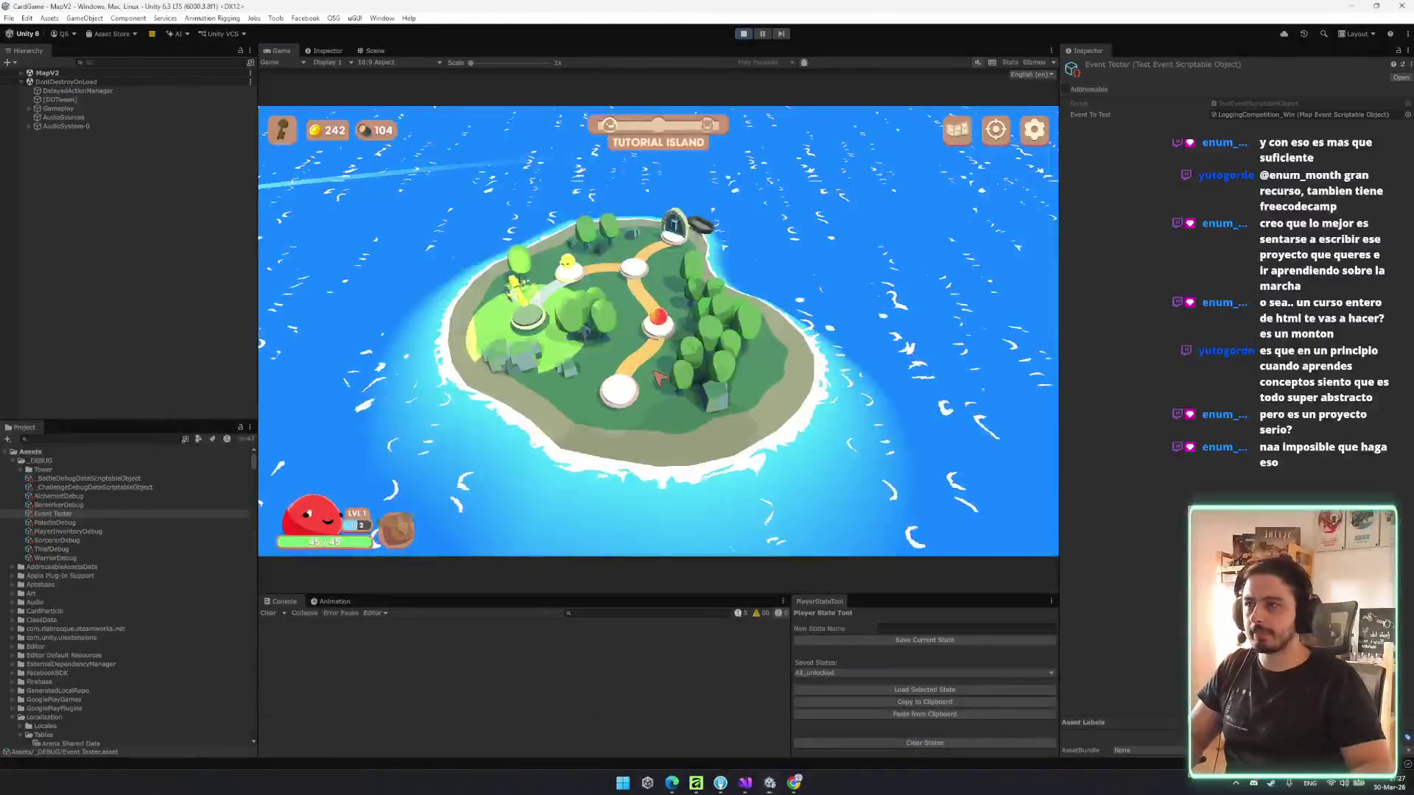
right_click(1221, 65)
left_click(1230, 89)
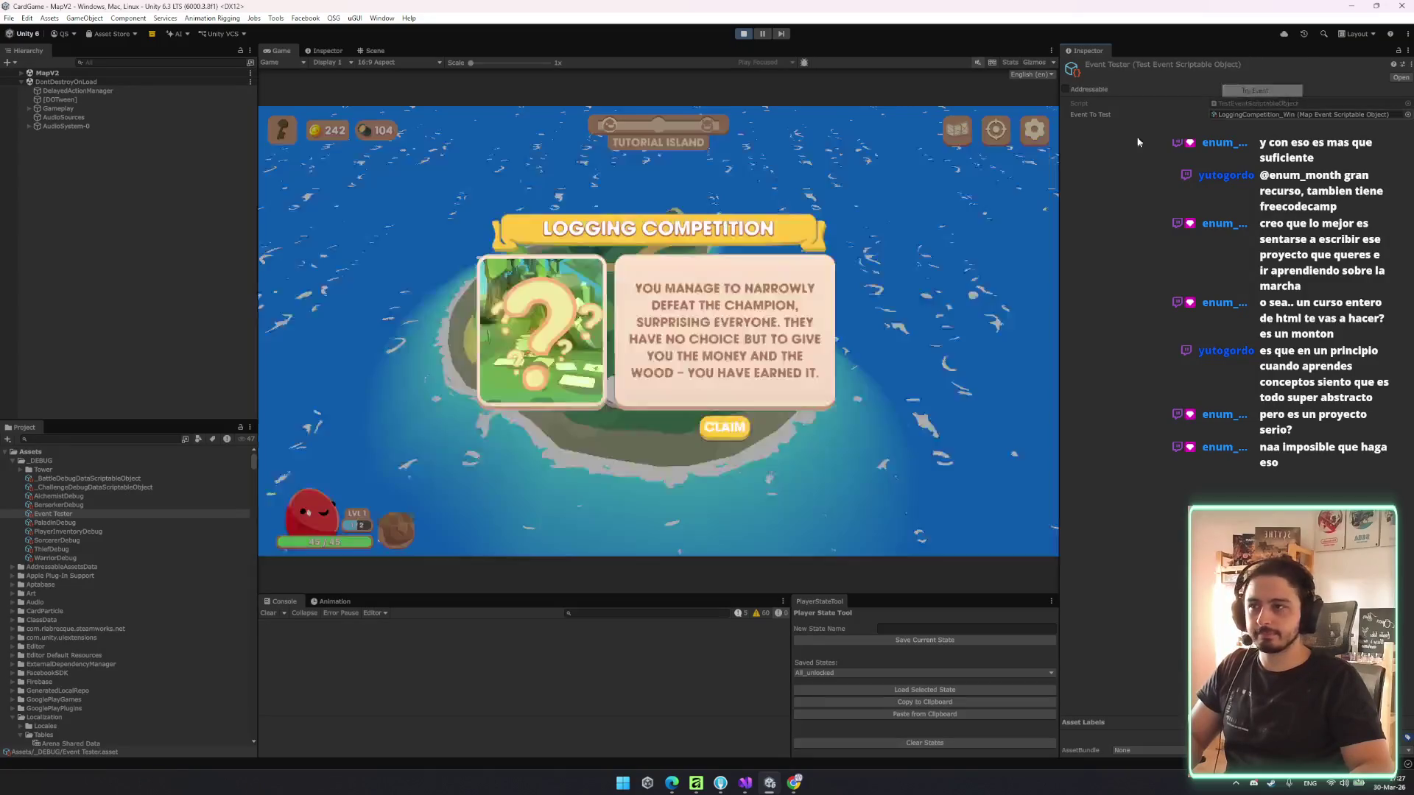
left_click(725, 427)
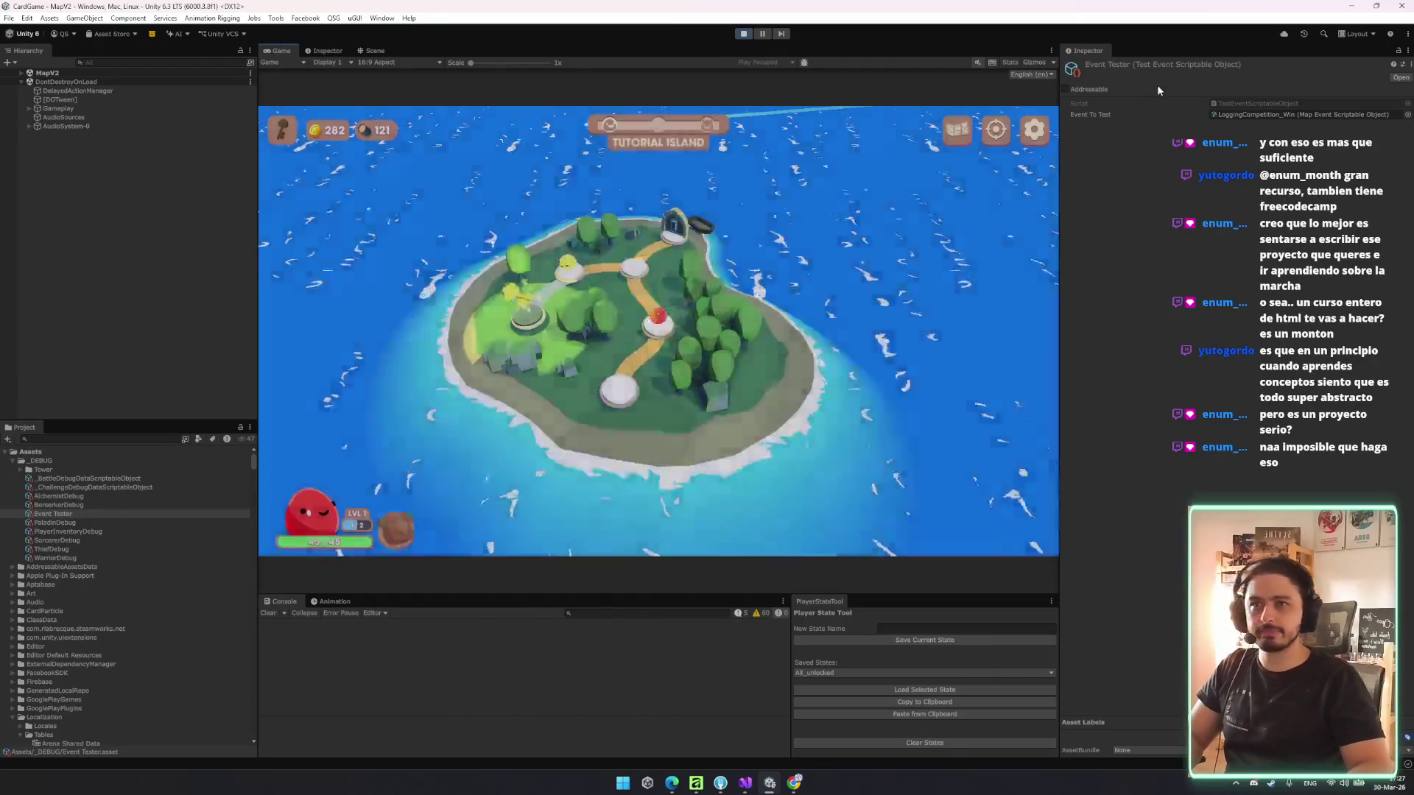
right_click(1170, 65)
left_click(1204, 87)
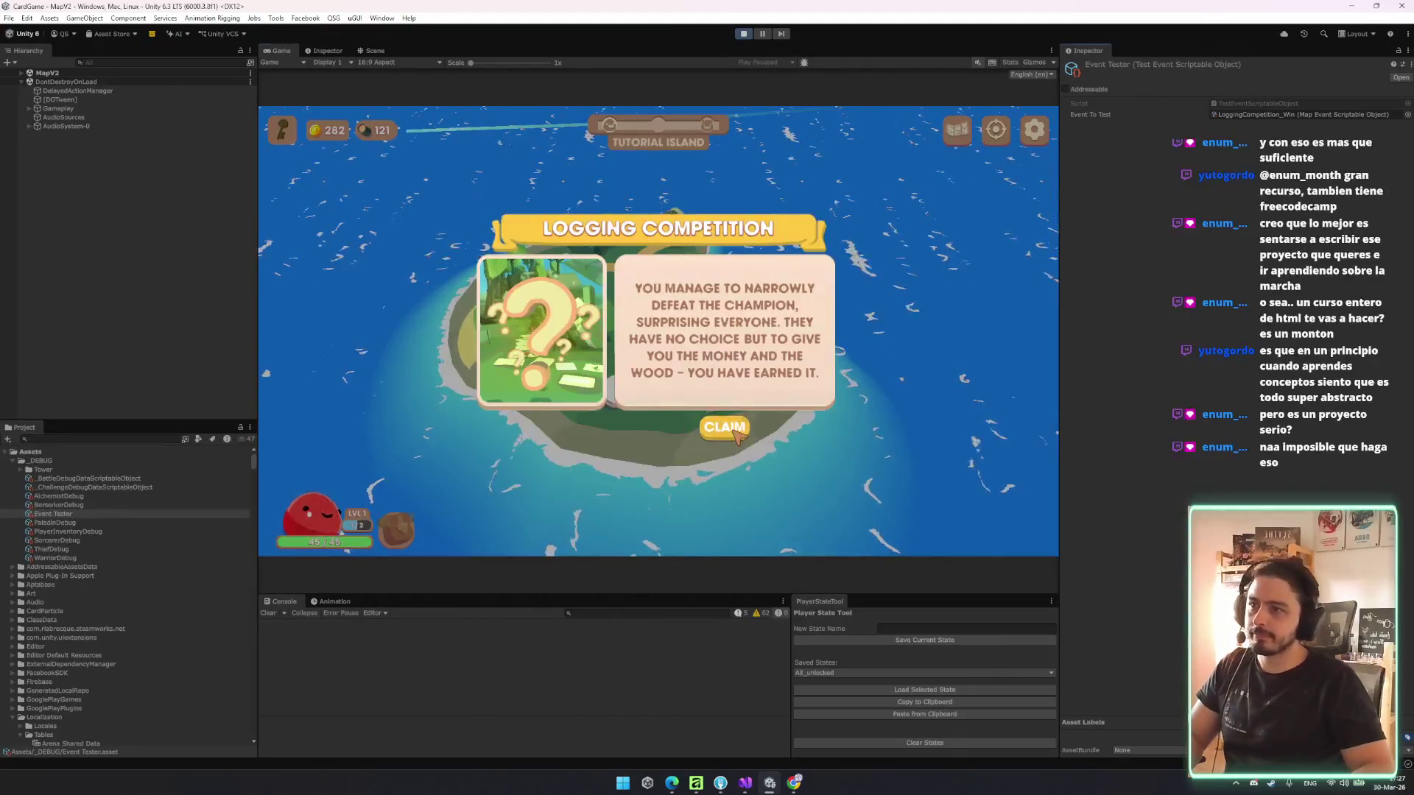
left_click(722, 510)
right_click(1193, 65)
left_click(1215, 86)
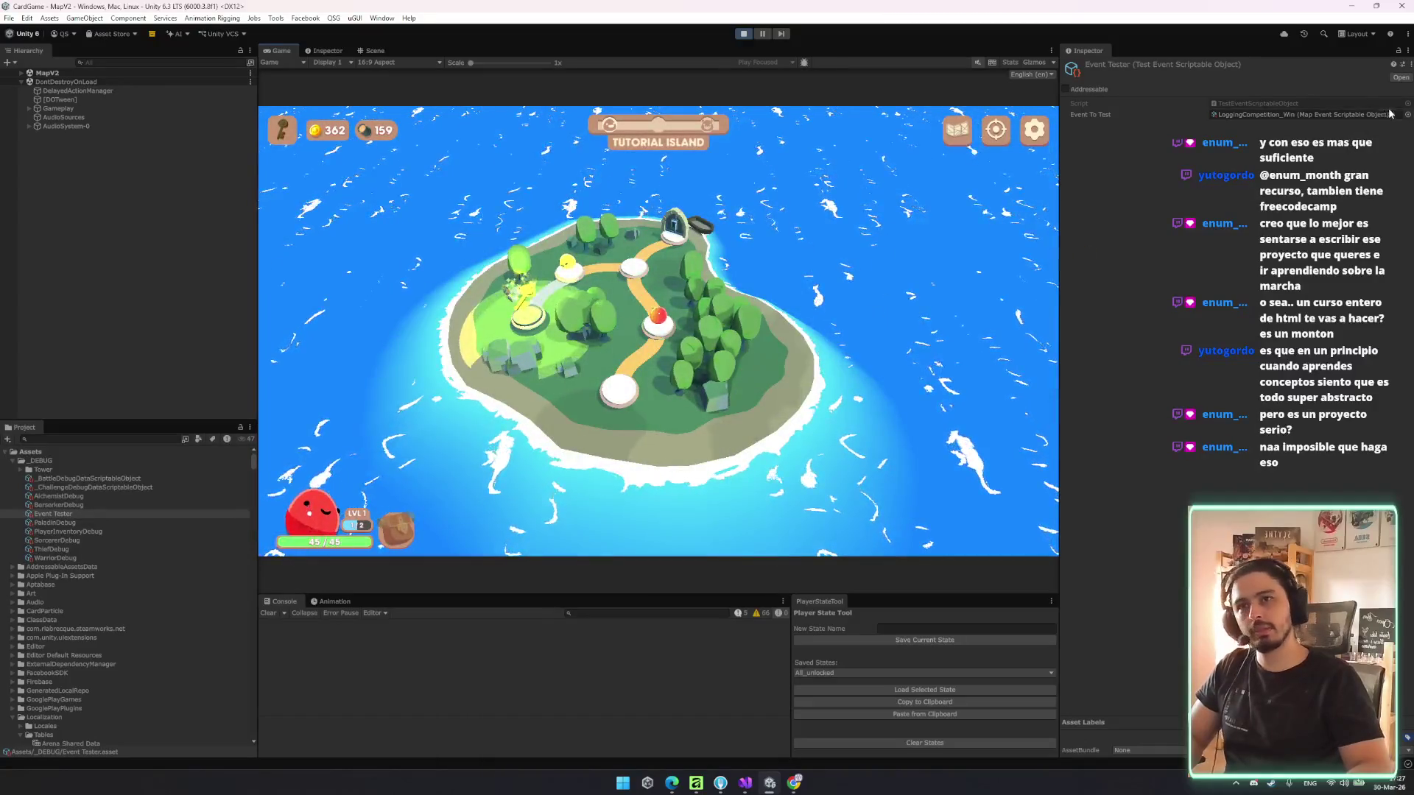
- Set the test event to LoggingCompetition_Lose, fire and claim it twice, then return to Visual Studio
left_click(1408, 116)
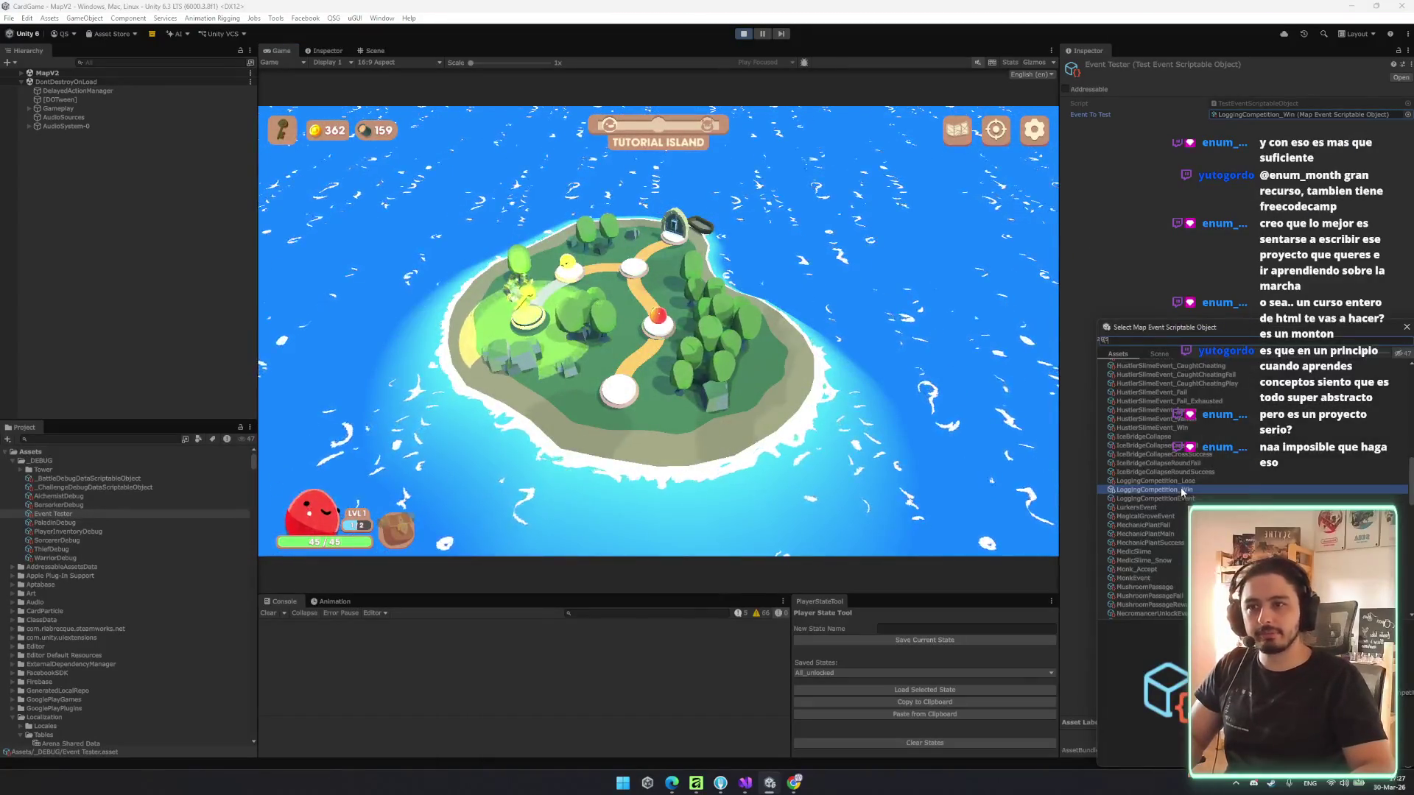
double_click(1171, 324)
right_click(1167, 62)
left_click(1201, 82)
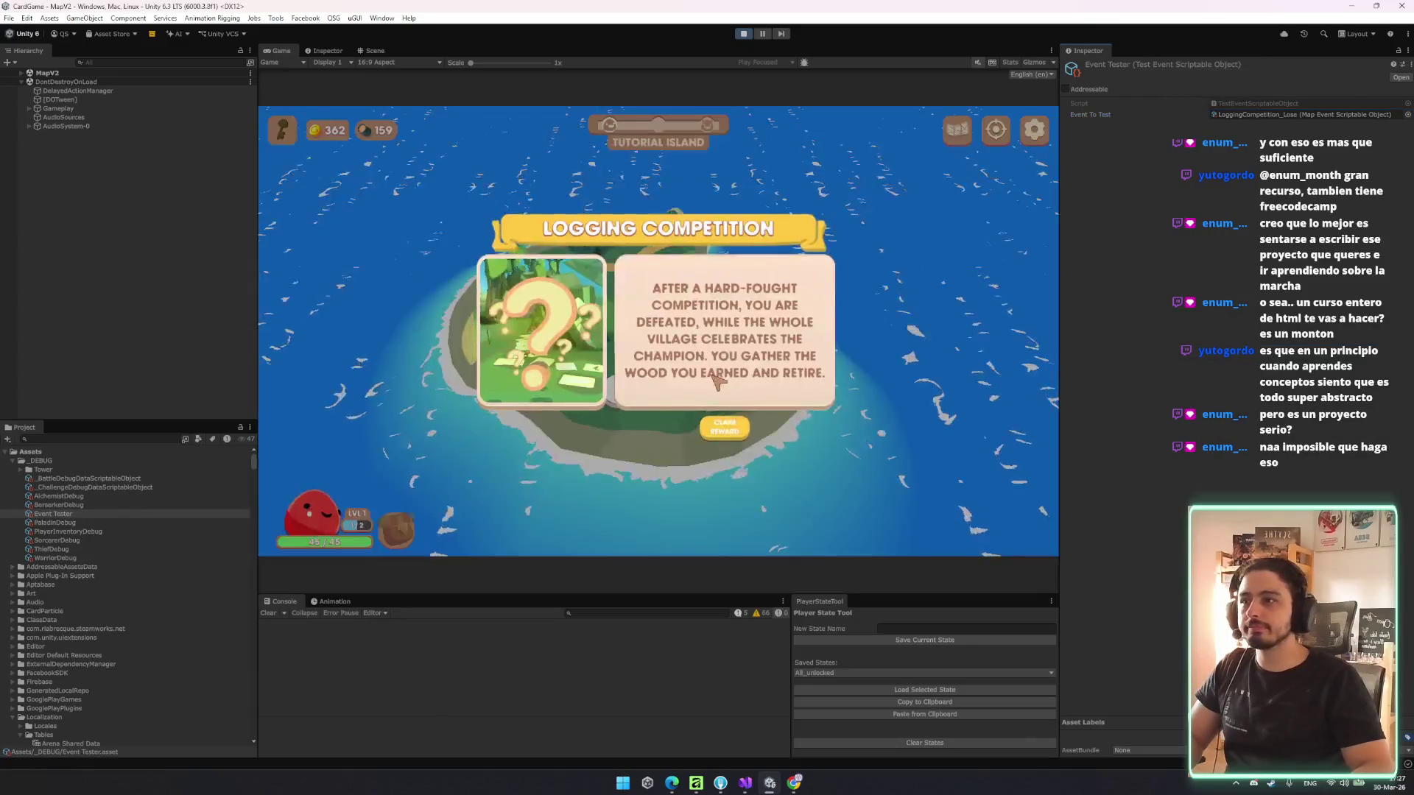
left_click(727, 430)
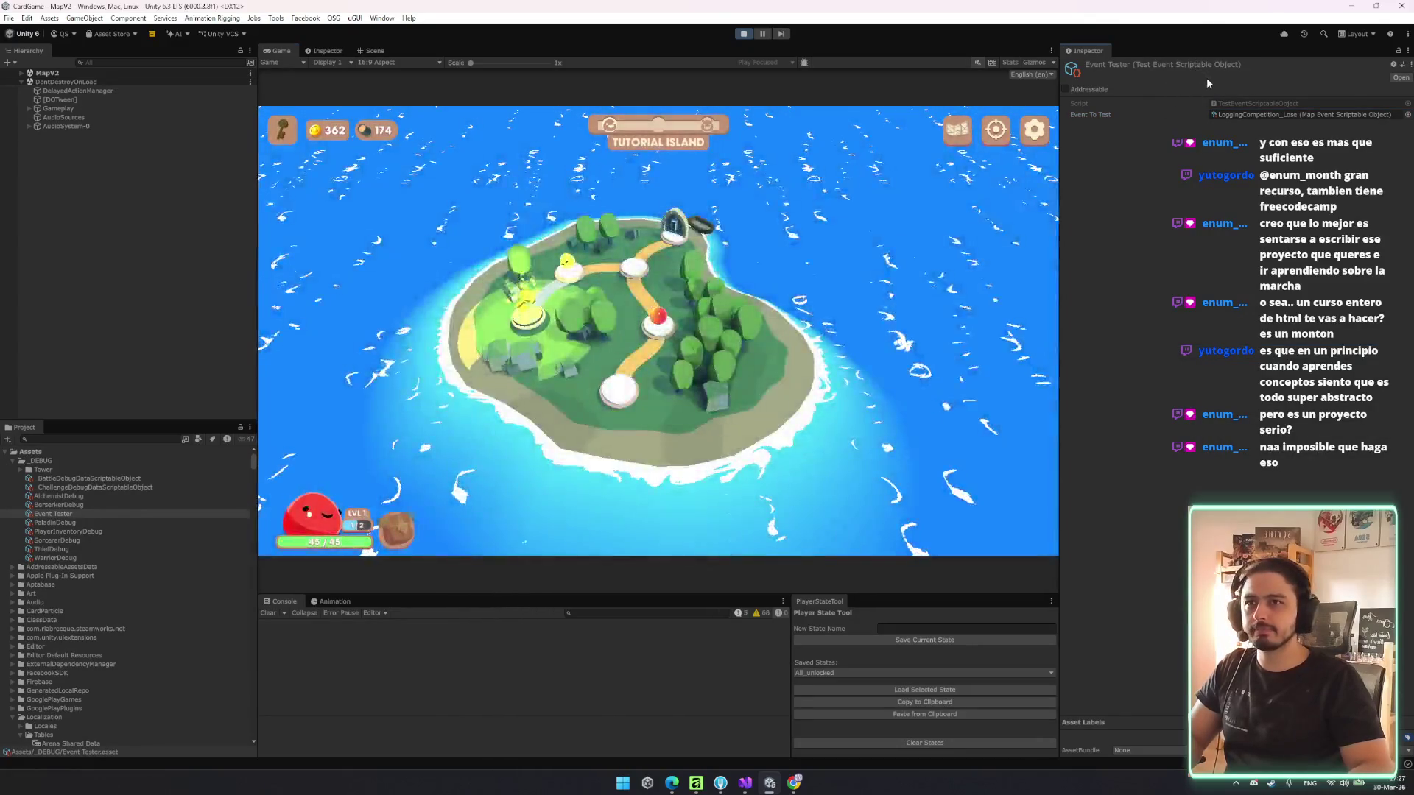
right_click(1205, 65)
left_click(1235, 86)
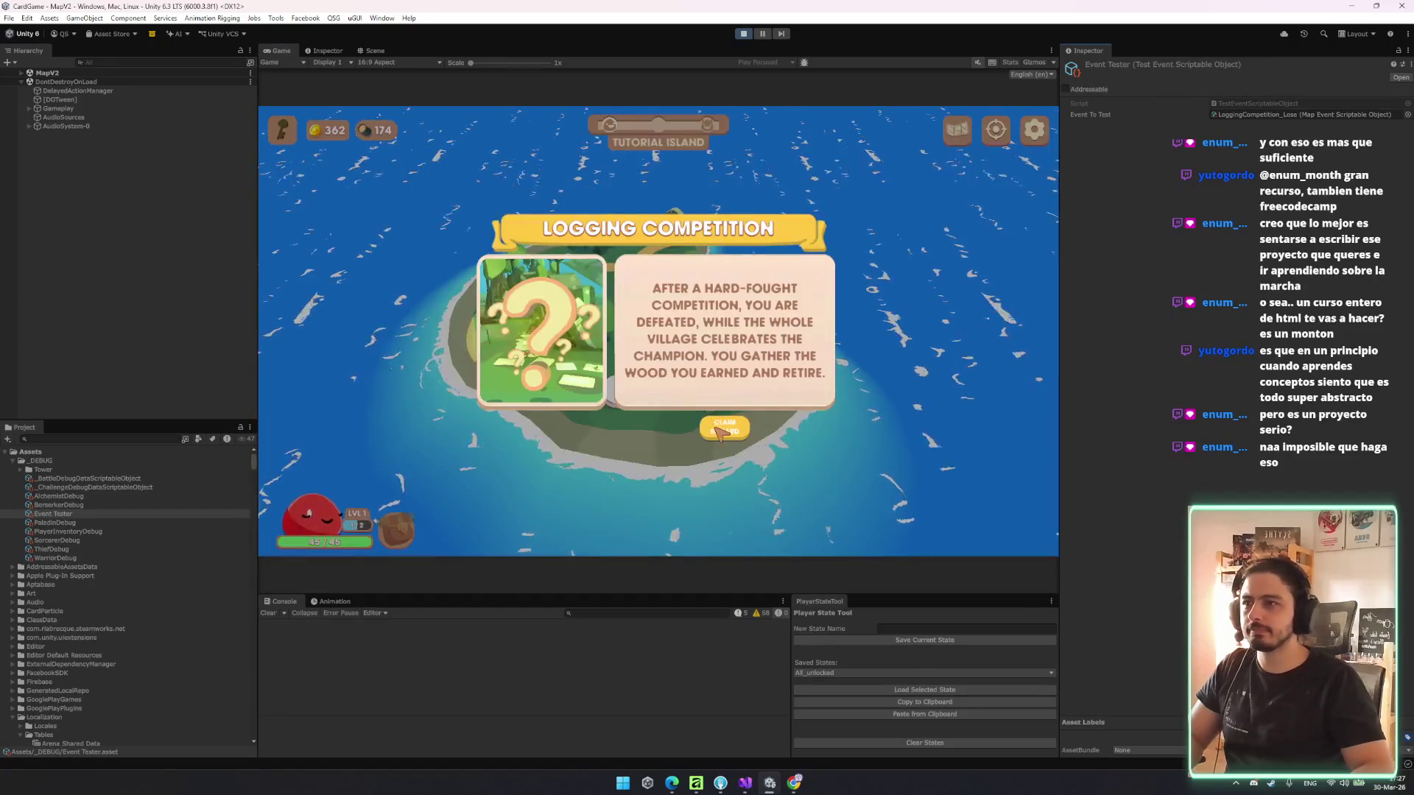
left_click(727, 430)
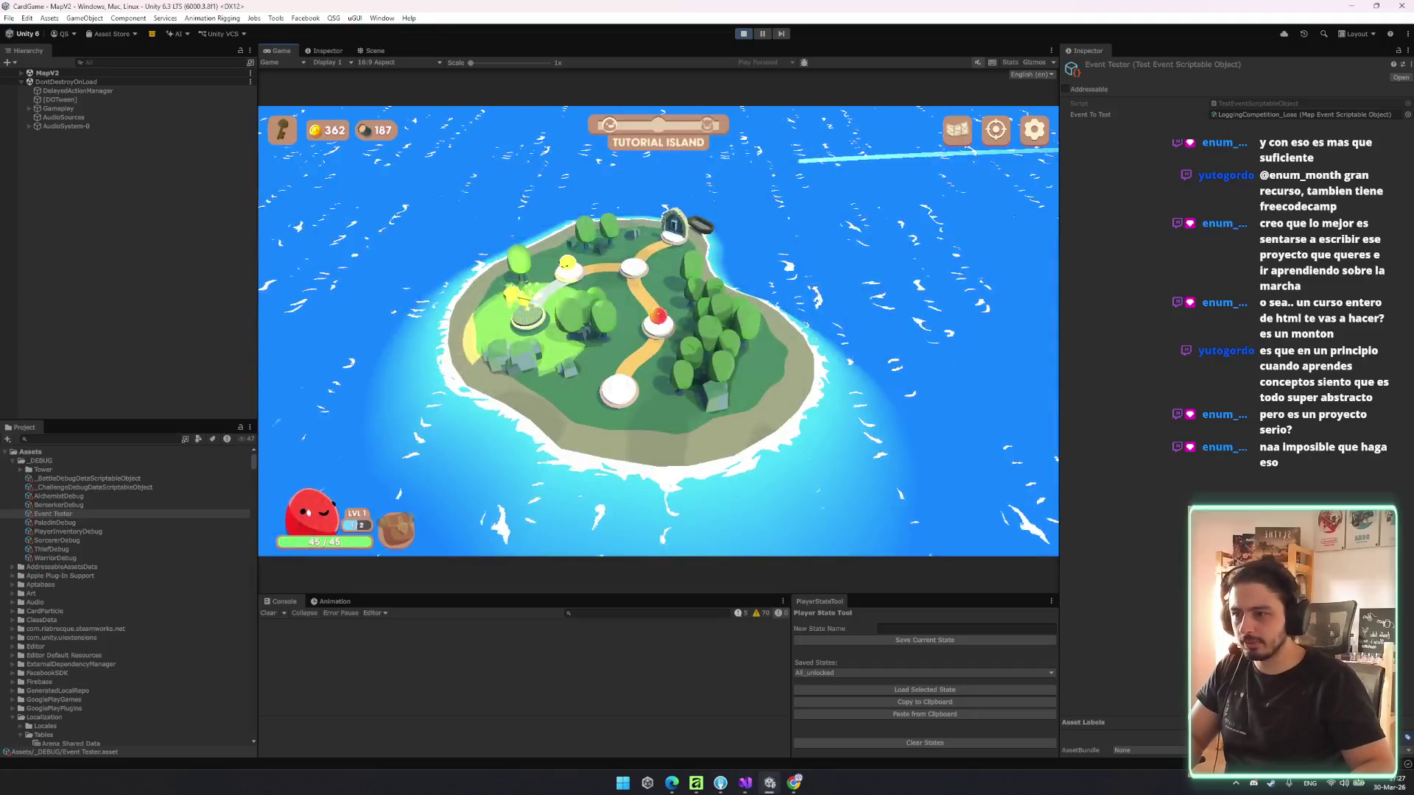
left_click(745, 783)
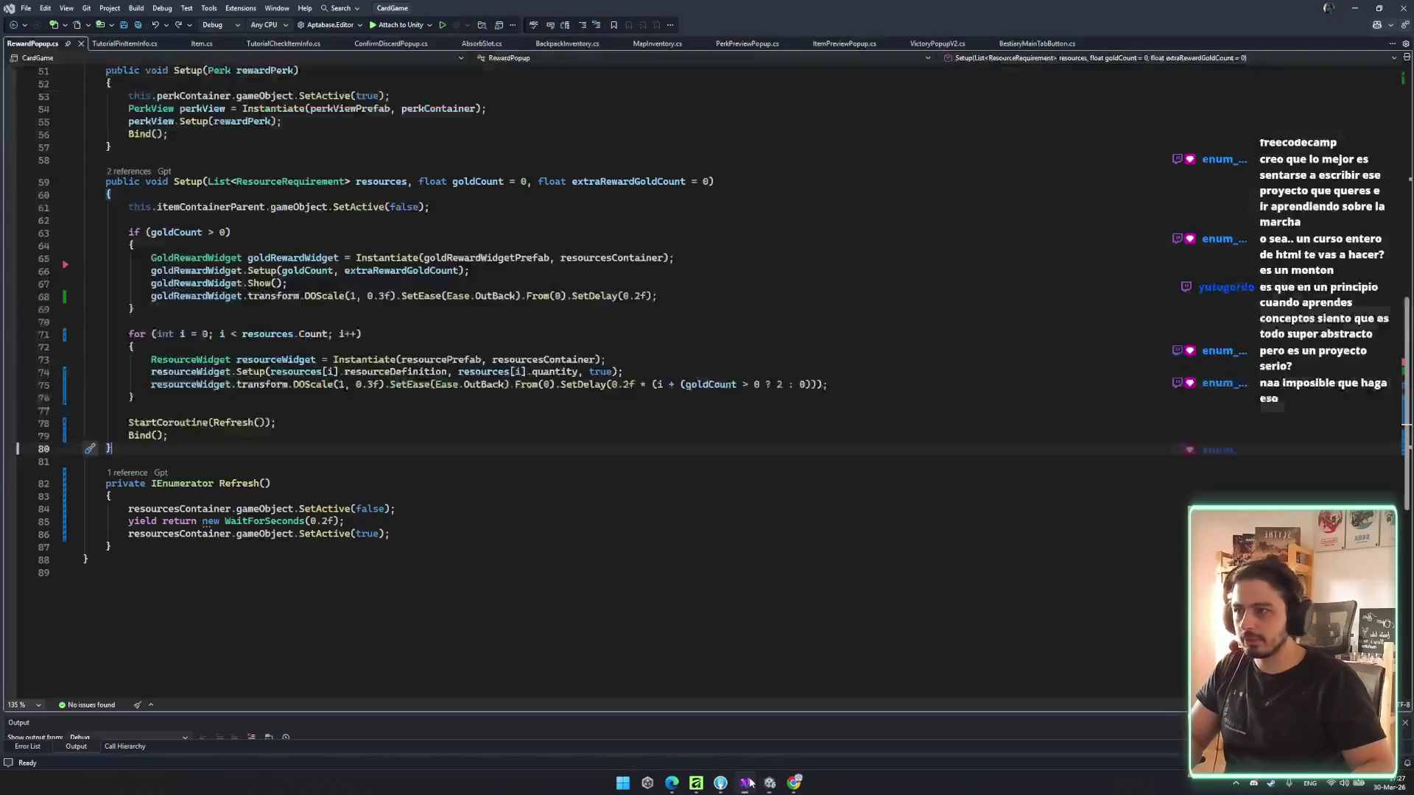
- Replace the 0 after '? 2 :' on line 75 with 1, save RewardPopup.cs, and switch to Unity
left_click(654, 383)
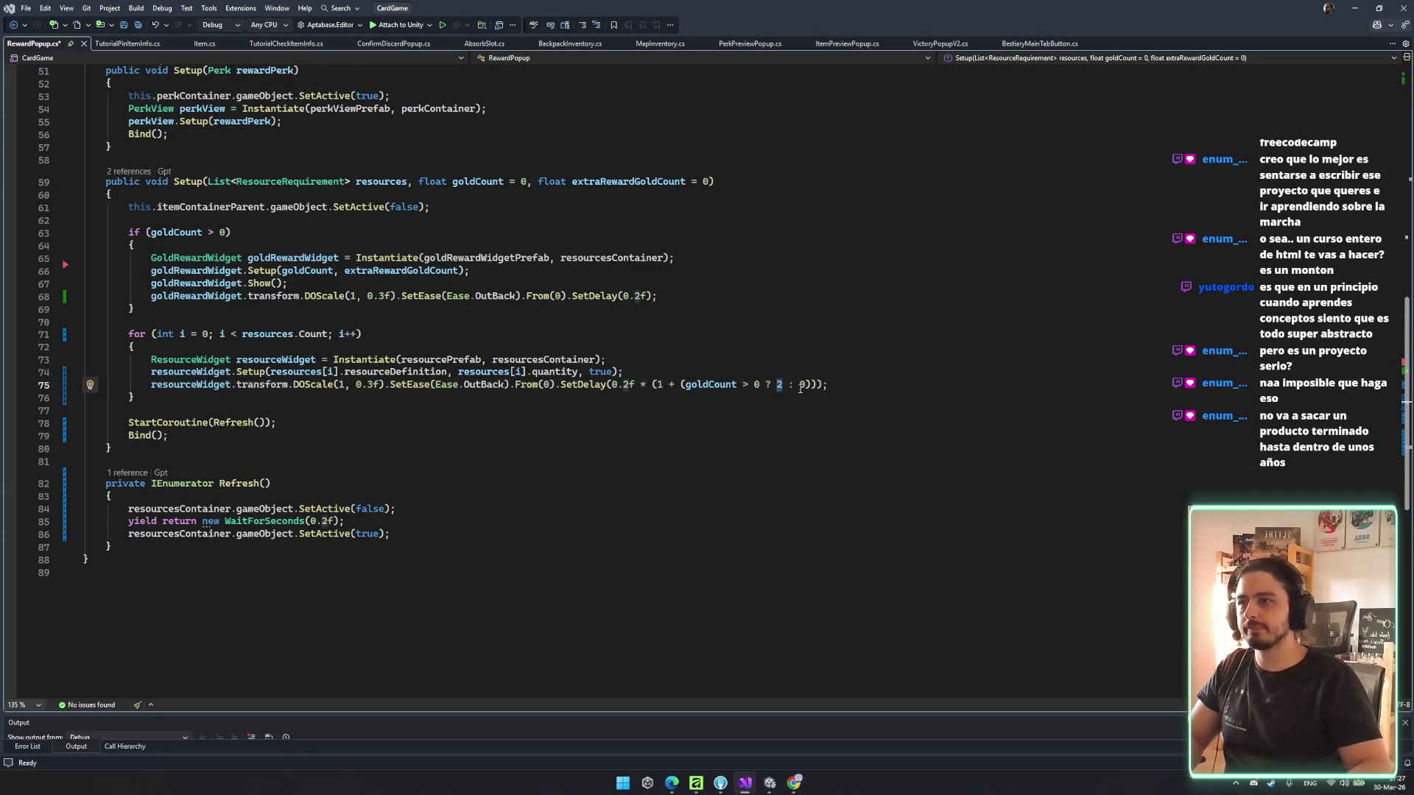
double_click(801, 384)
type("1")
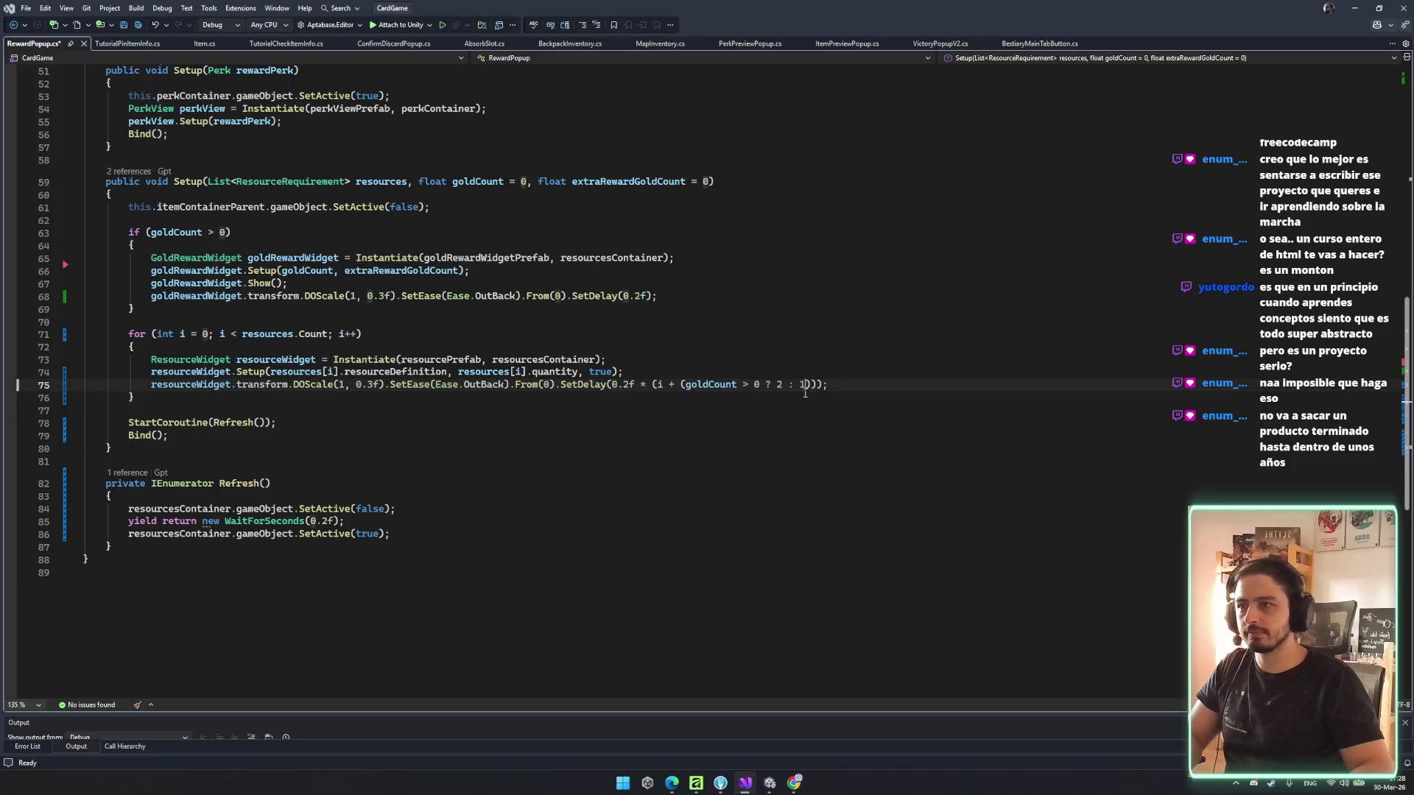
key("ctrl+s")
left_click(766, 462)
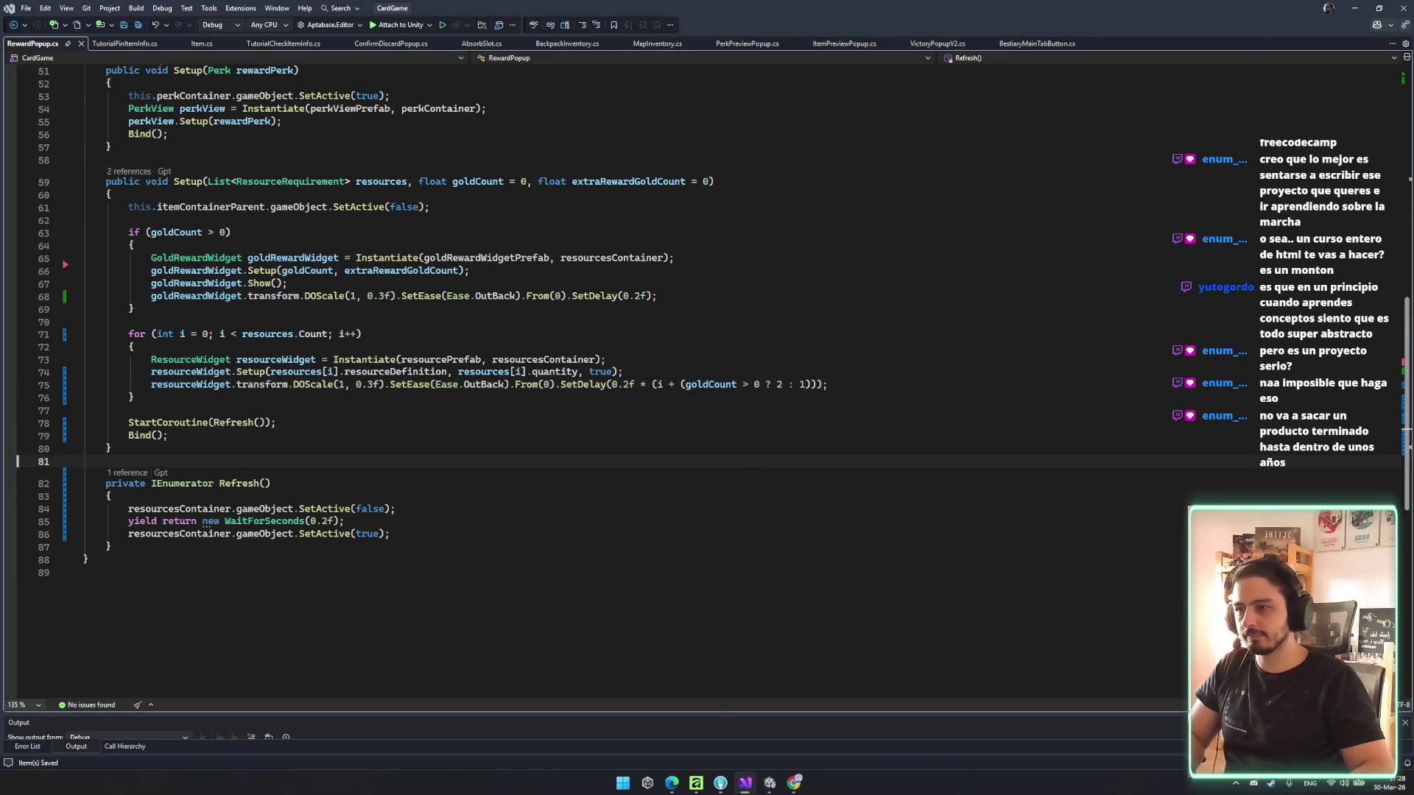
left_click(731, 497)
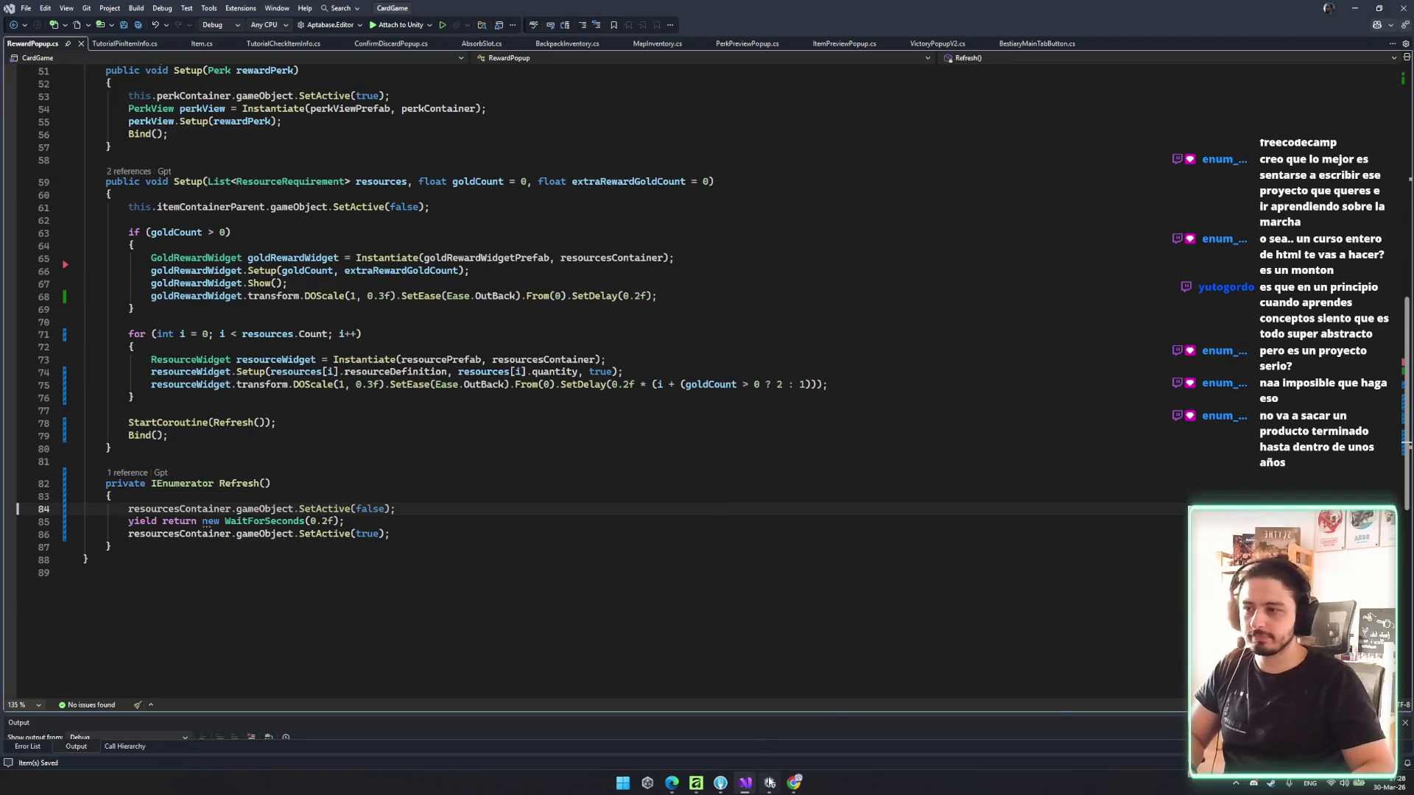
key("alt+Tab")
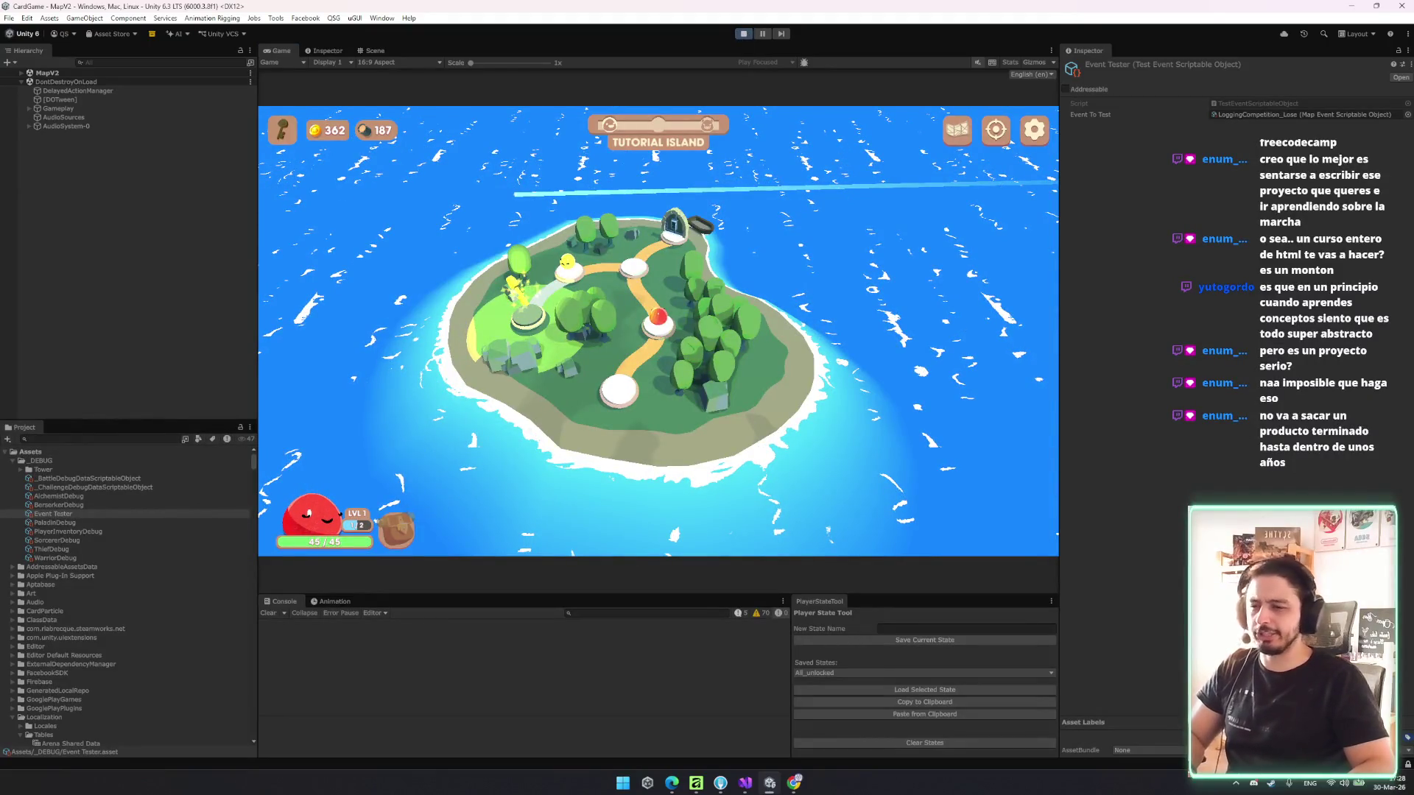
- Stop Play mode, re-enter it, and start a game from the Rogue Slime main menu
left_click(744, 33)
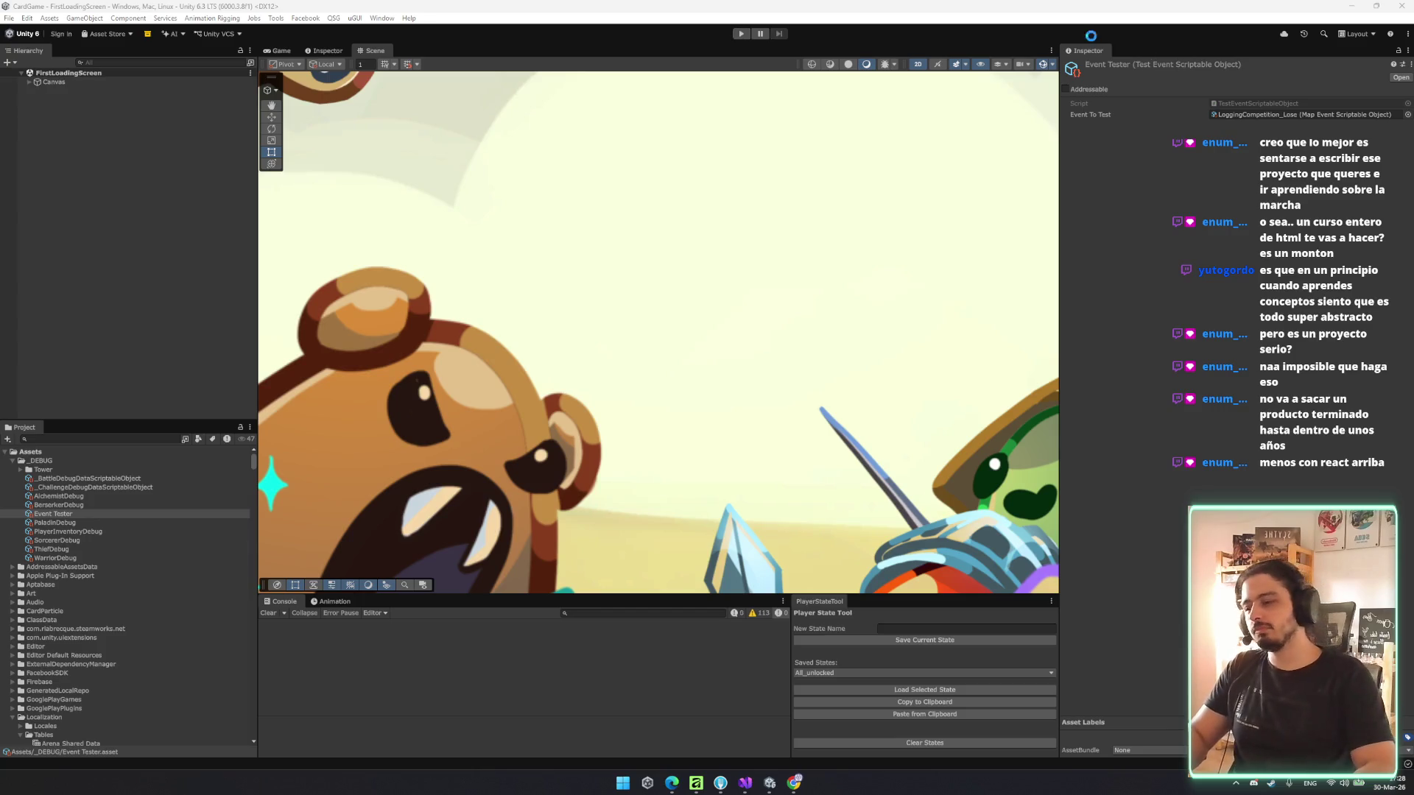
right_click(1146, 62)
left_click(1177, 85)
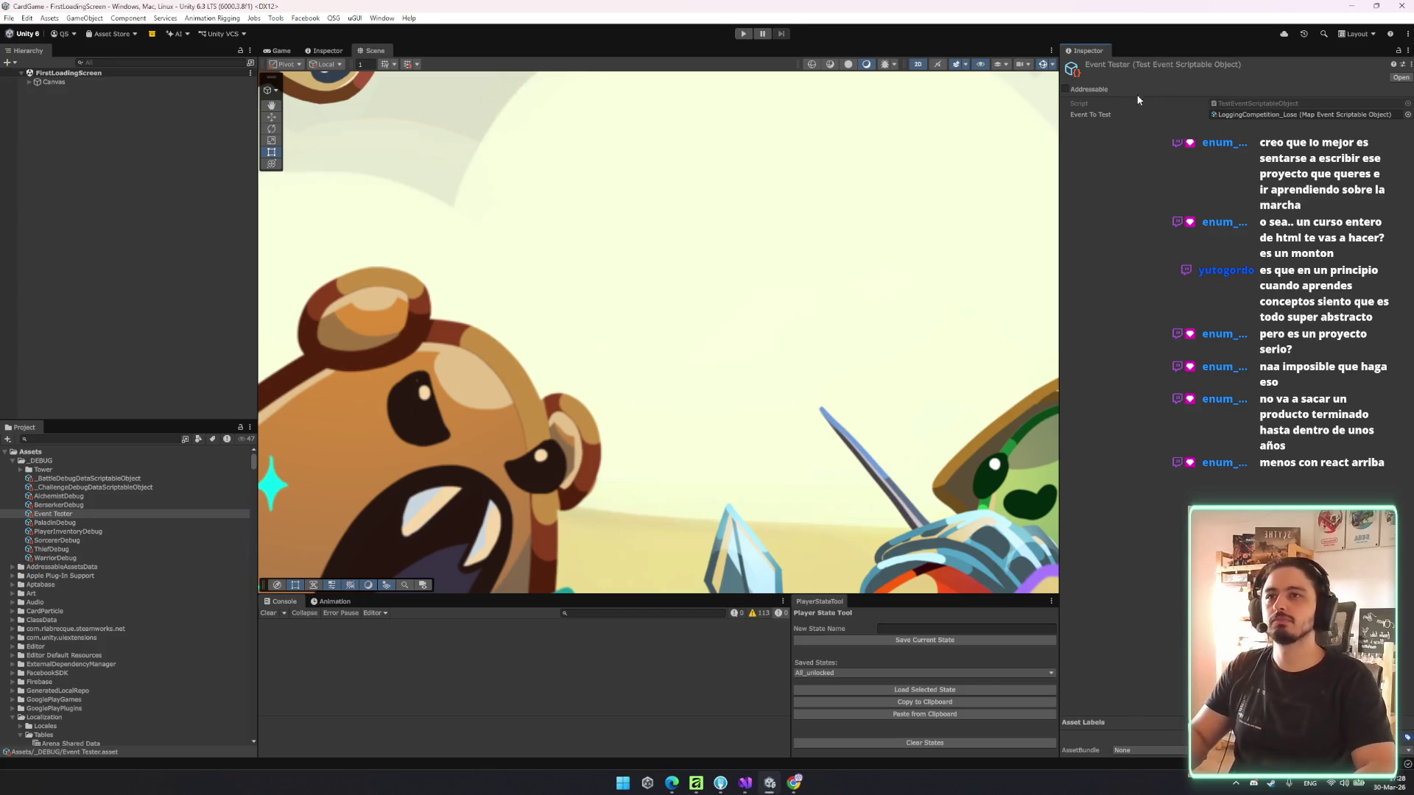
left_click(743, 33)
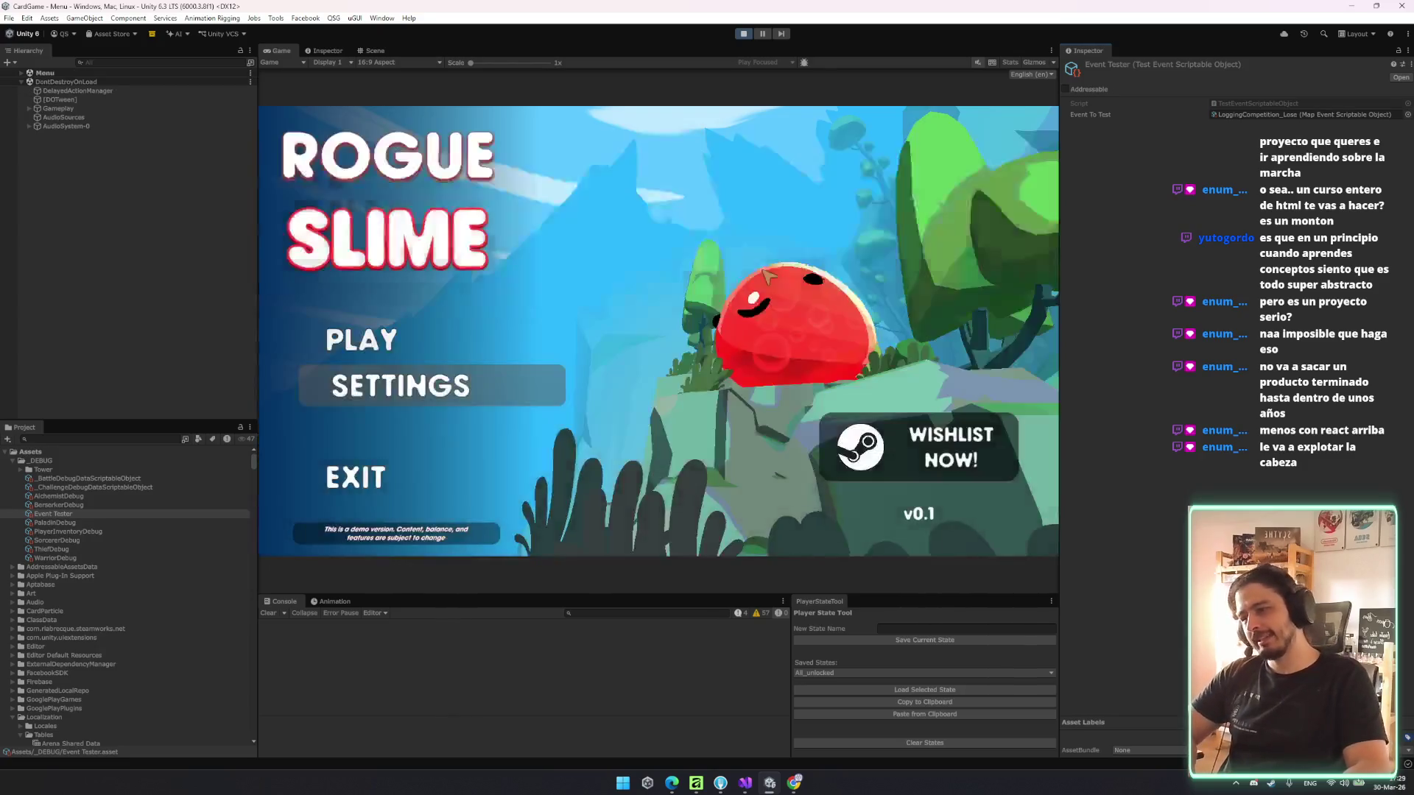
left_click(425, 348)
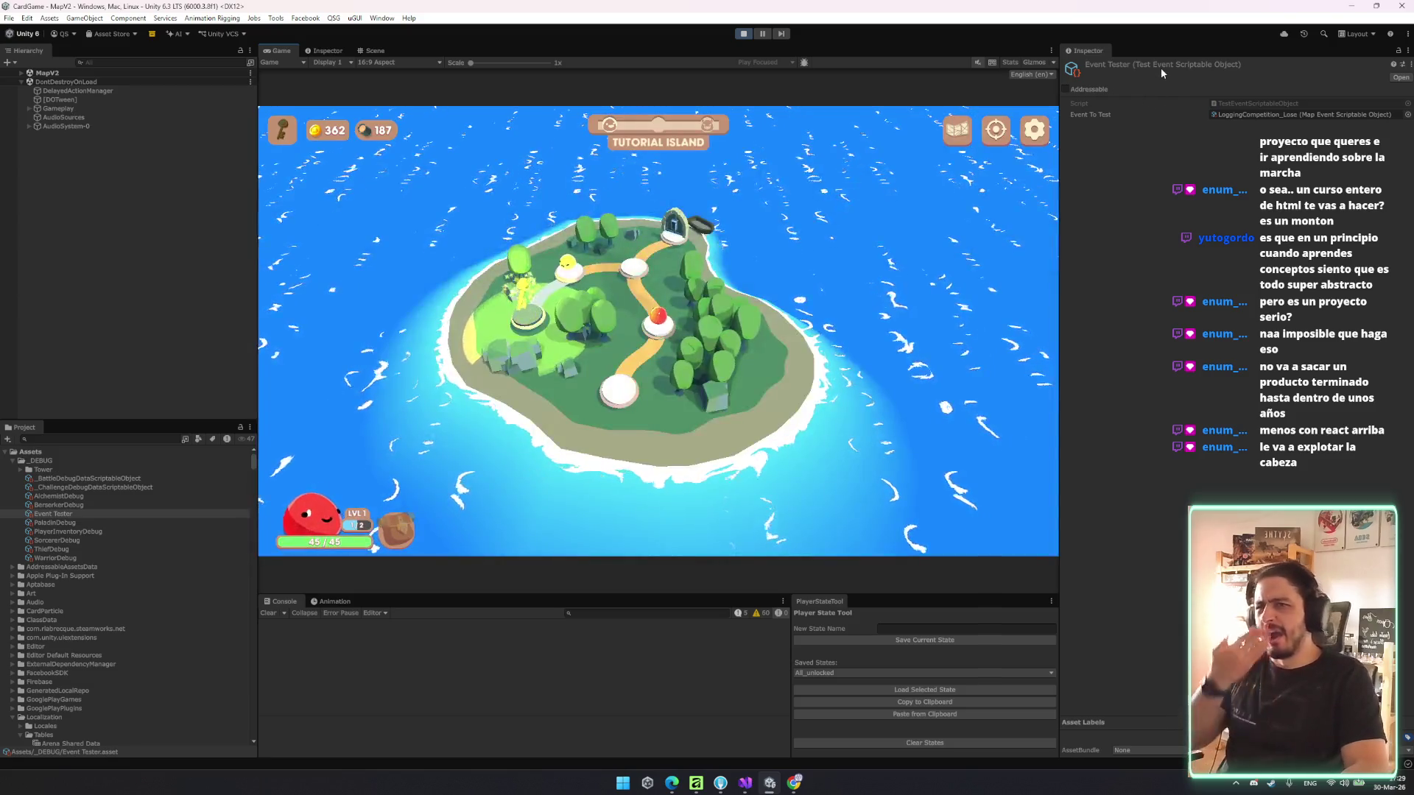
right_click(1161, 67)
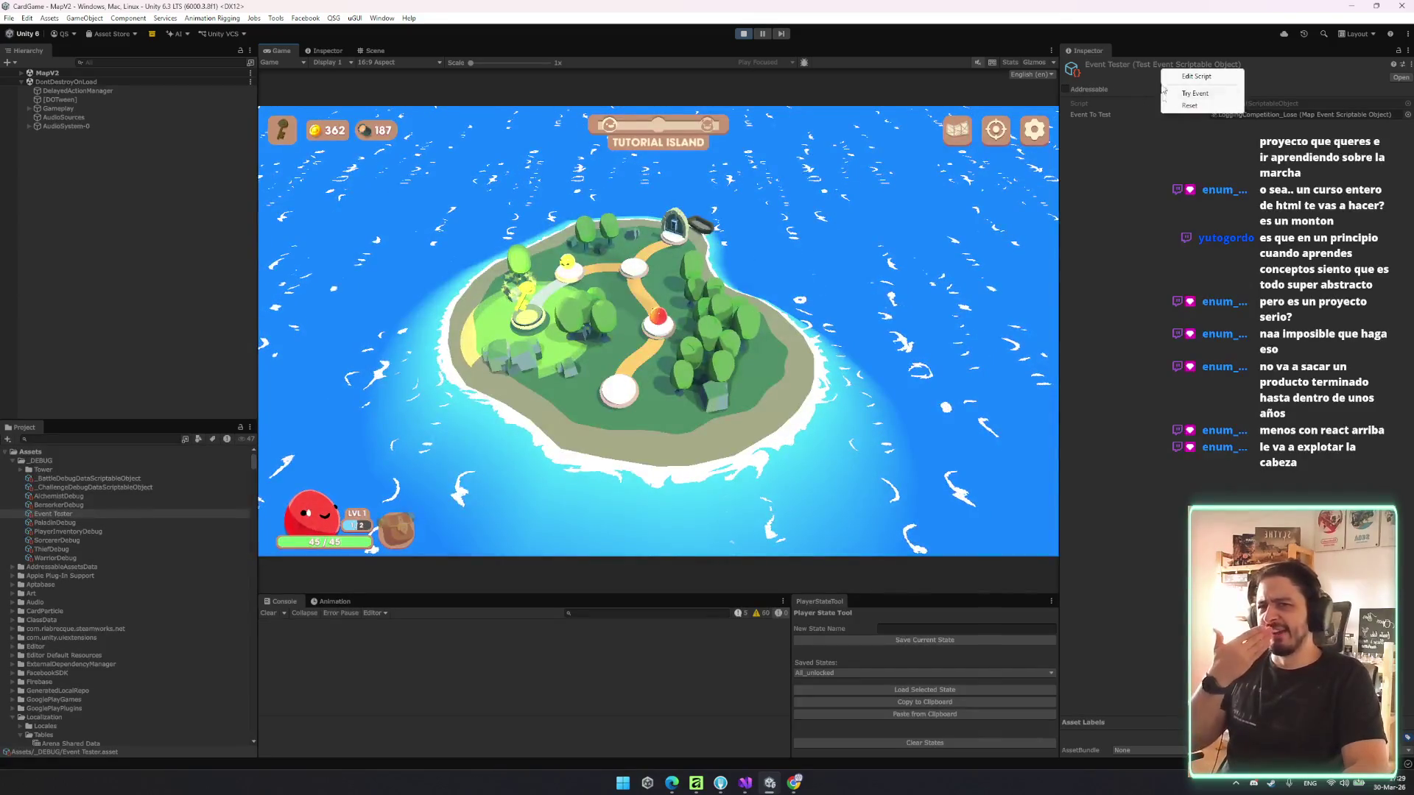
- Trigger LoggingCompetition_Lose twice, claiming the reward and continuing each time
left_click(1193, 95)
left_click(724, 430)
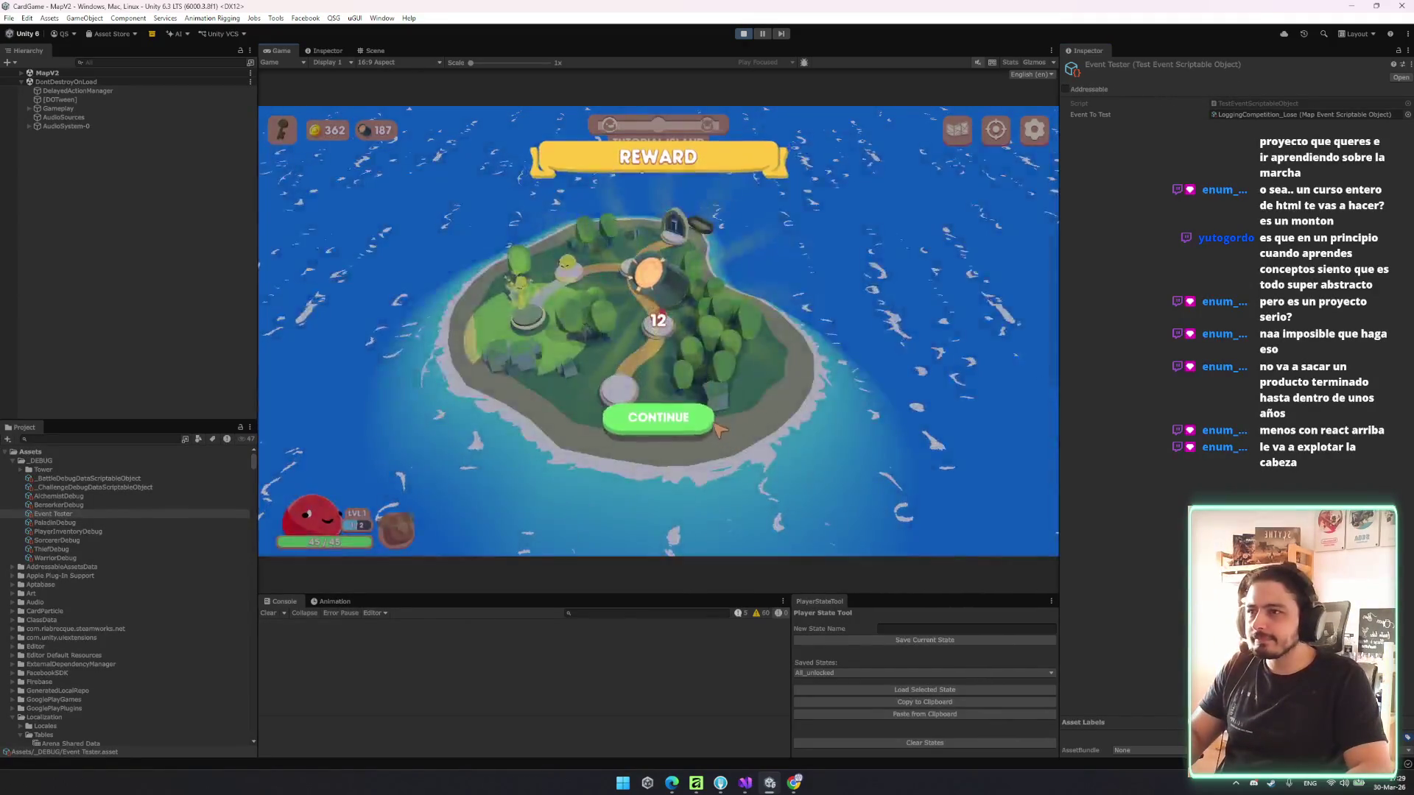
left_click(656, 413)
right_click(1191, 71)
left_click(1204, 96)
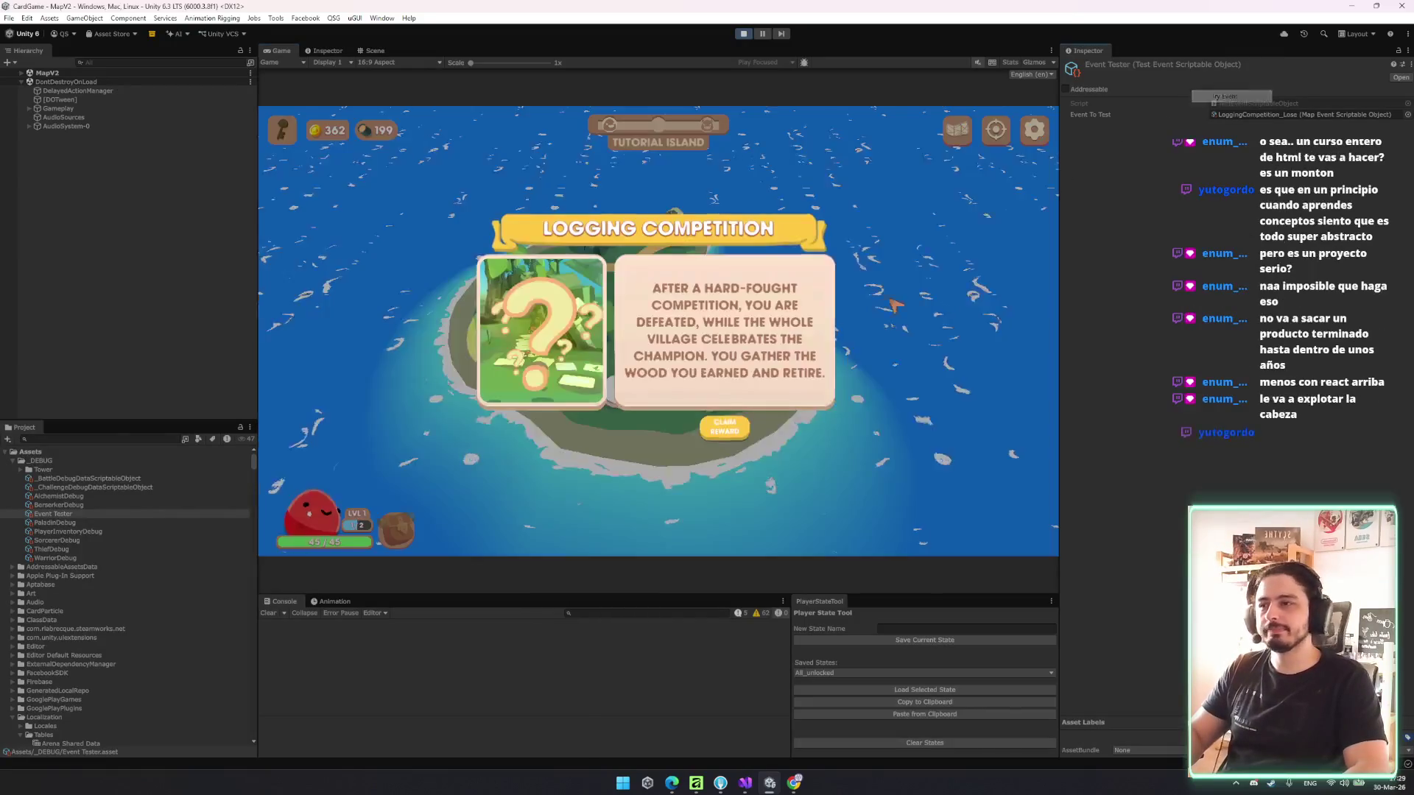
left_click(727, 431)
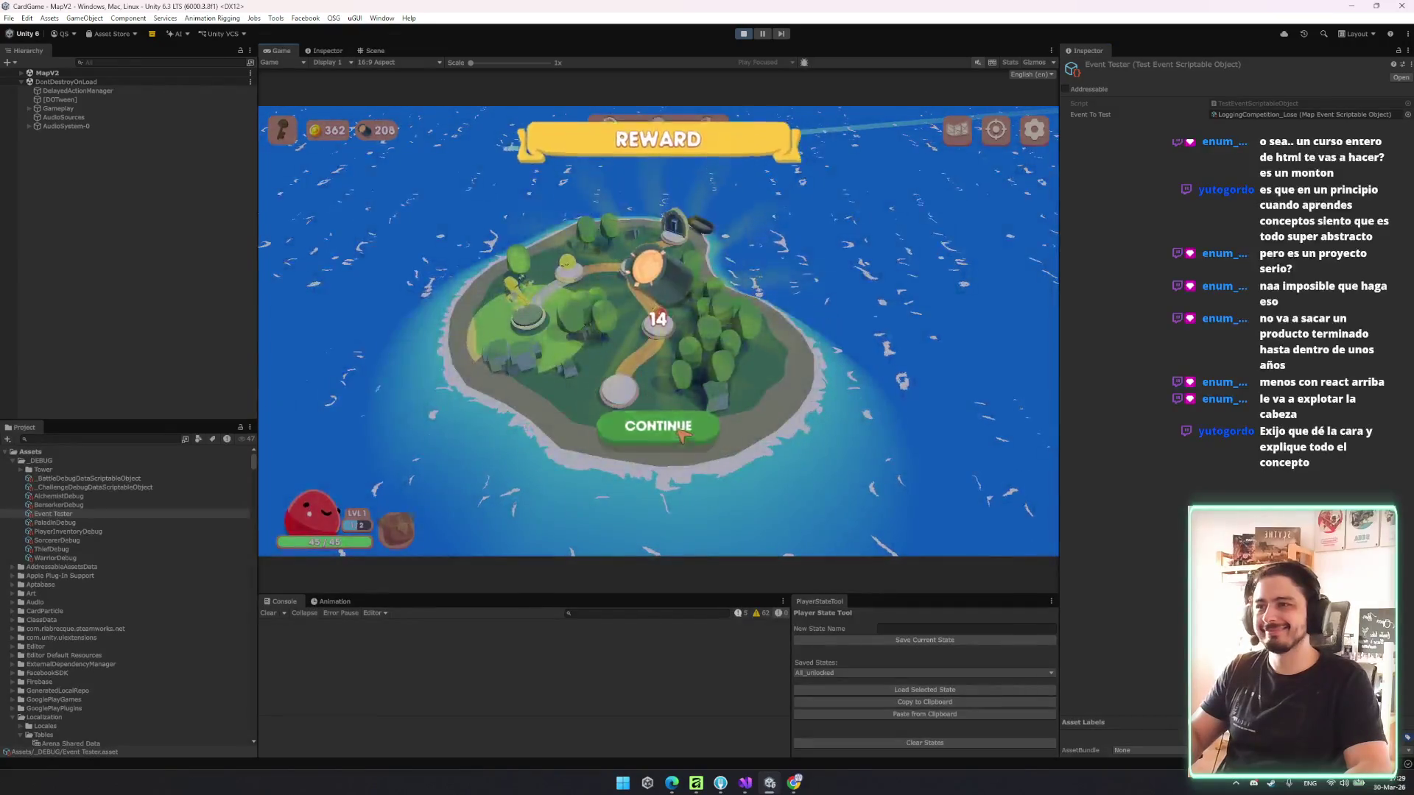
left_click(655, 419)
- Switch the test event to LoggingCompetition_Win, trigger and claim it, then return to Visual Studio
left_click(1407, 115)
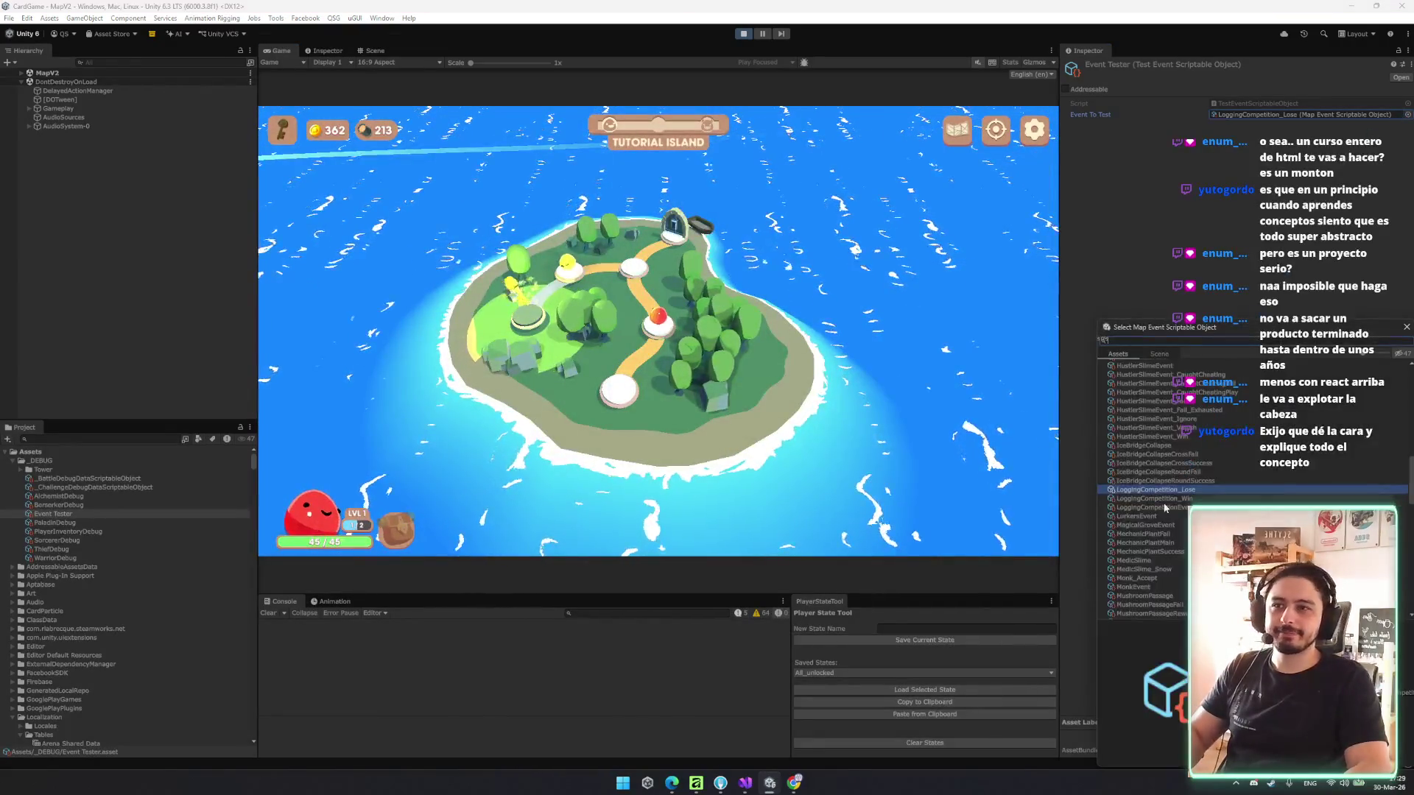
double_click(1170, 505)
right_click(1171, 64)
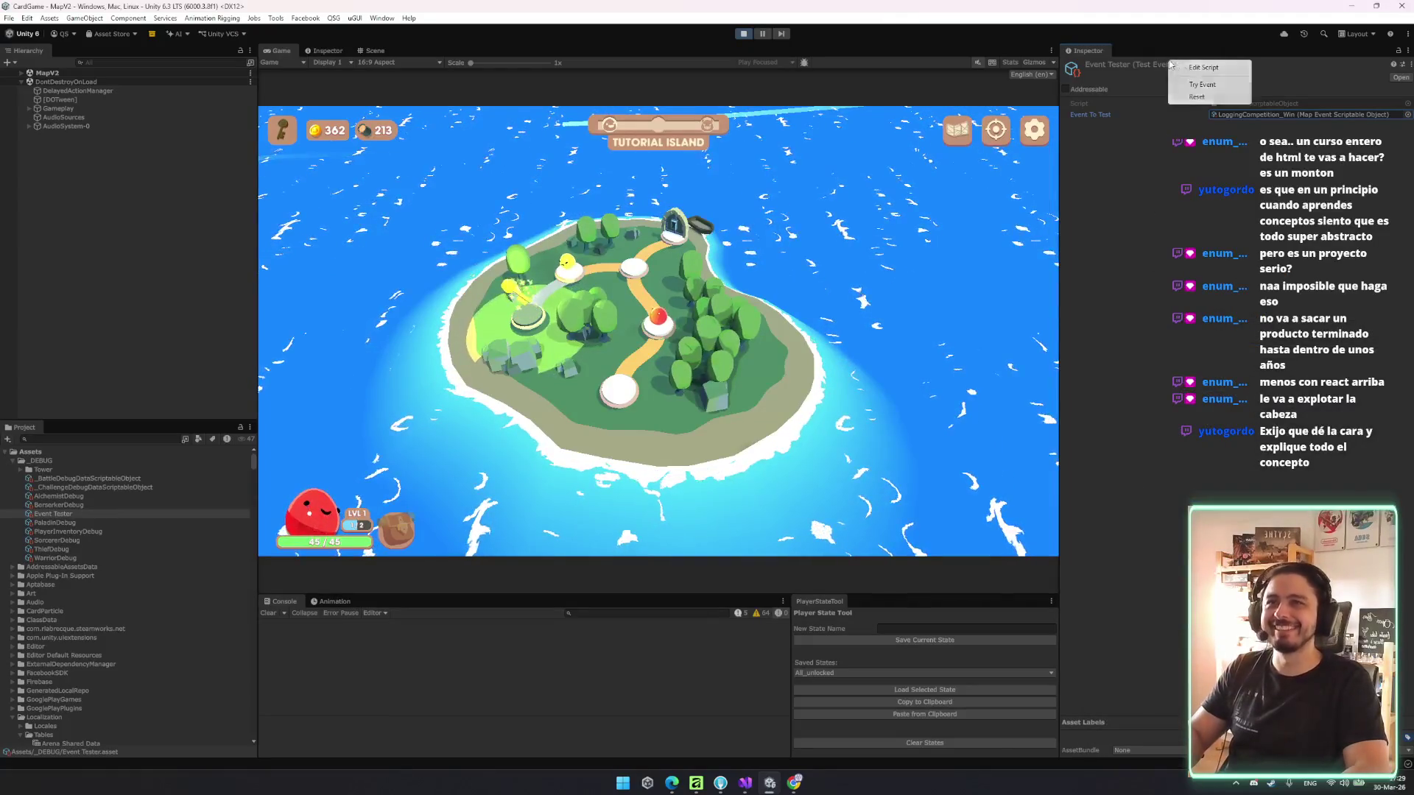
left_click(1188, 85)
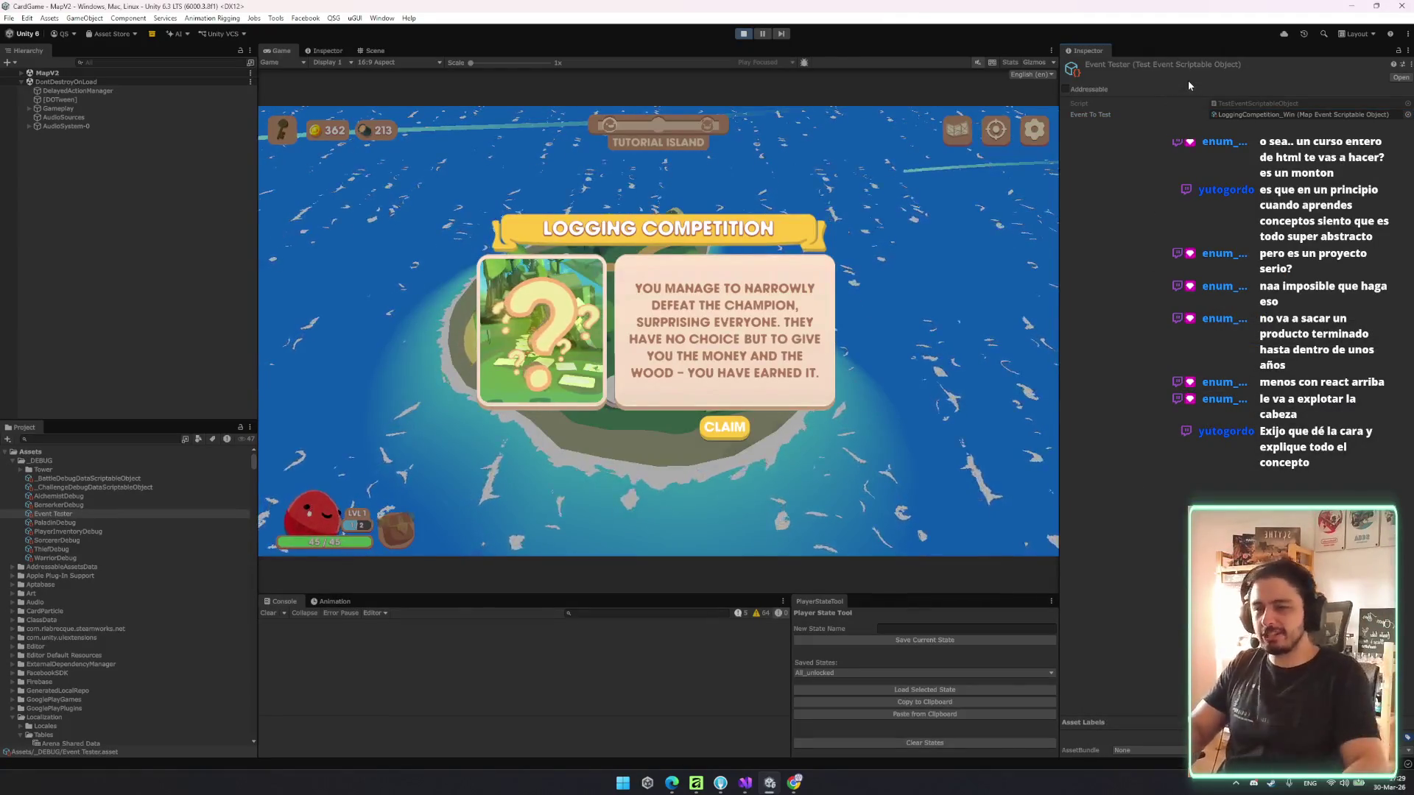
left_click(724, 429)
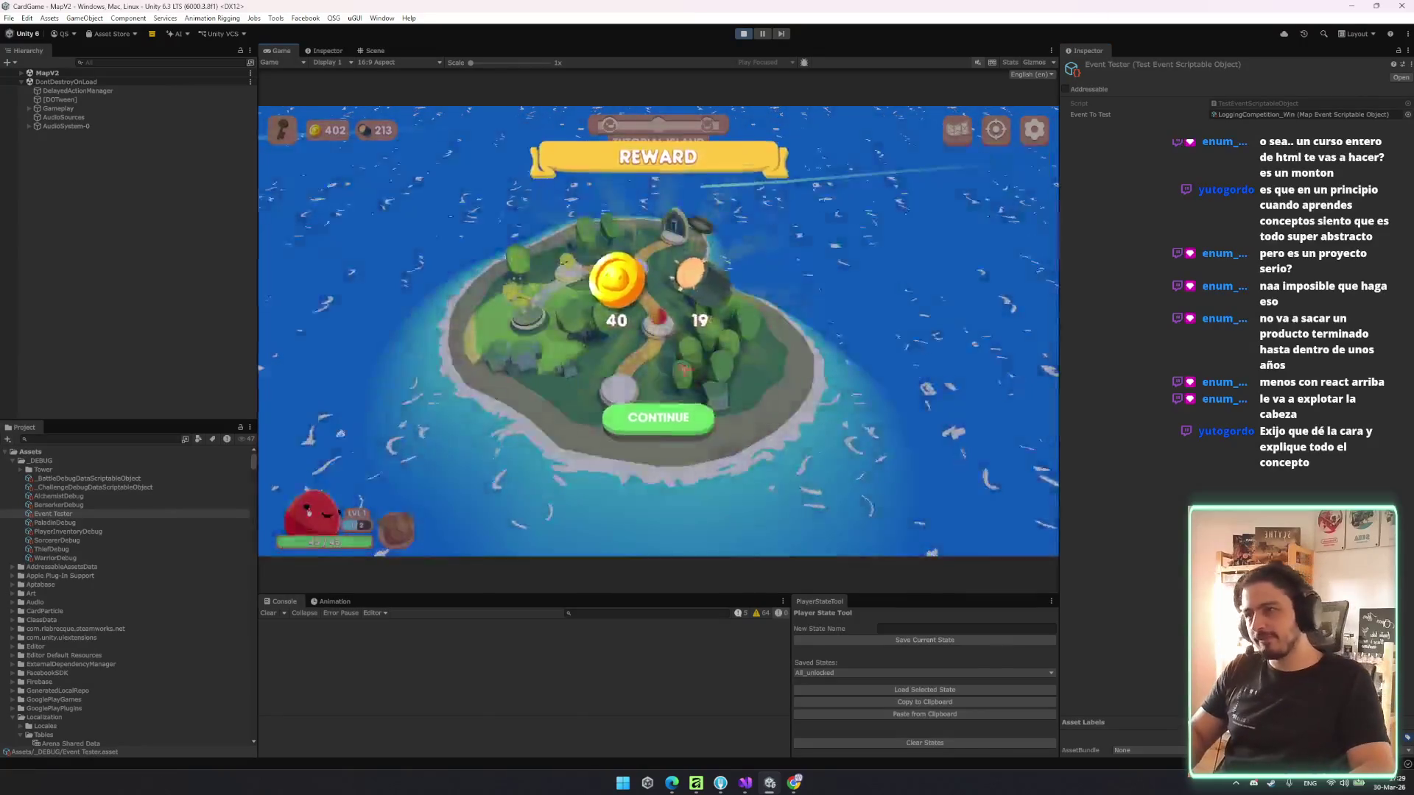
left_click(648, 420)
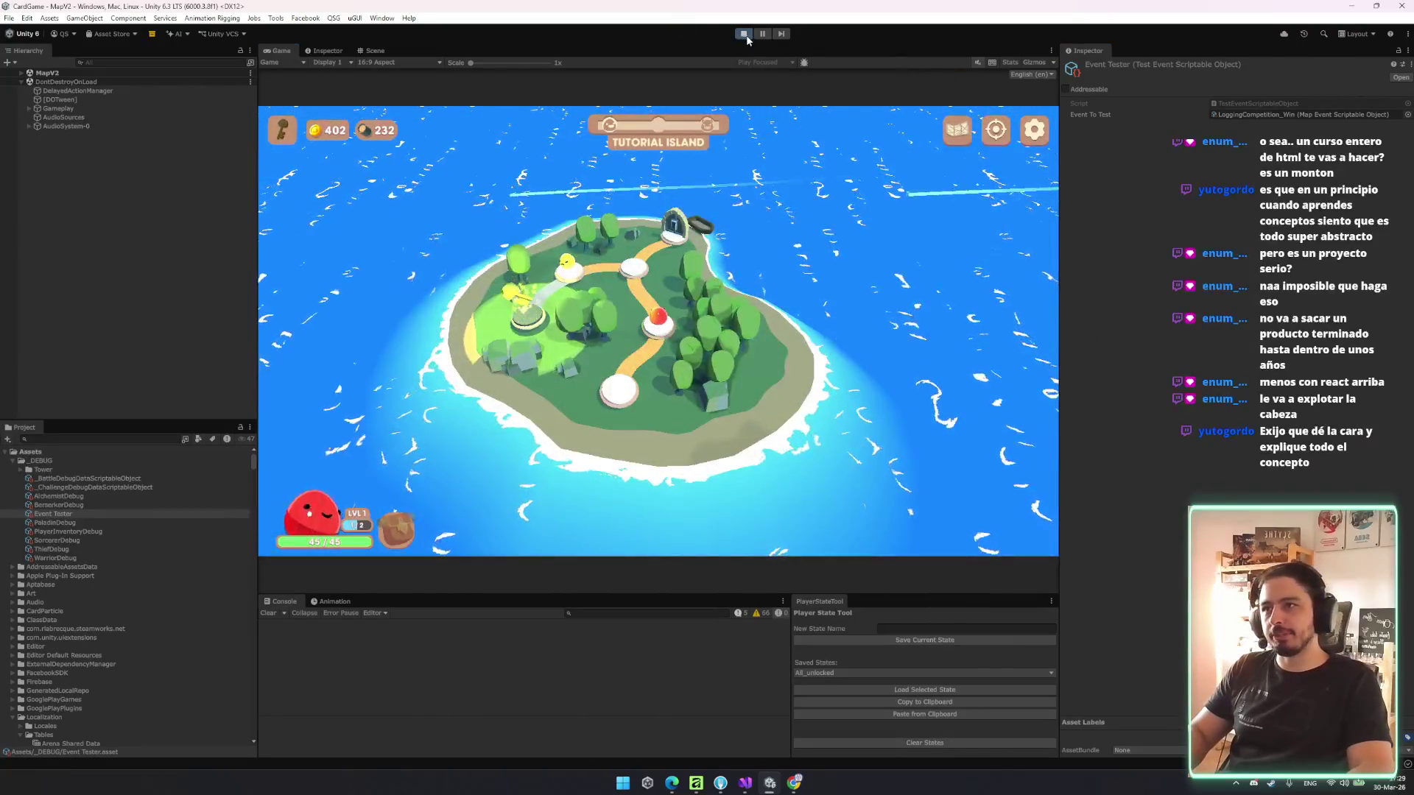
left_click(745, 782)
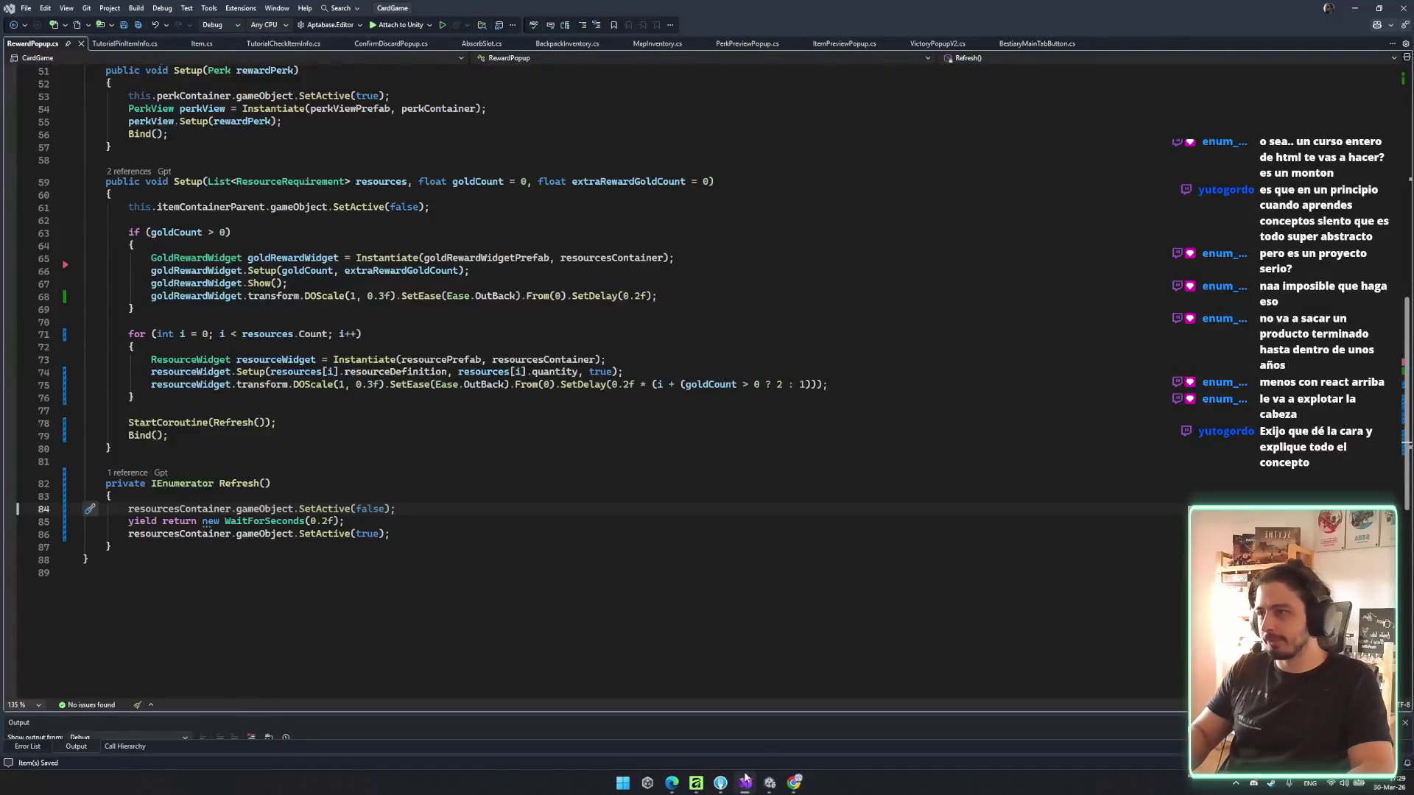
- Stage the Coins and Resource Reward Widget prefabs and RewardPopup.cs in Fork
left_click(720, 782)
left_click(329, 223)
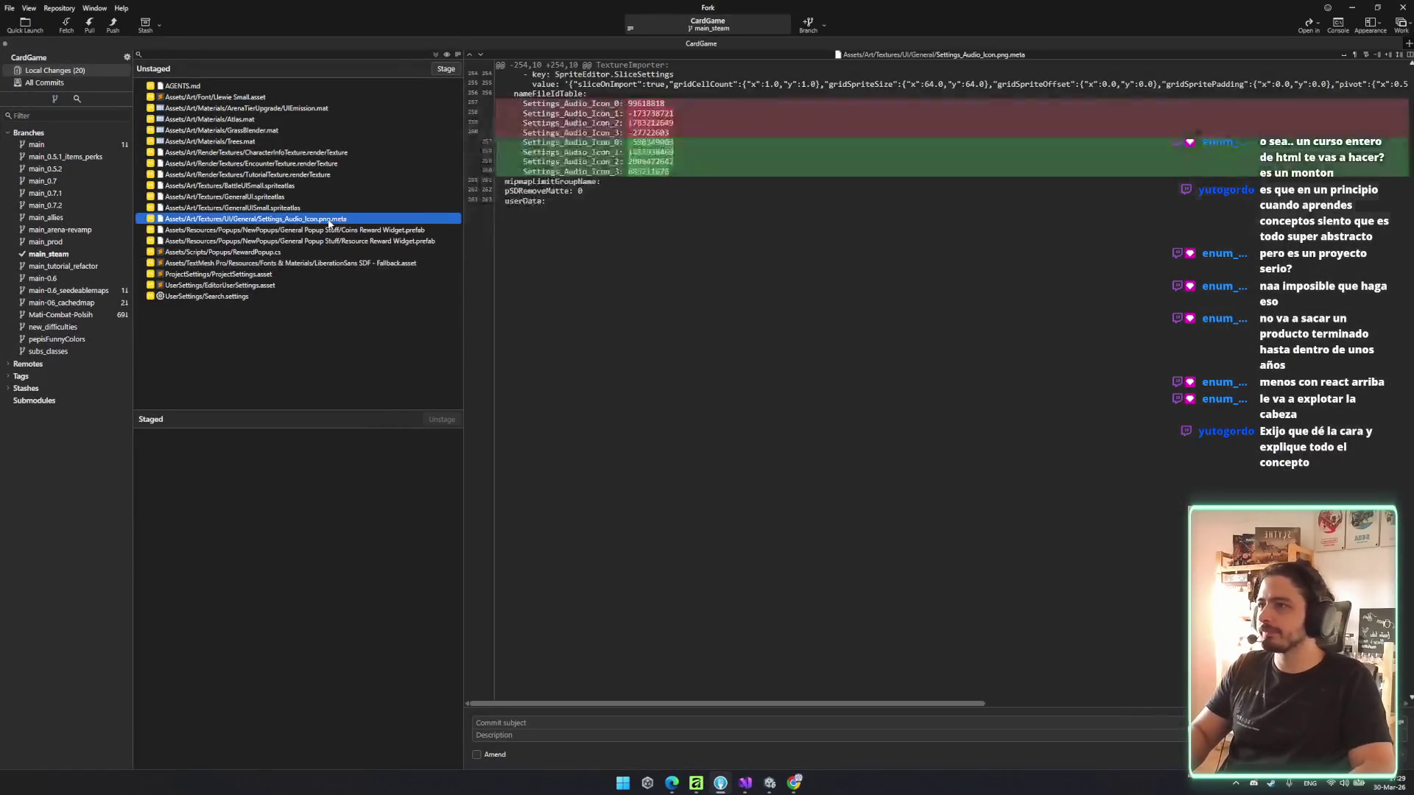
key("shift+Down")
key("Return")
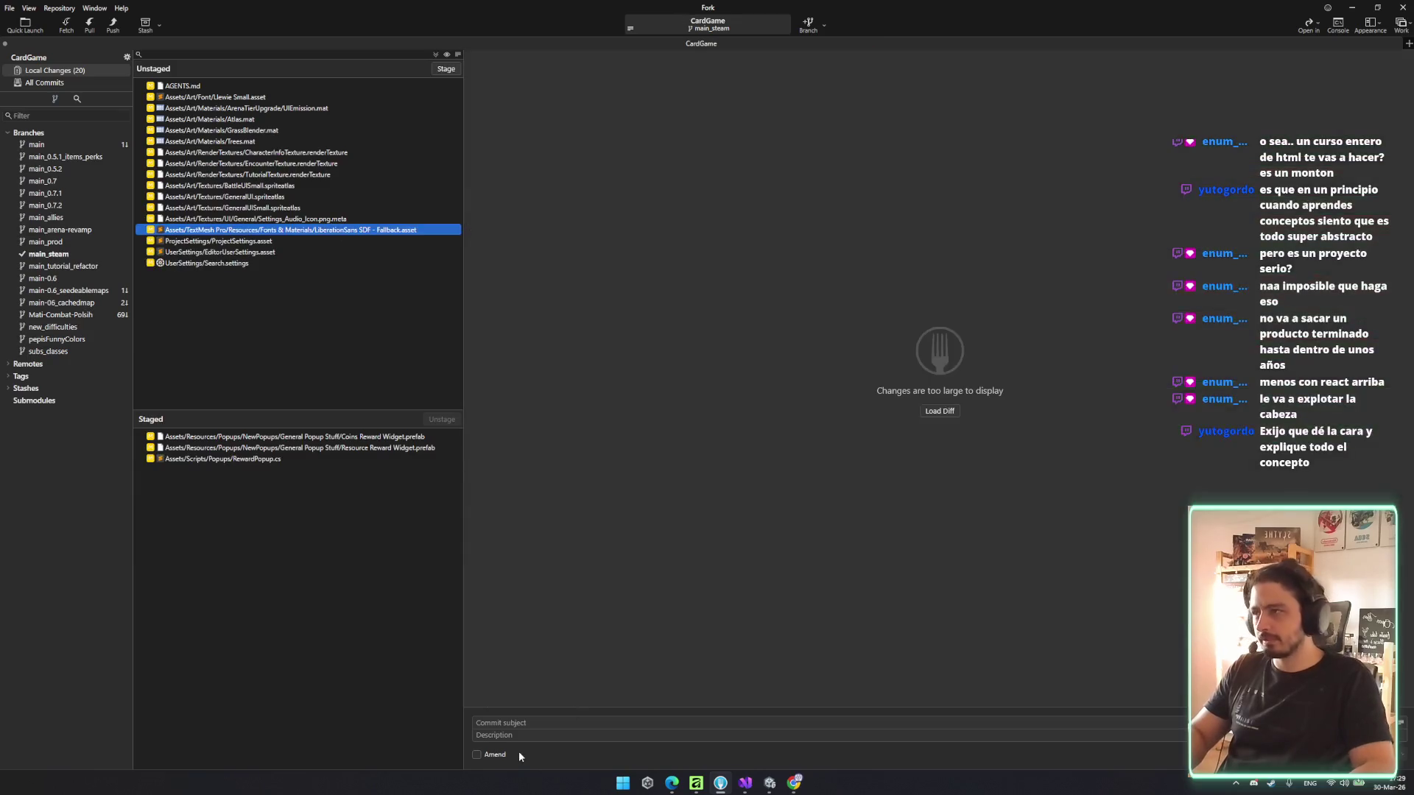
- Commit the staged files as 'Fixed reward popup' and push main_steam to origin
left_click(547, 726)
type("Fixed reward popup")
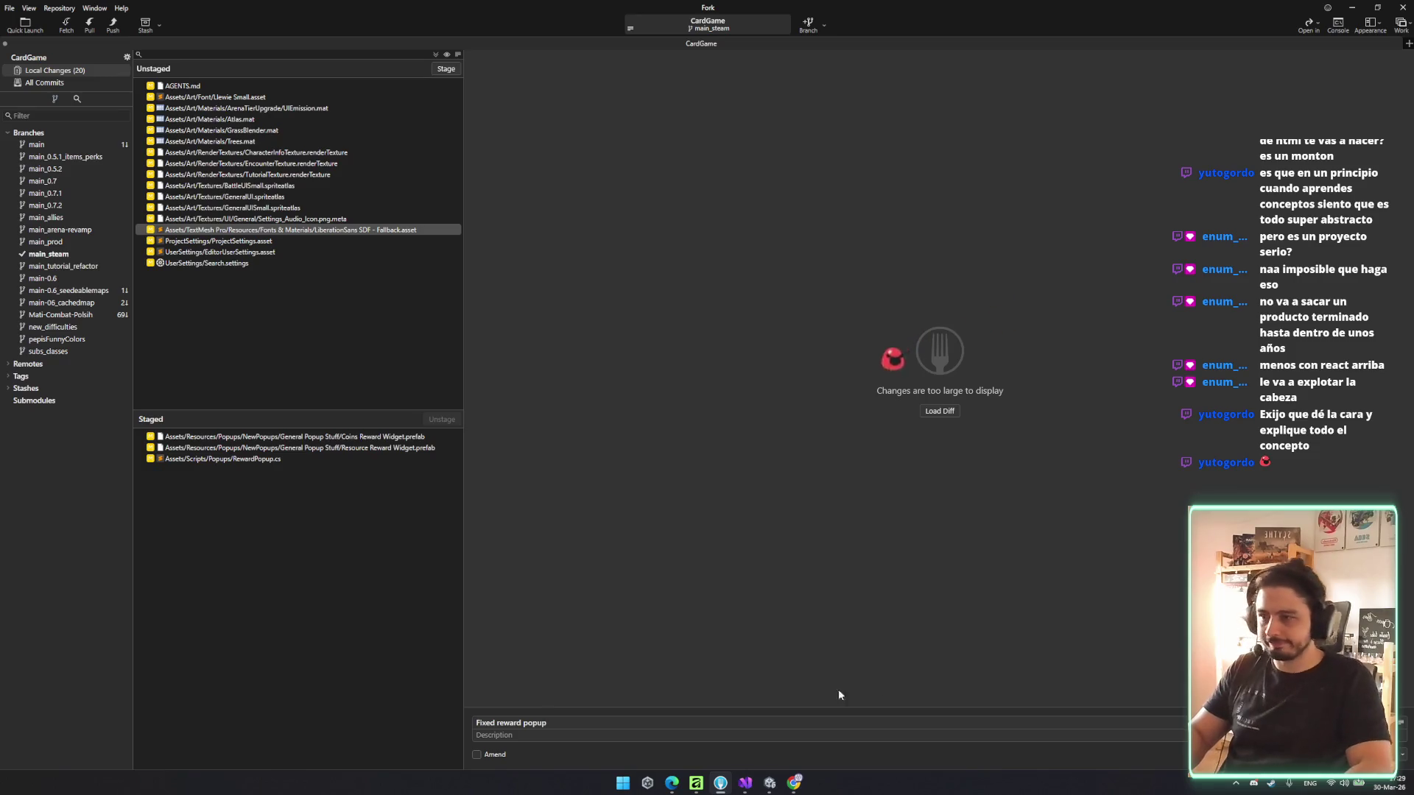
key("ctrl+Return")
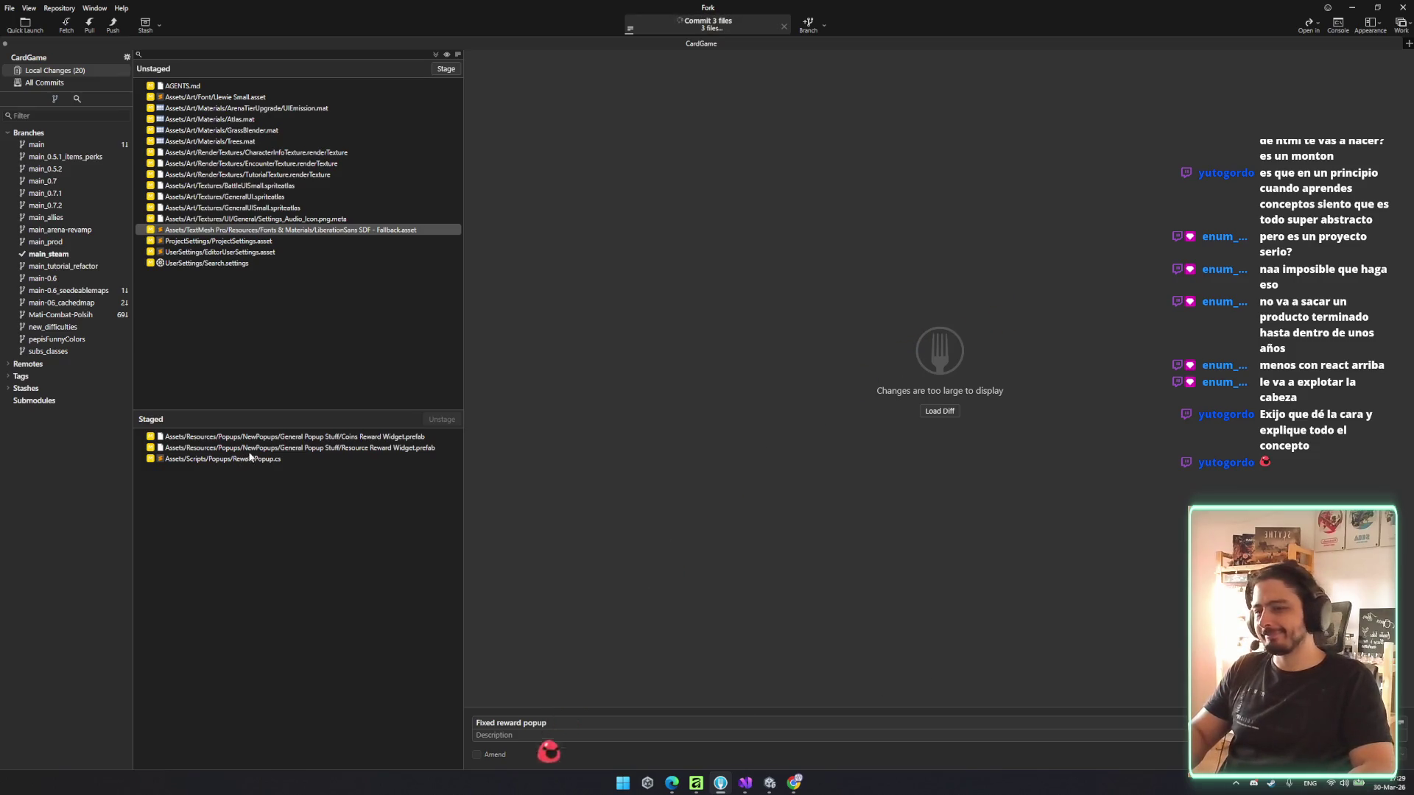
left_click(114, 30)
left_click(782, 425)
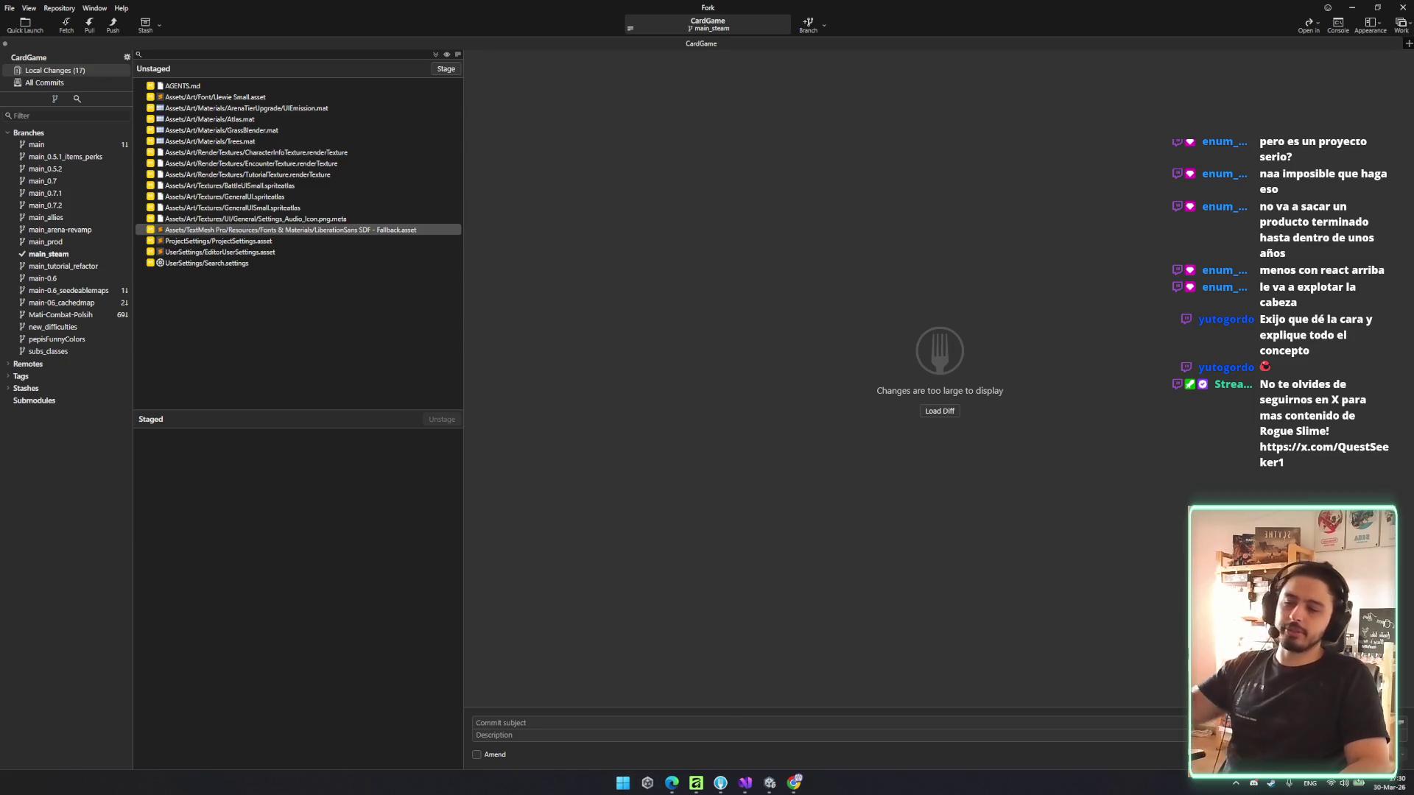
- Minimize Fork and Unity, then restore the Unity editor from the taskbar
left_click(659, 499)
left_click(1352, 7)
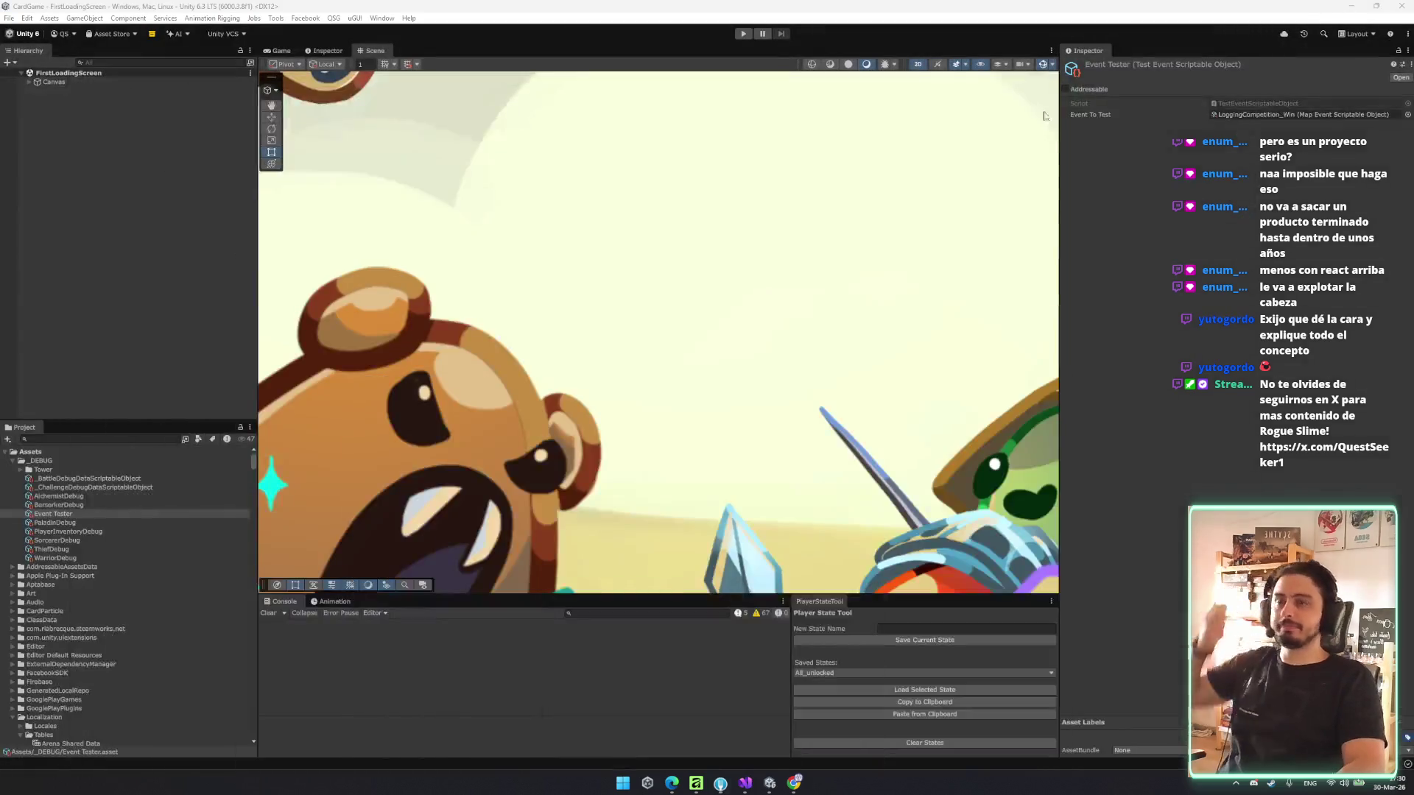
left_click(1352, 6)
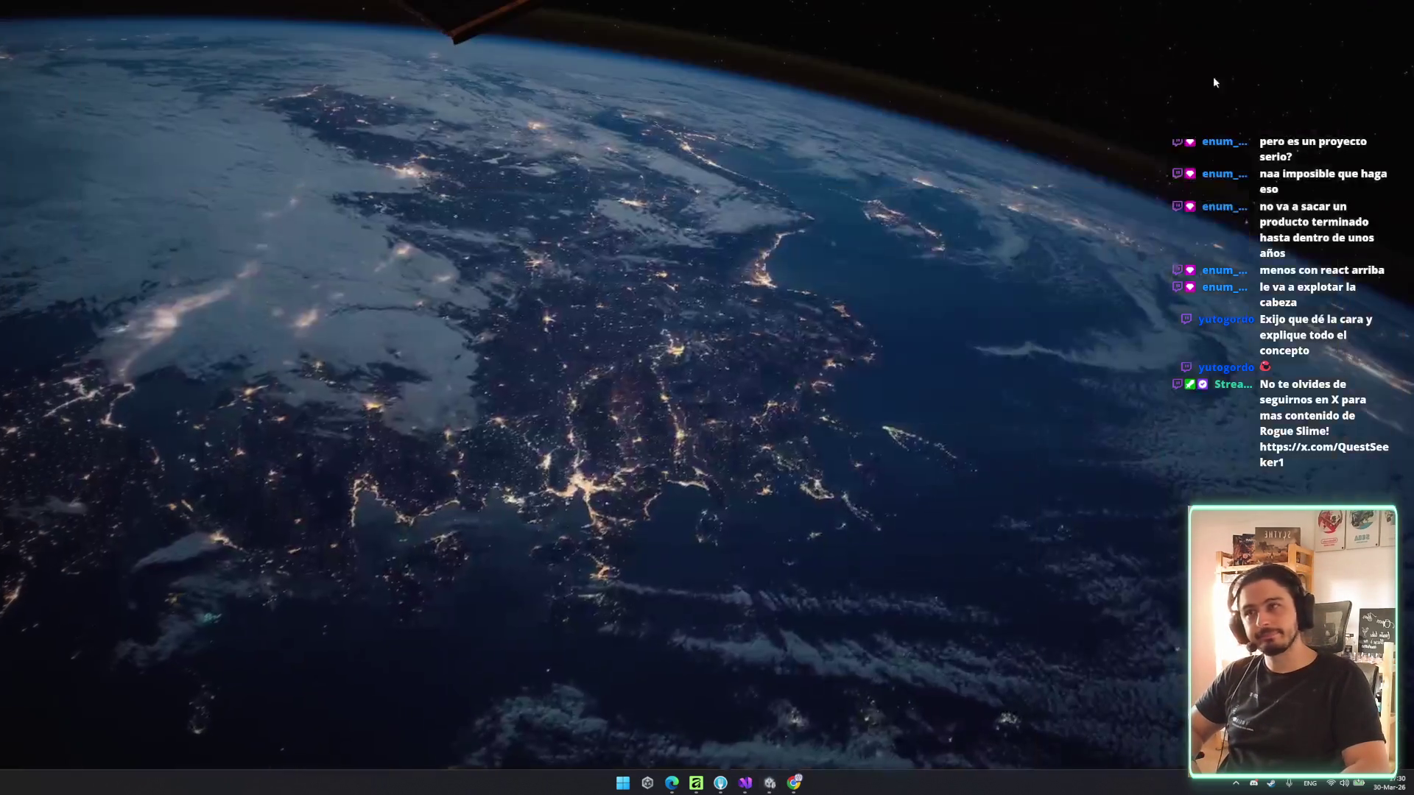
left_click(770, 783)
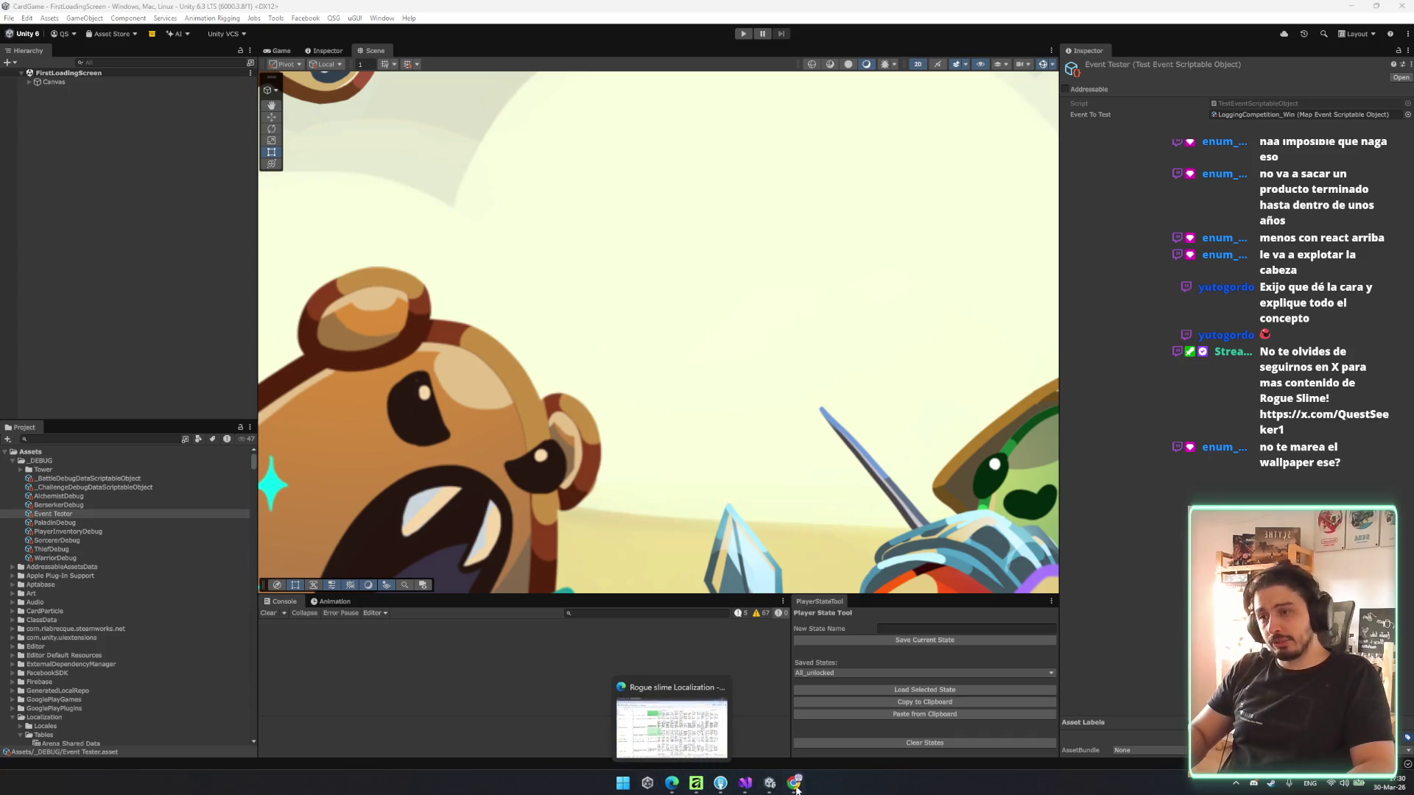
- Review the Rogue Slime: PC Edition Demo release progress and package page in Steamworks, then minimize Chrome
left_click(798, 785)
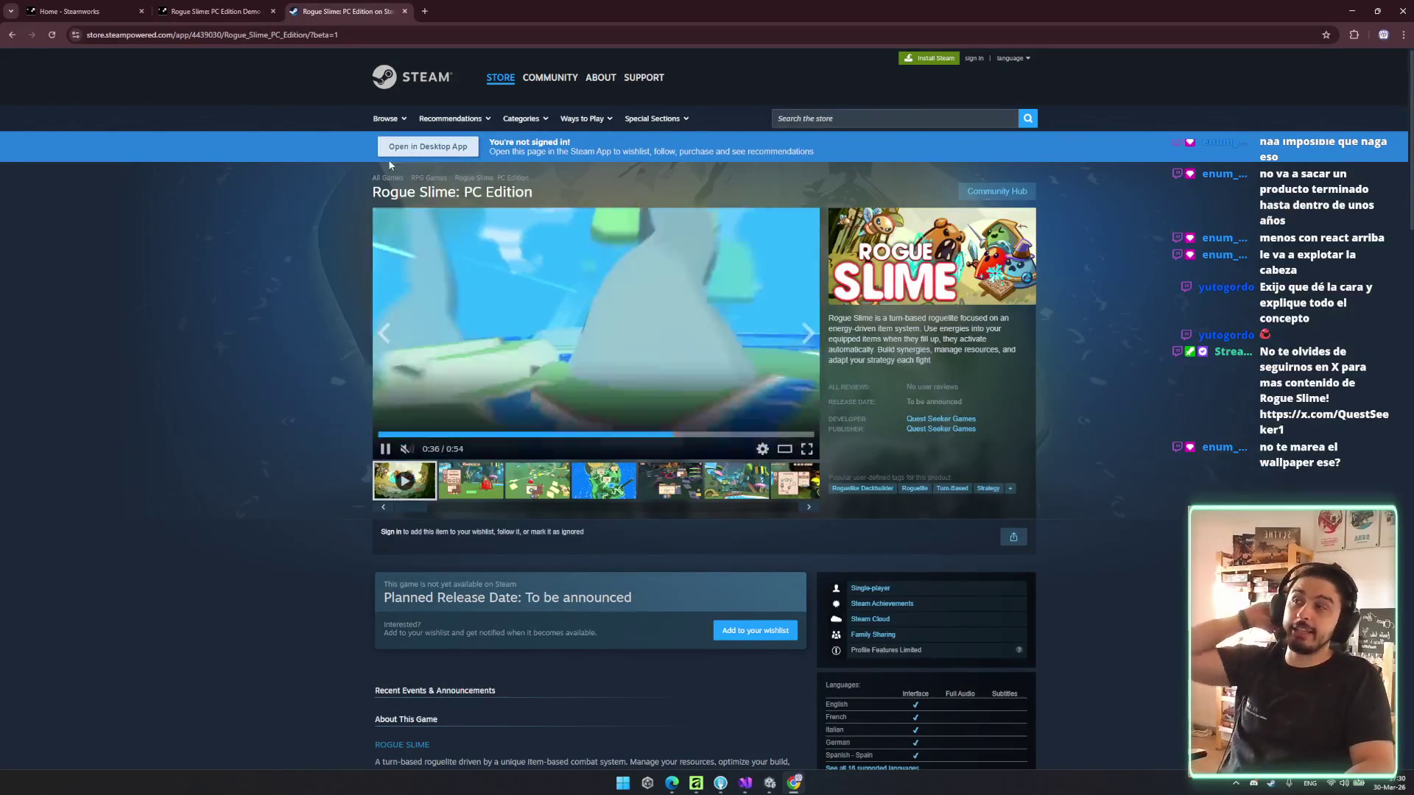
left_click(218, 9)
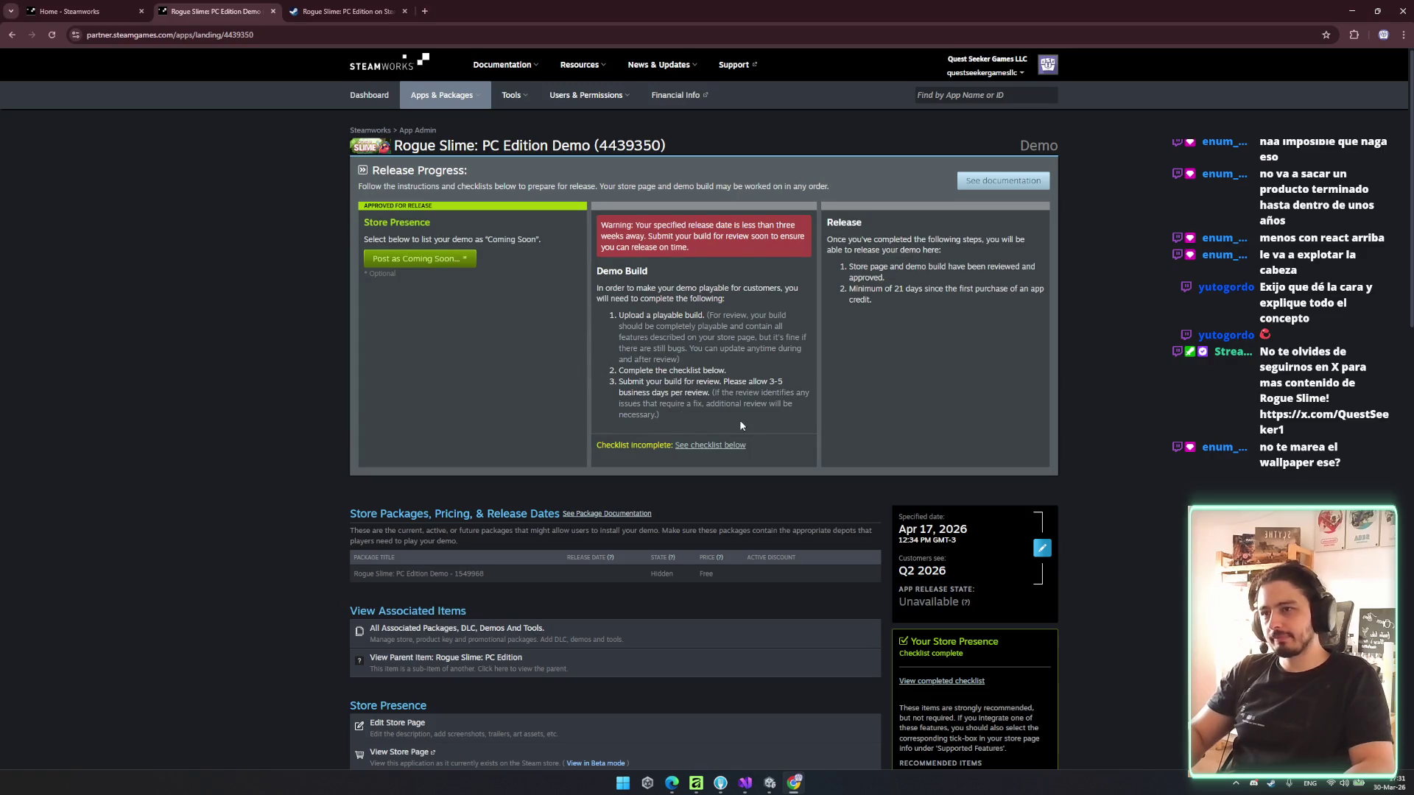
scroll(741, 425, "down", 4)
scroll(759, 431, "up", 4)
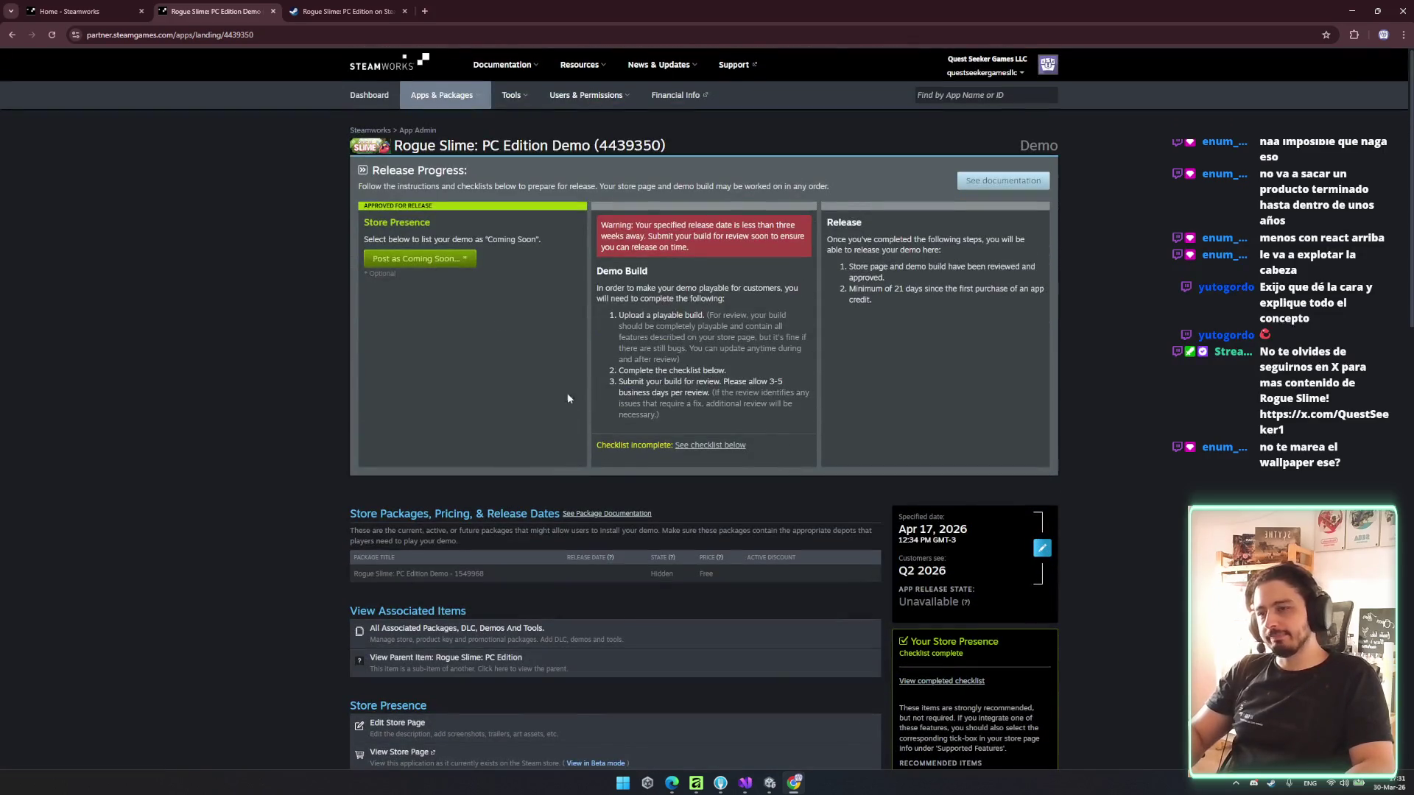
left_click(444, 578)
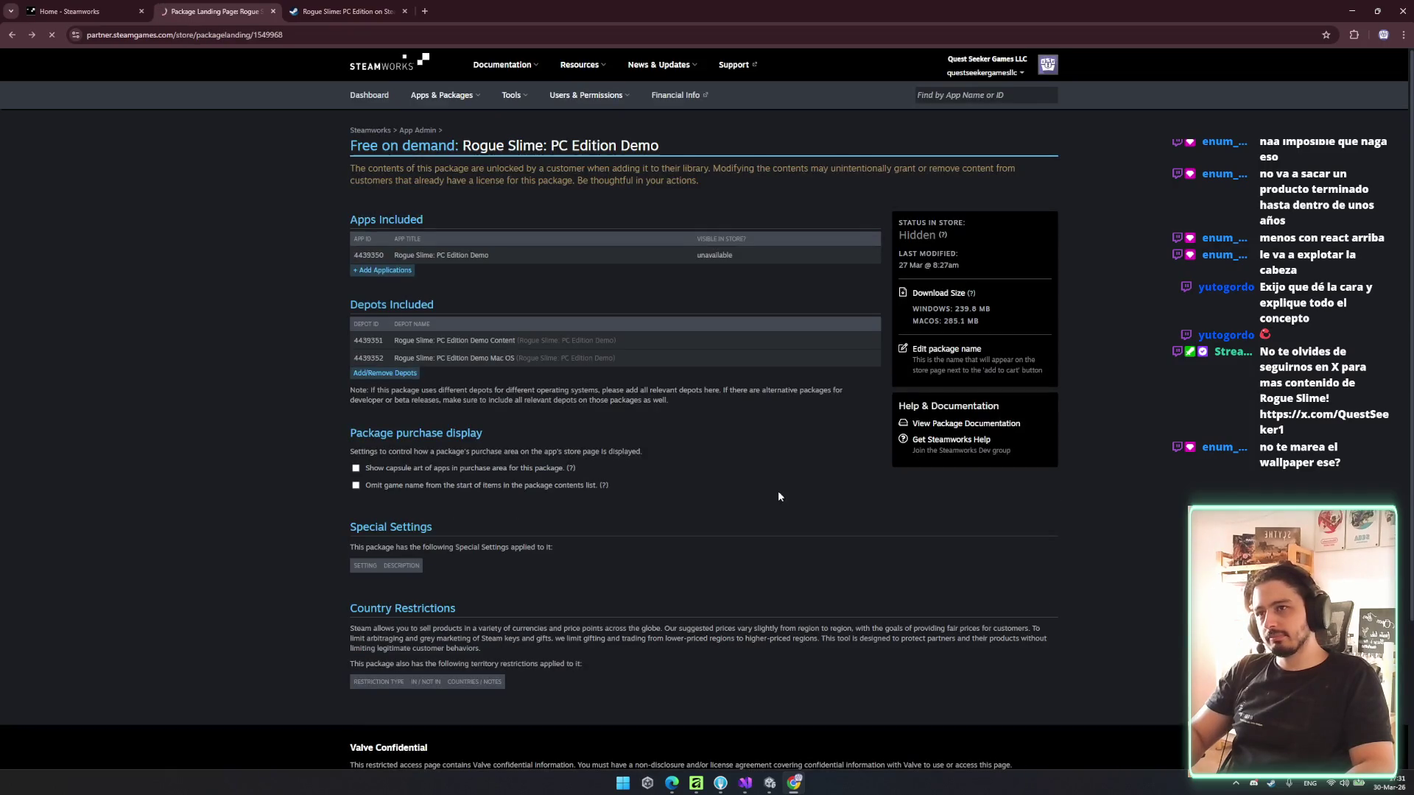
key("super+Down")
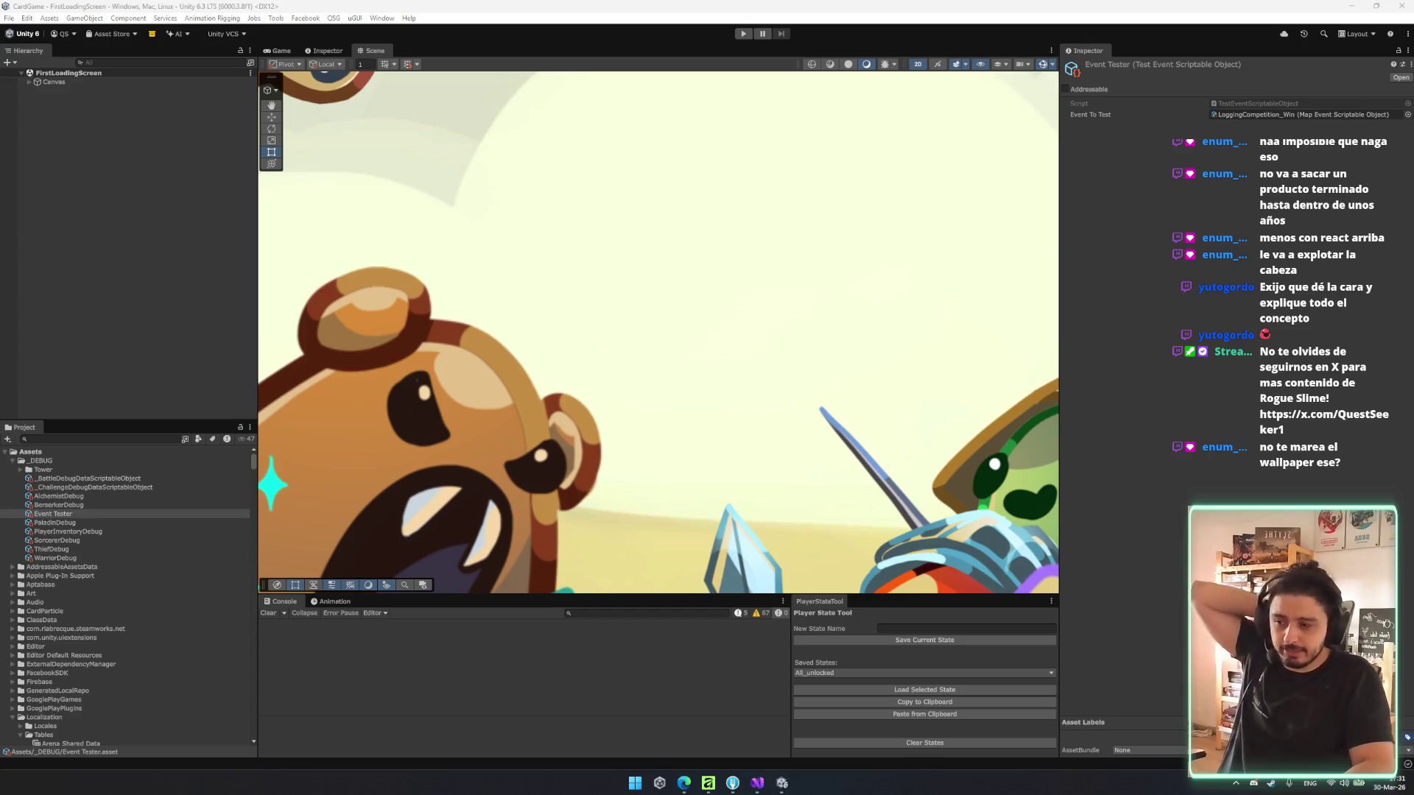
- Close the Unity editor and dismiss the desktop context menu, leaving the bare desktop
left_click(1398, 6)
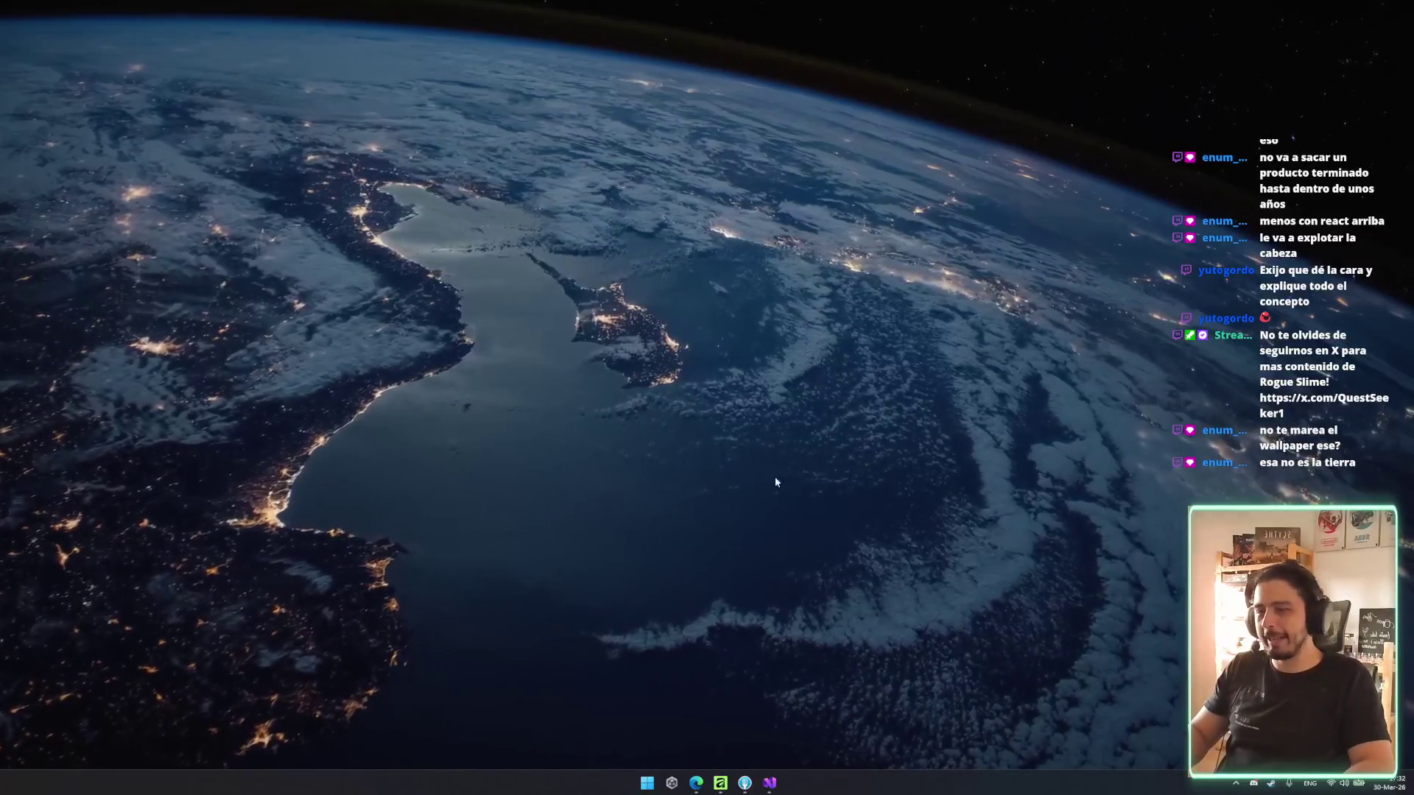
right_click(797, 462)
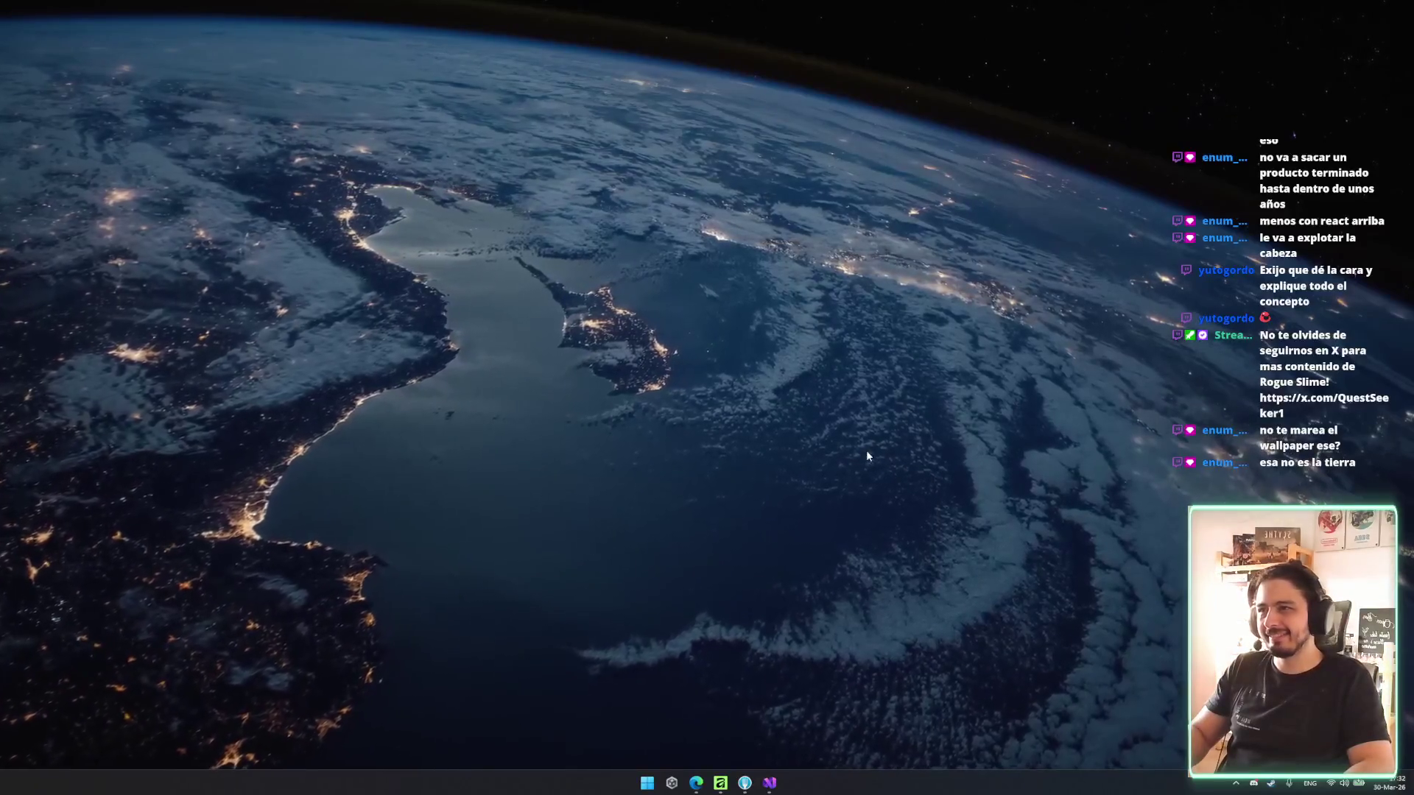